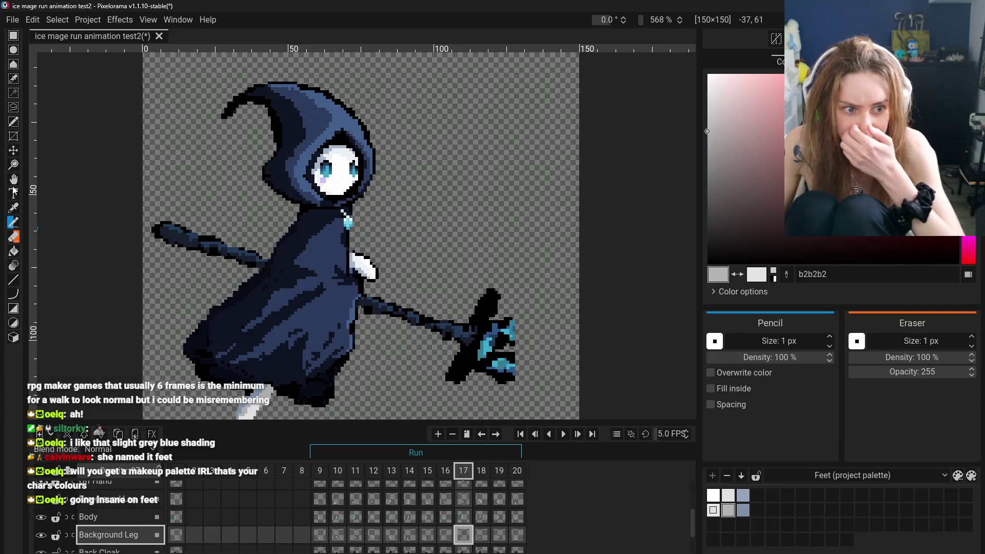
- Undo the stray pencil stroke on the background leg
{"action": "left_click", "coordinate": [13, 179]}
{"action": "scroll", "coordinate": [95, 250], "scroll_direction": "down", "scroll_amount": 5}
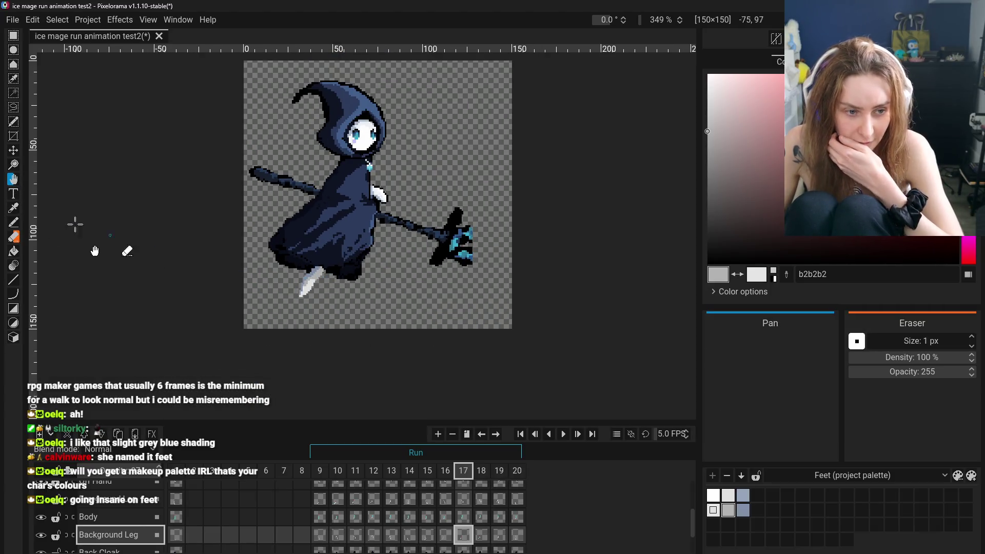
{"action": "left_click", "coordinate": [13, 223]}
{"action": "scroll", "coordinate": [321, 278], "scroll_direction": "up", "scroll_amount": 5}
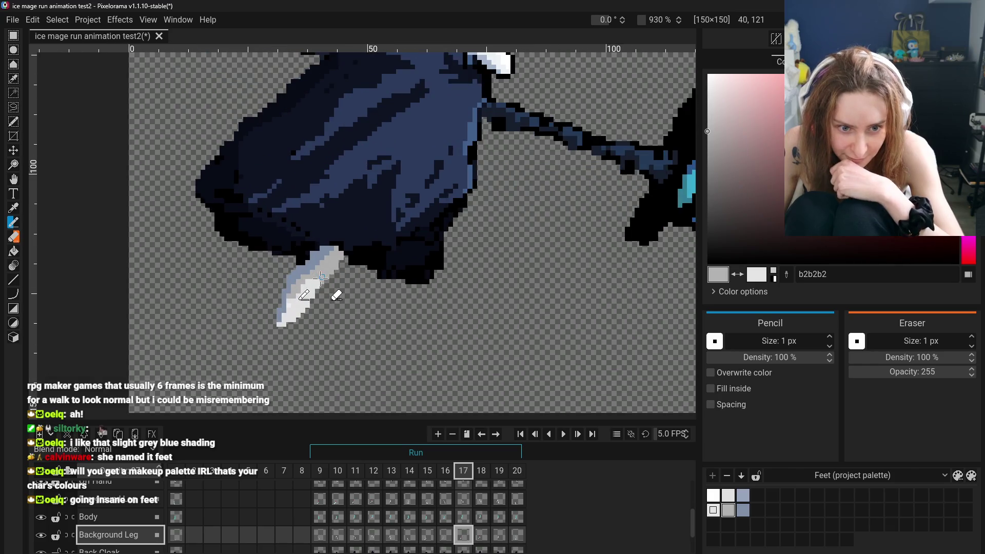
{"action": "key", "text": "ctrl+z"}
- Pick light grey e4e4e4 from the canvas and save it to the Feet palette
{"action": "left_click", "coordinate": [13, 208]}
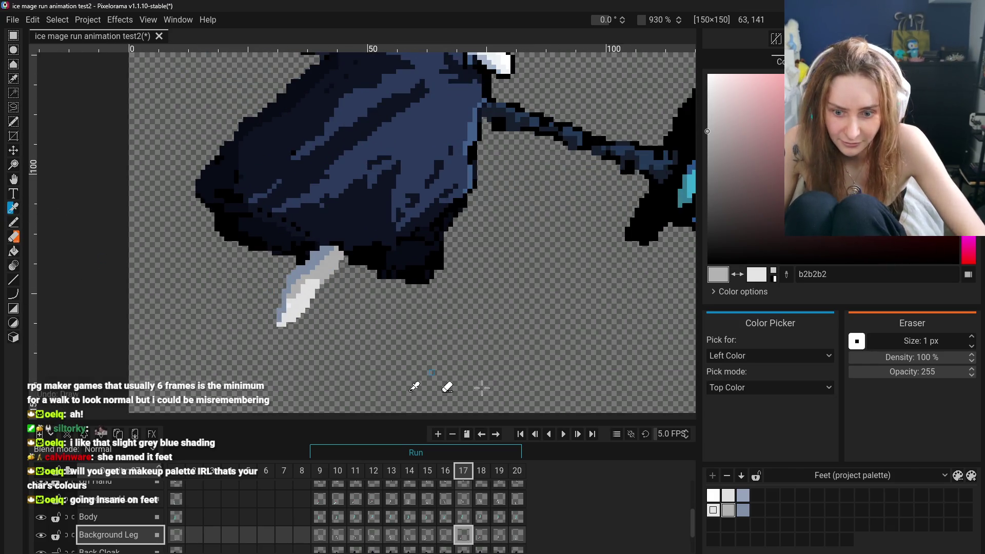
{"action": "left_click", "coordinate": [712, 524]}
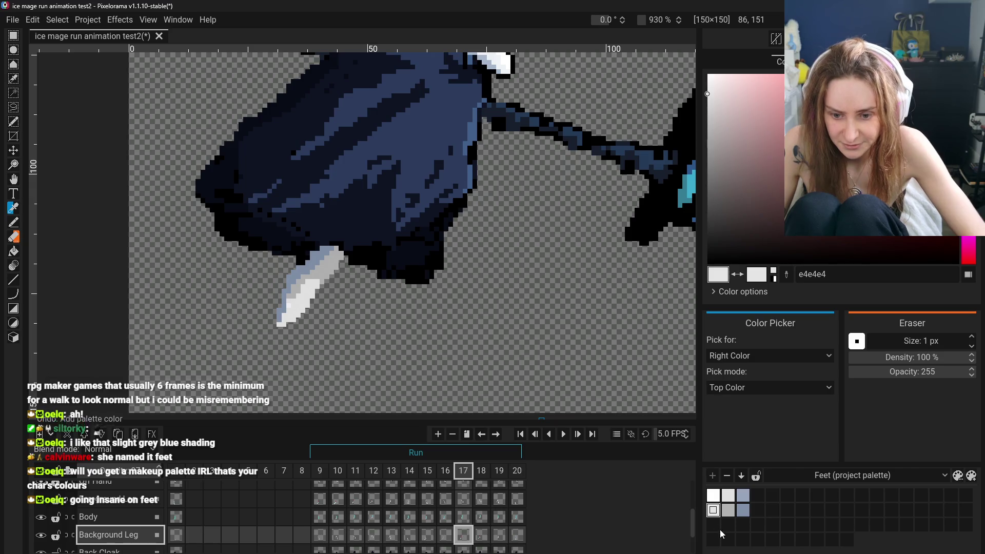
{"action": "left_click", "coordinate": [14, 222]}
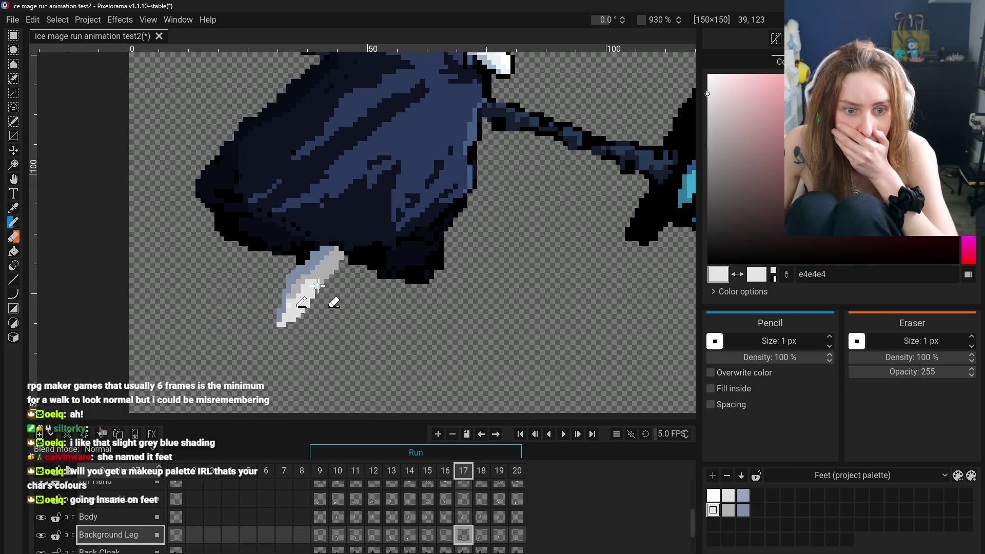
- In frame 18 of the Background Leg, bucket-fill the upper leg with darker grey
{"action": "scroll", "coordinate": [298, 306], "scroll_direction": "down", "scroll_amount": 3}
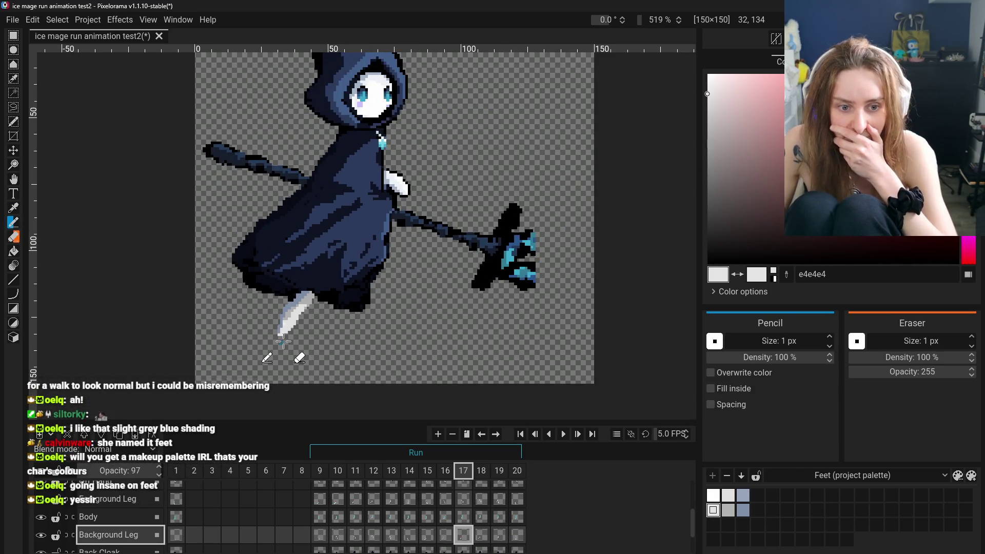
{"action": "left_click", "coordinate": [445, 535]}
{"action": "left_click", "coordinate": [462, 540]}
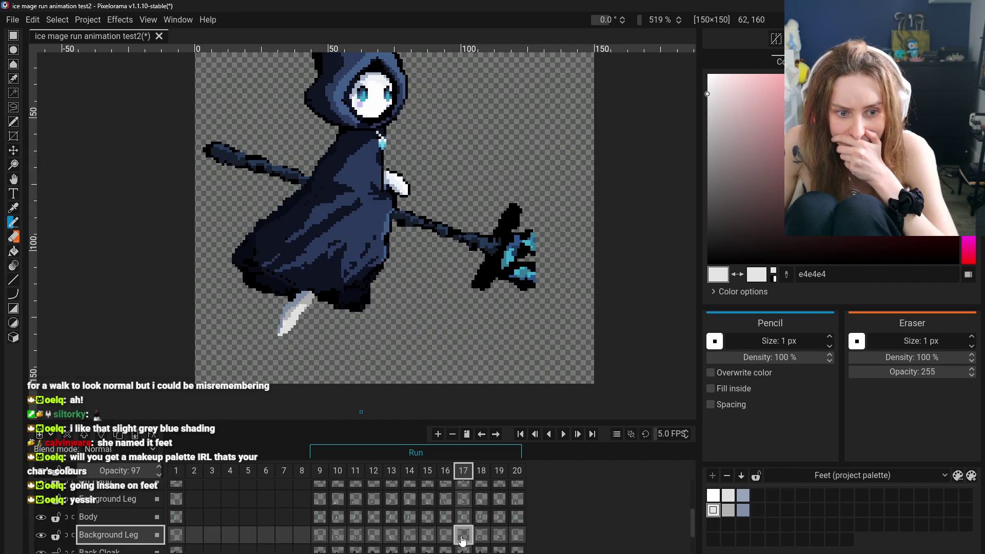
{"action": "left_click", "coordinate": [486, 540]}
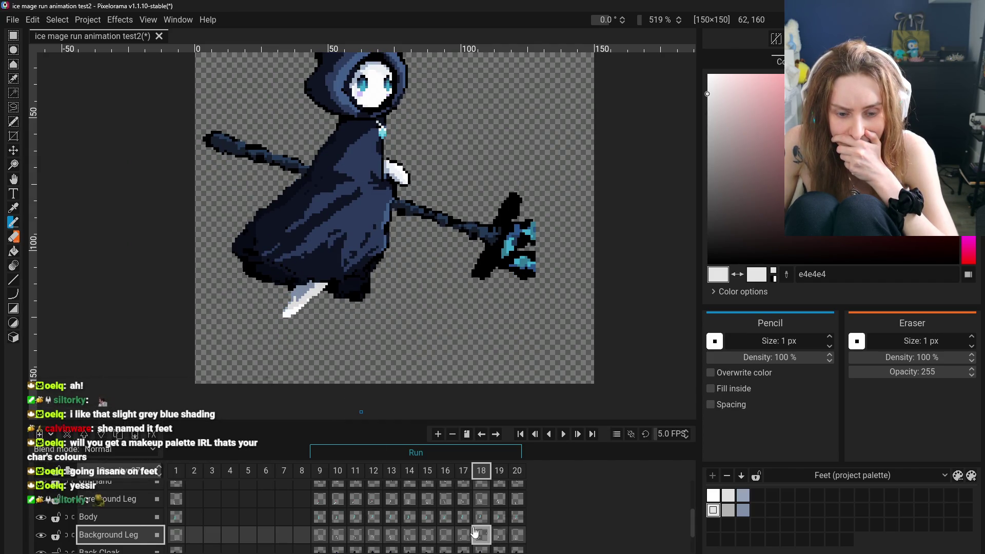
{"action": "scroll", "coordinate": [293, 304], "scroll_direction": "up", "scroll_amount": 3}
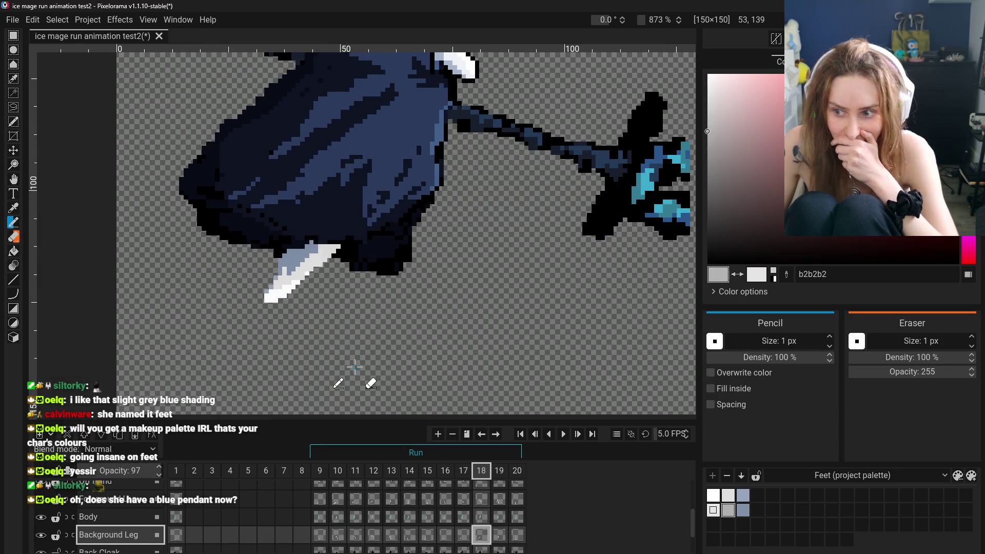
{"action": "key", "text": "b"}
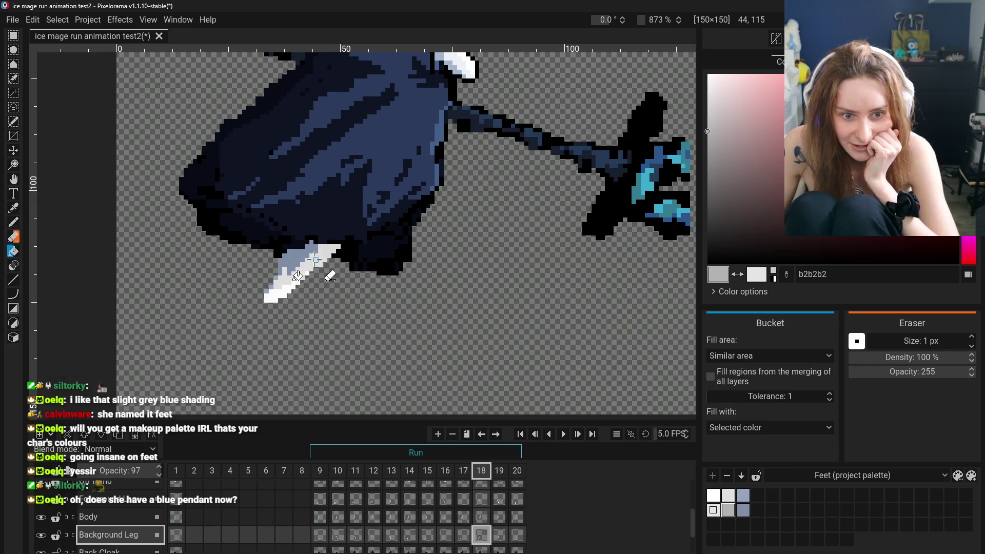
{"action": "left_click", "coordinate": [323, 269]}
- Choose light grey e4e4e4 as the drawing colour and move to frame 19
{"action": "left_click", "coordinate": [727, 495]}
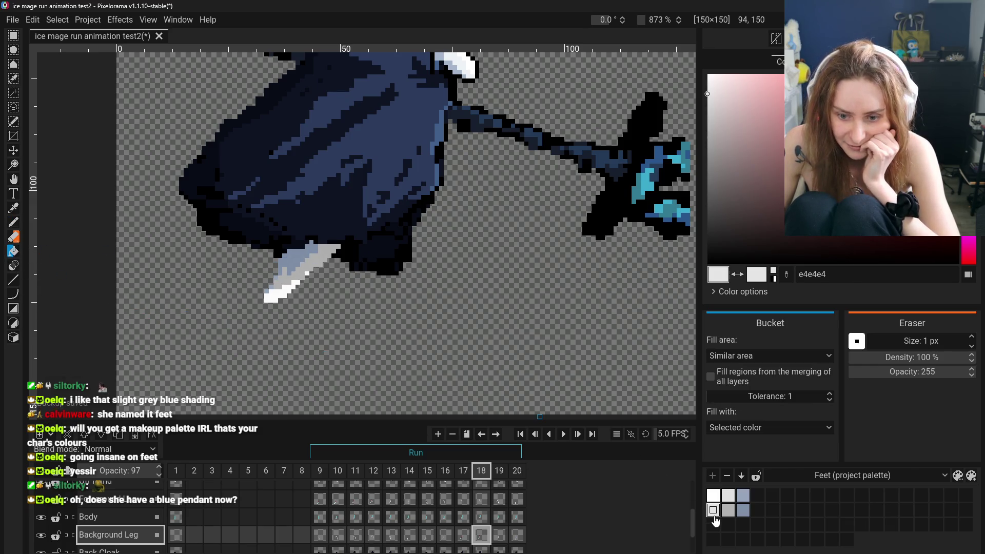
{"action": "scroll", "coordinate": [281, 292], "scroll_direction": "down", "scroll_amount": 5}
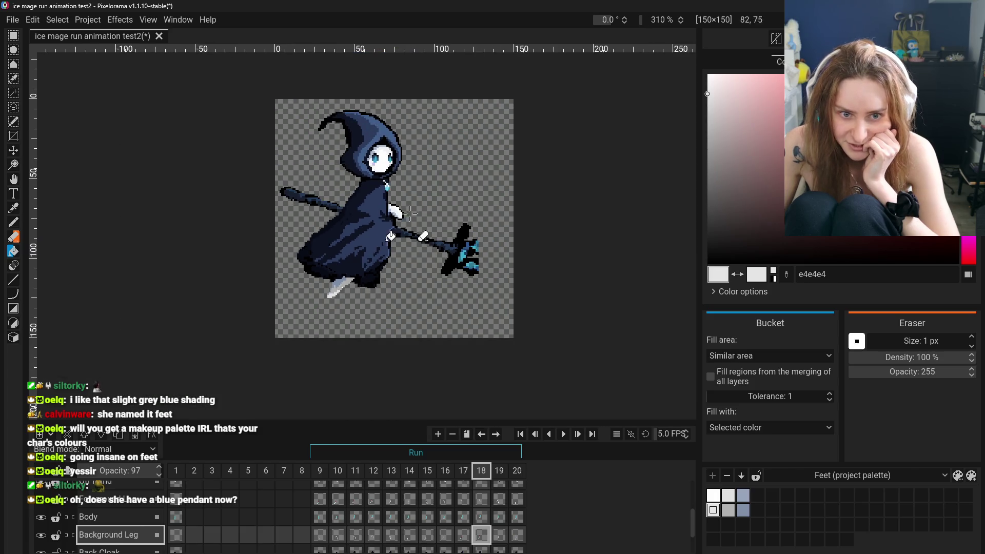
{"action": "scroll", "coordinate": [331, 331], "scroll_direction": "up", "scroll_amount": 6}
{"action": "scroll", "coordinate": [313, 226], "scroll_direction": "up", "scroll_amount": 3}
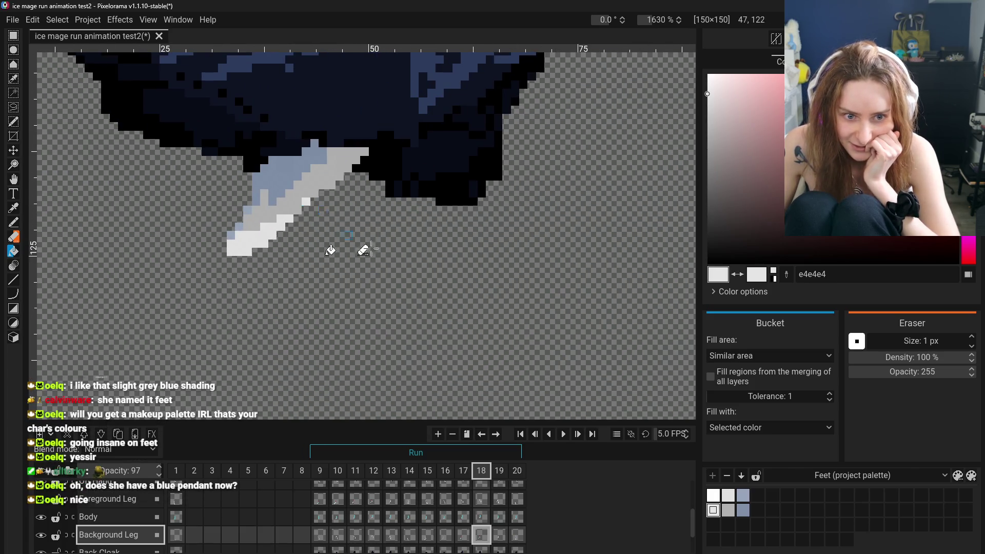
{"action": "scroll", "coordinate": [477, 278], "scroll_direction": "down", "scroll_amount": 2}
{"action": "scroll", "coordinate": [477, 277], "scroll_direction": "down", "scroll_amount": 5}
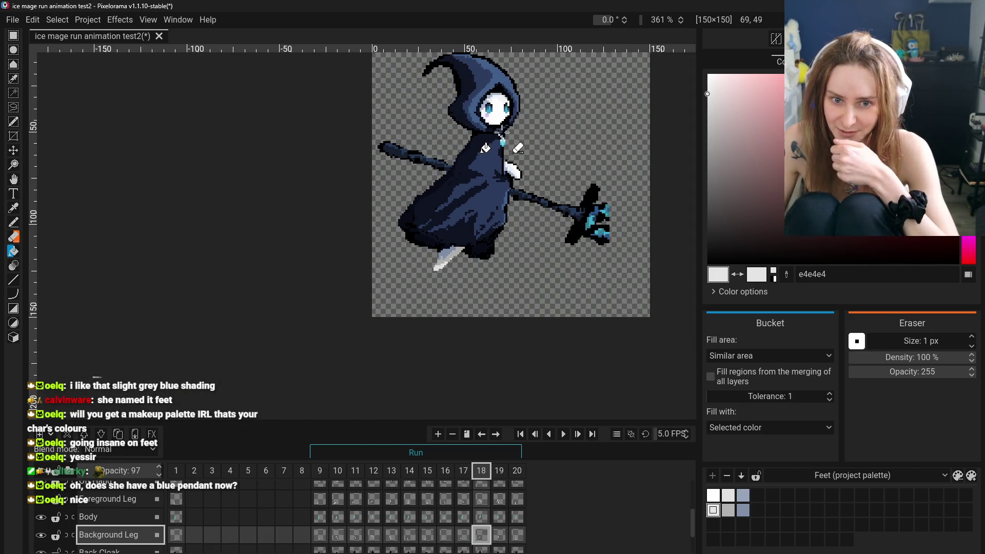
{"action": "scroll", "coordinate": [502, 132], "scroll_direction": "up", "scroll_amount": 1}
{"action": "scroll", "coordinate": [501, 133], "scroll_direction": "down", "scroll_amount": 1}
{"action": "scroll", "coordinate": [421, 327], "scroll_direction": "up", "scroll_amount": 3}
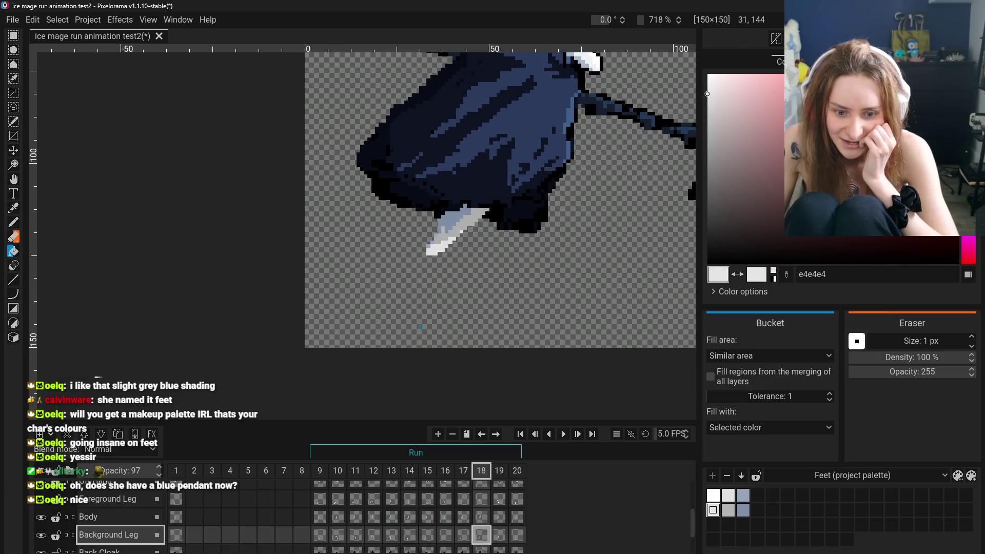
{"action": "left_click", "coordinate": [499, 535]}
{"action": "scroll", "coordinate": [461, 301], "scroll_direction": "up", "scroll_amount": 3}
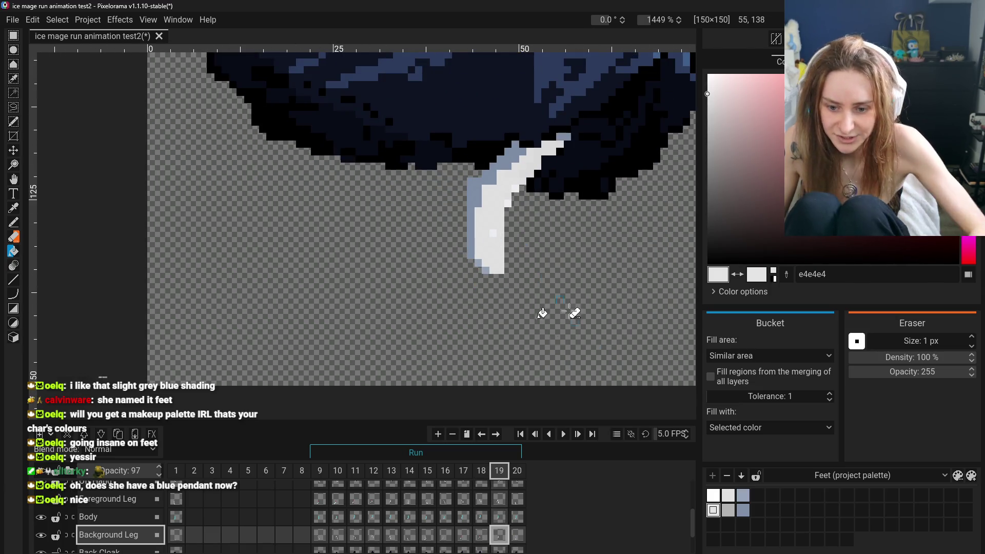
- In frame 19, fill the leg with e4e4e4 and its tip with b2b2b2, undoing the stray background fill
{"action": "left_click", "coordinate": [487, 220]}
{"action": "left_click", "coordinate": [728, 510]}
{"action": "left_click", "coordinate": [533, 156]}
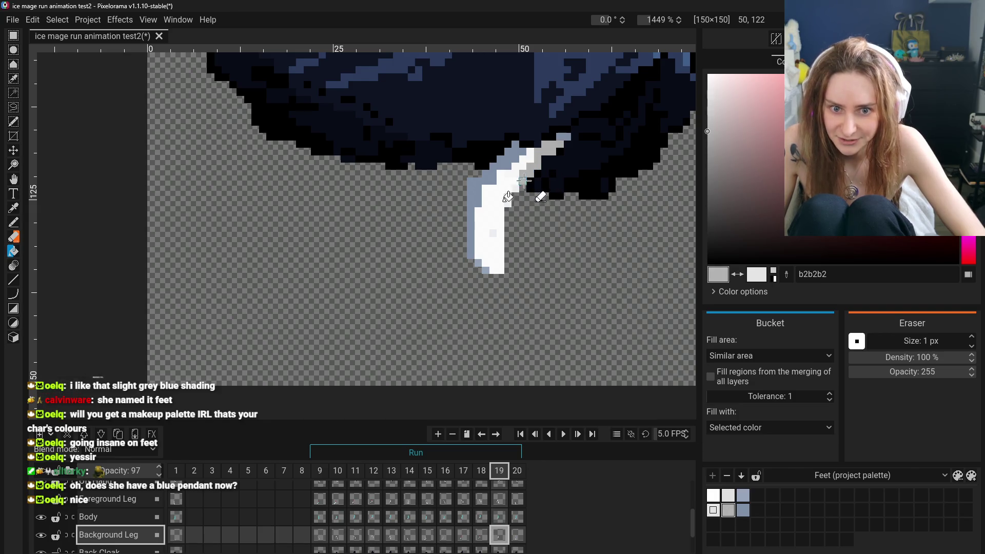
{"action": "left_click", "coordinate": [513, 195]}
{"action": "key", "text": "ctrl+z"}
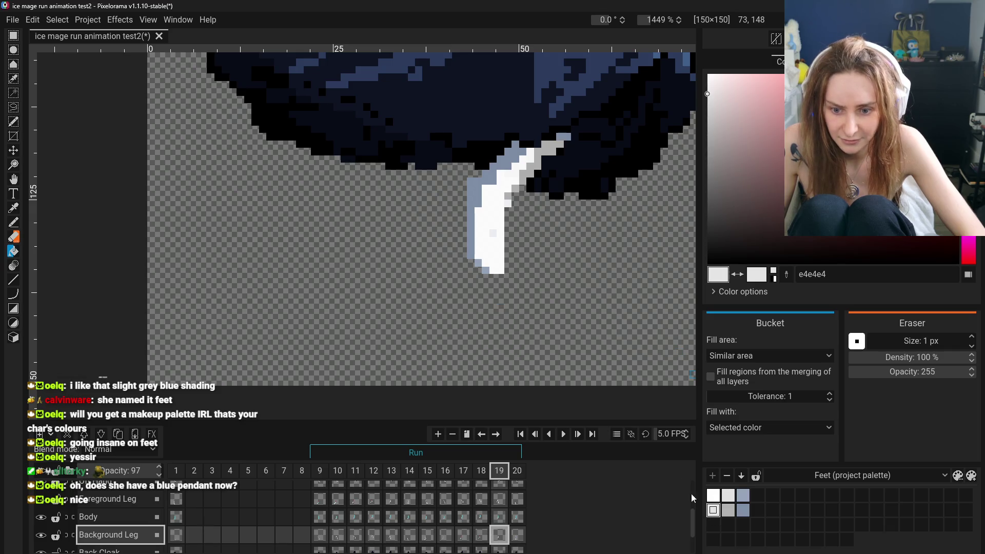
- In frame 20, fill the foot with light grey e4e4e4 and shade its left edge darker grey
{"action": "left_click", "coordinate": [517, 536]}
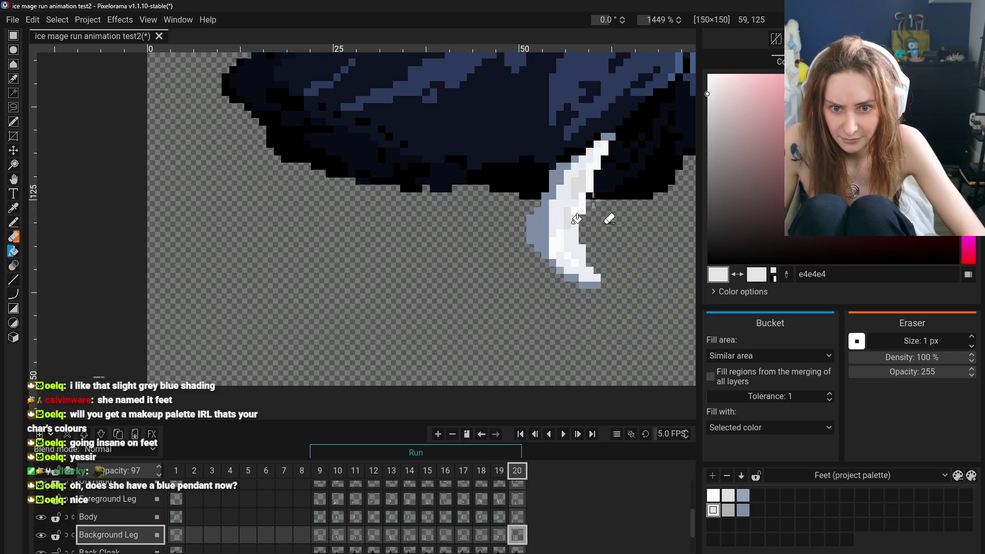
{"action": "left_click", "coordinate": [560, 241]}
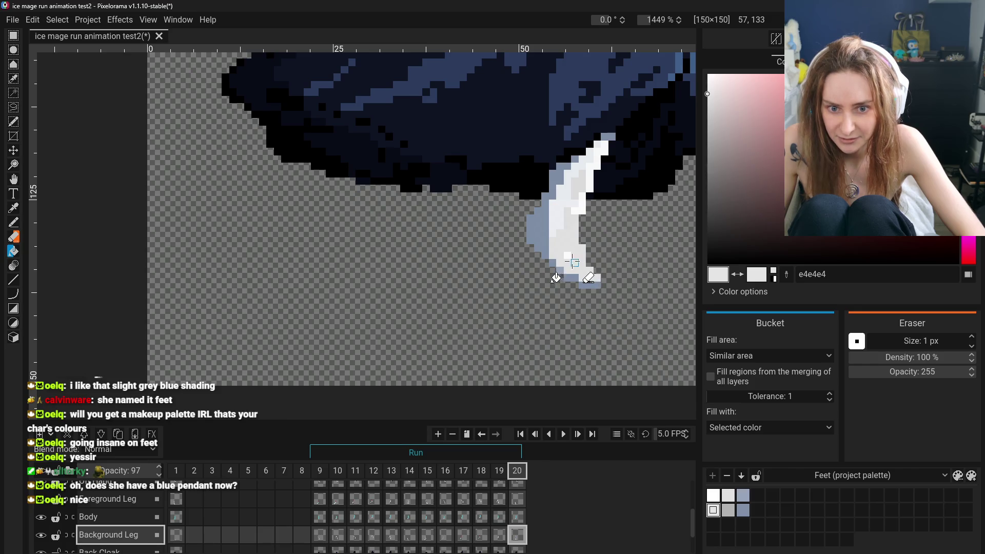
{"action": "left_click", "coordinate": [560, 228]}
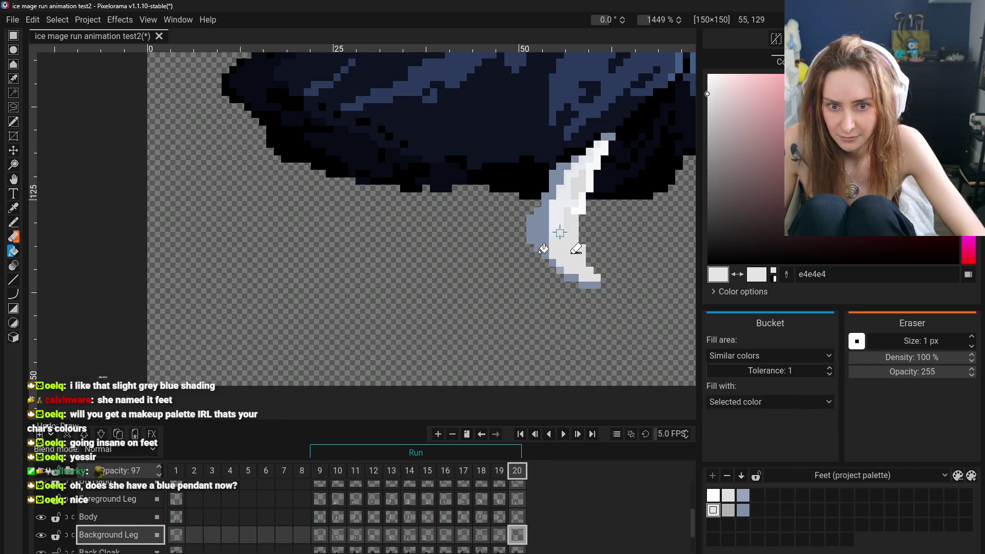
{"action": "left_click", "coordinate": [582, 174]}
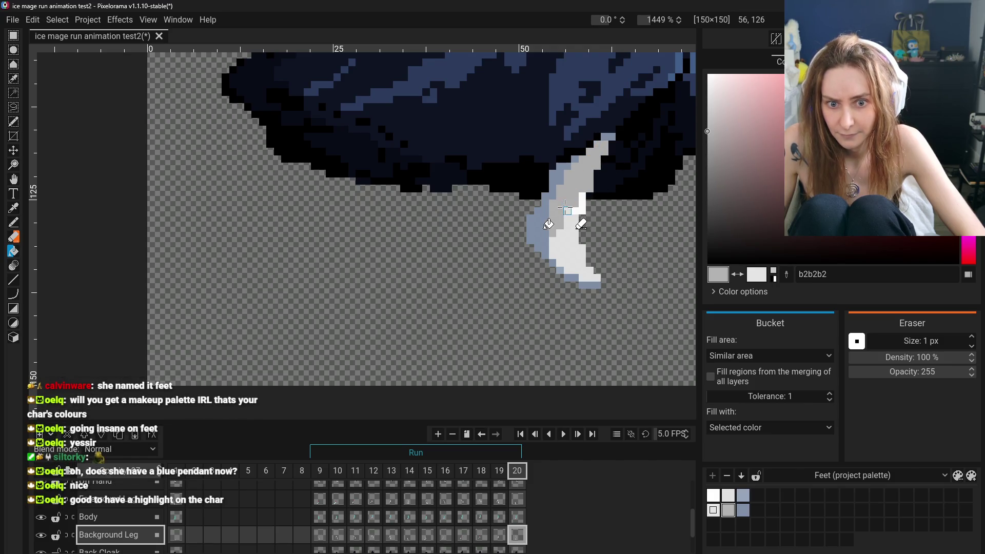
{"action": "scroll", "coordinate": [565, 208], "scroll_direction": "down", "scroll_amount": 10}
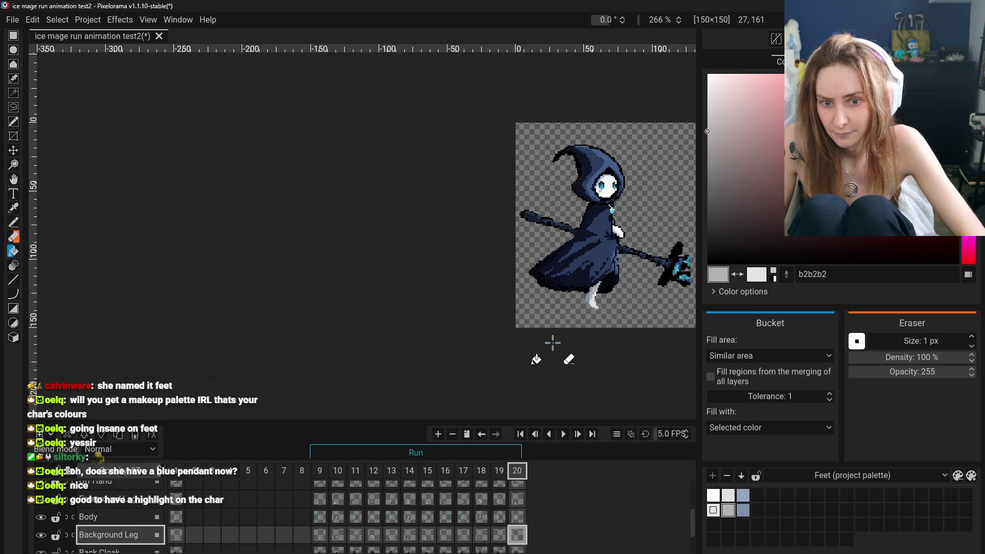
{"action": "scroll", "coordinate": [594, 288], "scroll_direction": "up", "scroll_amount": 2}
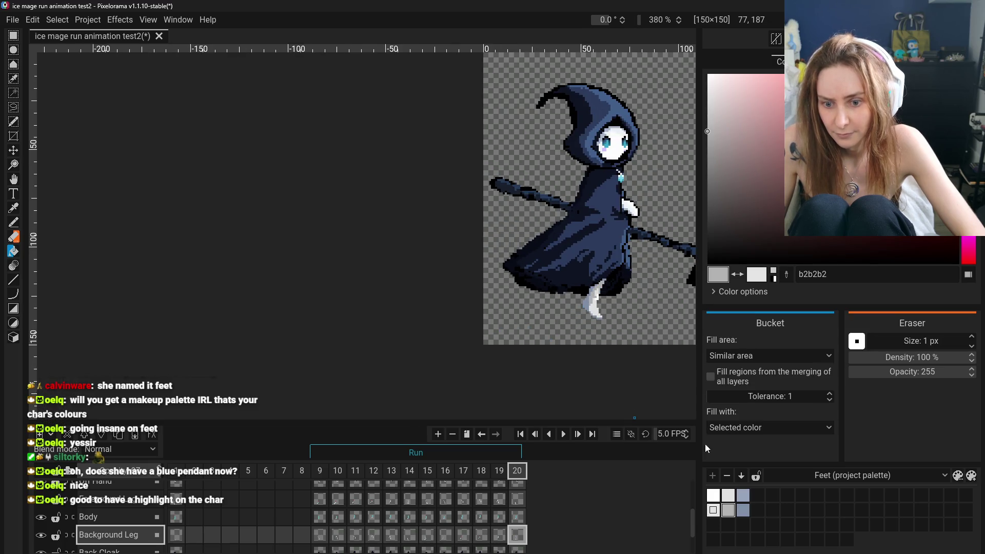
{"action": "left_click", "coordinate": [712, 515]}
{"action": "scroll", "coordinate": [590, 287], "scroll_direction": "up", "scroll_amount": 5}
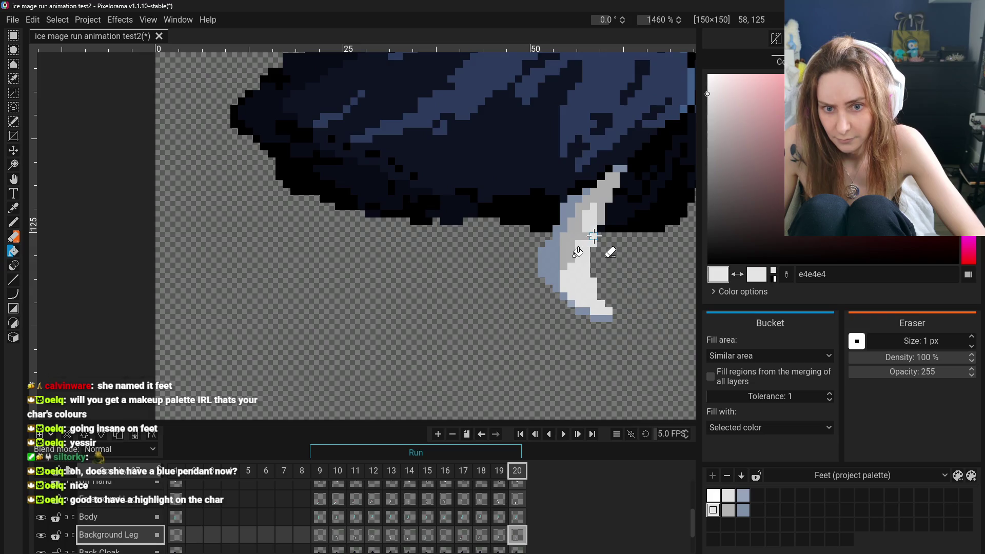
{"action": "scroll", "coordinate": [577, 300], "scroll_direction": "down", "scroll_amount": 4}
{"action": "scroll", "coordinate": [580, 303], "scroll_direction": "up", "scroll_amount": 6}
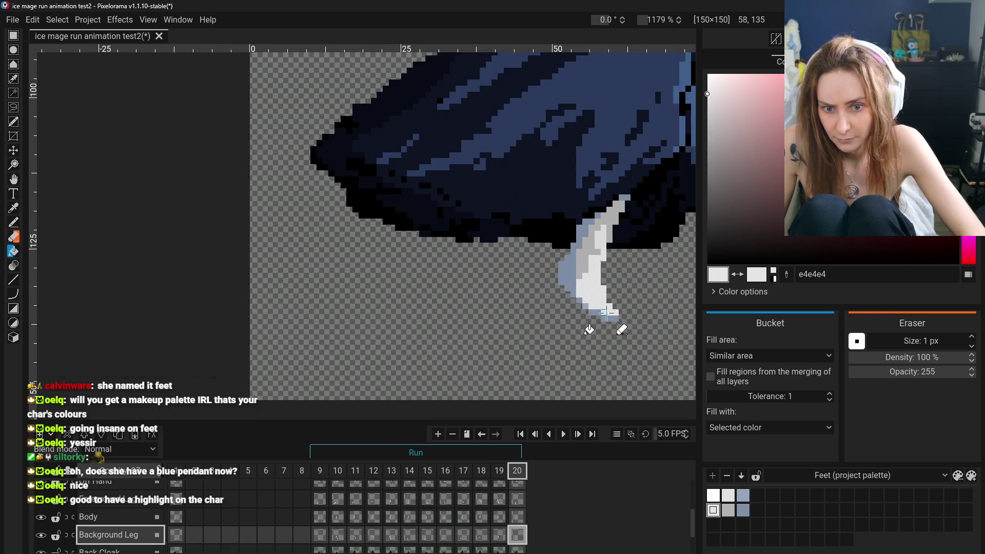
{"action": "scroll", "coordinate": [554, 315], "scroll_direction": "down", "scroll_amount": 8}
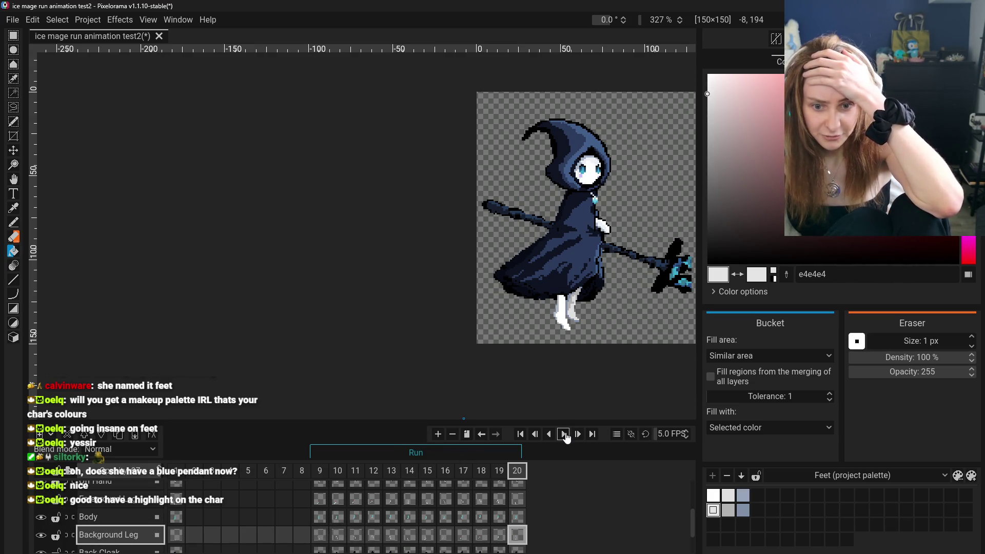
- Play the run animation and pan the canvas view left to review the shading
{"action": "left_click", "coordinate": [563, 434]}
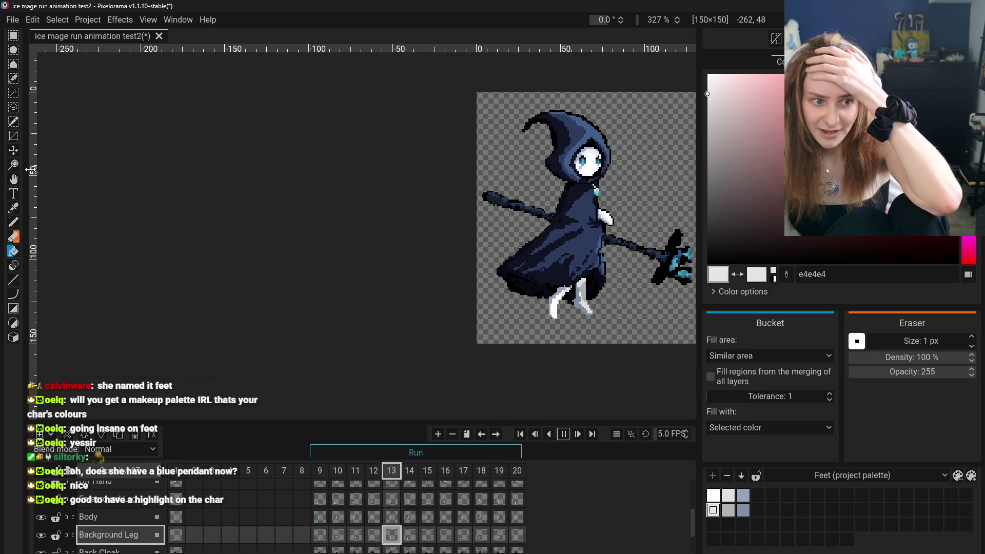
{"action": "left_click", "coordinate": [13, 179]}
{"action": "mouse_move", "coordinate": [525, 231]}
{"action": "left_mouse_down"}
{"action": "mouse_move", "coordinate": [358, 205]}
{"action": "mouse_move", "coordinate": [348, 241]}
{"action": "left_mouse_up"}
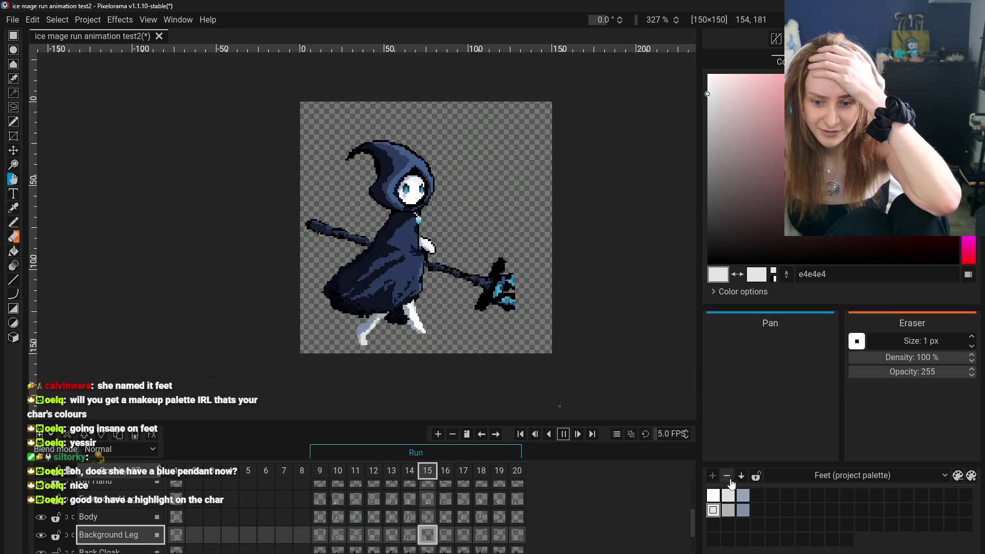
- Pick the Feet palette's mid grey, lighten it to c5c5c5, and pause on frame 9
{"action": "left_click", "coordinate": [728, 510]}
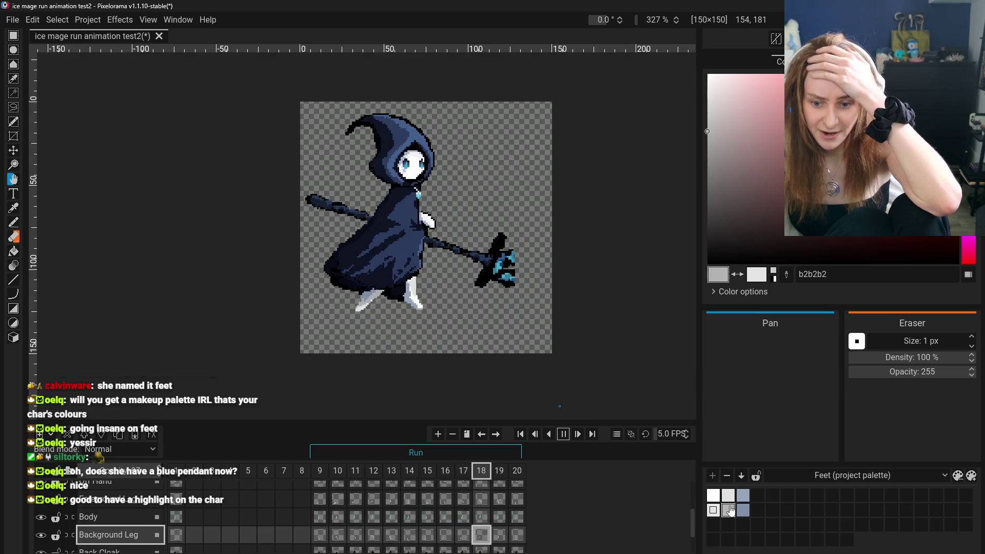
{"action": "left_click", "coordinate": [708, 117]}
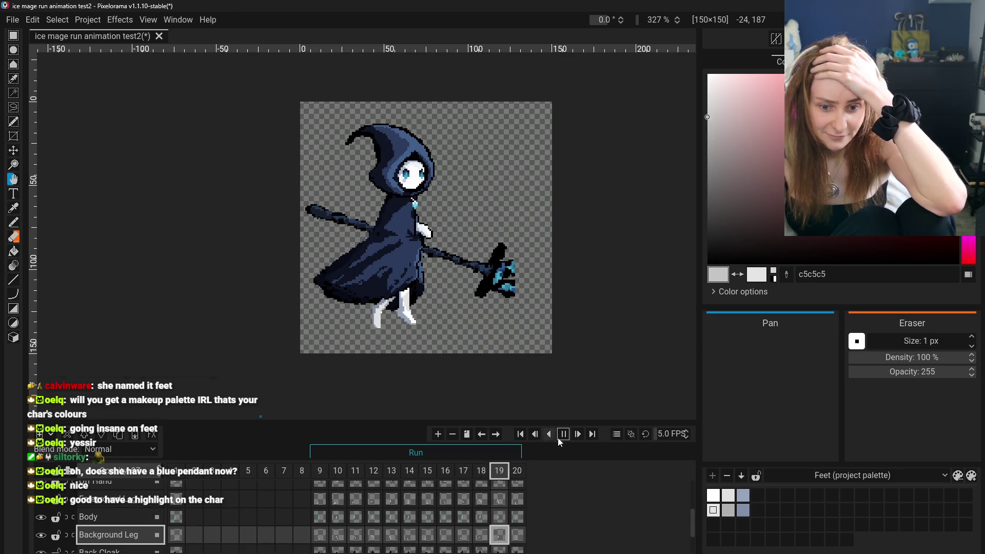
{"action": "left_click", "coordinate": [562, 435]}
{"action": "scroll", "coordinate": [388, 370], "scroll_direction": "up", "scroll_amount": 5}
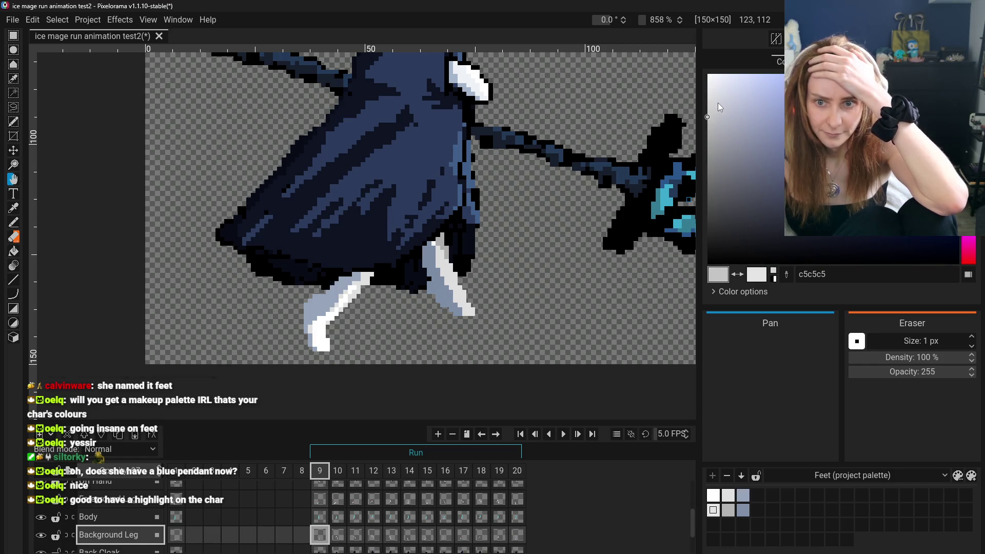
- Tune the colour to grey-blue c2c4c9 and save it as a new Feet palette swatch
{"action": "left_click", "coordinate": [714, 115]}
{"action": "left_click", "coordinate": [715, 114]}
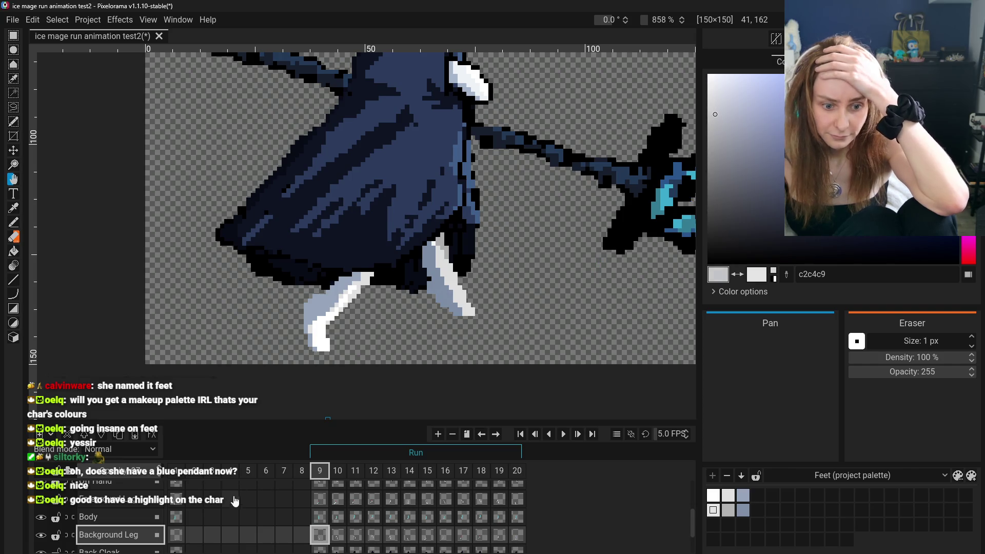
{"action": "left_click", "coordinate": [727, 525]}
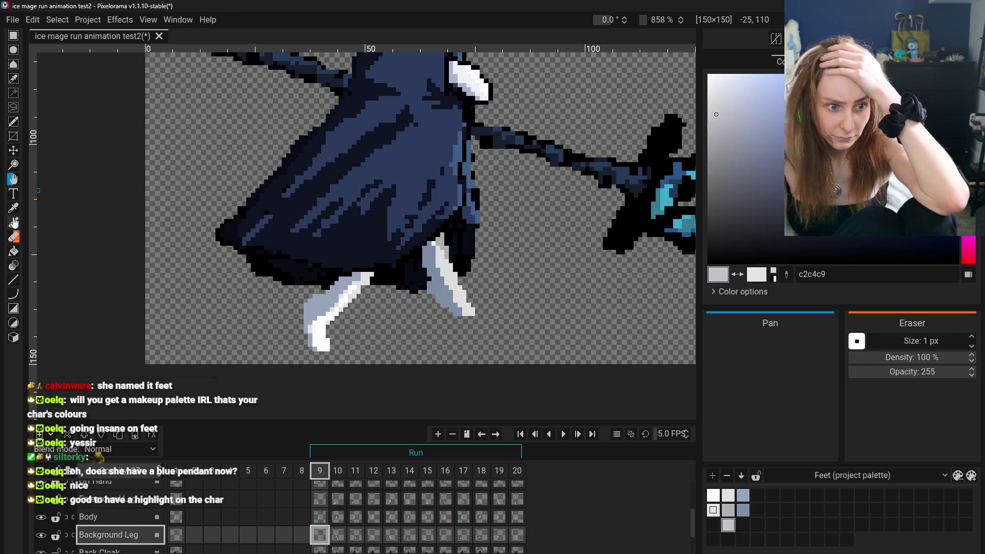
- Bucket-fill the background leg's pale strip with grey-blue in frames 10, 11 and 12
{"action": "left_click", "coordinate": [13, 252]}
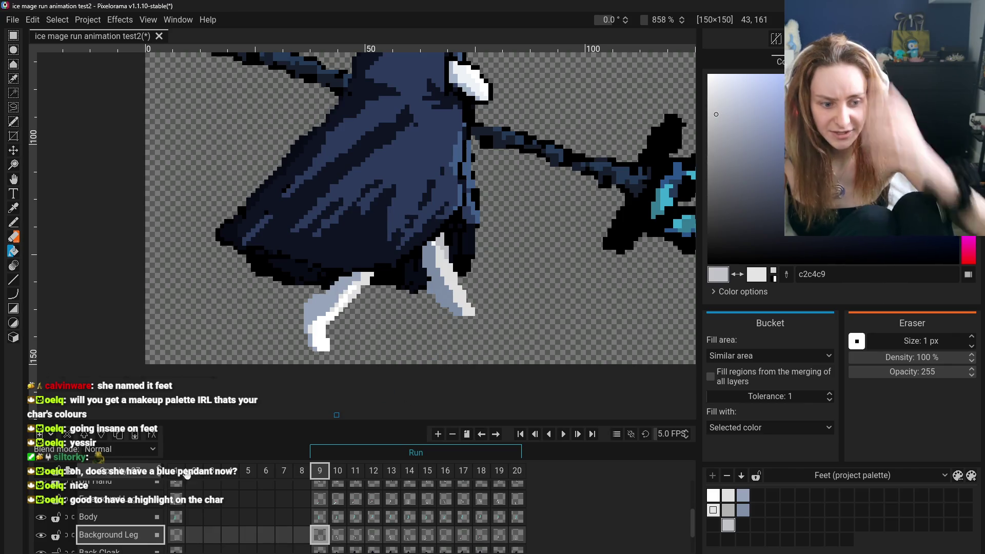
{"action": "key", "text": "ctrl+z"}
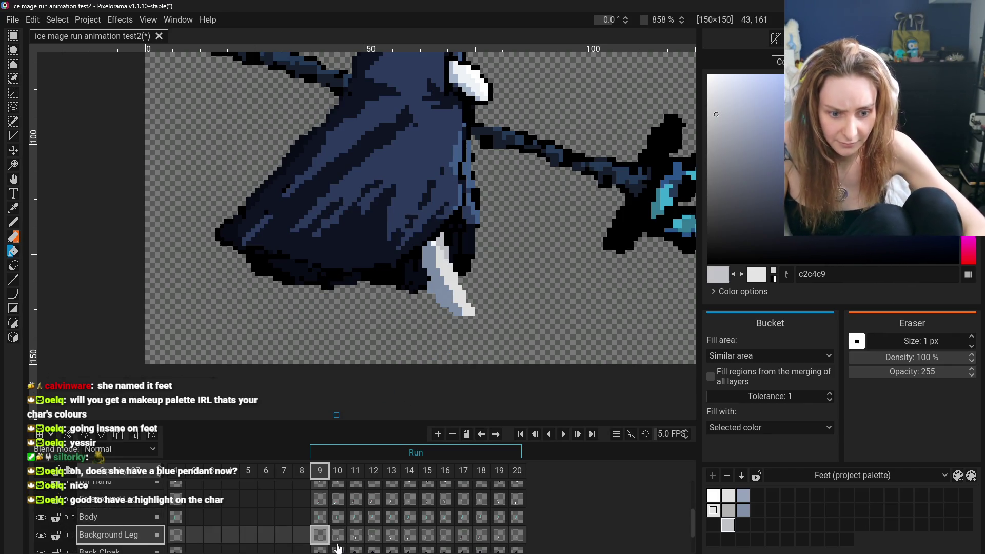
{"action": "left_click", "coordinate": [337, 534]}
{"action": "left_click", "coordinate": [446, 243]}
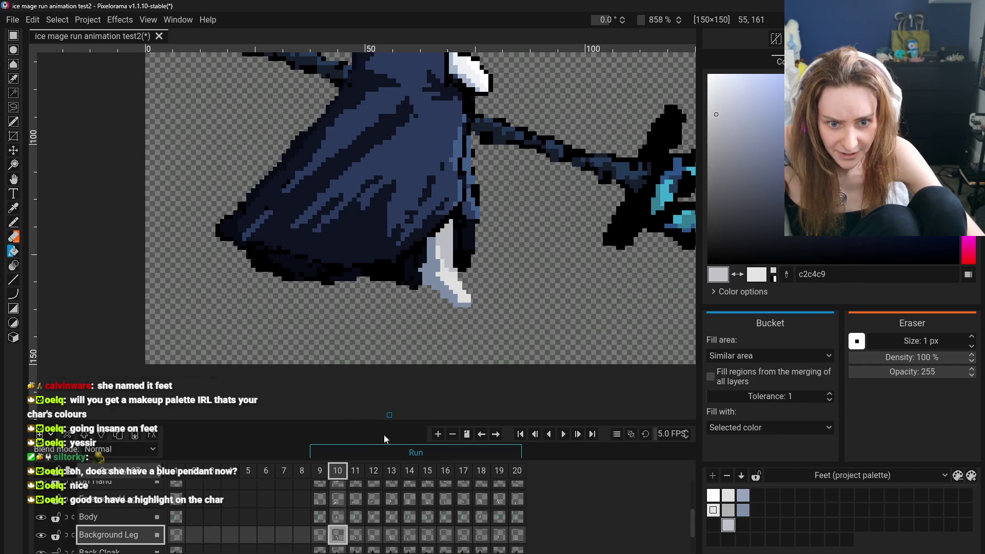
{"action": "left_click", "coordinate": [354, 535]}
{"action": "left_click", "coordinate": [443, 205]}
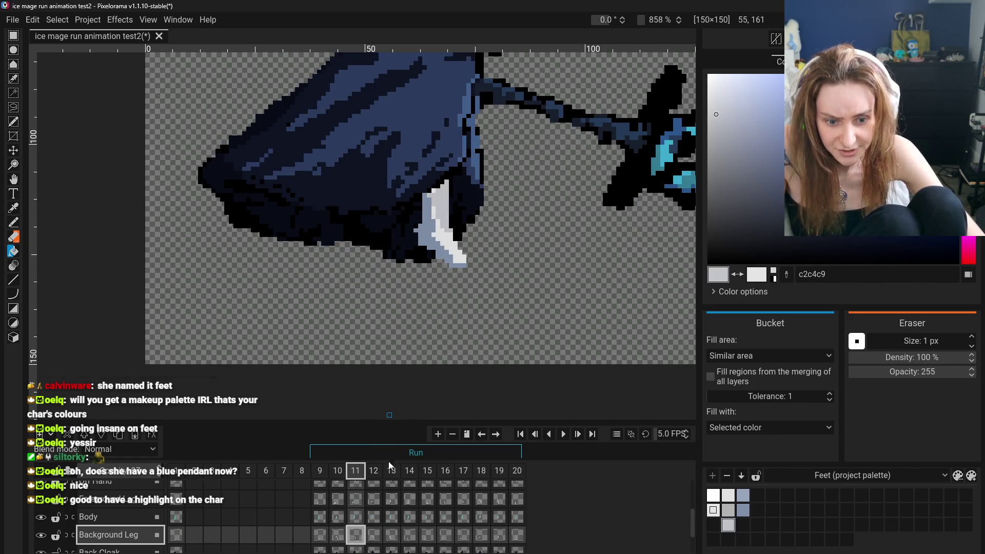
{"action": "left_click", "coordinate": [373, 535]}
{"action": "left_click", "coordinate": [446, 200]}
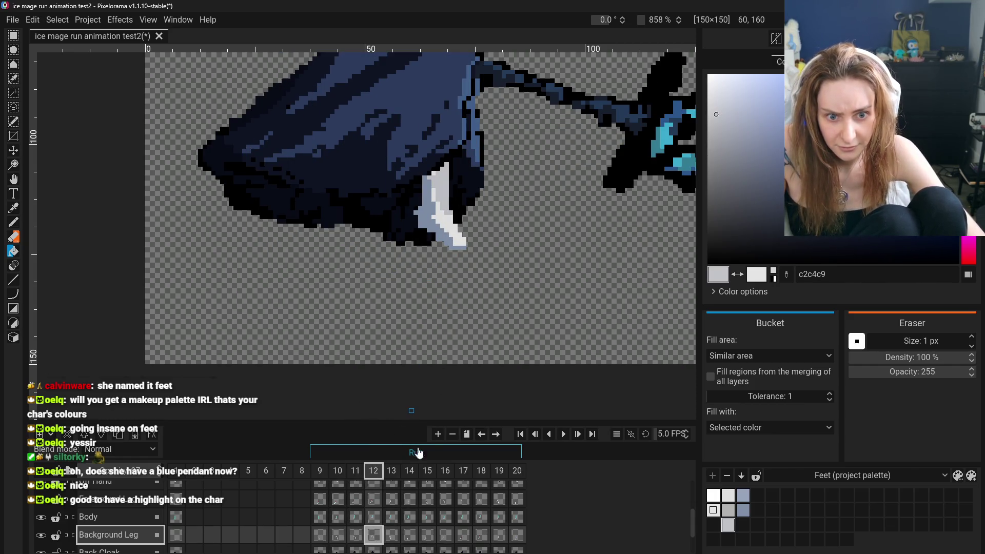
- Fill the pale leg strip with grey-blue in frames 15 and 16
{"action": "left_click", "coordinate": [393, 536]}
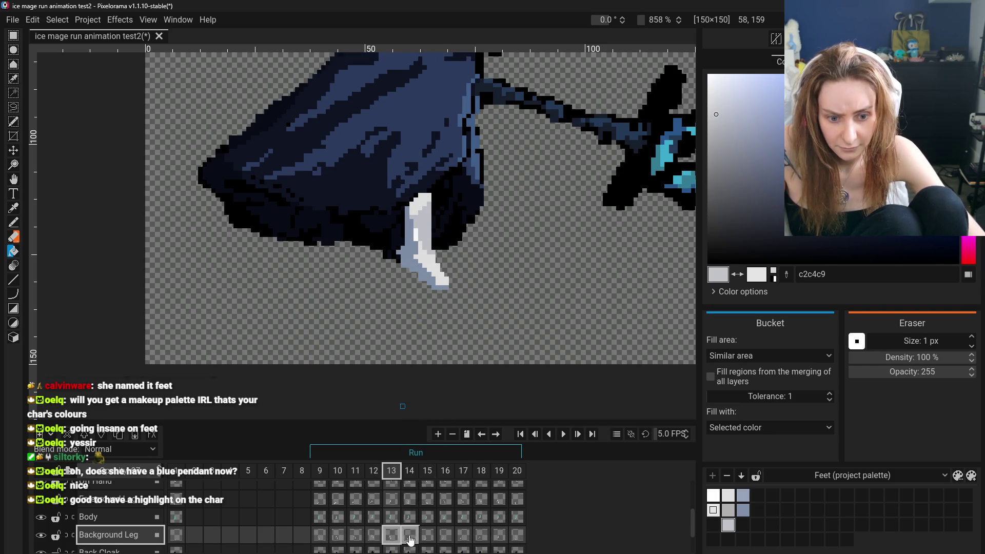
{"action": "left_click", "coordinate": [411, 535]}
{"action": "left_click", "coordinate": [427, 534]}
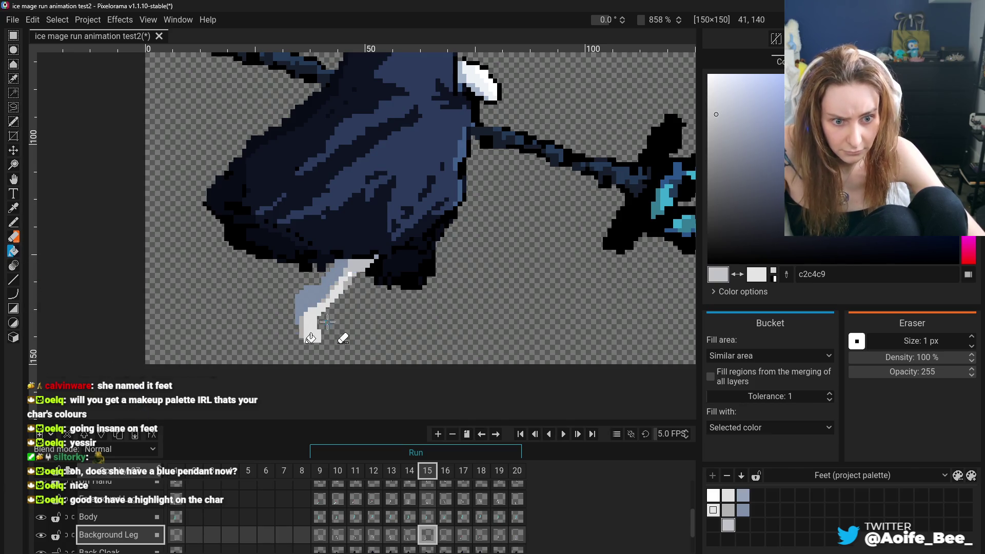
{"action": "scroll", "coordinate": [341, 334], "scroll_direction": "up", "scroll_amount": 3}
{"action": "left_click", "coordinate": [335, 277]}
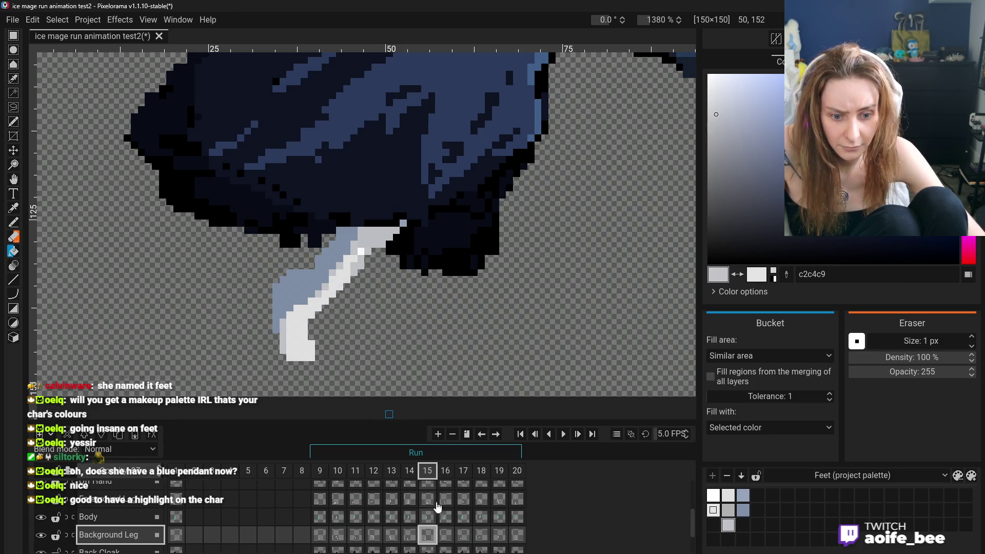
{"action": "left_click", "coordinate": [445, 535]}
{"action": "left_click", "coordinate": [328, 233]}
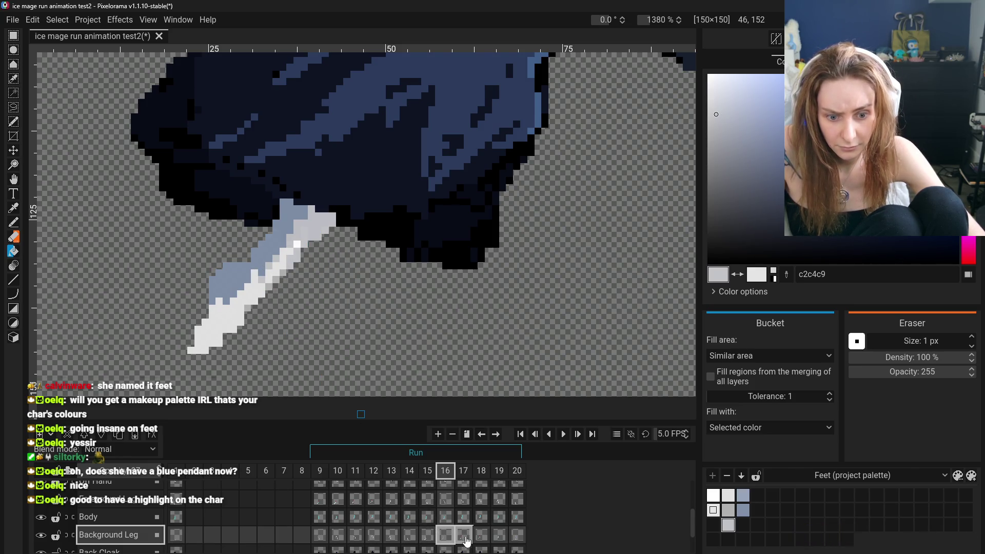
- Fill the leg's top strip with grey-blue in frames 17 through 20
{"action": "left_click", "coordinate": [464, 536]}
{"action": "left_click", "coordinate": [310, 187]}
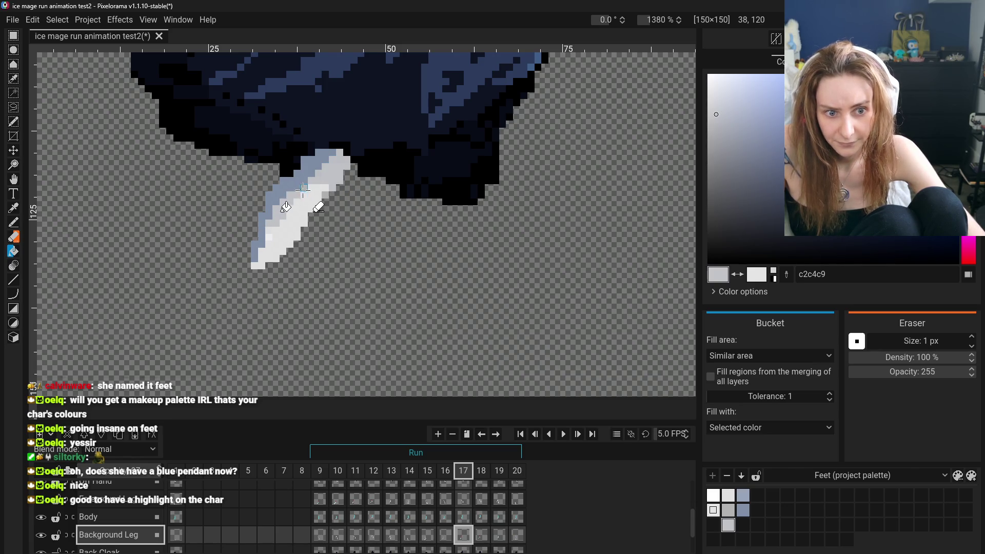
{"action": "left_click", "coordinate": [488, 533]}
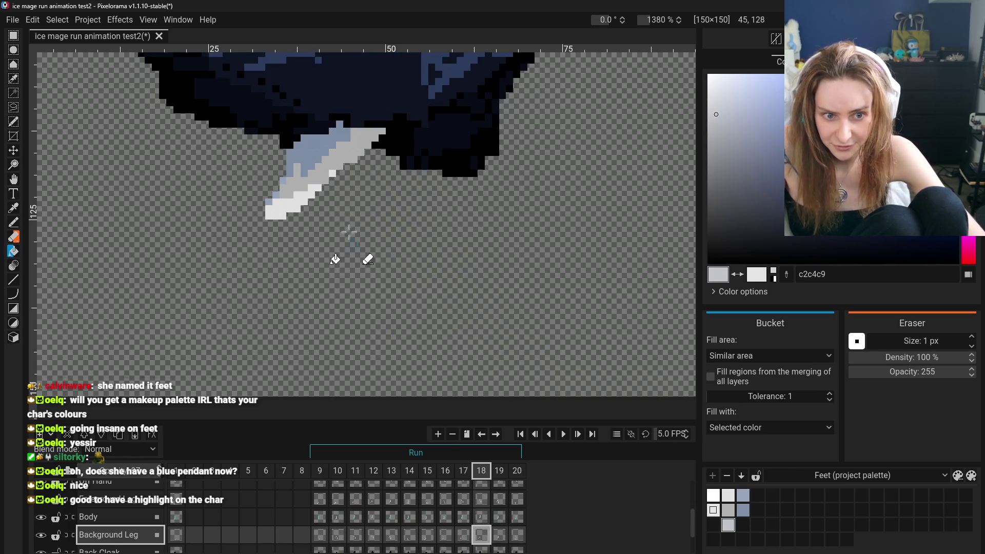
{"action": "left_click", "coordinate": [347, 152]}
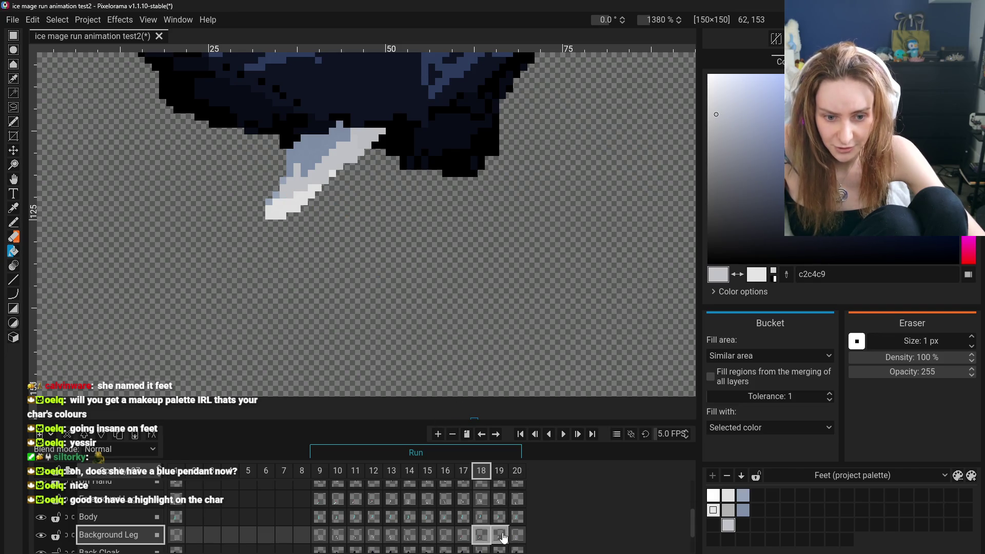
{"action": "left_click", "coordinate": [503, 536]}
{"action": "left_click", "coordinate": [386, 208]}
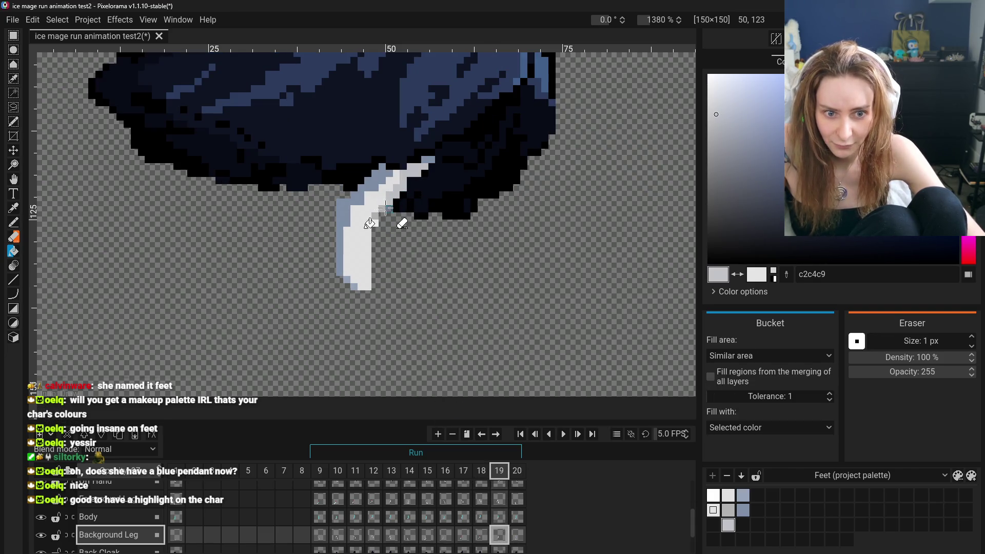
{"action": "left_click", "coordinate": [517, 535]}
{"action": "left_click", "coordinate": [452, 226]}
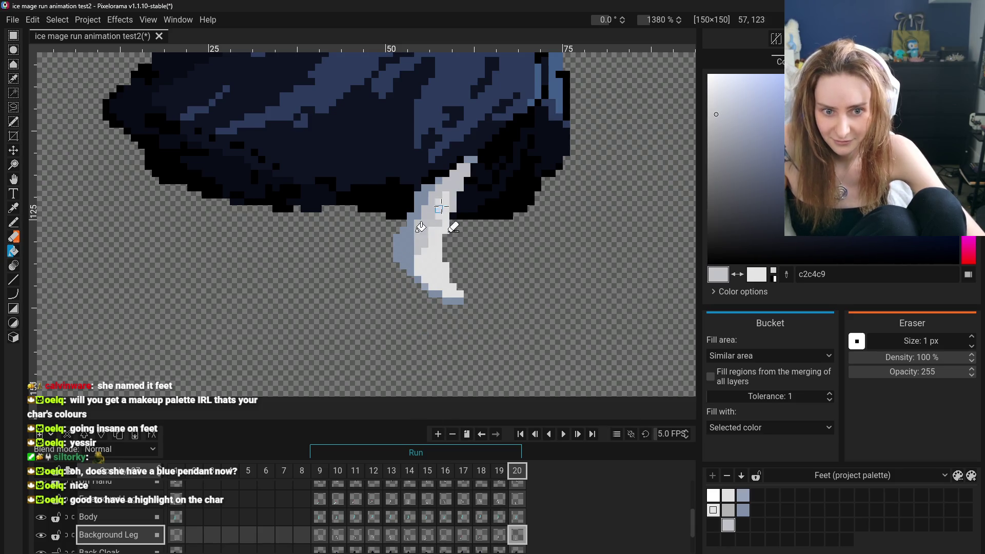
{"action": "scroll", "coordinate": [482, 267], "scroll_direction": "down", "scroll_amount": 5}
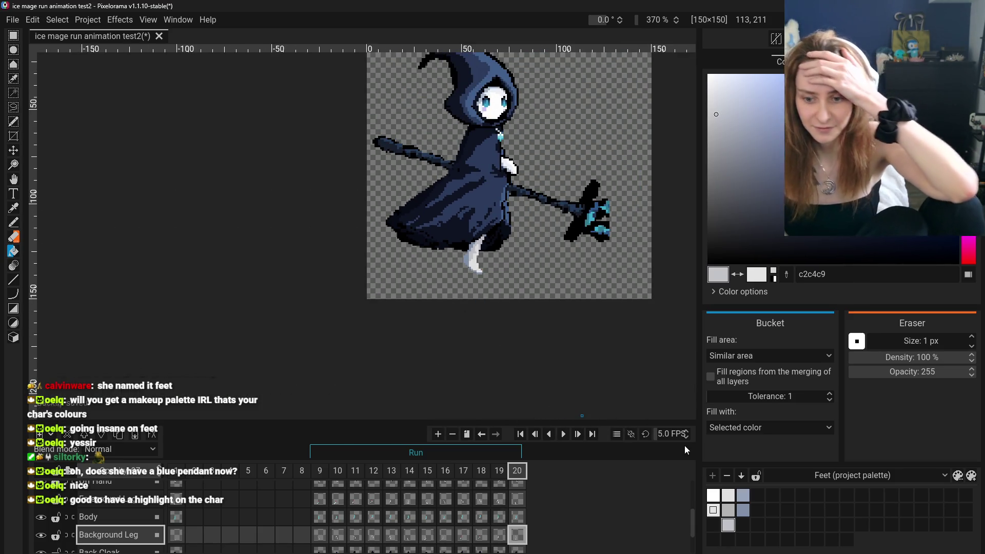
- Play the run animation briefly, unhide the second foot, and pause on frame 12
{"action": "left_click", "coordinate": [568, 439]}
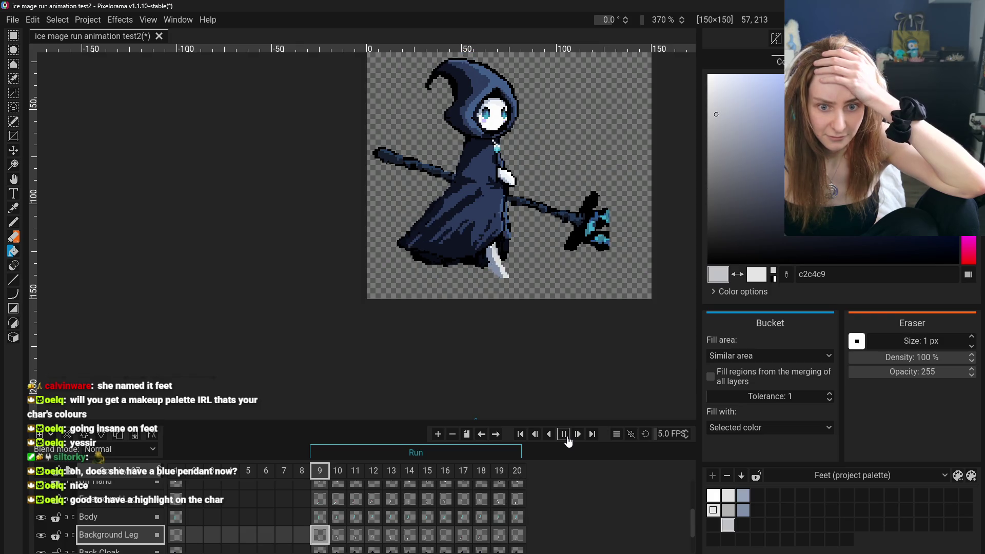
{"action": "left_click", "coordinate": [567, 439]}
{"action": "left_click", "coordinate": [50, 518]}
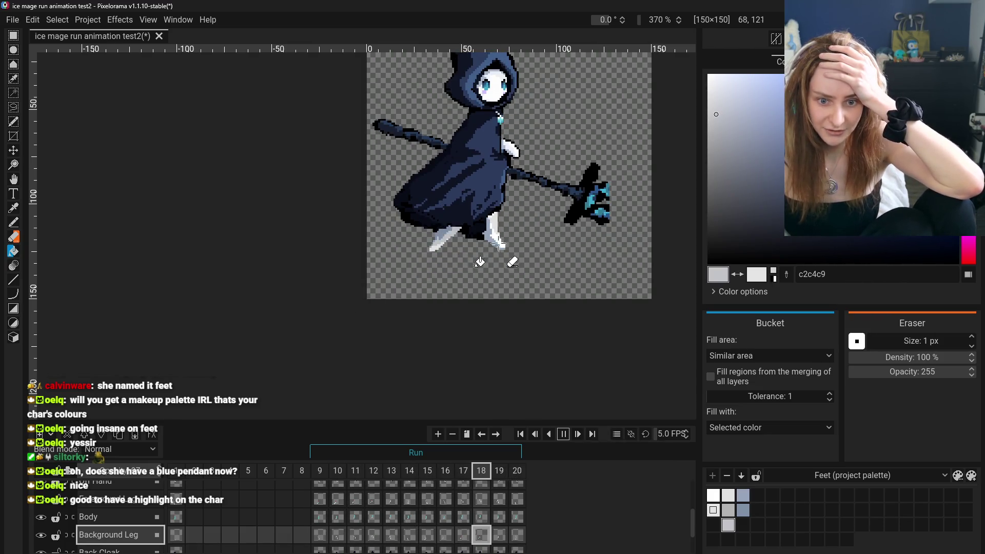
{"action": "left_click", "coordinate": [562, 434]}
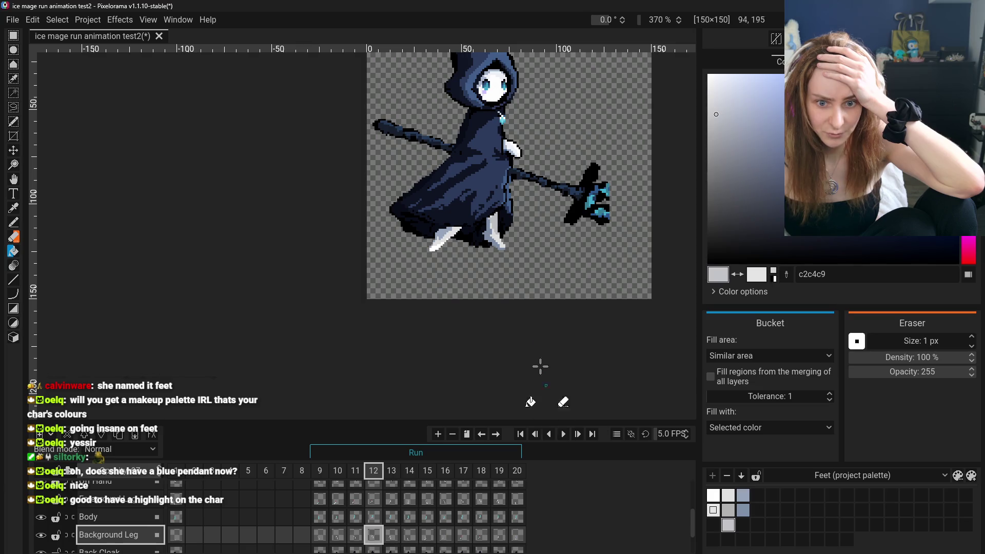
- Step through frames 10 to 14, then 19 and 20, checking the background leg
{"action": "left_click", "coordinate": [337, 535]}
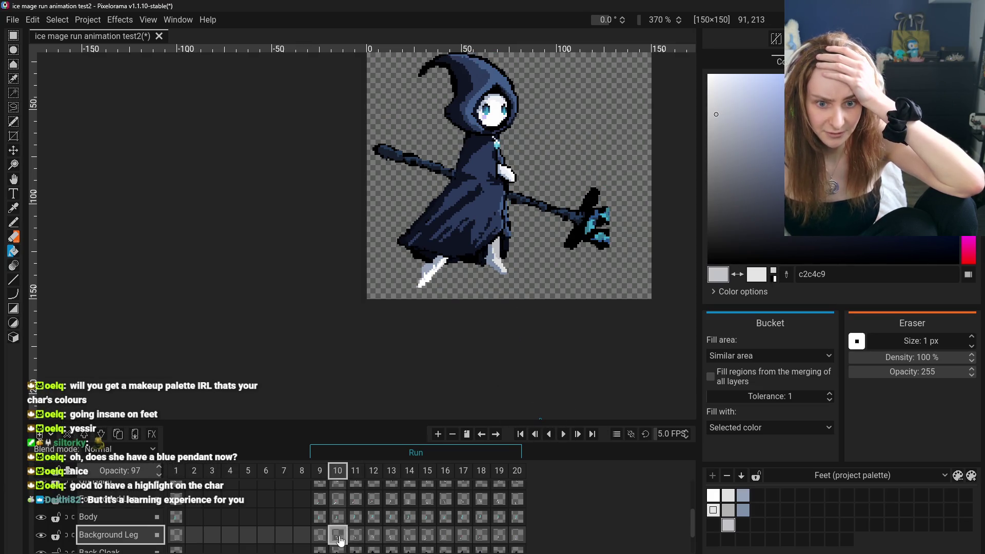
{"action": "left_click", "coordinate": [355, 535]}
{"action": "left_click", "coordinate": [374, 535]}
{"action": "left_click", "coordinate": [391, 535]}
{"action": "left_click", "coordinate": [354, 536]}
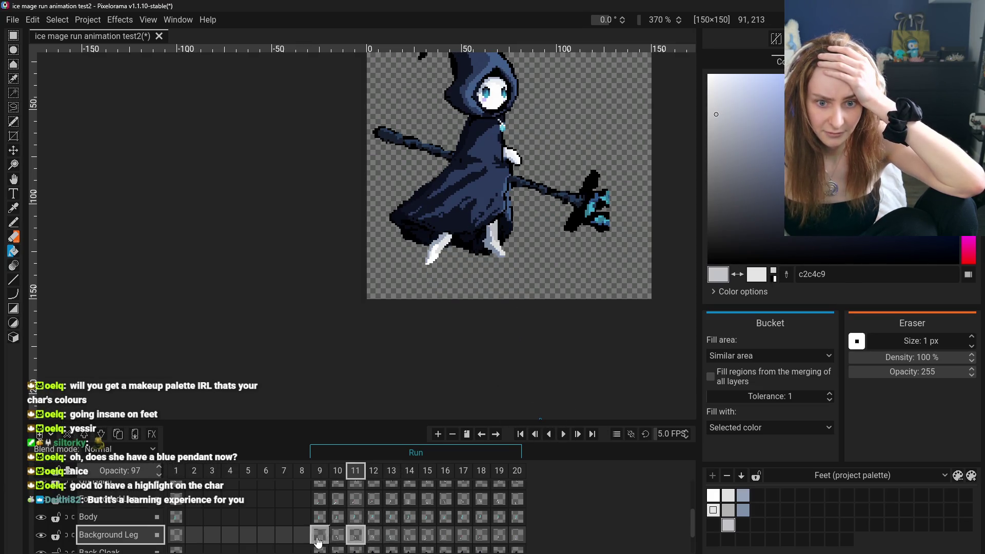
{"action": "left_click", "coordinate": [337, 536]}
{"action": "left_click", "coordinate": [357, 539]}
{"action": "left_click", "coordinate": [379, 539]}
{"action": "left_click", "coordinate": [397, 540]}
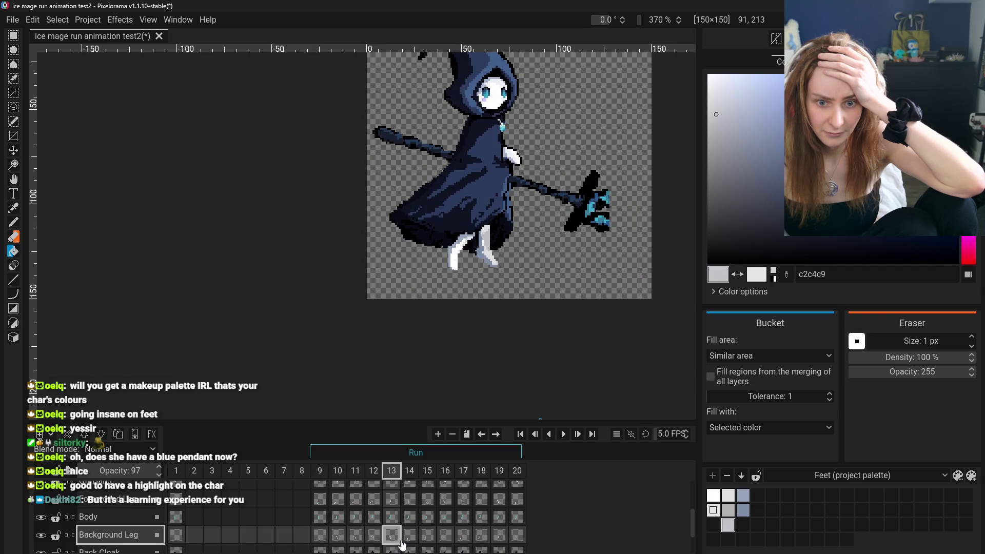
{"action": "left_click", "coordinate": [414, 538]}
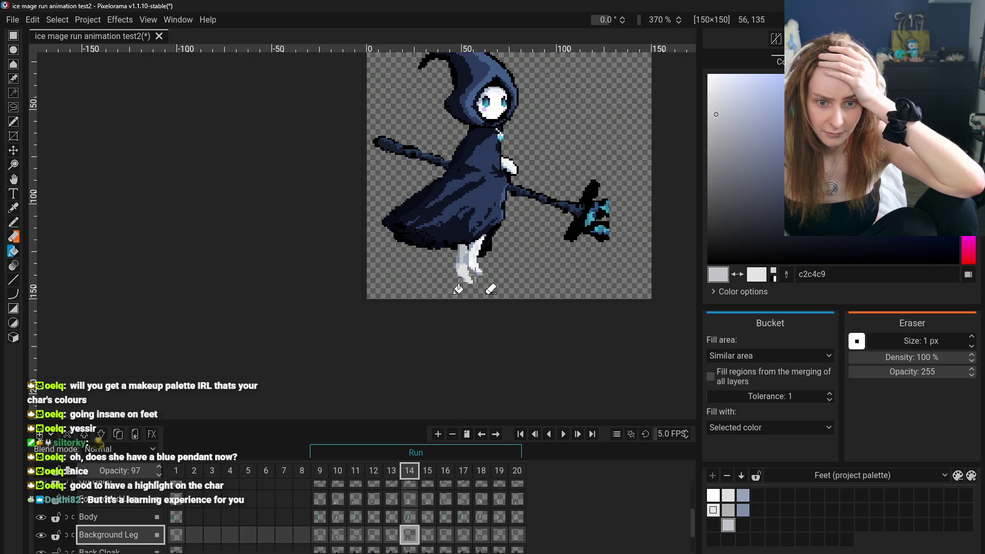
{"action": "left_click", "coordinate": [494, 539]}
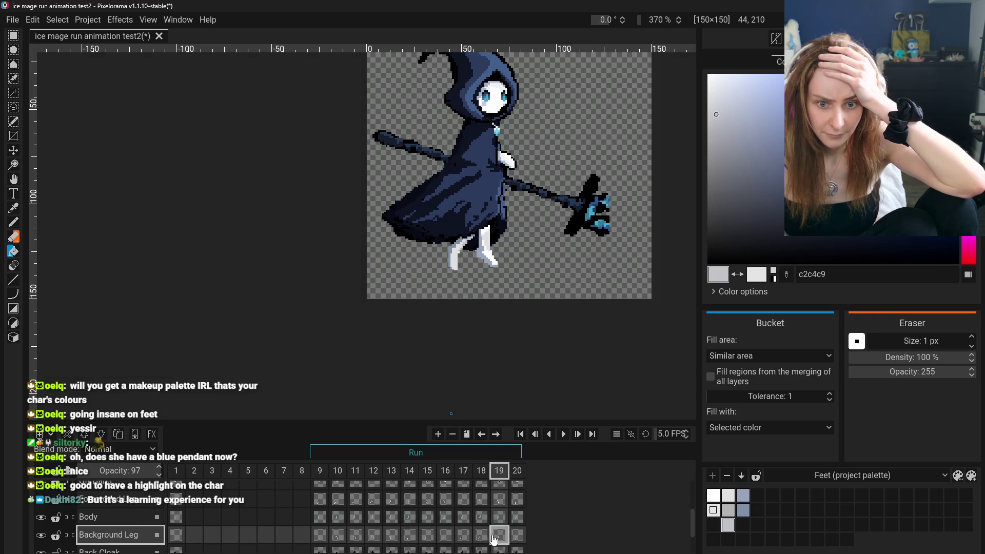
{"action": "left_click", "coordinate": [520, 537]}
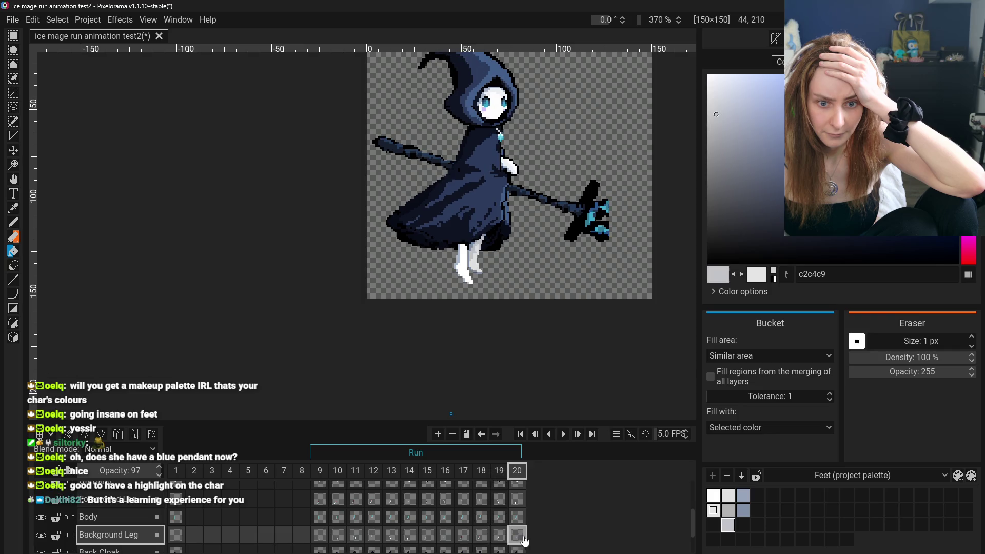
- Compare the frame 14 leg pose against frame 20, glancing at frames 15 and 16
{"action": "left_click", "coordinate": [405, 538]}
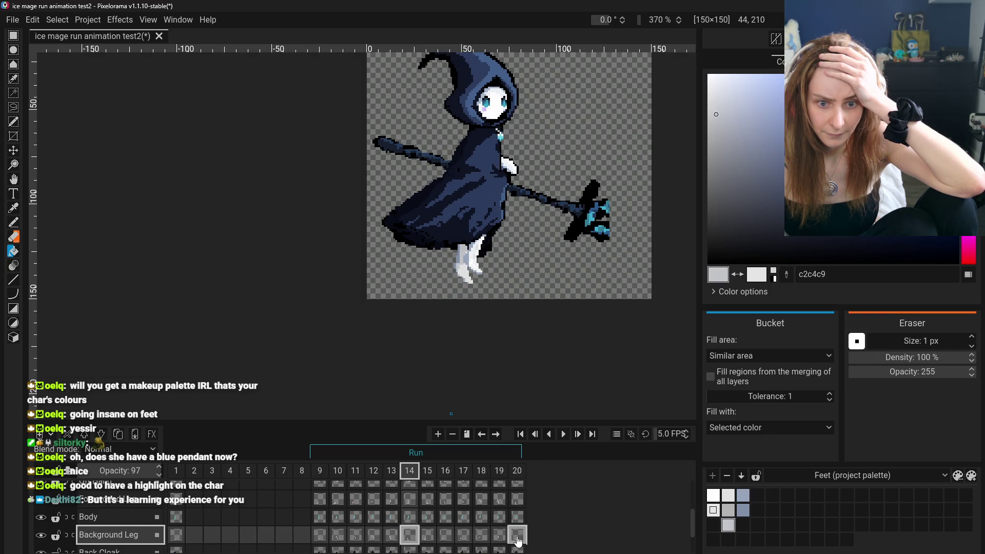
{"action": "left_click", "coordinate": [517, 539]}
{"action": "left_click", "coordinate": [407, 537]}
{"action": "left_click", "coordinate": [447, 537]}
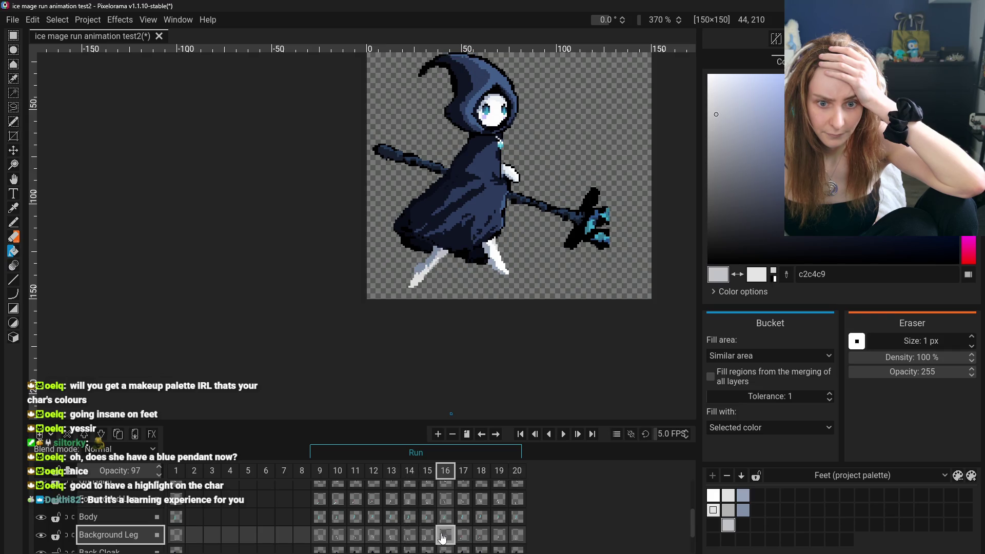
{"action": "left_click", "coordinate": [426, 537]}
{"action": "left_click", "coordinate": [410, 537]}
{"action": "left_click", "coordinate": [517, 538]}
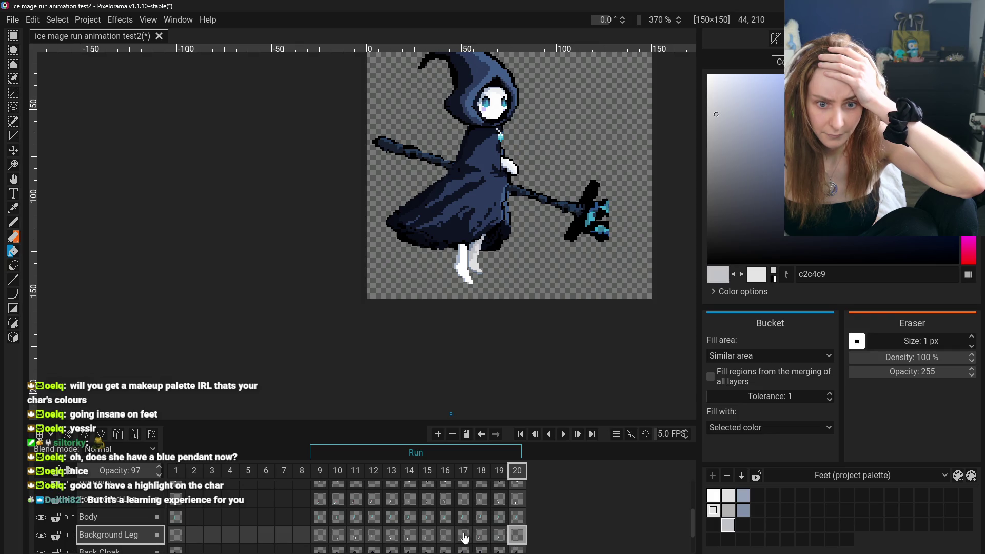
- Review frames 19 and 17, then play the run animation from frame 9
{"action": "left_click", "coordinate": [409, 539]}
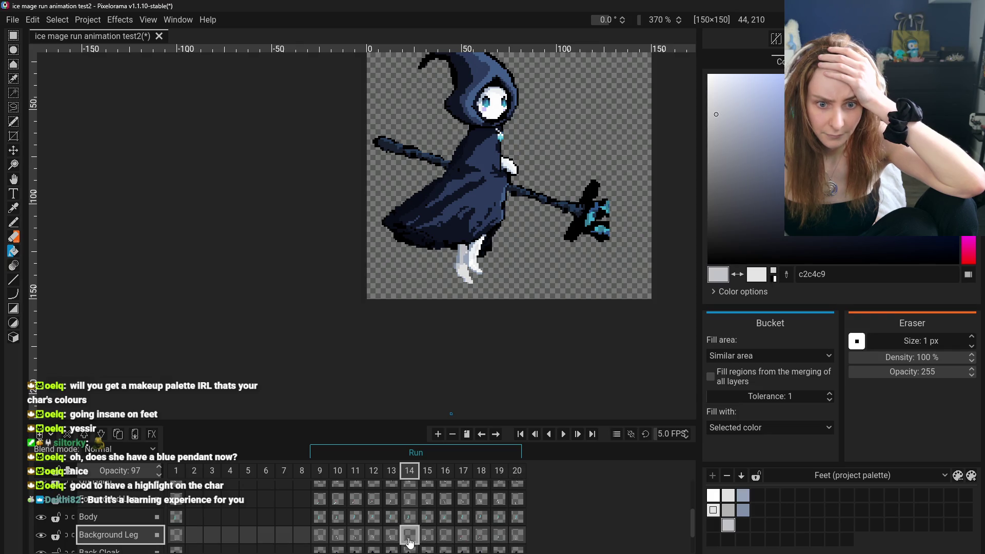
{"action": "left_click", "coordinate": [517, 537]}
{"action": "left_click", "coordinate": [499, 536]}
{"action": "left_click", "coordinate": [468, 539]}
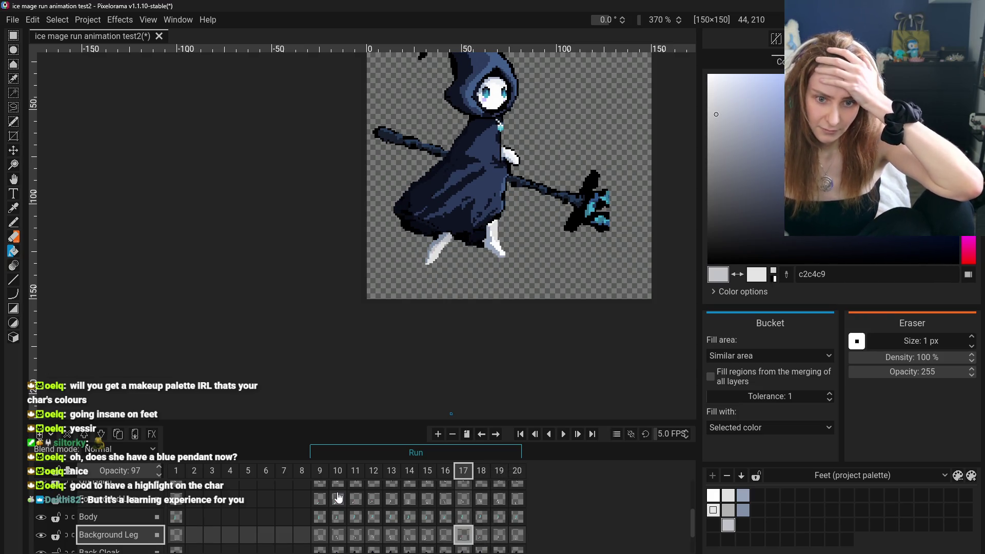
{"action": "left_click", "coordinate": [320, 536]}
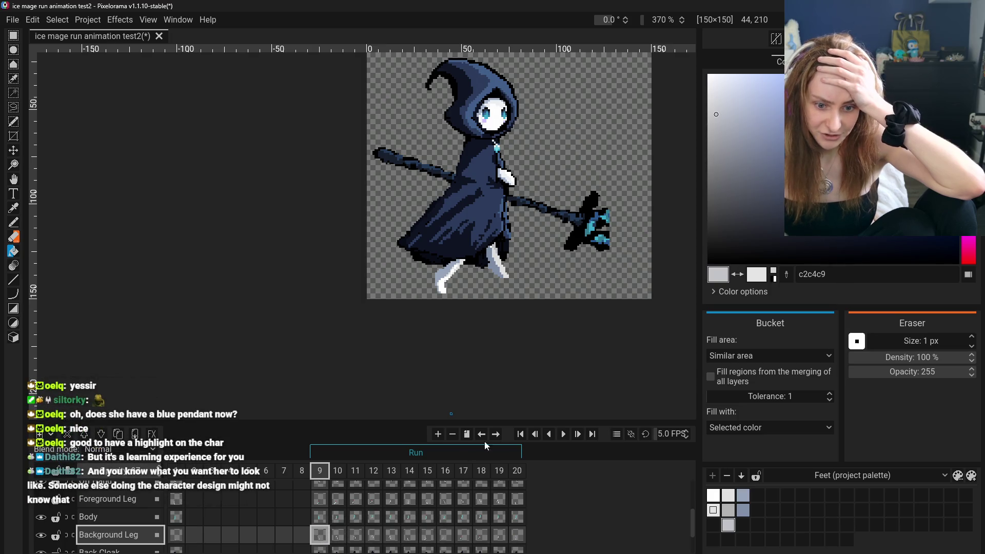
{"action": "left_click", "coordinate": [565, 435]}
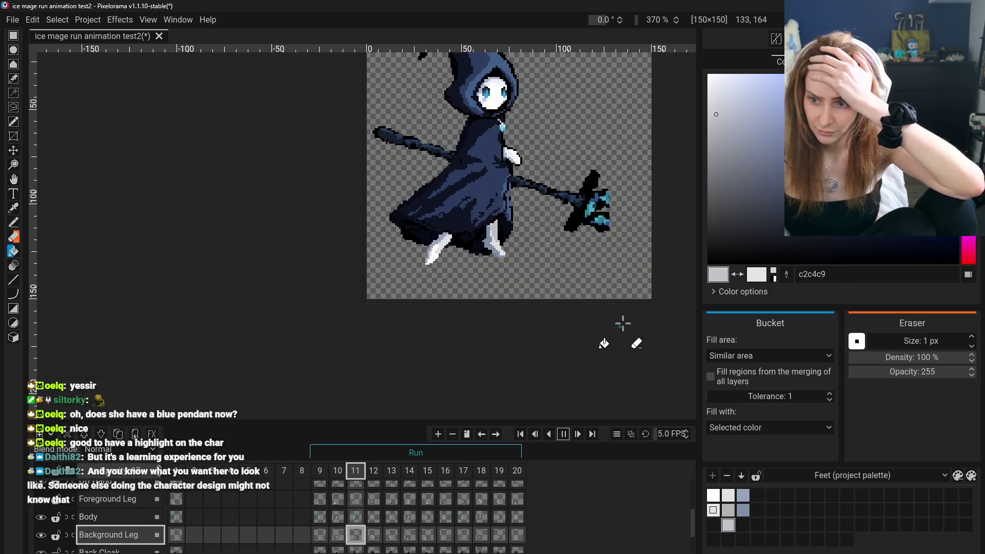
- Zoom in and pan the canvas to centre the ice mage character
{"action": "scroll", "coordinate": [640, 311], "scroll_direction": "up", "scroll_amount": 1}
{"action": "scroll", "coordinate": [640, 311], "scroll_direction": "down", "scroll_amount": 3}
{"action": "scroll", "coordinate": [308, 248], "scroll_direction": "up", "scroll_amount": 1}
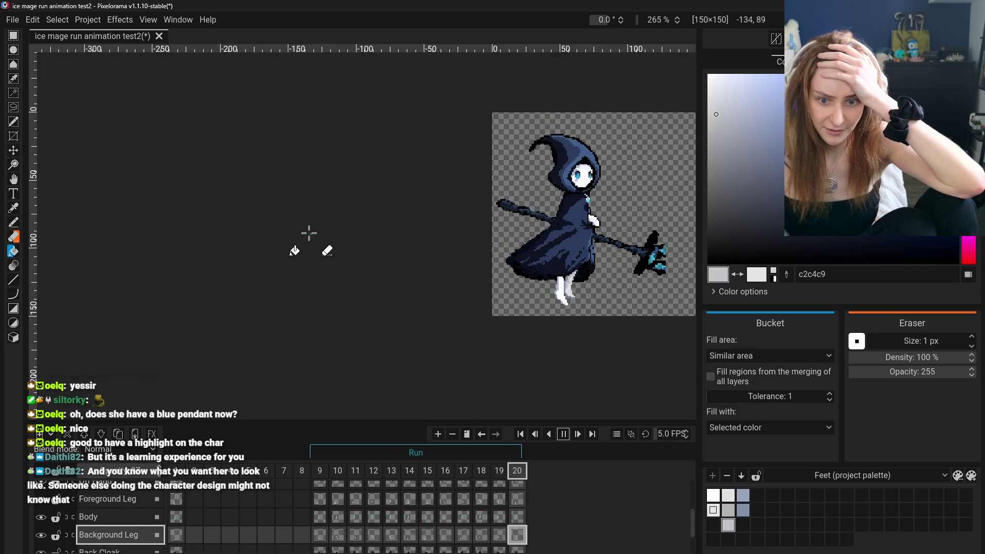
{"action": "key", "text": "space"}
{"action": "mouse_move", "coordinate": [475, 205]}
{"action": "left_mouse_down"}
{"action": "mouse_move", "coordinate": [407, 220]}
{"action": "mouse_move", "coordinate": [363, 260]}
{"action": "left_mouse_up"}
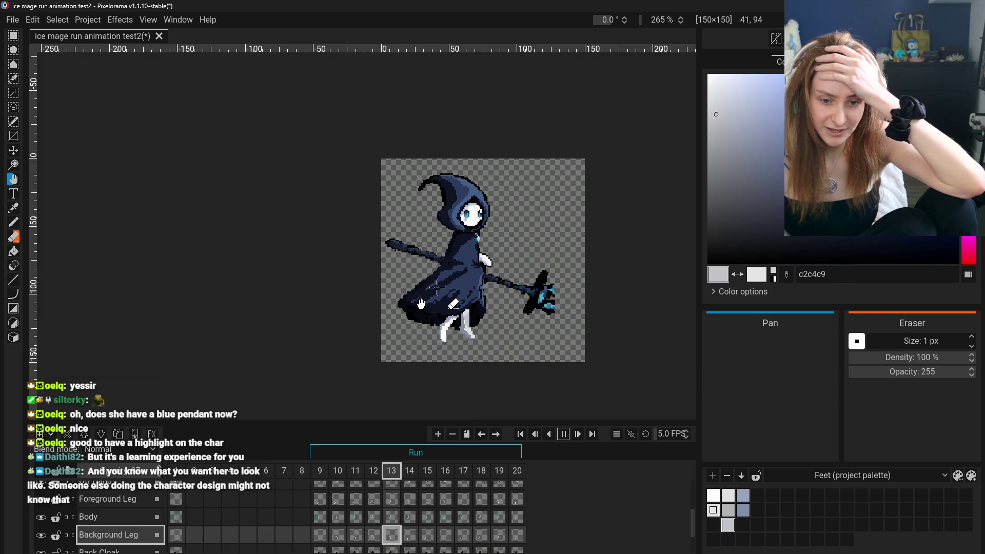
{"action": "scroll", "coordinate": [435, 289], "scroll_direction": "up", "scroll_amount": 3}
{"action": "left_click_drag", "start_coordinate": [433, 291], "coordinate": [426, 283]}
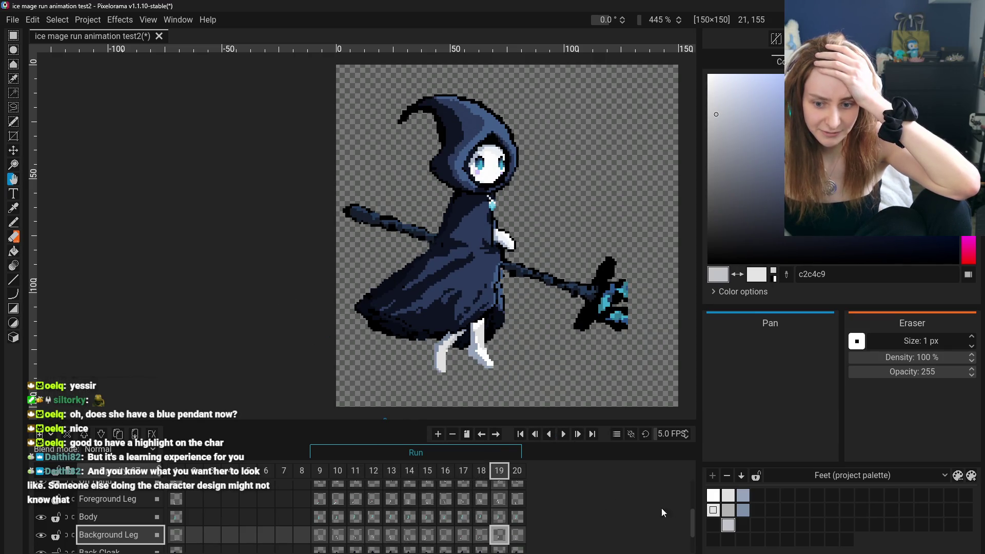
- Lighten the drawing colour to cfd2d9 and select frame 9 of the Background Leg
{"action": "left_click_drag", "start_coordinate": [716, 121], "coordinate": [718, 103]}
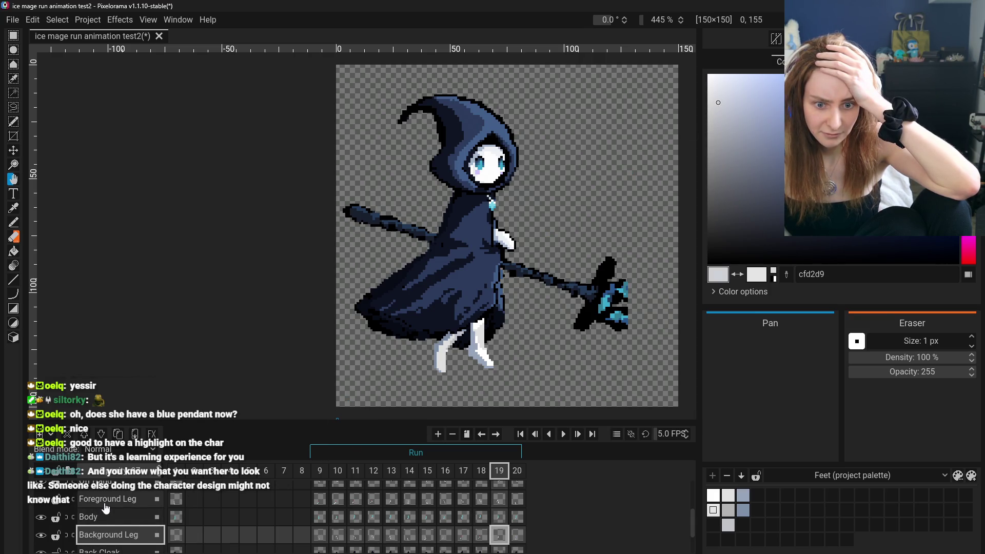
{"action": "scroll", "coordinate": [105, 508], "scroll_direction": "down", "scroll_amount": 1}
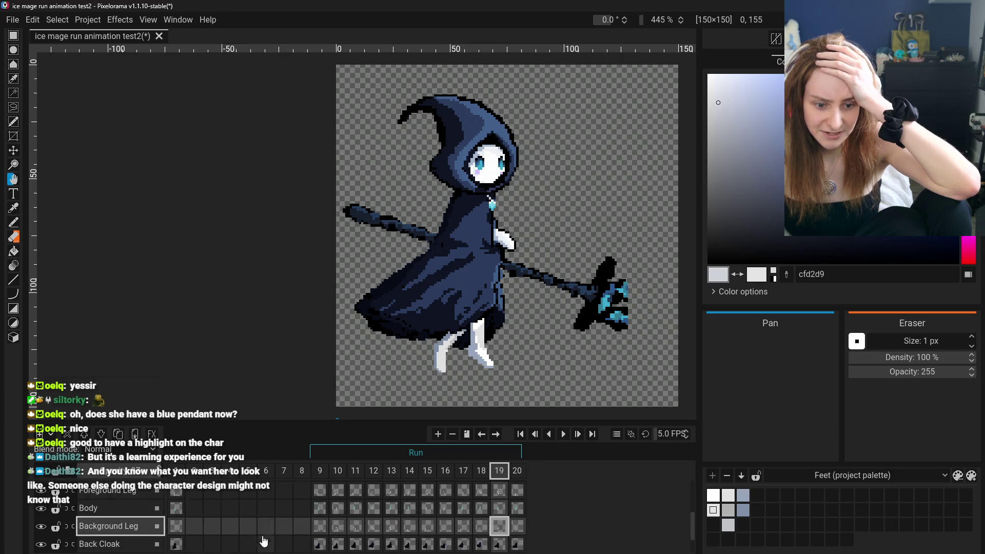
{"action": "left_click", "coordinate": [316, 523]}
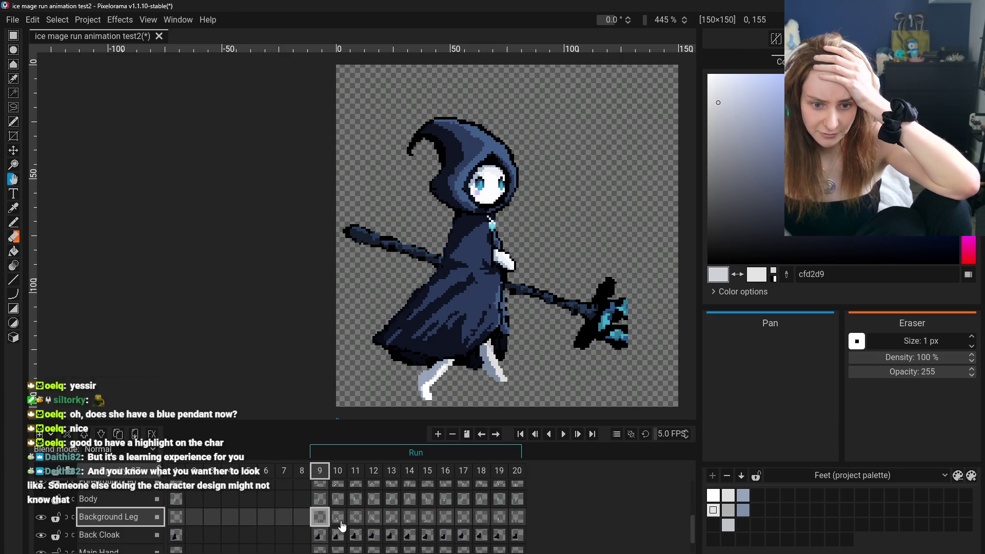
{"action": "scroll", "coordinate": [44, 521], "scroll_direction": "down", "scroll_amount": 1}
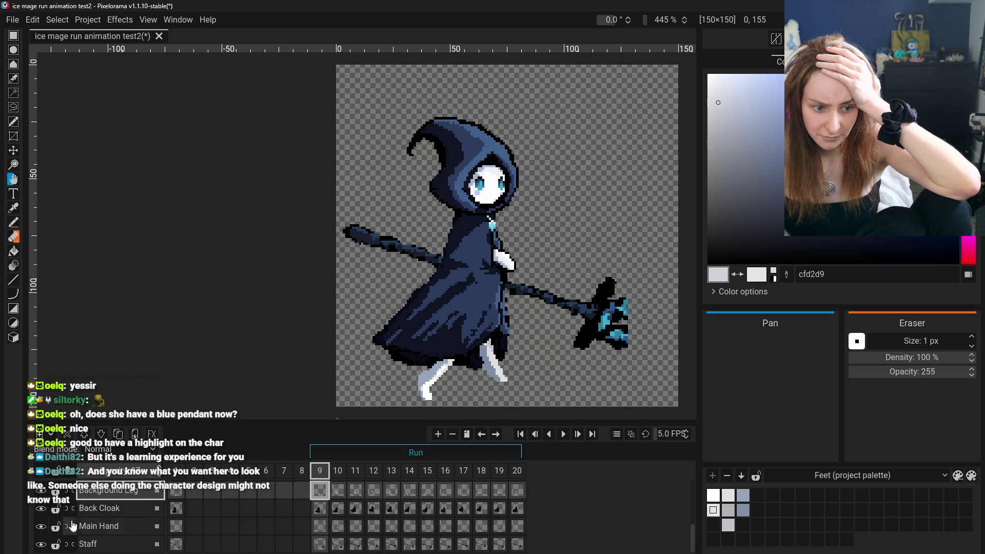
{"action": "scroll", "coordinate": [107, 513], "scroll_direction": "up", "scroll_amount": 3}
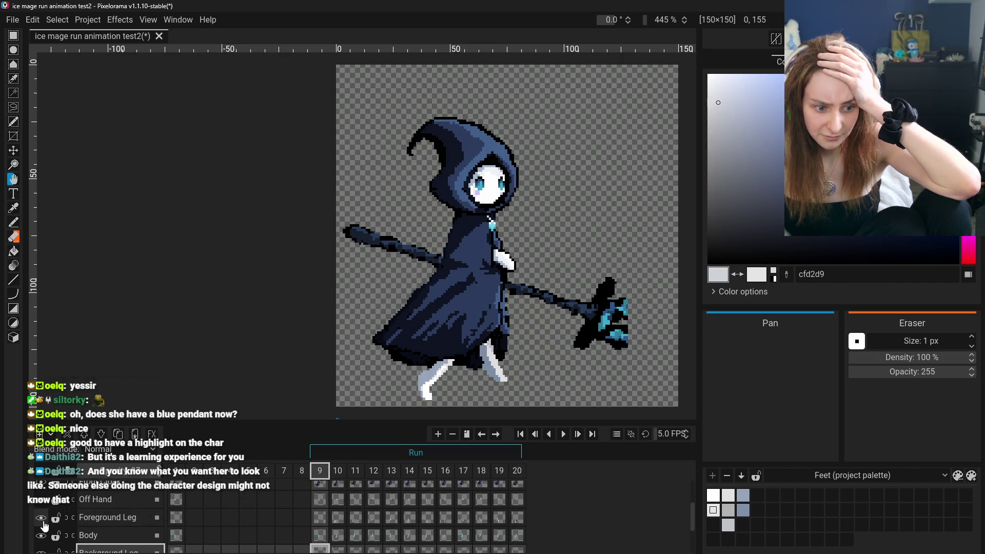
{"action": "scroll", "coordinate": [39, 525], "scroll_direction": "down", "scroll_amount": 2}
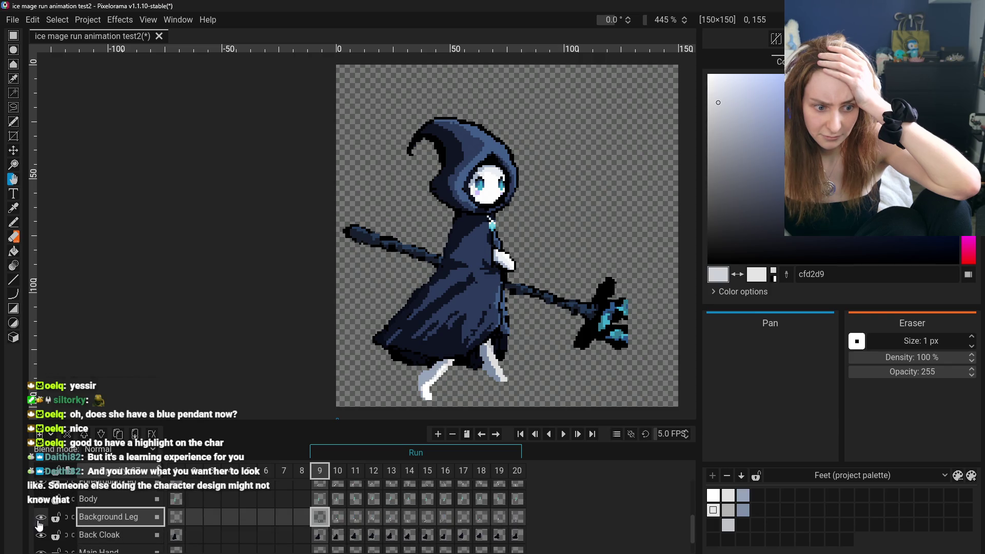
{"action": "left_click", "coordinate": [41, 519]}
{"action": "left_click", "coordinate": [41, 519]}
{"action": "scroll", "coordinate": [523, 386], "scroll_direction": "up", "scroll_amount": 6}
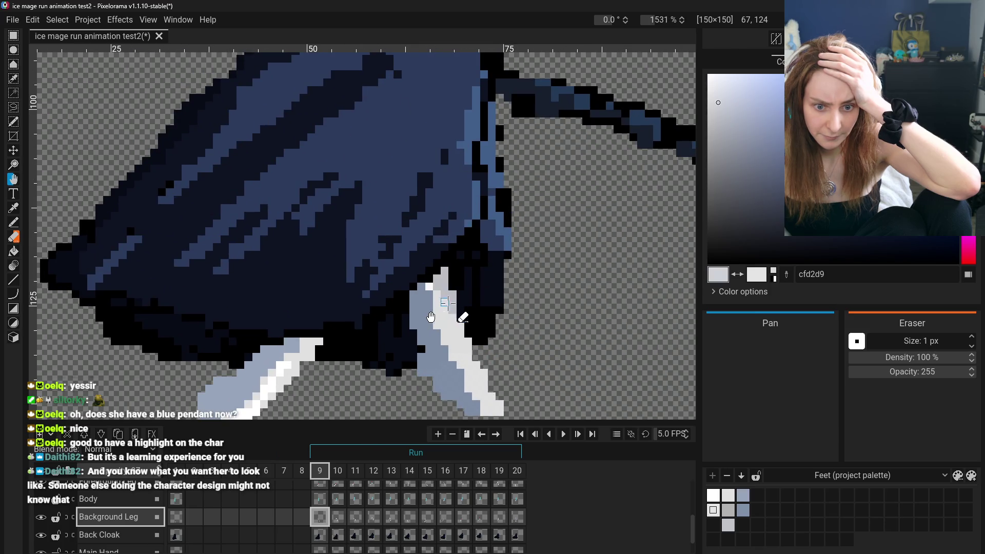
- With the bucket fill tool active, step through run frames 10 to 14
{"action": "left_click", "coordinate": [12, 250]}
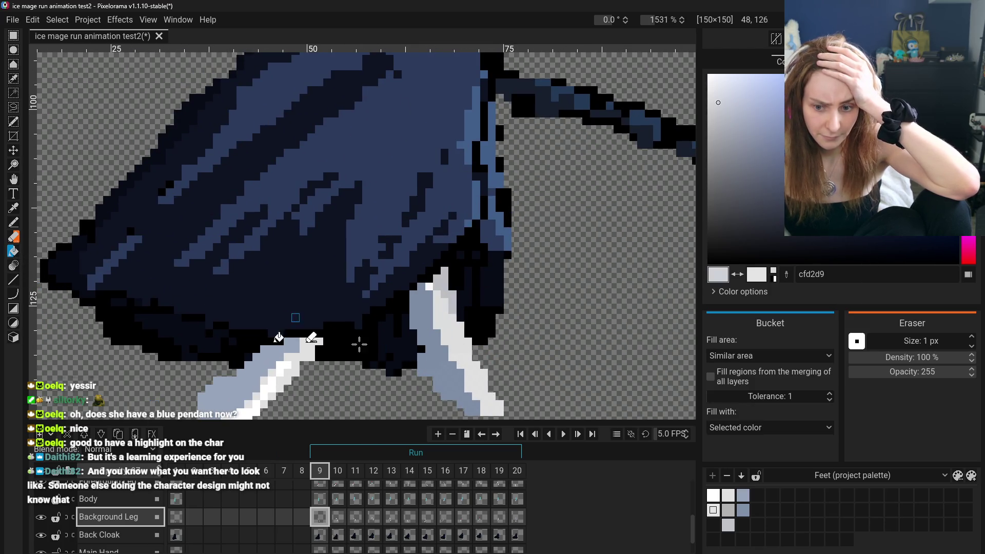
{"action": "scroll", "coordinate": [377, 354], "scroll_direction": "down", "scroll_amount": 2}
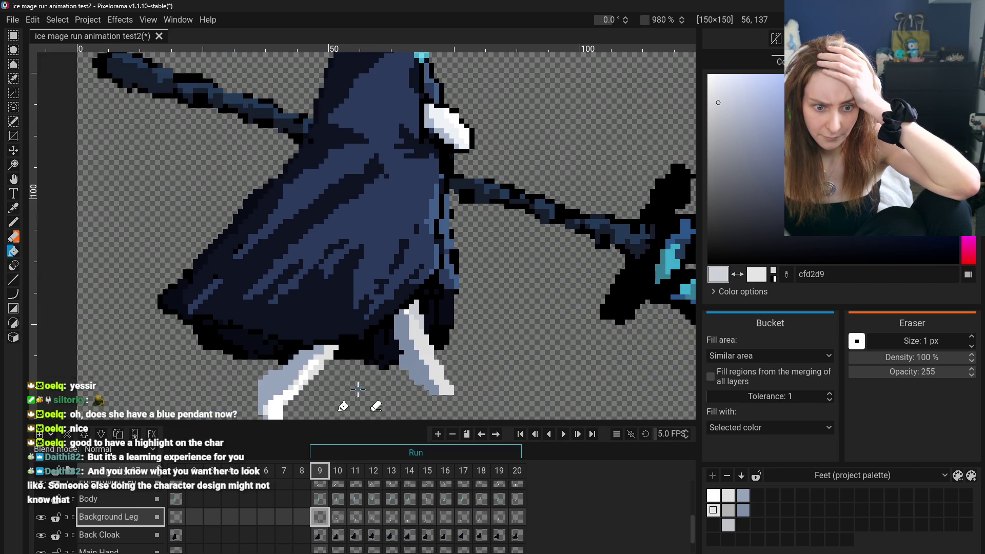
{"action": "left_click", "coordinate": [338, 516]}
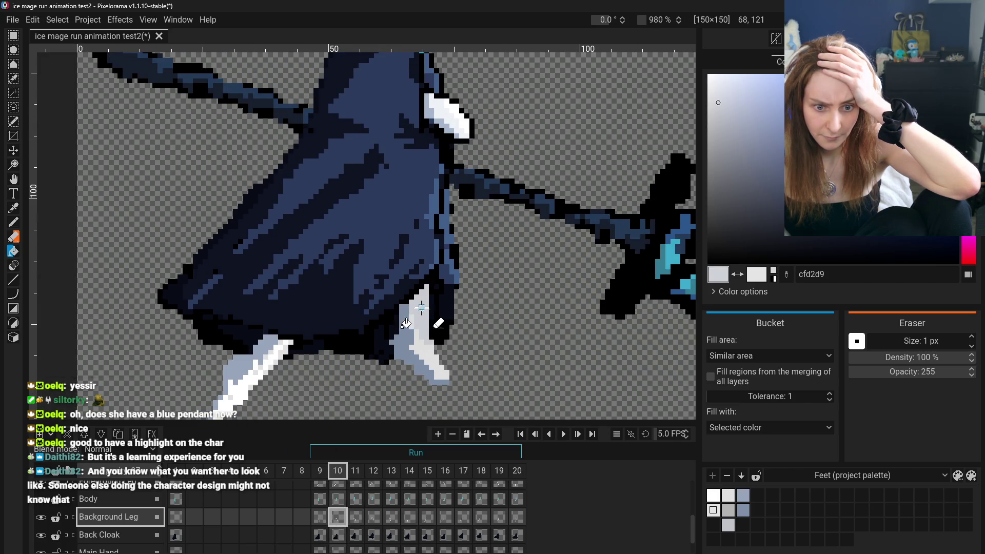
{"action": "scroll", "coordinate": [367, 410], "scroll_direction": "down", "scroll_amount": 1}
{"action": "left_click", "coordinate": [358, 519]}
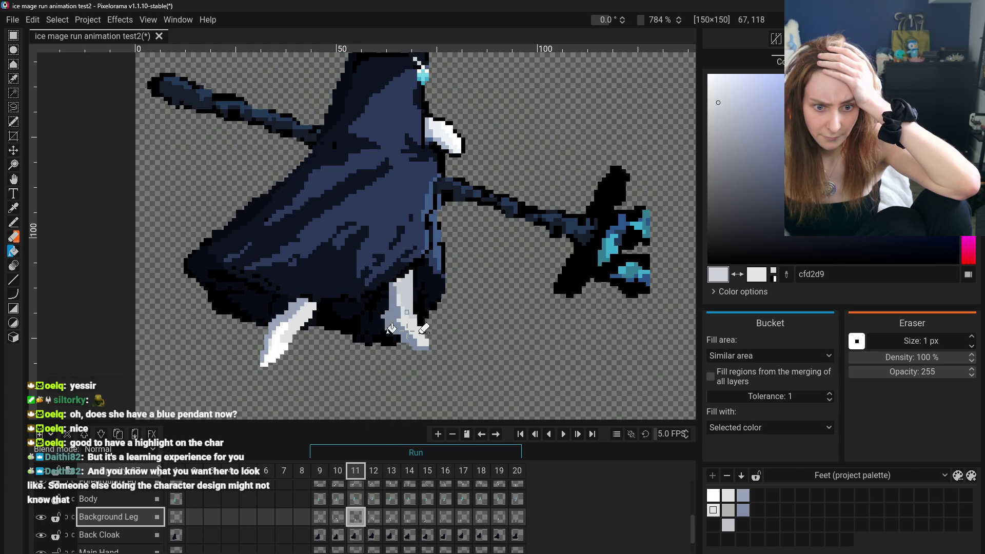
{"action": "key", "text": "Right"}
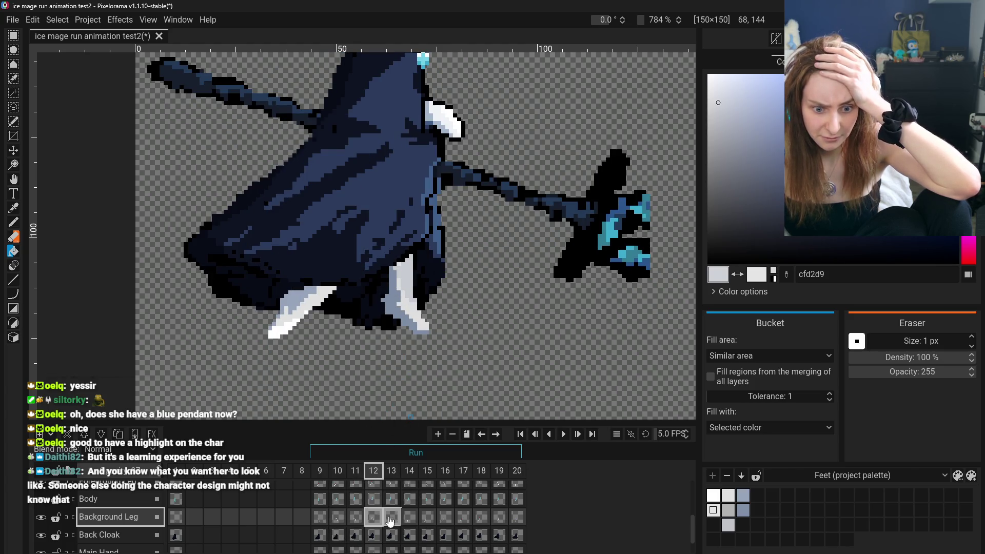
{"action": "left_click", "coordinate": [389, 520]}
{"action": "left_click", "coordinate": [408, 520]}
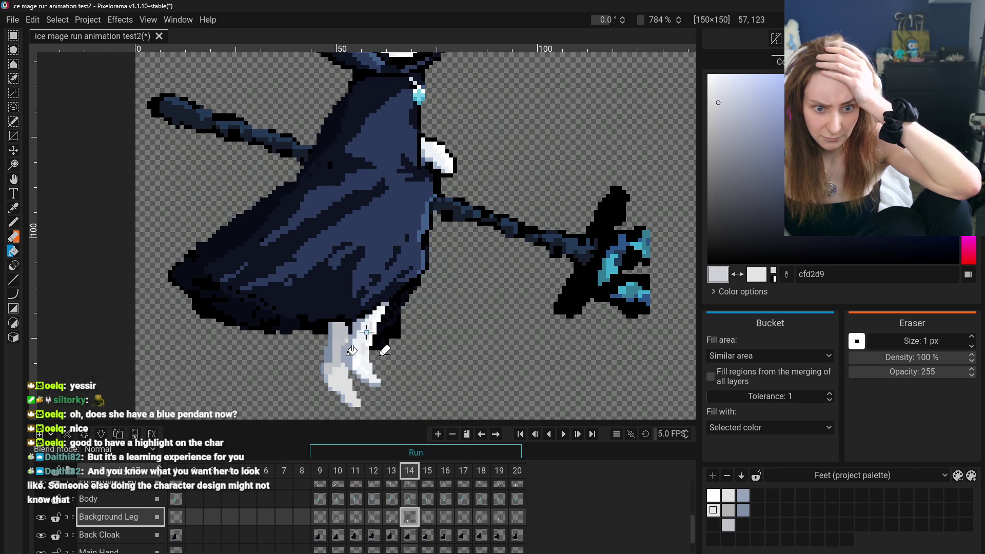
- Move on through run frames 15 and 16
{"action": "scroll", "coordinate": [377, 323], "scroll_direction": "up", "scroll_amount": 3}
{"action": "scroll", "coordinate": [327, 411], "scroll_direction": "down", "scroll_amount": 4}
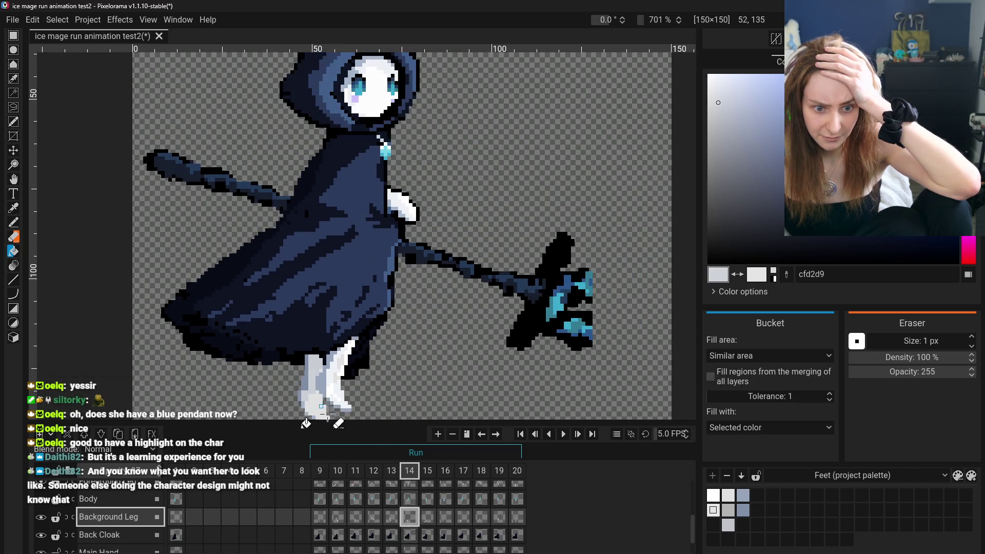
{"action": "left_click", "coordinate": [432, 521]}
{"action": "scroll", "coordinate": [241, 380], "scroll_direction": "up", "scroll_amount": 3}
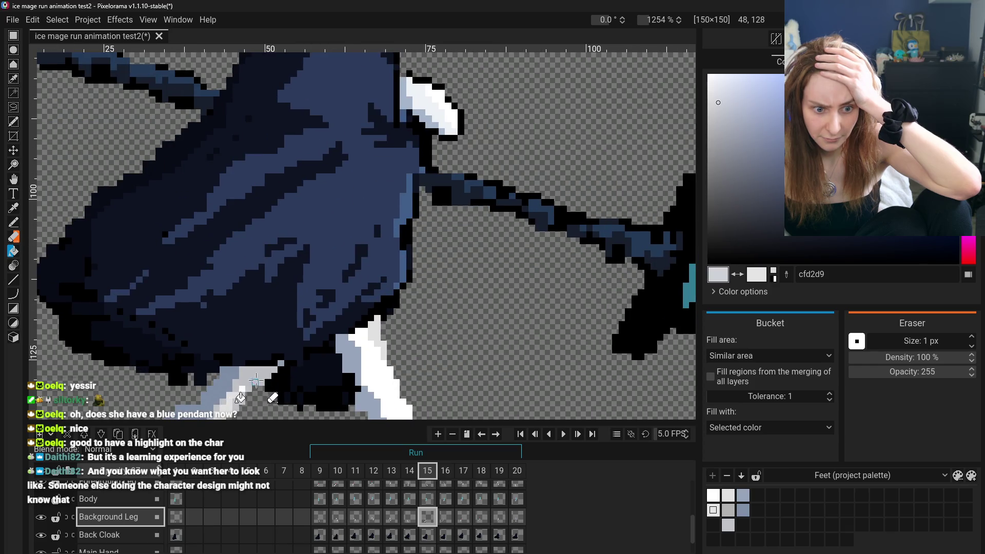
{"action": "scroll", "coordinate": [224, 369], "scroll_direction": "down", "scroll_amount": 3}
{"action": "scroll", "coordinate": [226, 382], "scroll_direction": "down", "scroll_amount": 1}
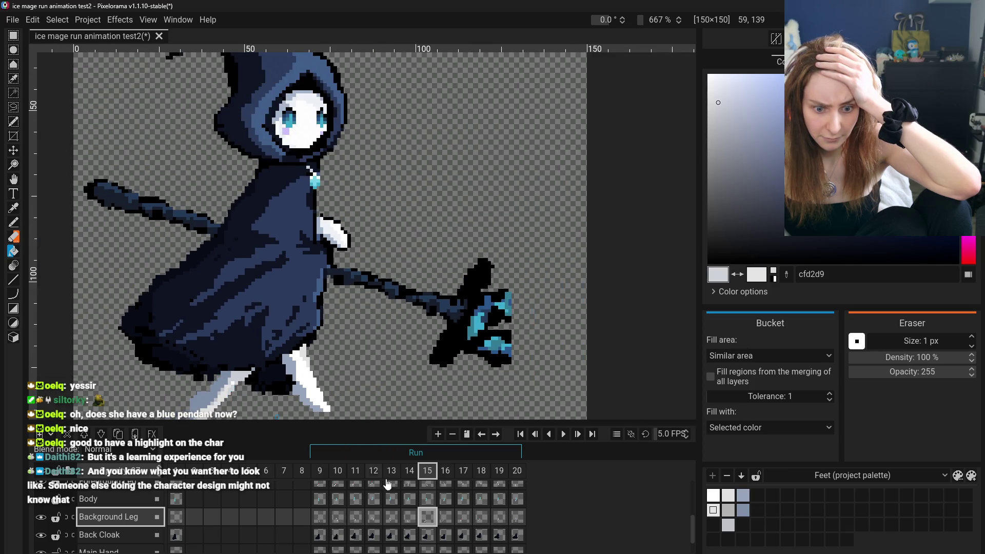
{"action": "key", "text": "ctrl+Right"}
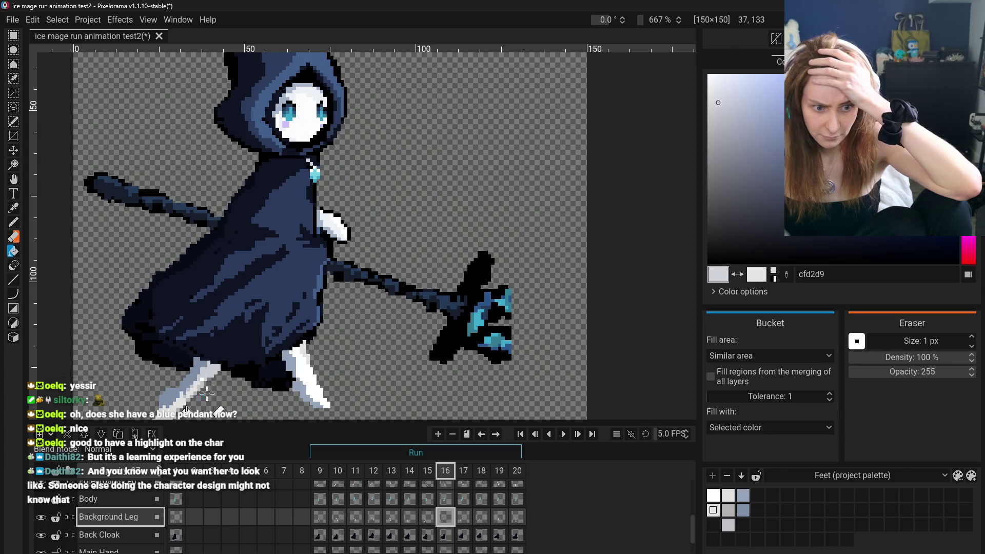
- On frame 17, undo an accidental grey fill, then advance through frames 18, 19 and 20
{"action": "left_click", "coordinate": [465, 518]}
{"action": "left_click", "coordinate": [308, 324]}
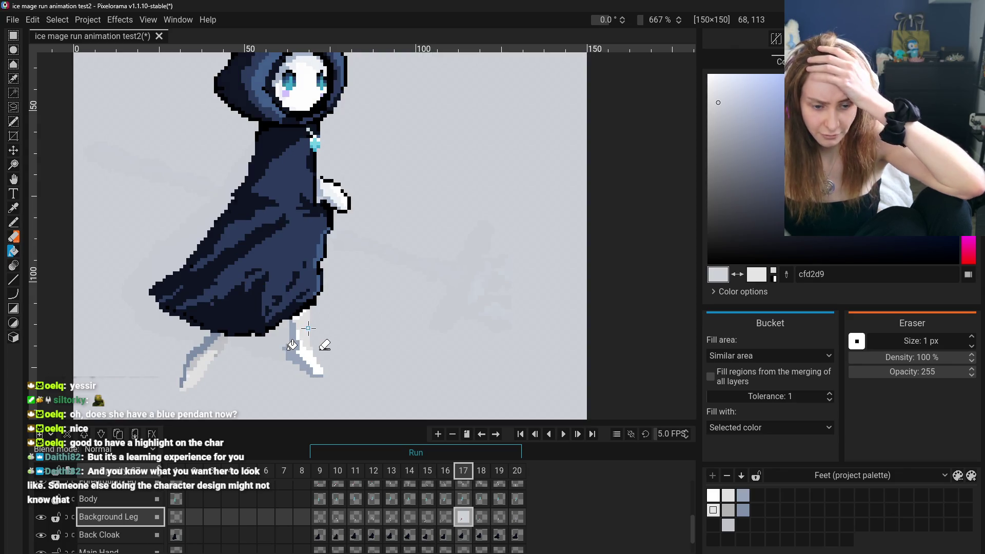
{"action": "key", "text": "ctrl+z"}
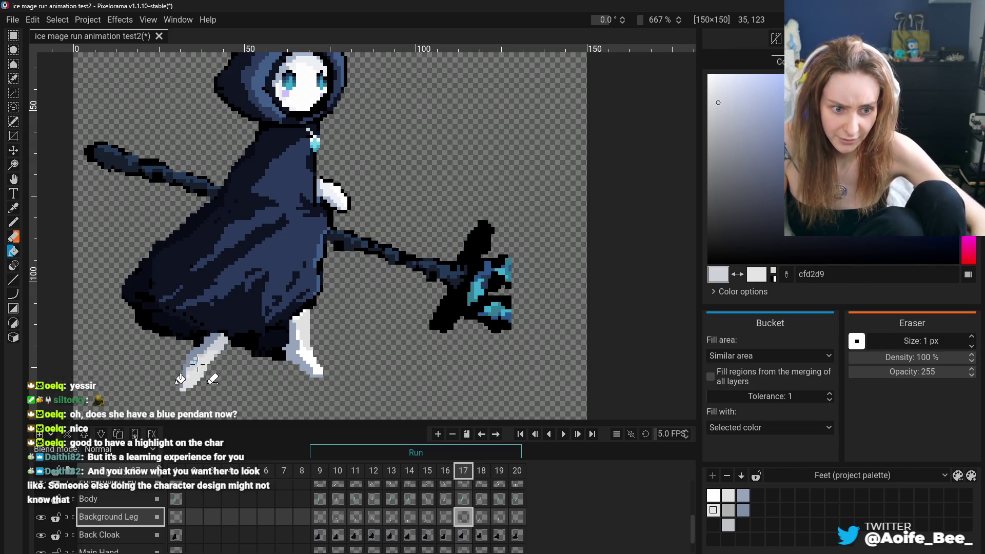
{"action": "key", "text": "ctrl+Right"}
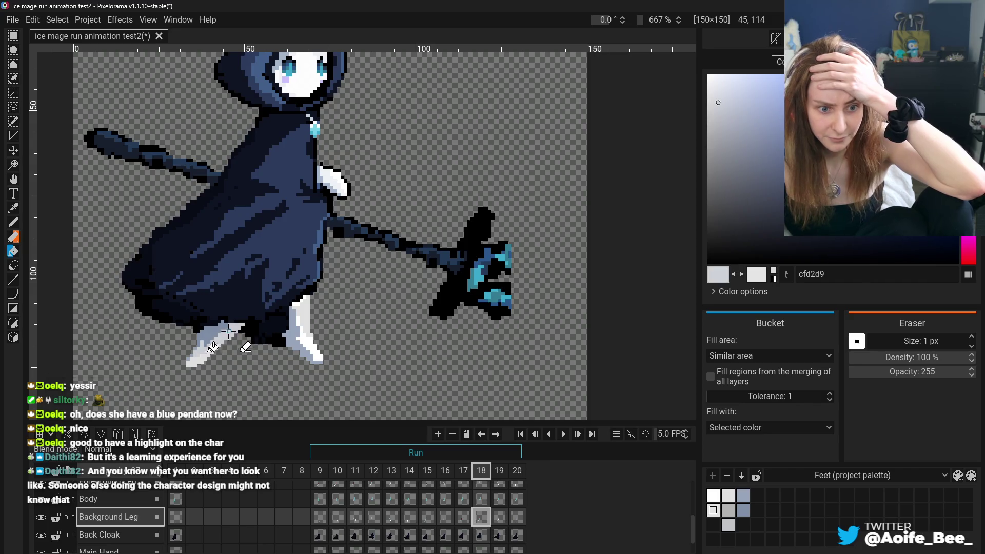
{"action": "key", "text": "ctrl+Right"}
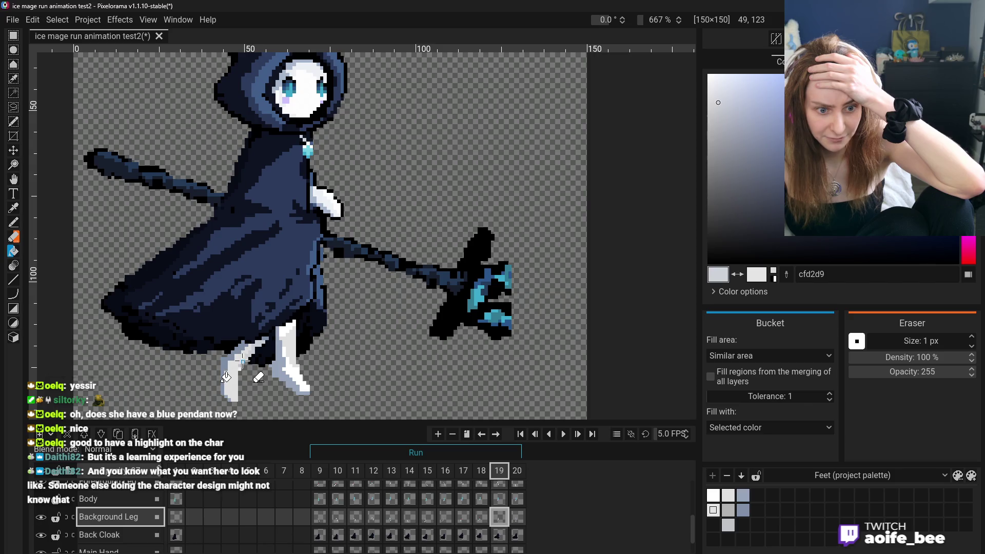
{"action": "left_click", "coordinate": [516, 515]}
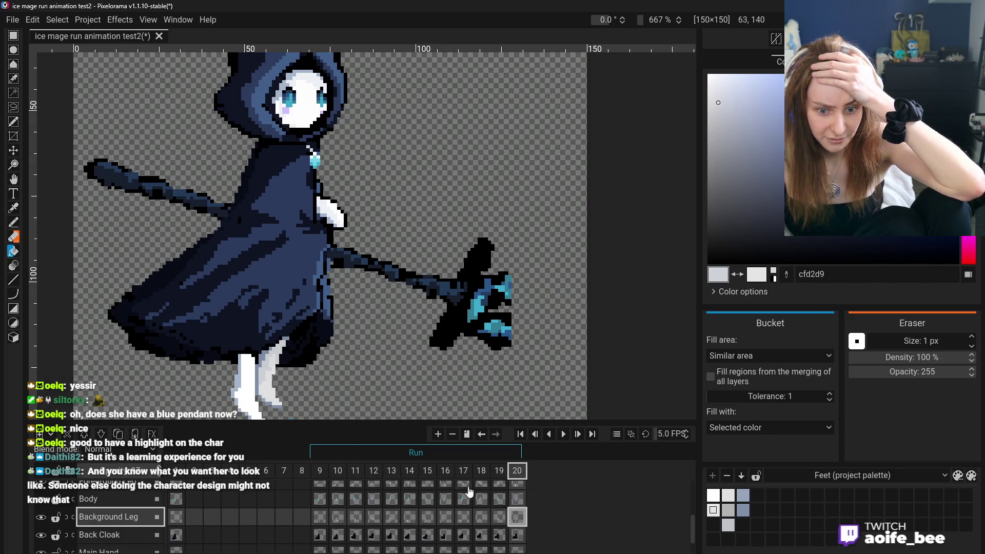
{"action": "left_click", "coordinate": [563, 434]}
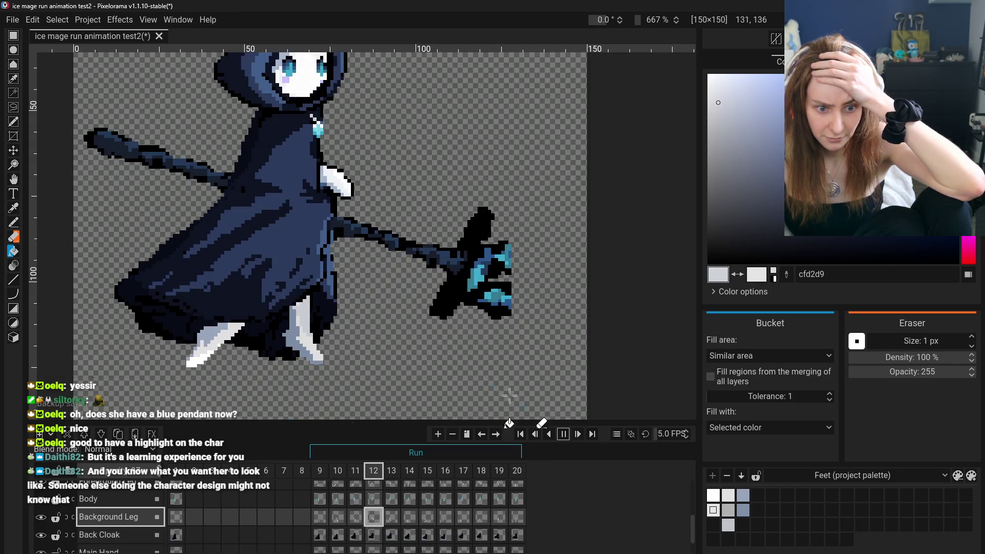
{"action": "scroll", "coordinate": [435, 362], "scroll_direction": "down", "scroll_amount": 5}
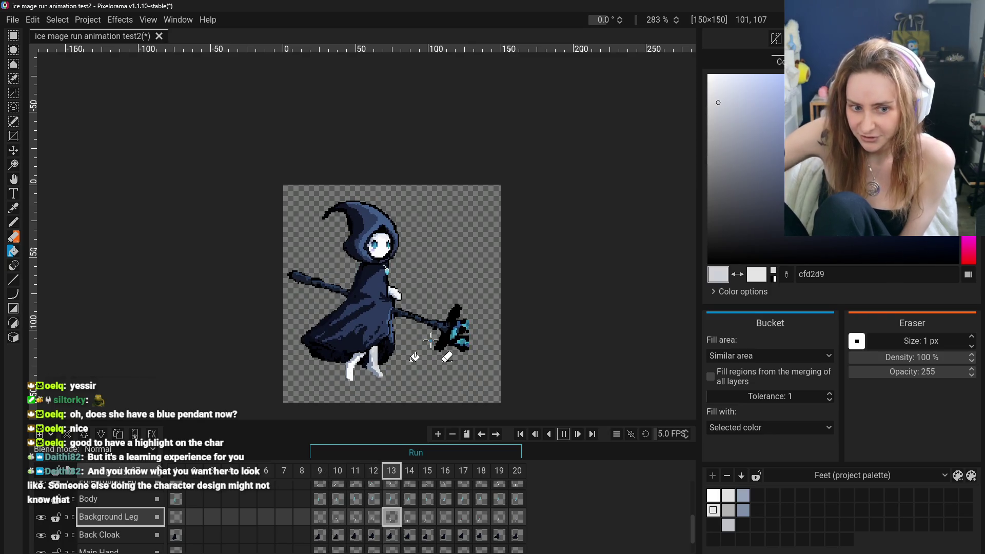
{"action": "left_click", "coordinate": [564, 434]}
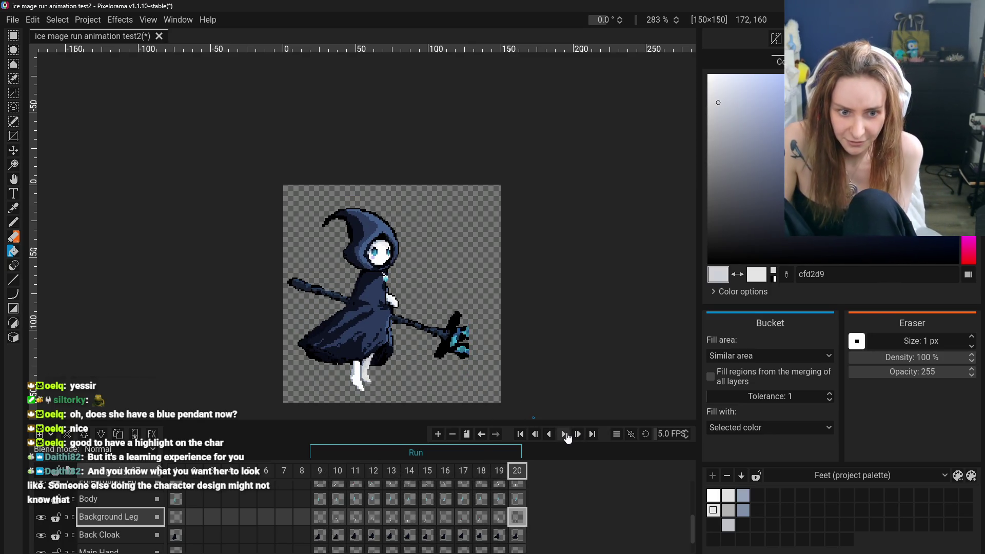
- Sample the light grey e4e4e4 from the leg with the Color Picker, then return to the Pencil
{"action": "scroll", "coordinate": [360, 376], "scroll_direction": "up", "scroll_amount": 5}
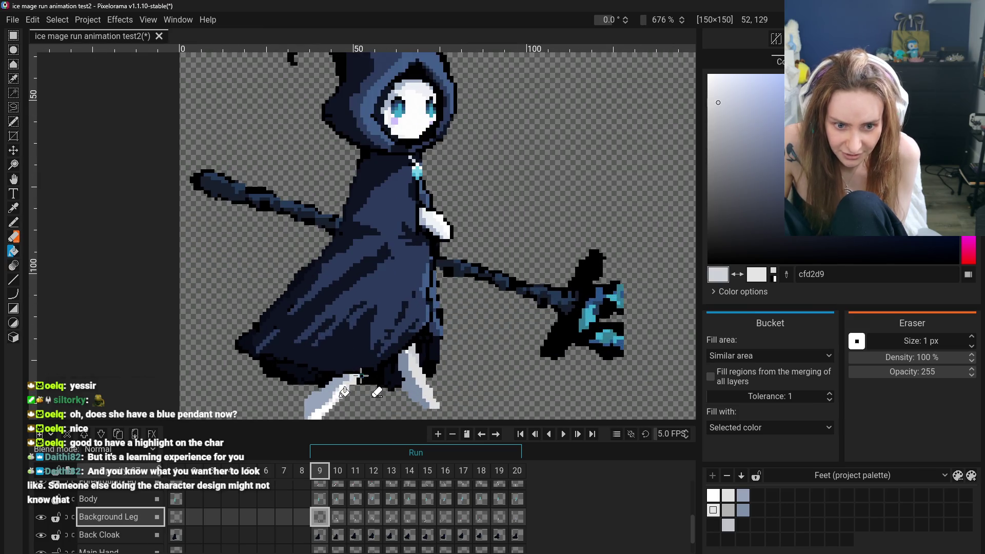
{"action": "key", "text": "o"}
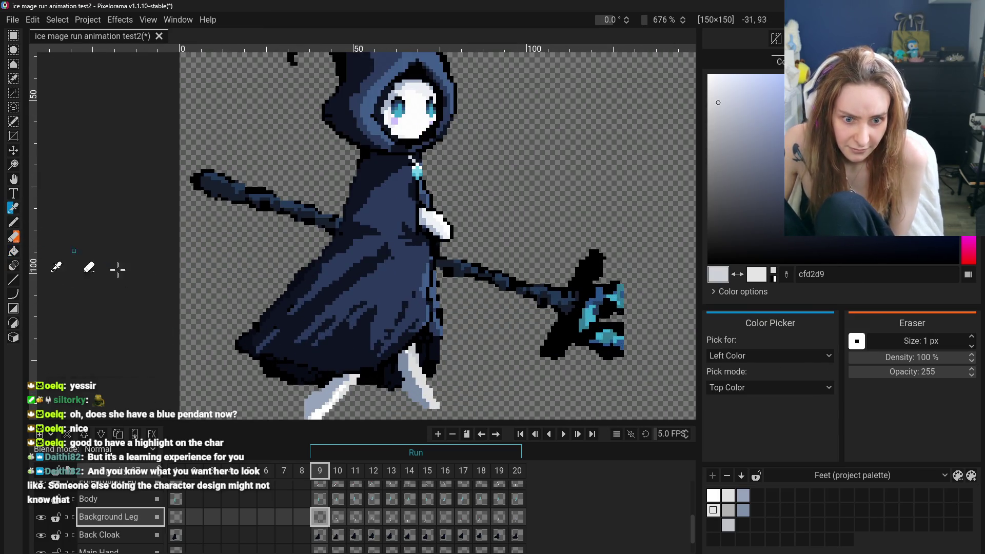
{"action": "left_click", "coordinate": [420, 393]}
{"action": "left_click", "coordinate": [15, 226]}
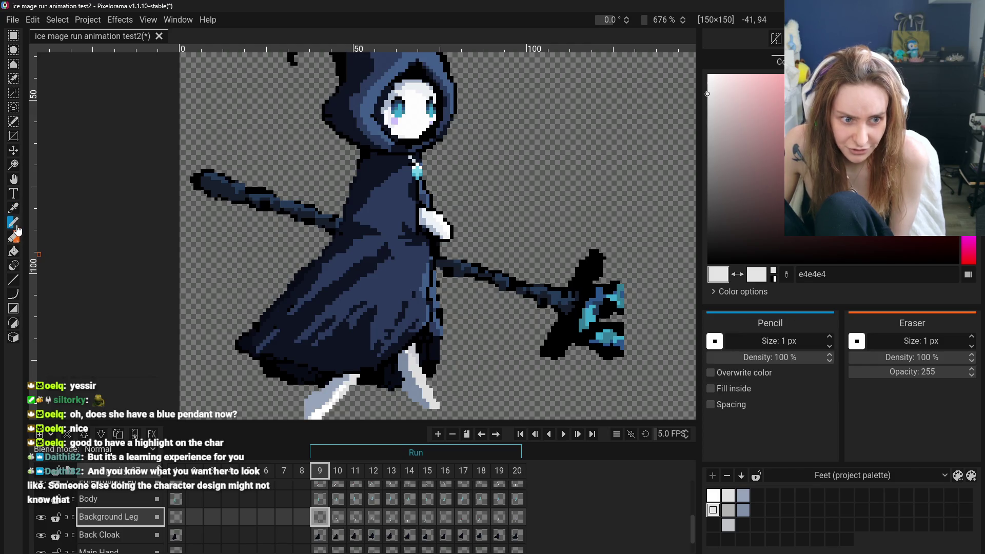
{"action": "scroll", "coordinate": [414, 370], "scroll_direction": "up", "scroll_amount": 2}
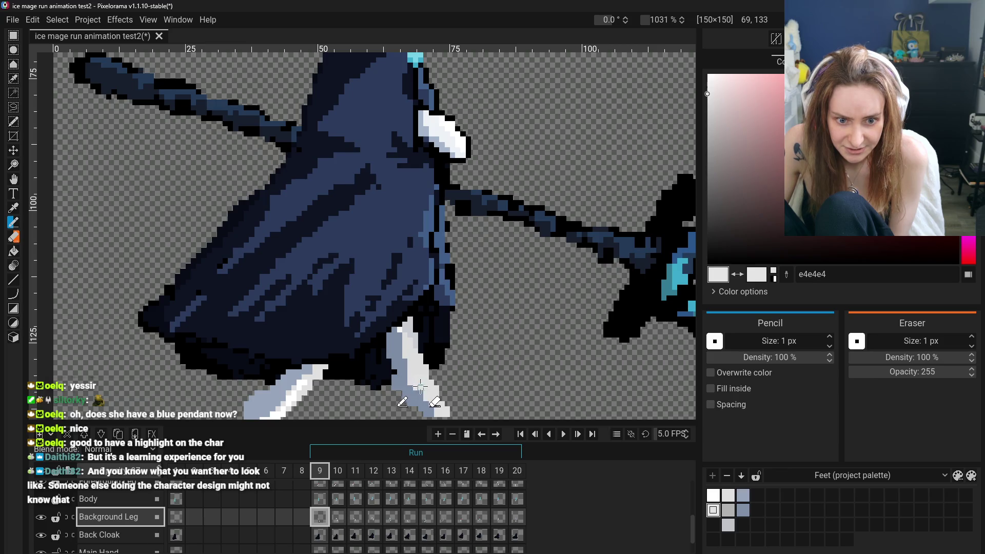
{"action": "scroll", "coordinate": [419, 392], "scroll_direction": "down", "scroll_amount": 3}
{"action": "scroll", "coordinate": [432, 409], "scroll_direction": "up", "scroll_amount": 1}
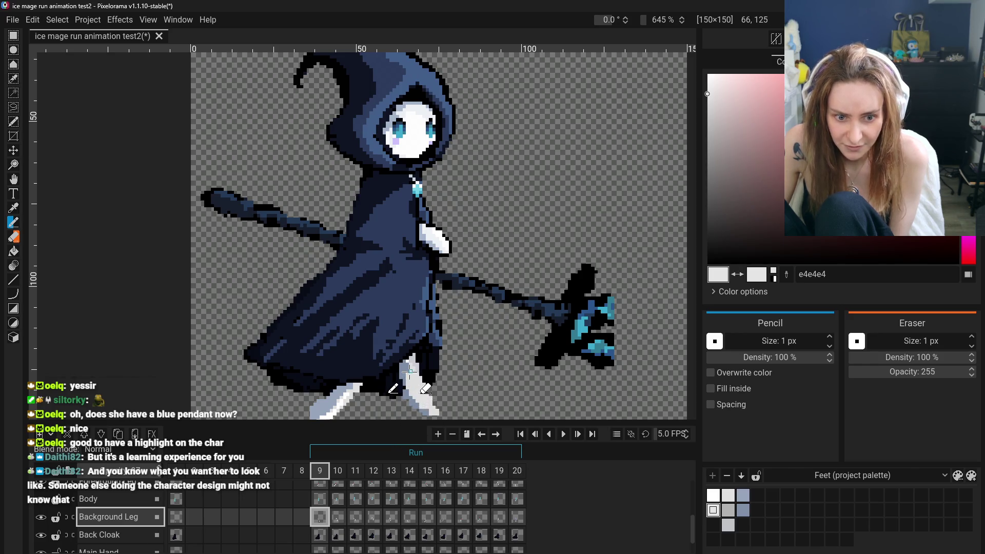
{"action": "scroll", "coordinate": [410, 372], "scroll_direction": "down", "scroll_amount": 2}
{"action": "scroll", "coordinate": [419, 418], "scroll_direction": "up", "scroll_amount": 1}
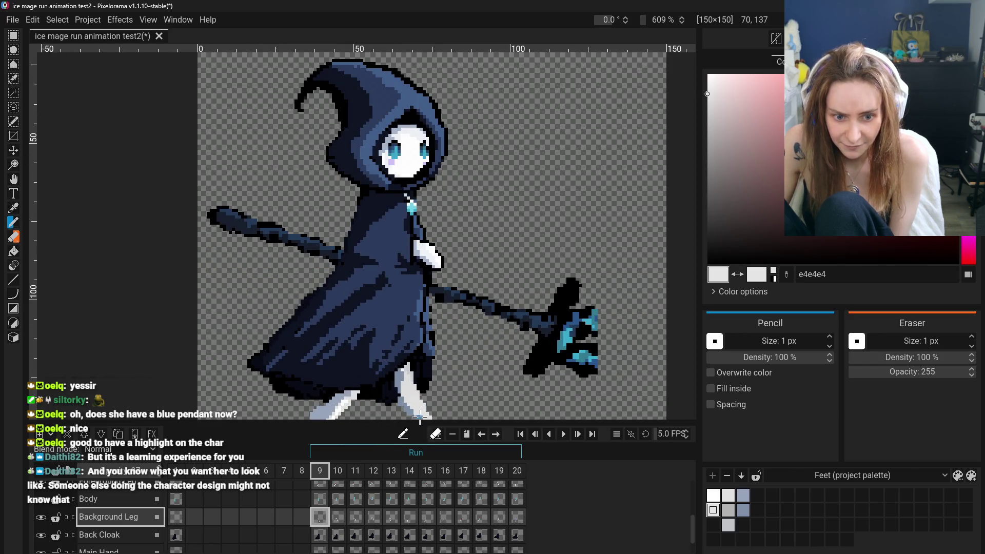
{"action": "scroll", "coordinate": [437, 418], "scroll_direction": "down", "scroll_amount": 2}
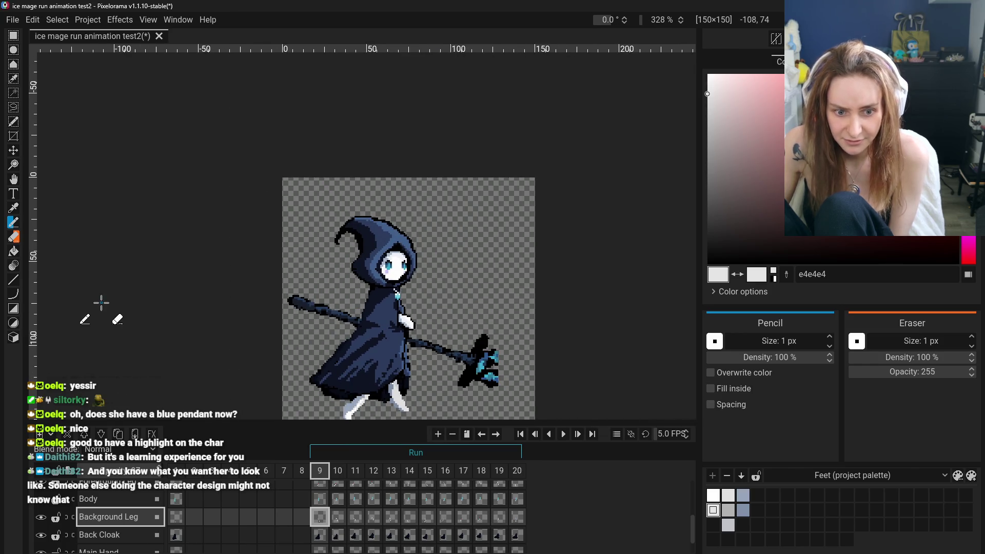
- Pan and zoom the view onto the character's legs, ready to draw
{"action": "left_click", "coordinate": [13, 179]}
{"action": "left_click_drag", "start_coordinate": [379, 405], "coordinate": [379, 380]}
{"action": "scroll", "coordinate": [379, 377], "scroll_direction": "up", "scroll_amount": 2}
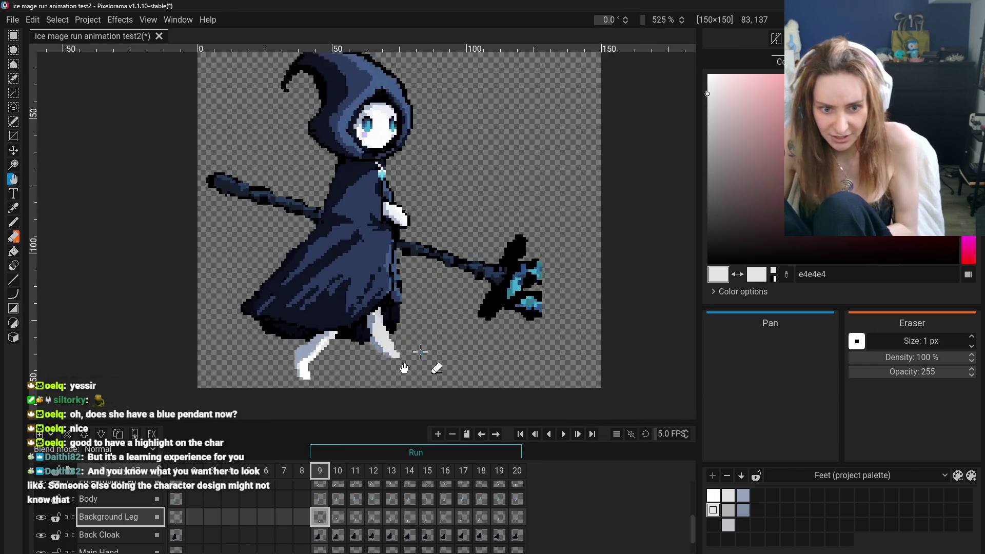
{"action": "scroll", "coordinate": [379, 376], "scroll_direction": "up", "scroll_amount": 2}
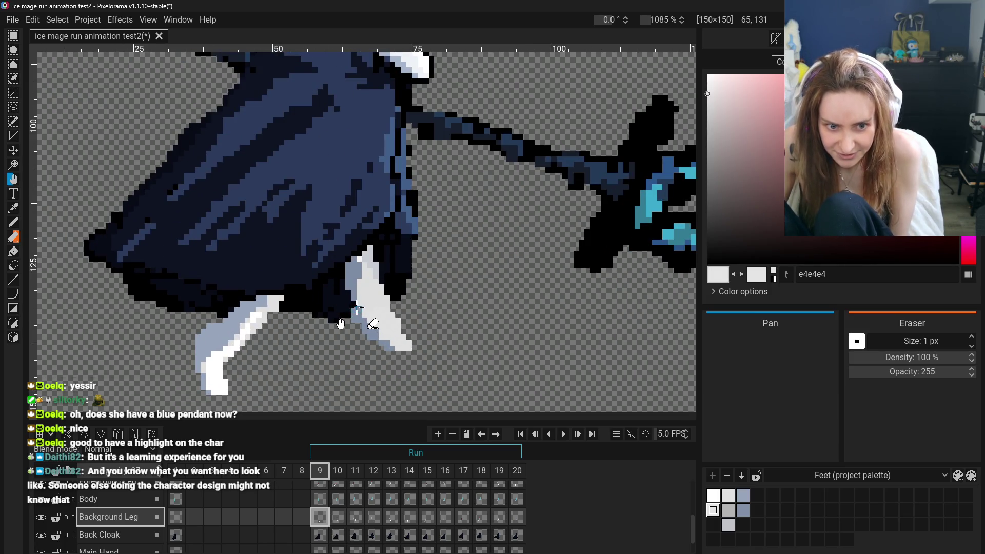
{"action": "left_click_drag", "start_coordinate": [340, 323], "coordinate": [342, 328]}
{"action": "left_click", "coordinate": [15, 222]}
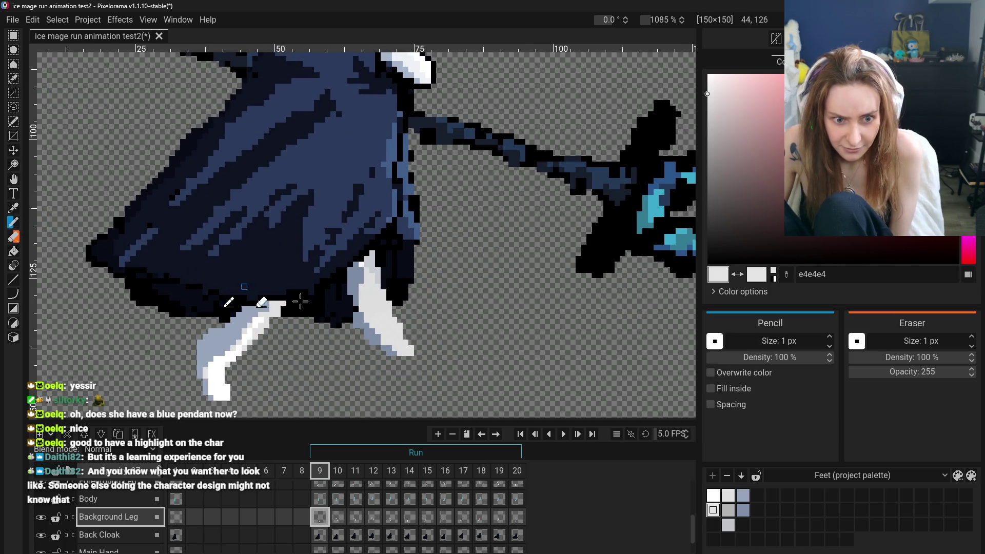
{"action": "scroll", "coordinate": [384, 342], "scroll_direction": "down", "scroll_amount": 3}
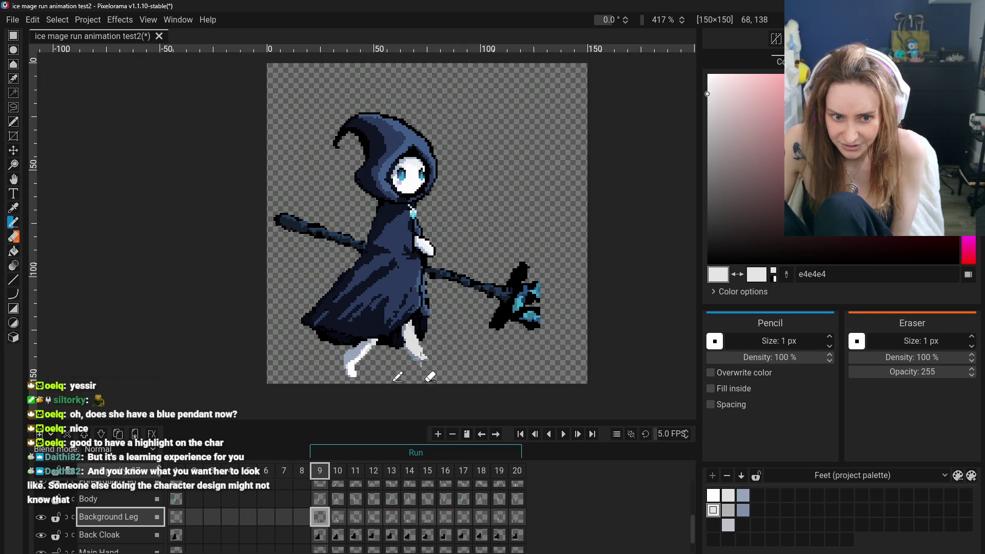
{"action": "scroll", "coordinate": [420, 359], "scroll_direction": "up", "scroll_amount": 3}
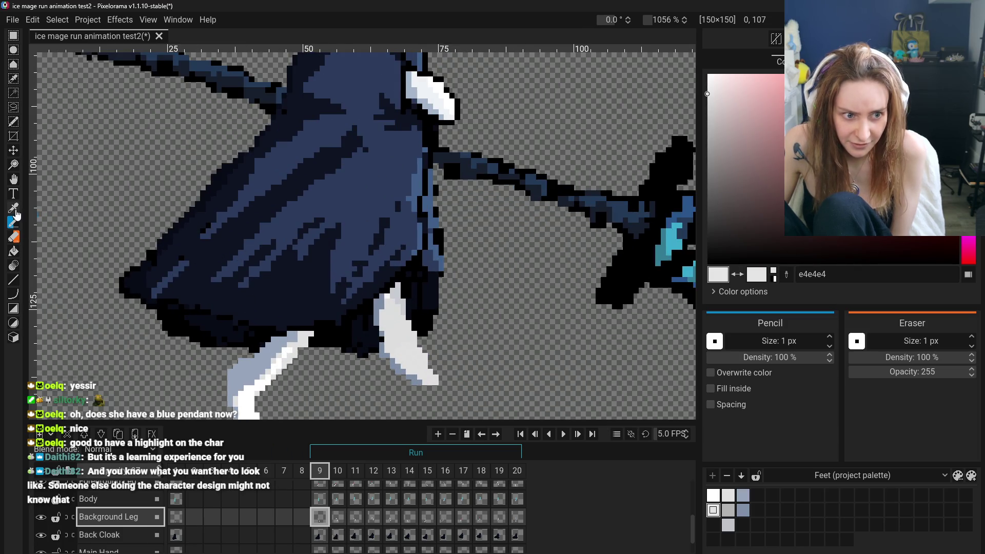
{"action": "left_click", "coordinate": [13, 209]}
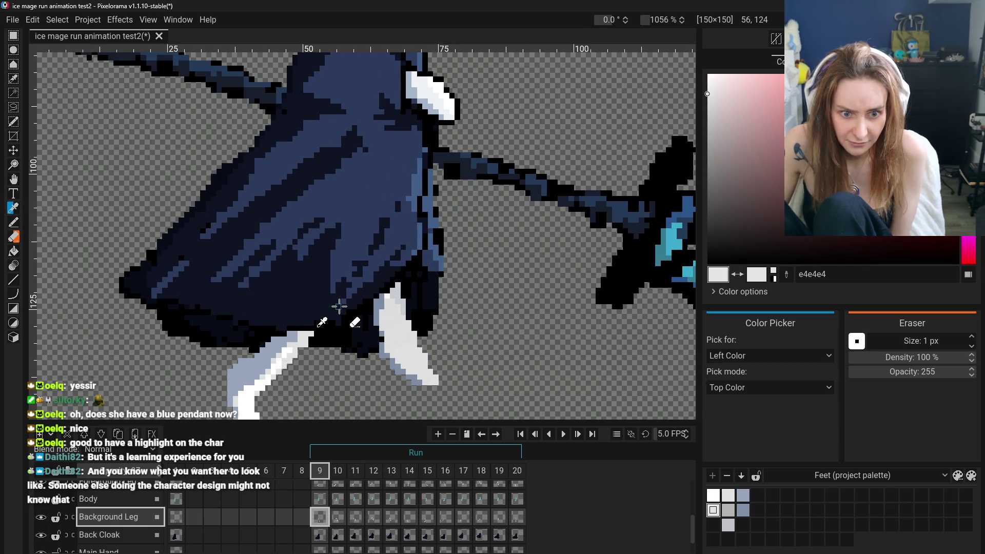
- Sample the blue-grey 7f90a8 and pencil-shade the back leg's edge
{"action": "left_click", "coordinate": [380, 308]}
{"action": "key", "text": "p"}
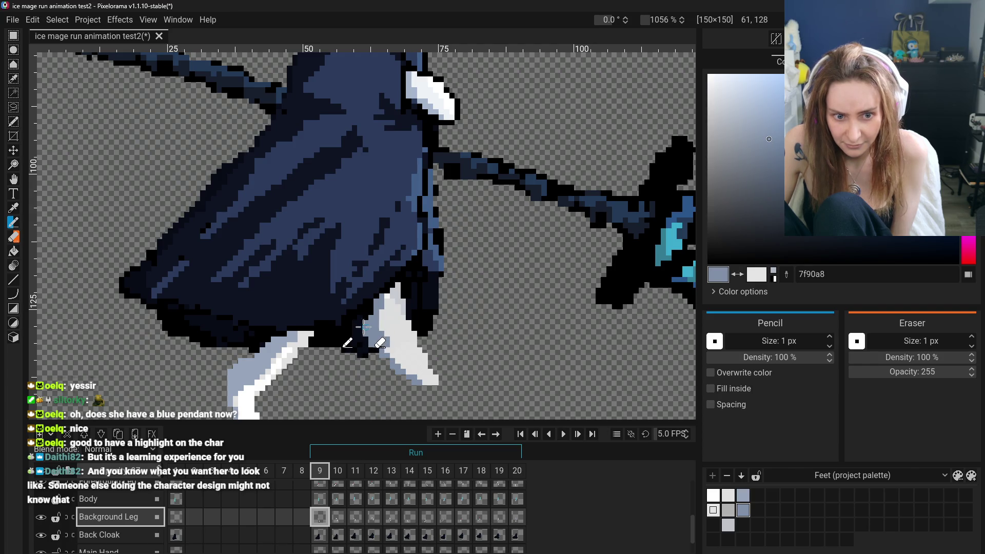
{"action": "scroll", "coordinate": [423, 362], "scroll_direction": "down", "scroll_amount": 4}
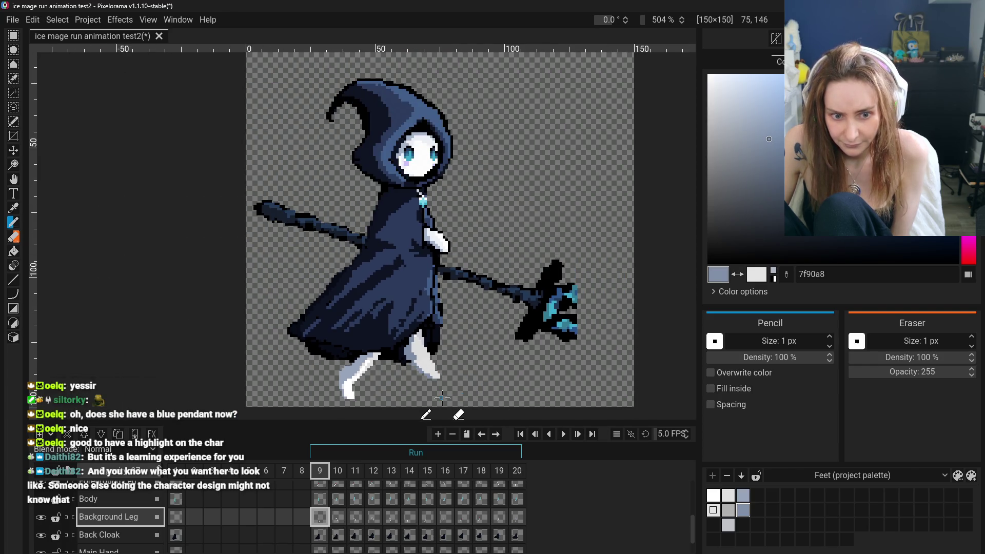
{"action": "scroll", "coordinate": [444, 394], "scroll_direction": "up", "scroll_amount": 3}
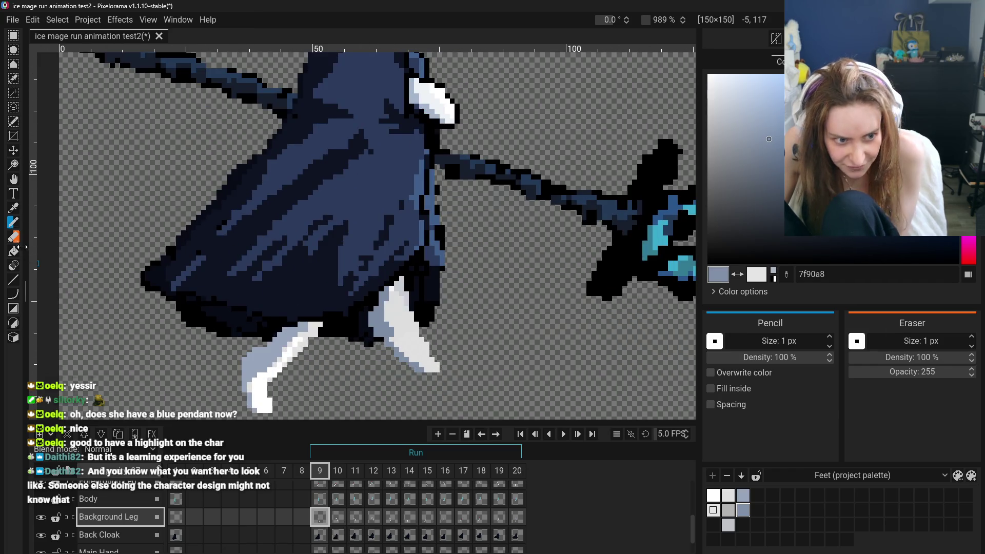
- Re-sample light grey e4e4e4 from the foot and touch up the leg with the Pencil
{"action": "left_click", "coordinate": [14, 210]}
{"action": "left_click", "coordinate": [387, 329]}
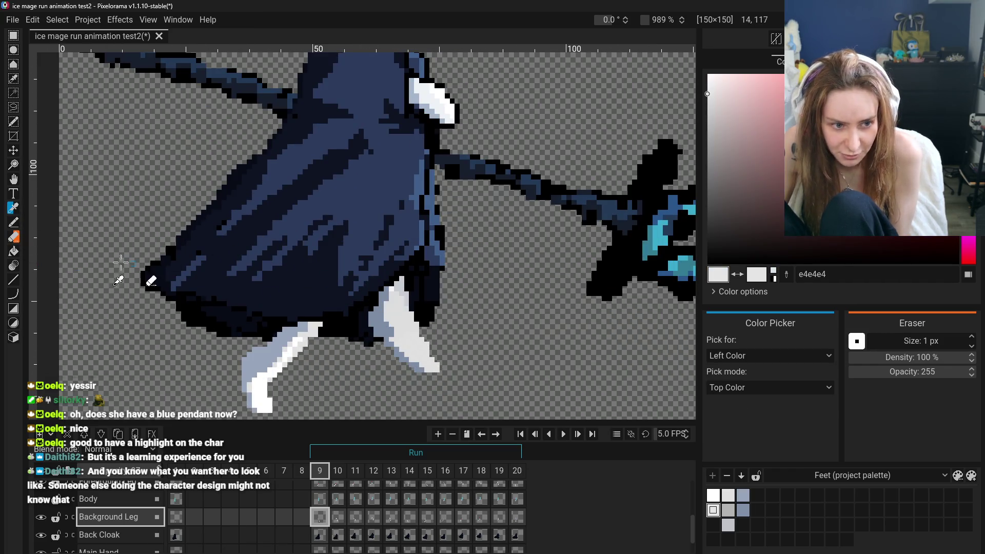
{"action": "left_click", "coordinate": [13, 222]}
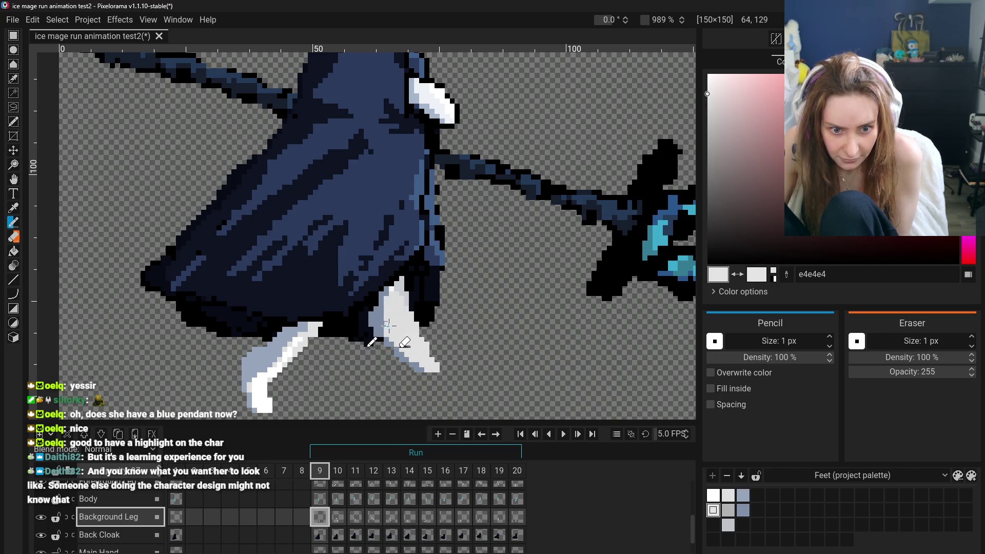
{"action": "scroll", "coordinate": [388, 325], "scroll_direction": "down", "scroll_amount": 5}
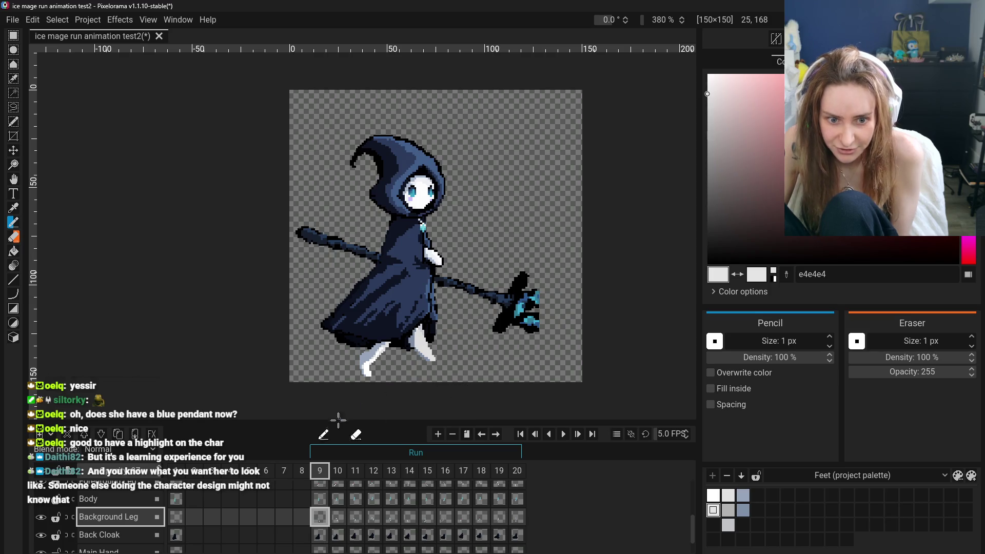
{"action": "scroll", "coordinate": [426, 359], "scroll_direction": "up", "scroll_amount": 5}
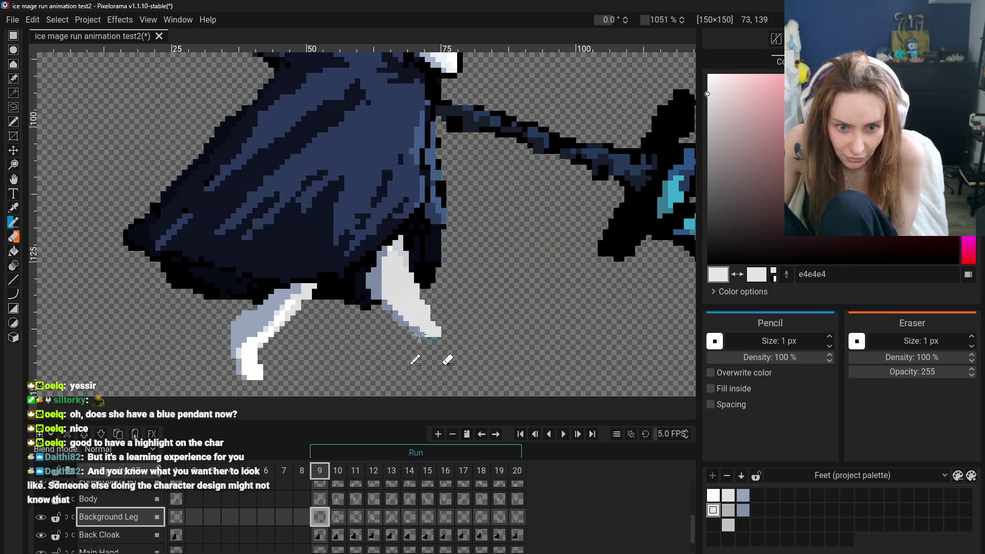
- Undo two eraser strokes to bring back the leg's pale tip, then zoom out
{"action": "left_click", "coordinate": [14, 237]}
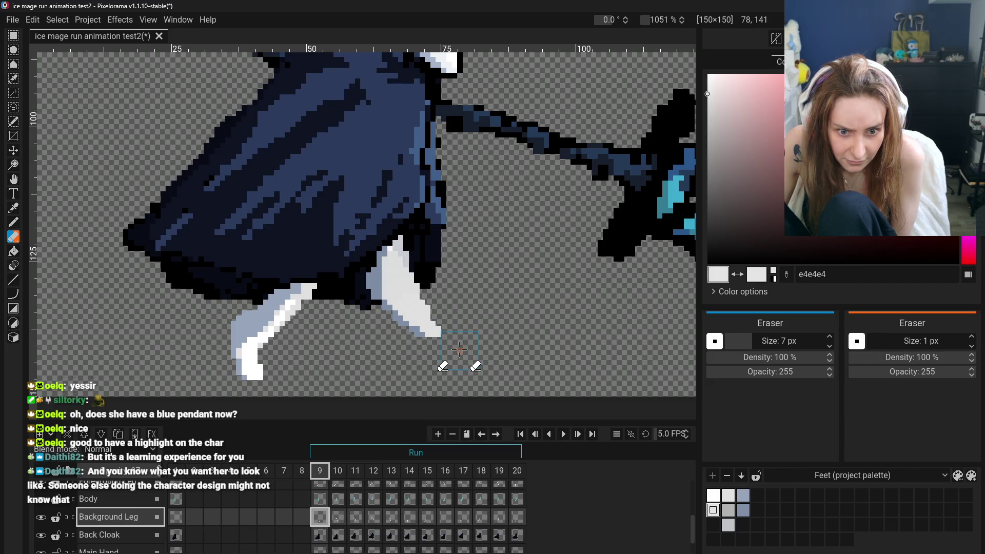
{"action": "scroll", "coordinate": [454, 362], "scroll_direction": "down", "scroll_amount": 5}
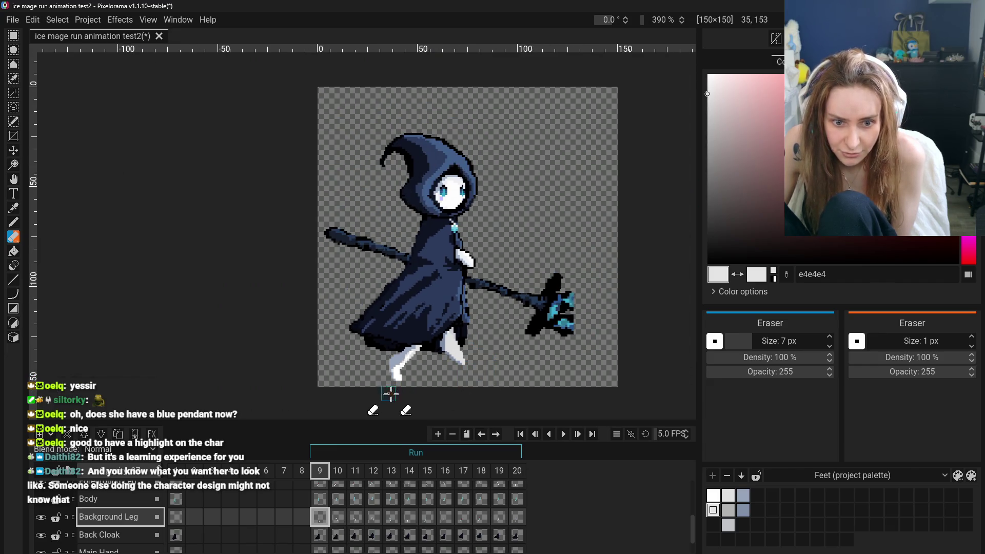
{"action": "scroll", "coordinate": [447, 405], "scroll_direction": "up", "scroll_amount": 4}
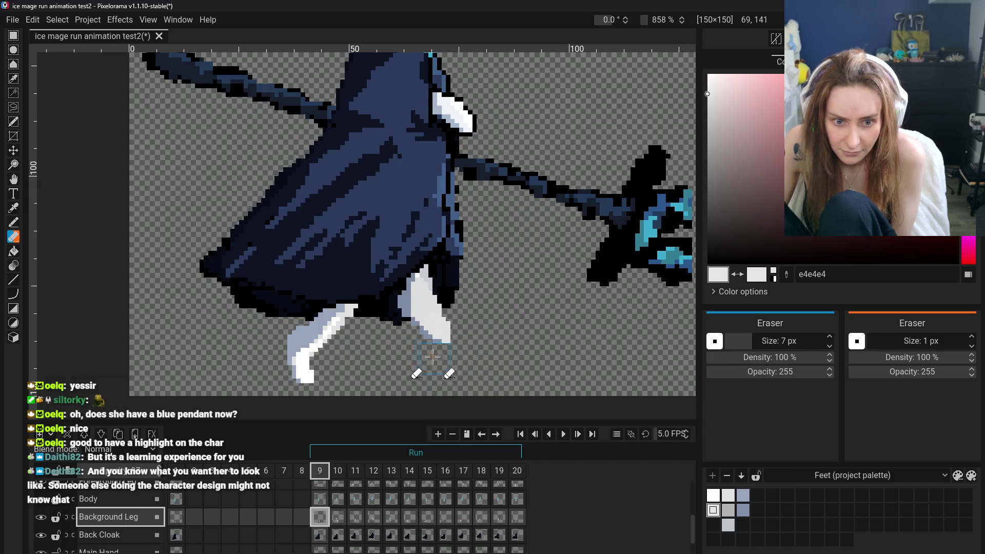
{"action": "key", "text": "ctrl+z"}
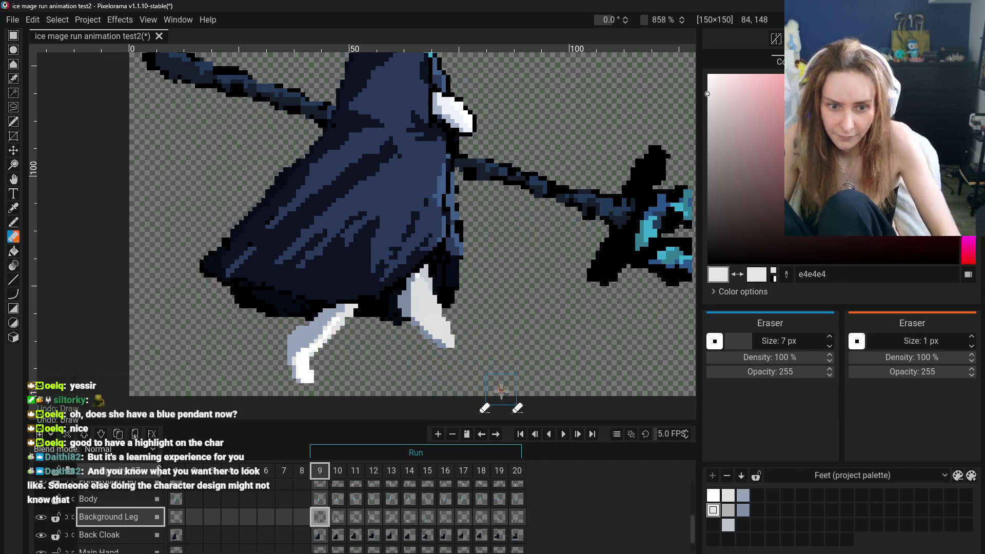
{"action": "scroll", "coordinate": [484, 402], "scroll_direction": "down", "scroll_amount": 6}
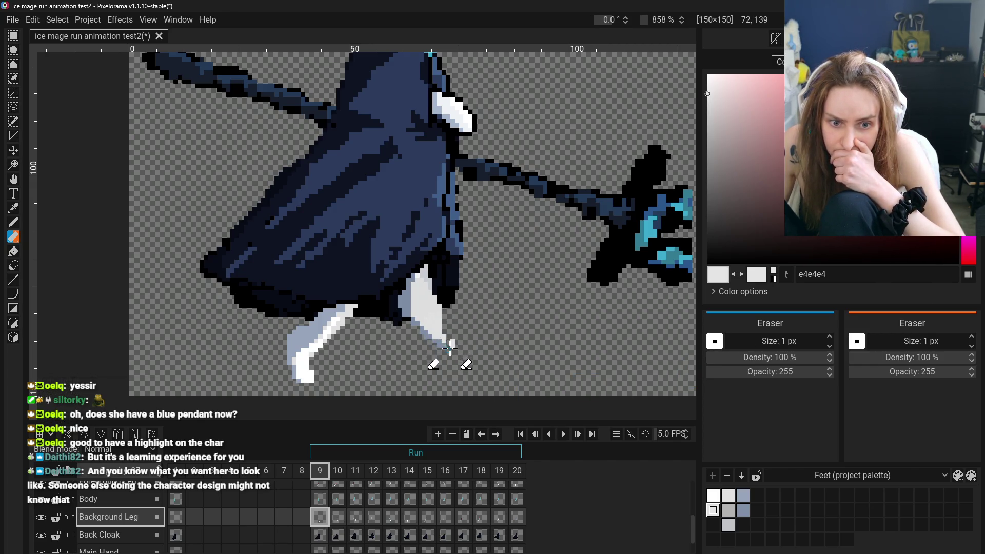
{"action": "key", "text": "ctrl+z"}
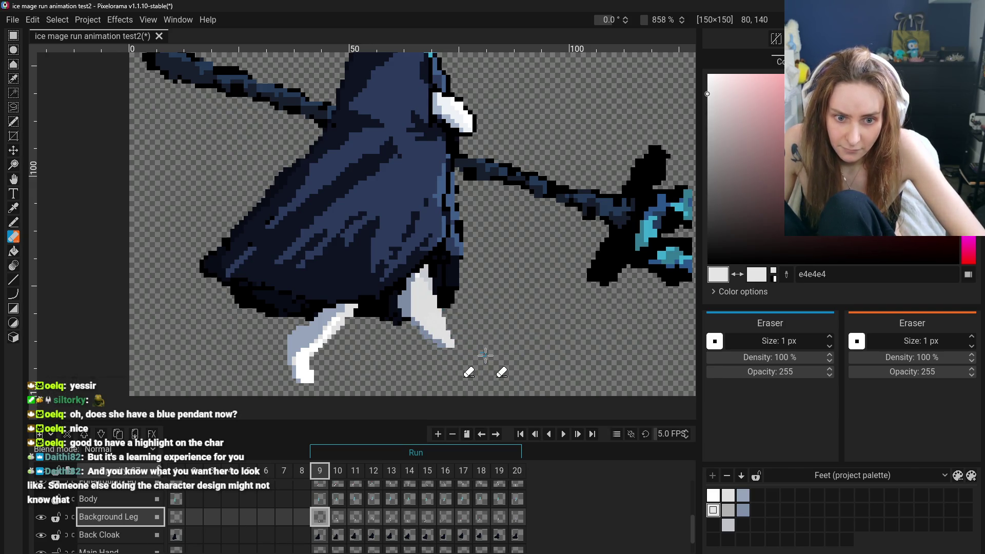
{"action": "scroll", "coordinate": [469, 354], "scroll_direction": "down", "scroll_amount": 5}
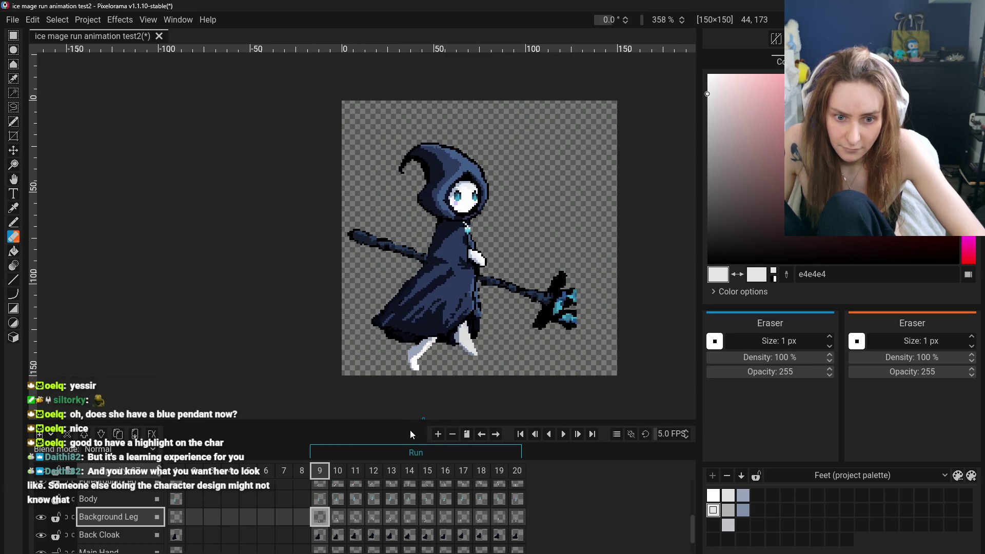
{"action": "scroll", "coordinate": [454, 336], "scroll_direction": "up", "scroll_amount": 5}
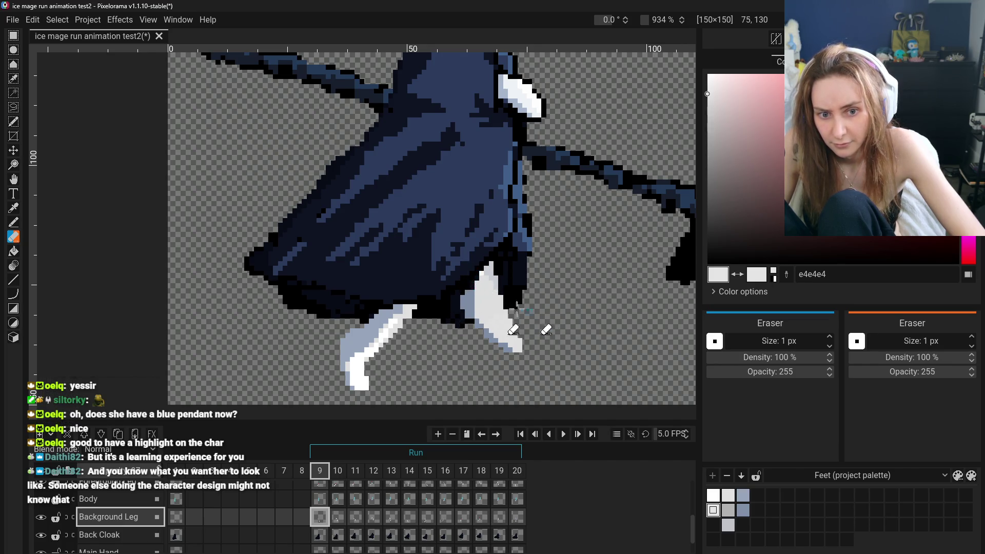
{"action": "scroll", "coordinate": [515, 409], "scroll_direction": "down", "scroll_amount": 3}
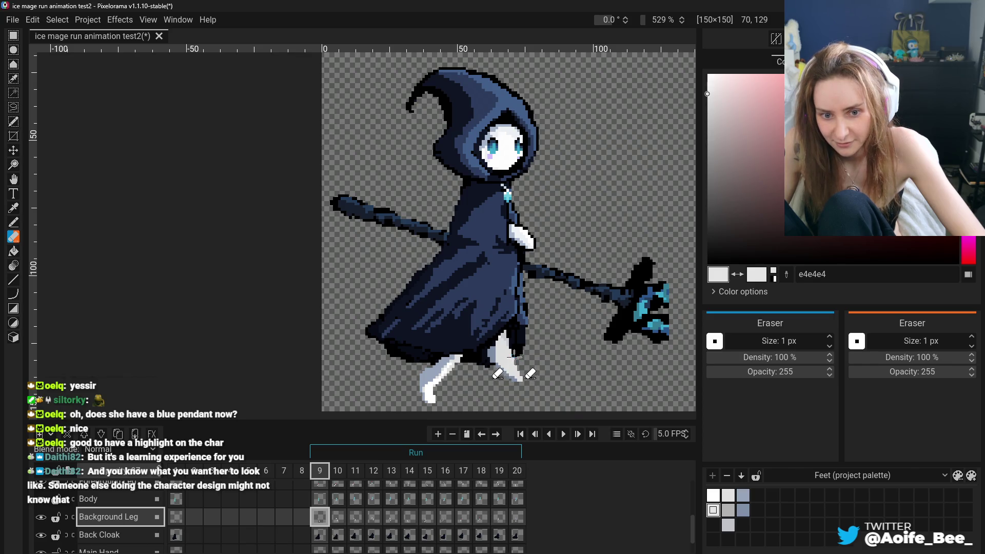
{"action": "scroll", "coordinate": [524, 364], "scroll_direction": "down", "scroll_amount": 3}
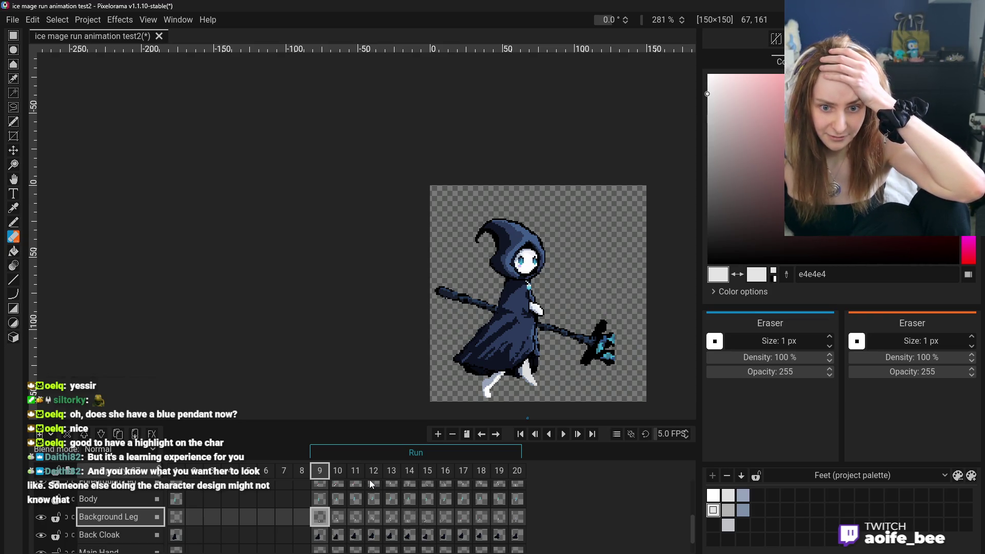
{"action": "scroll", "coordinate": [536, 378], "scroll_direction": "up", "scroll_amount": 2}
- Pan the whole mage into view and compare frames 9 and 10, settling on frame 10
{"action": "key", "text": "h"}
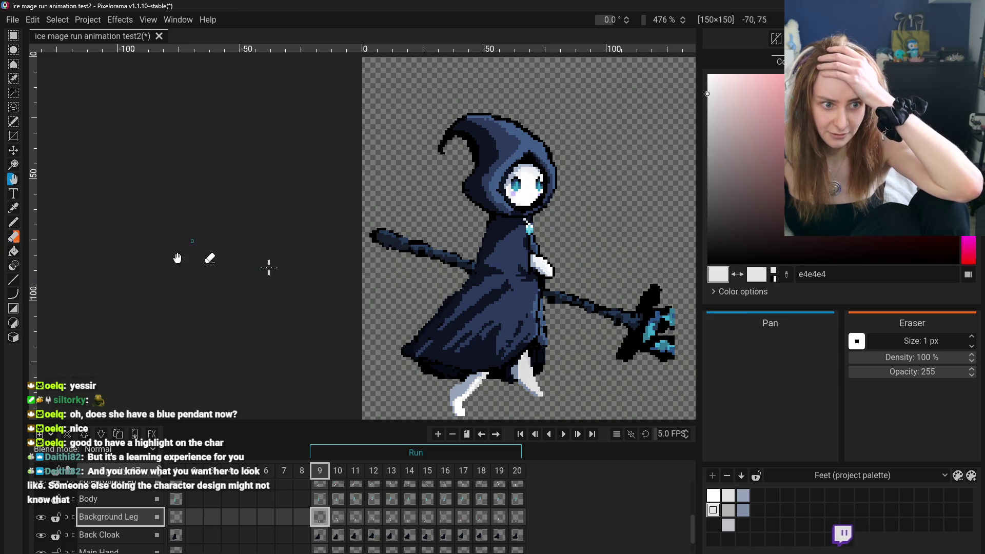
{"action": "left_click_drag", "start_coordinate": [405, 316], "coordinate": [362, 278]}
{"action": "left_click", "coordinate": [337, 519]}
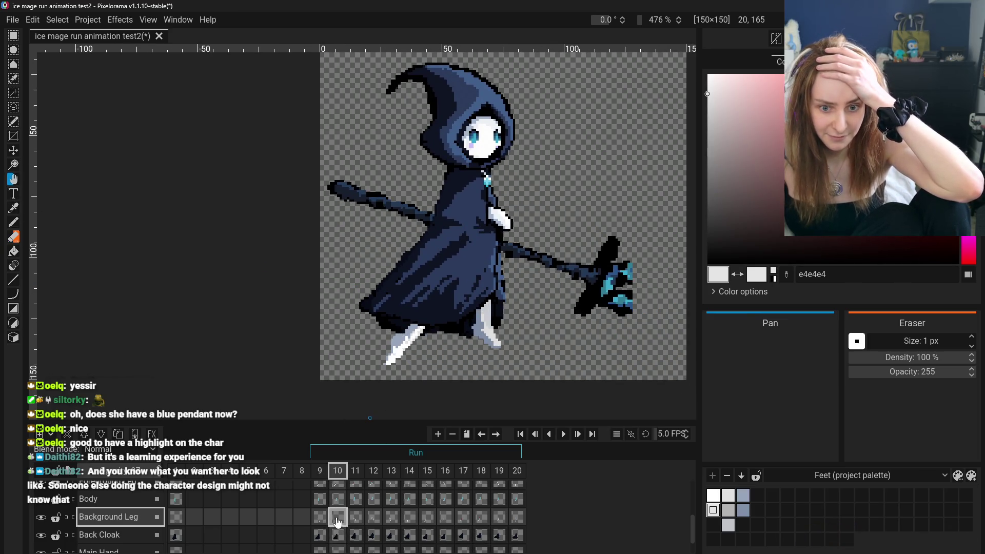
{"action": "left_click", "coordinate": [319, 518]}
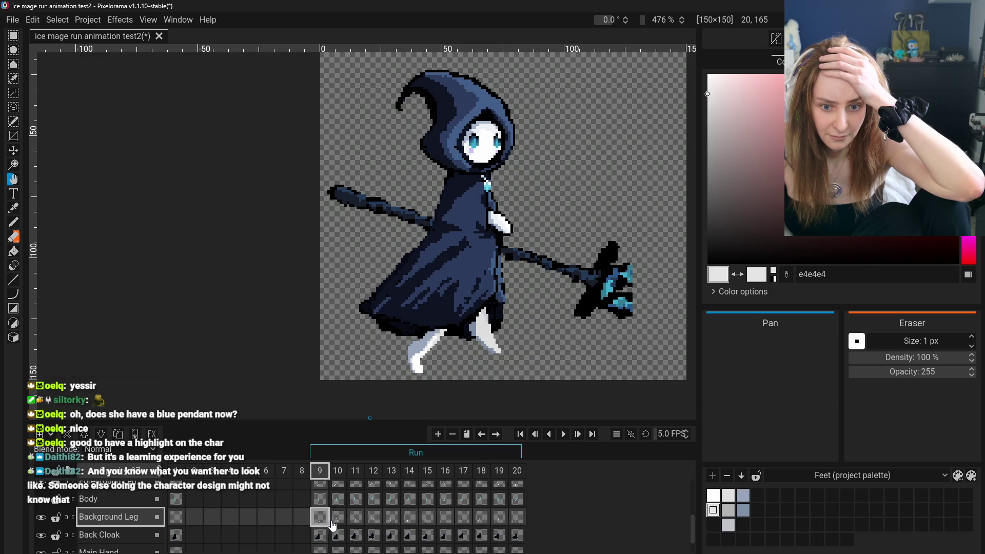
{"action": "left_click", "coordinate": [337, 523]}
{"action": "left_click", "coordinate": [319, 518]}
{"action": "left_click", "coordinate": [331, 524]}
{"action": "left_click", "coordinate": [319, 521]}
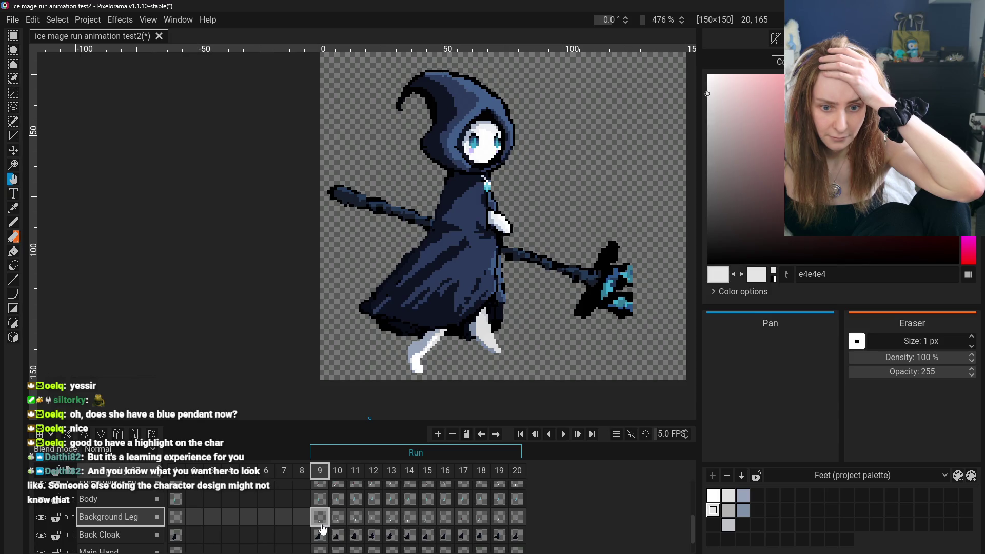
{"action": "left_click", "coordinate": [338, 528]}
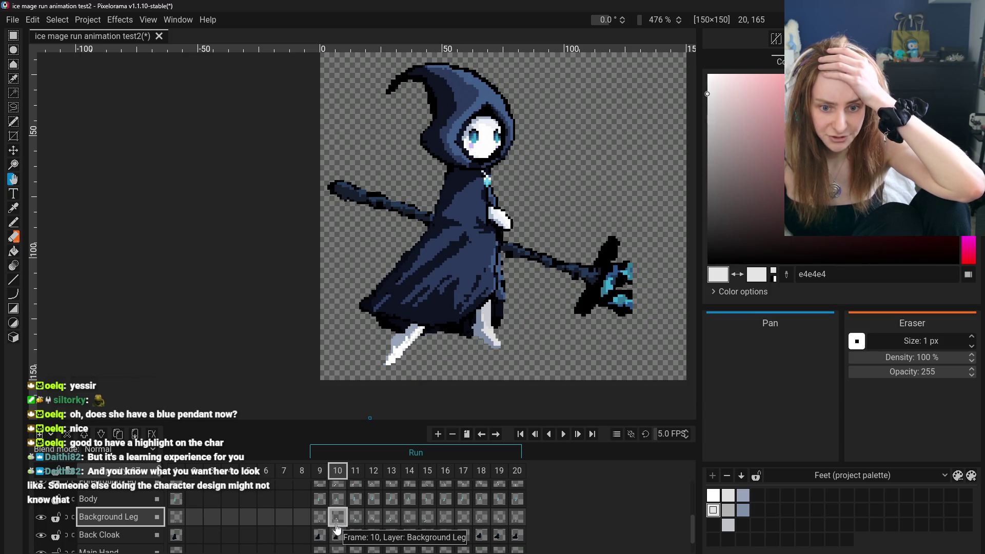
- Zoom in and lighten pixels on frame 10's background leg with the Pencil
{"action": "left_click", "coordinate": [14, 208]}
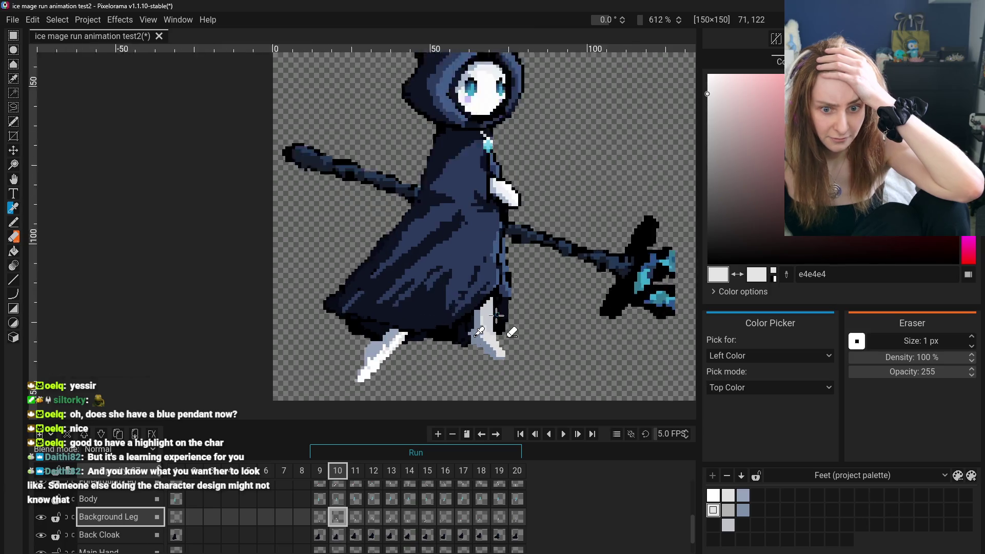
{"action": "key", "text": "ctrl+plus"}
{"action": "left_click", "coordinate": [14, 223]}
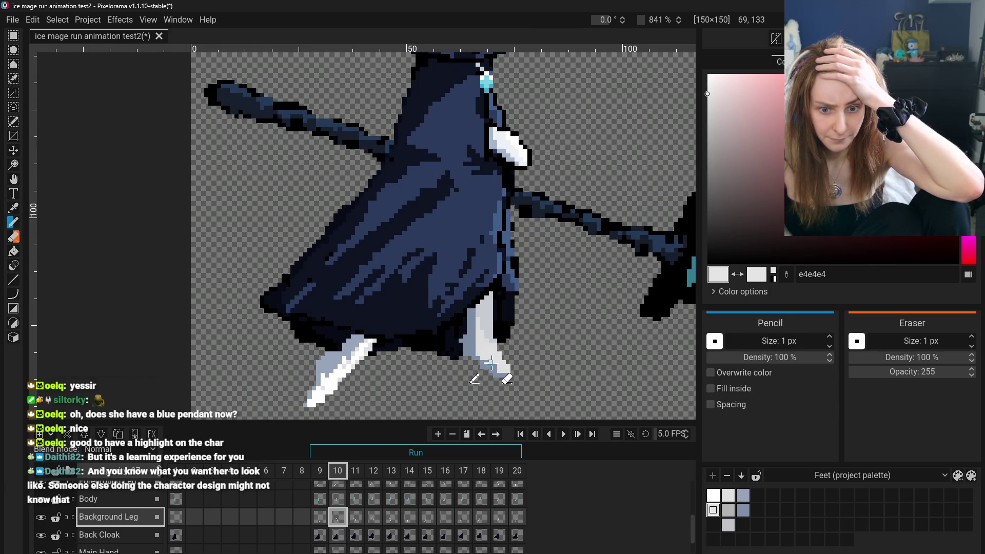
{"action": "left_click_drag", "start_coordinate": [478, 347], "coordinate": [473, 323]}
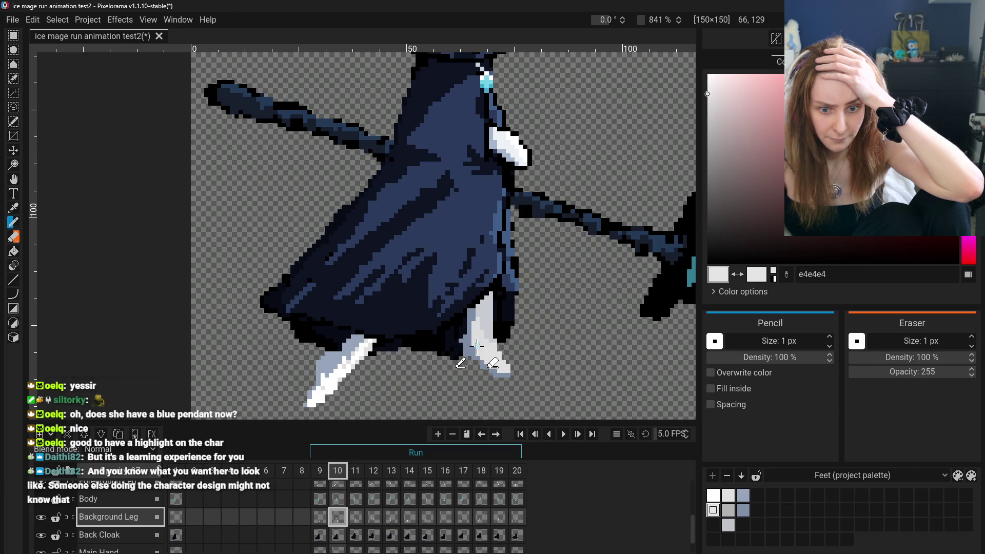
{"action": "scroll", "coordinate": [544, 390], "scroll_direction": "down", "scroll_amount": 5}
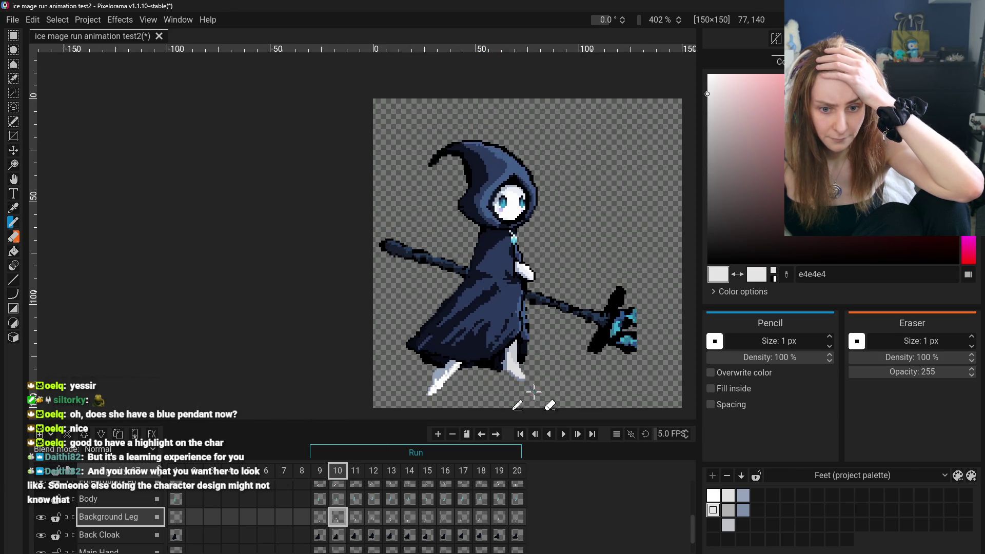
- Return to frame 9 and briefly hide then re-show the Front Cloak layer
{"action": "left_click", "coordinate": [319, 517]}
{"action": "left_click", "coordinate": [339, 518]}
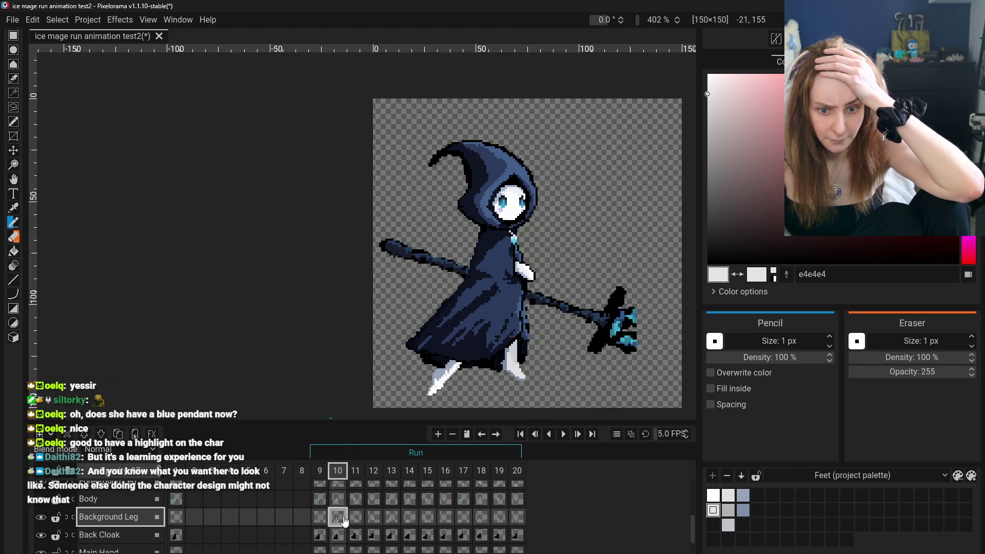
{"action": "left_click", "coordinate": [328, 518]}
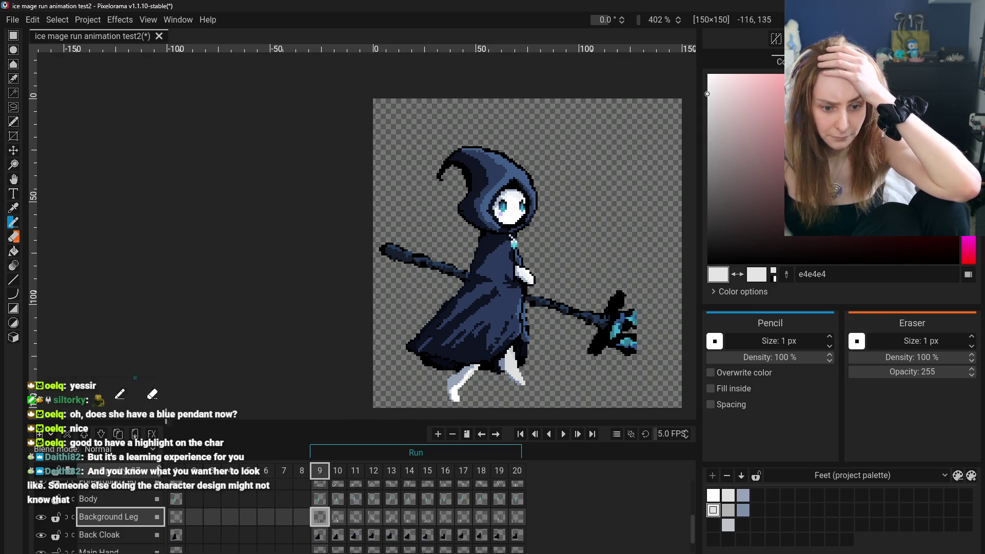
{"action": "scroll", "coordinate": [49, 513], "scroll_direction": "up", "scroll_amount": 2}
{"action": "scroll", "coordinate": [48, 513], "scroll_direction": "up", "scroll_amount": 2}
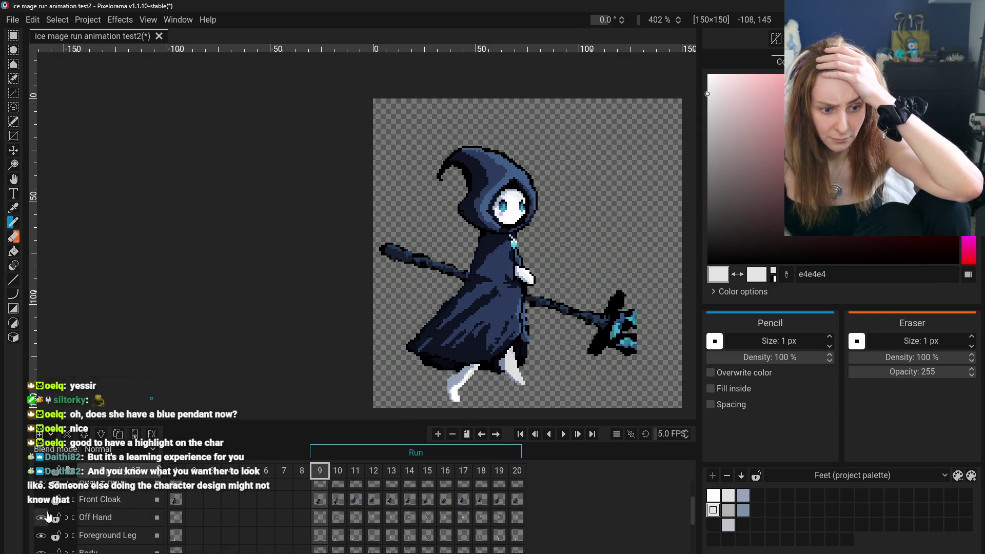
{"action": "left_click", "coordinate": [41, 505]}
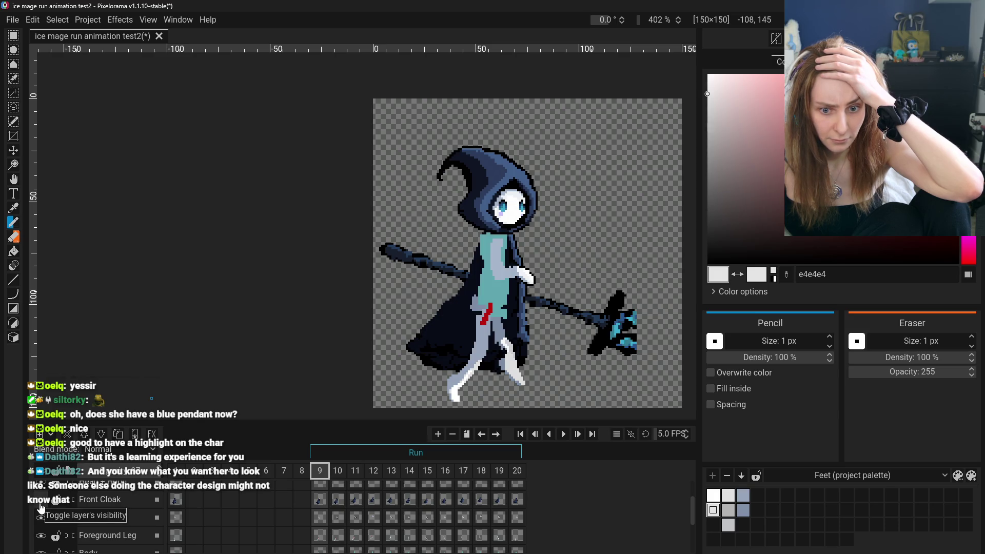
{"action": "left_click", "coordinate": [42, 505]}
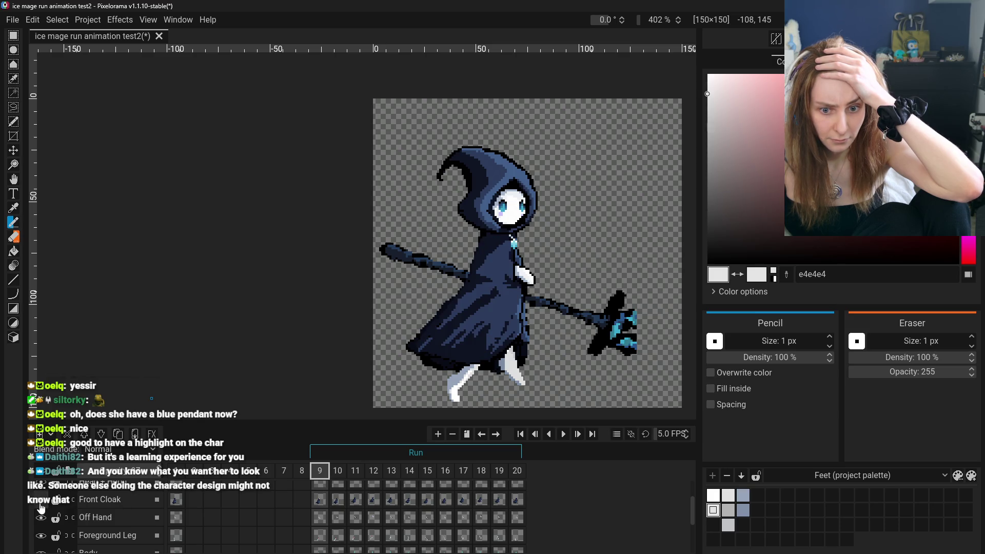
{"action": "left_click", "coordinate": [13, 179]}
{"action": "scroll", "coordinate": [562, 394], "scroll_direction": "up", "scroll_amount": 5}
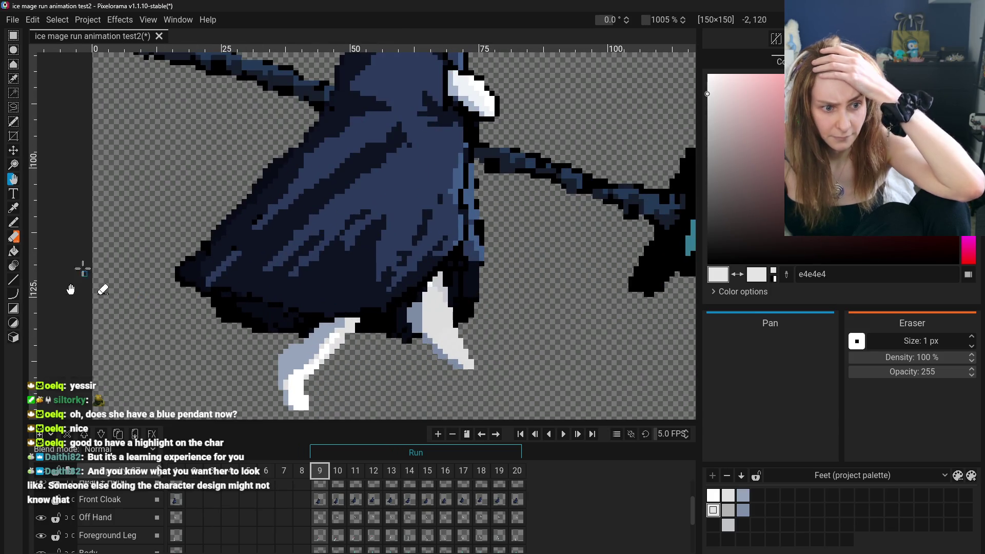
- Sample pale grey cfd2d9 from the leg and pencil it upward into the cloak area
{"action": "left_click", "coordinate": [13, 207]}
{"action": "left_click", "coordinate": [437, 295]}
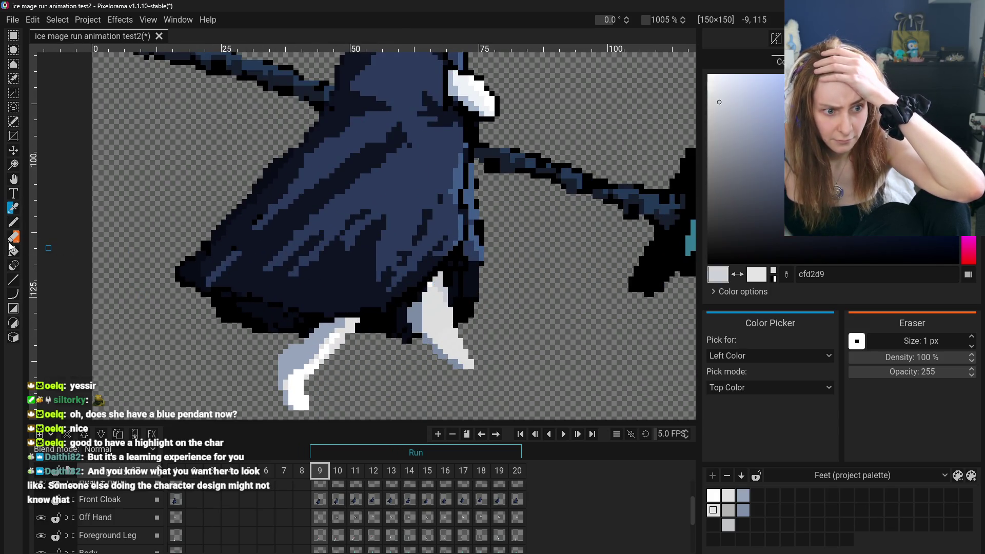
{"action": "left_click", "coordinate": [14, 222]}
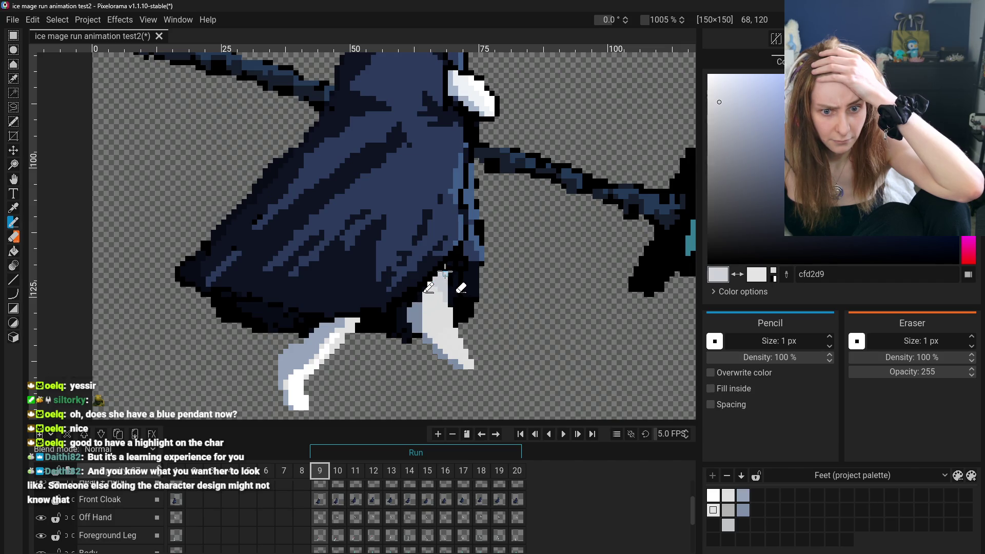
{"action": "left_click_drag", "start_coordinate": [445, 271], "coordinate": [440, 309]}
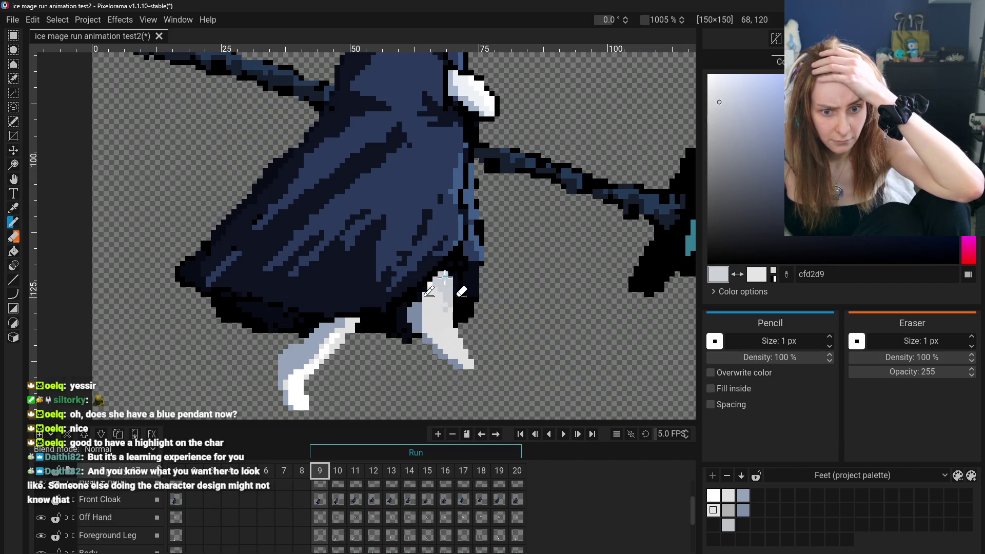
{"action": "scroll", "coordinate": [445, 314], "scroll_direction": "down", "scroll_amount": 3}
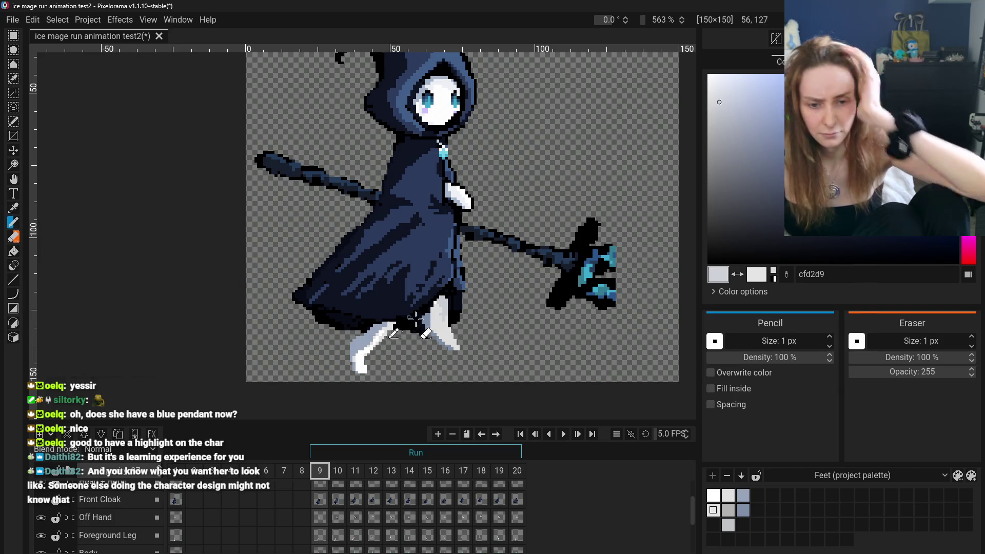
{"action": "left_click", "coordinate": [14, 238]}
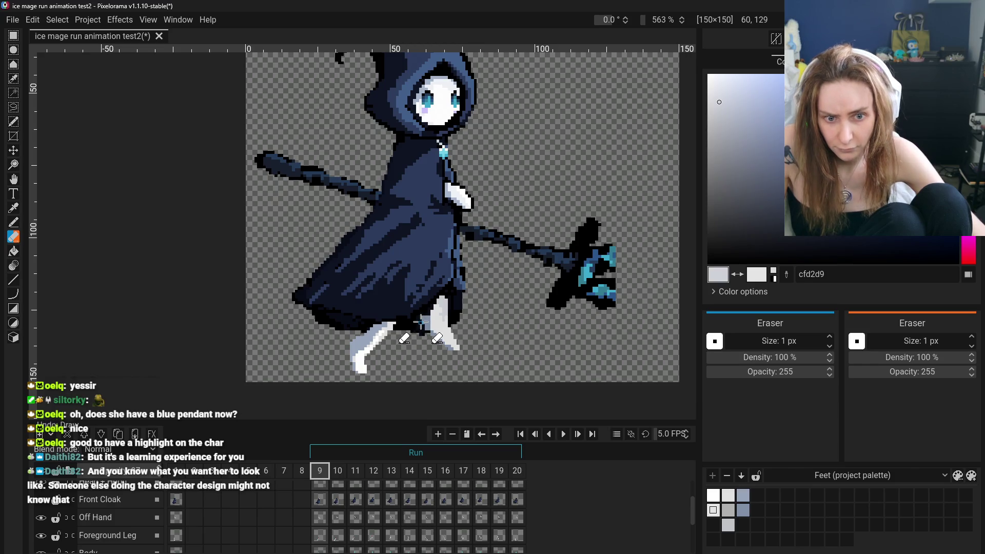
{"action": "scroll", "coordinate": [408, 373], "scroll_direction": "down", "scroll_amount": 3}
{"action": "scroll", "coordinate": [408, 373], "scroll_direction": "up", "scroll_amount": 5}
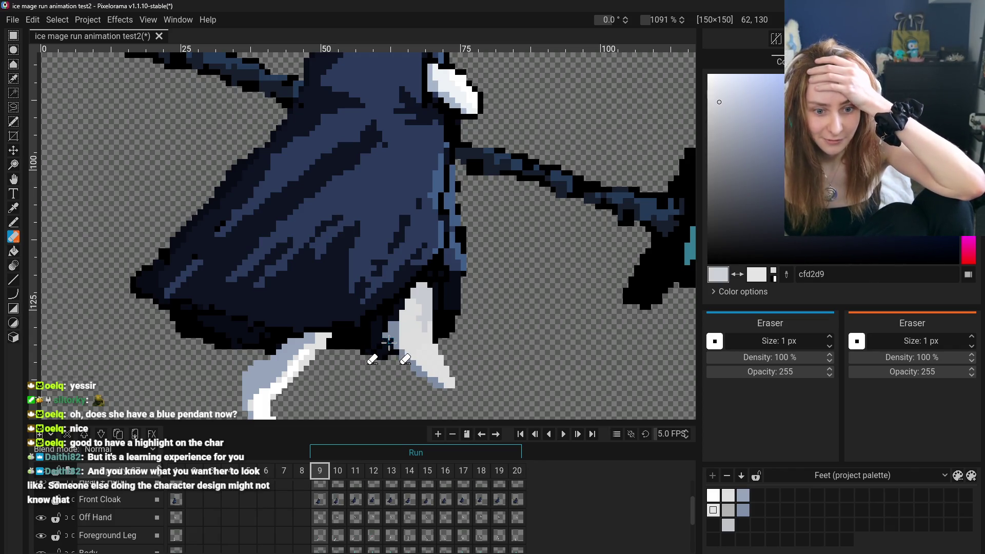
{"action": "scroll", "coordinate": [389, 343], "scroll_direction": "down", "scroll_amount": 3}
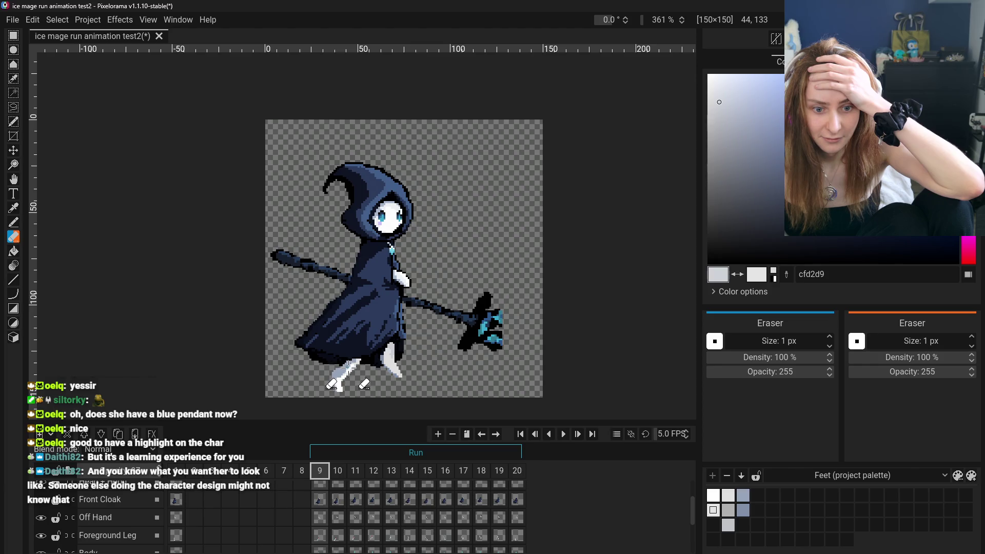
- Zoom in and sample the grey-blue 7f90a8 from the leg for the Pencil
{"action": "scroll", "coordinate": [349, 364], "scroll_direction": "up", "scroll_amount": 2}
{"action": "key", "text": "o"}
{"action": "scroll", "coordinate": [375, 351], "scroll_direction": "up", "scroll_amount": 1}
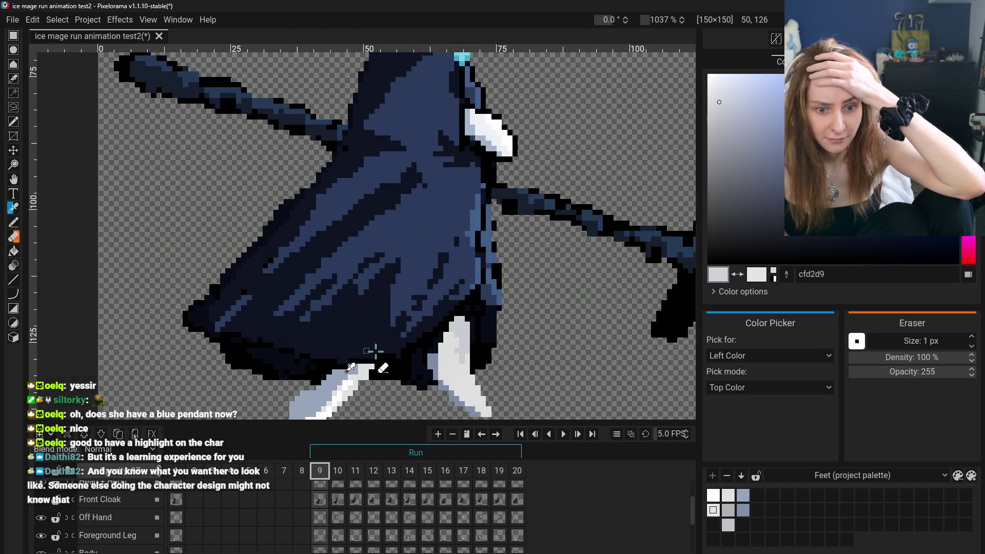
{"action": "left_click", "coordinate": [437, 363]}
{"action": "key", "text": "b"}
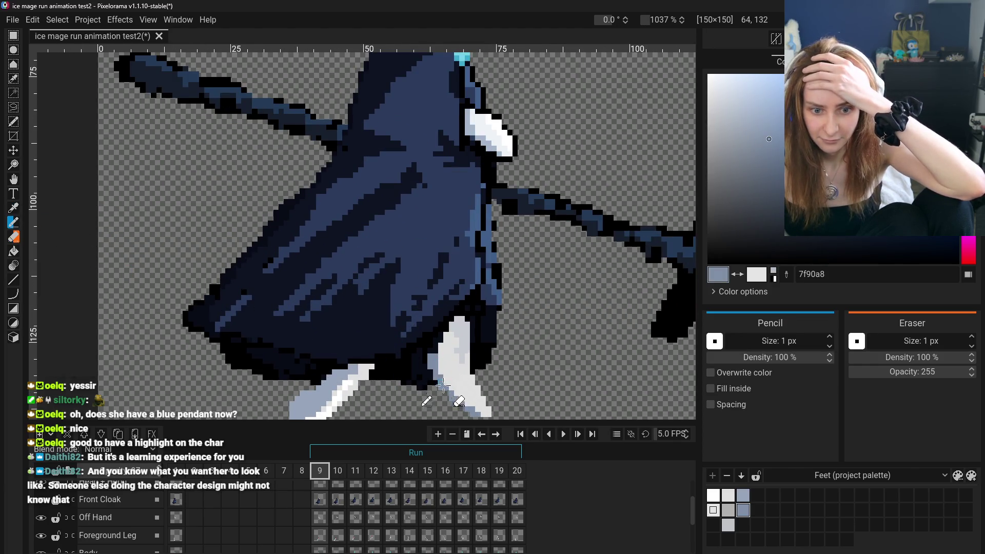
{"action": "scroll", "coordinate": [454, 396], "scroll_direction": "down", "scroll_amount": 2}
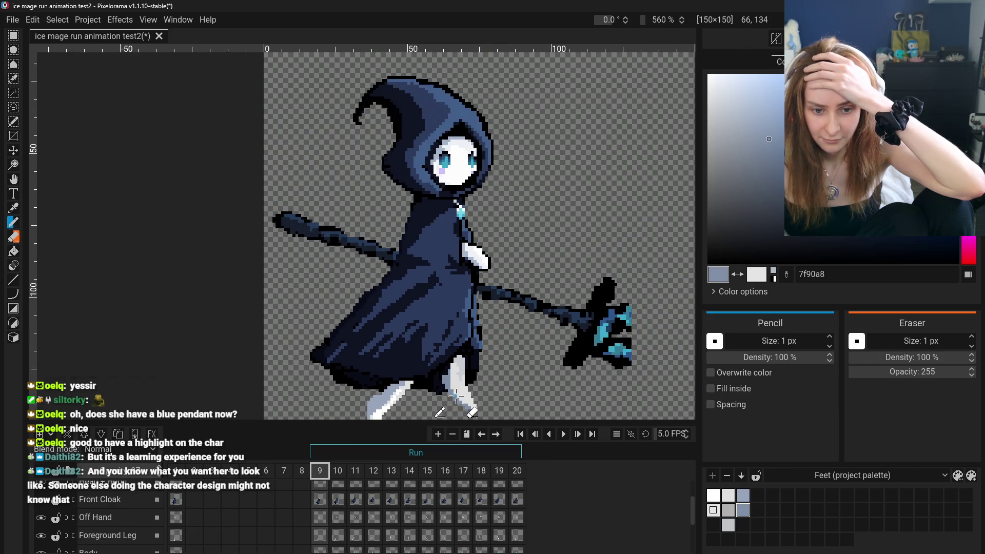
{"action": "scroll", "coordinate": [452, 397], "scroll_direction": "down", "scroll_amount": 2}
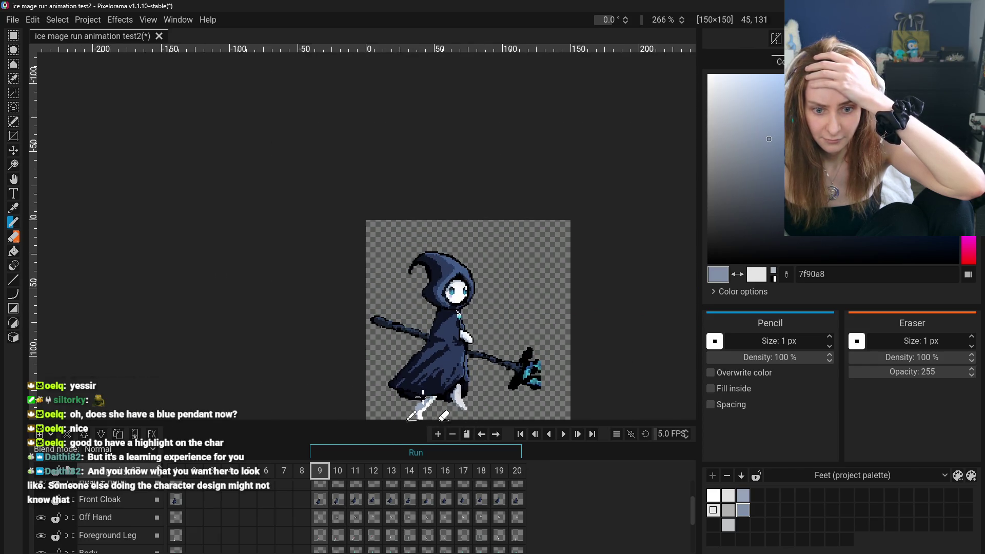
{"action": "scroll", "coordinate": [71, 221], "scroll_direction": "down", "scroll_amount": 1}
- Shade the back leg's tip with 7f90a8, undoing one stray stroke
{"action": "key", "text": "h"}
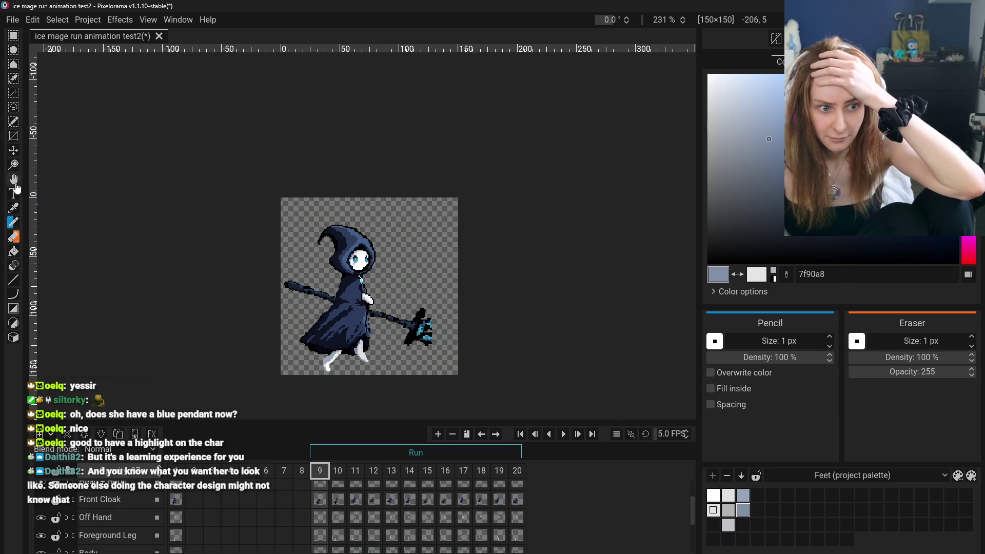
{"action": "scroll", "coordinate": [317, 300], "scroll_direction": "up", "scroll_amount": 3}
{"action": "scroll", "coordinate": [317, 300], "scroll_direction": "up", "scroll_amount": 2}
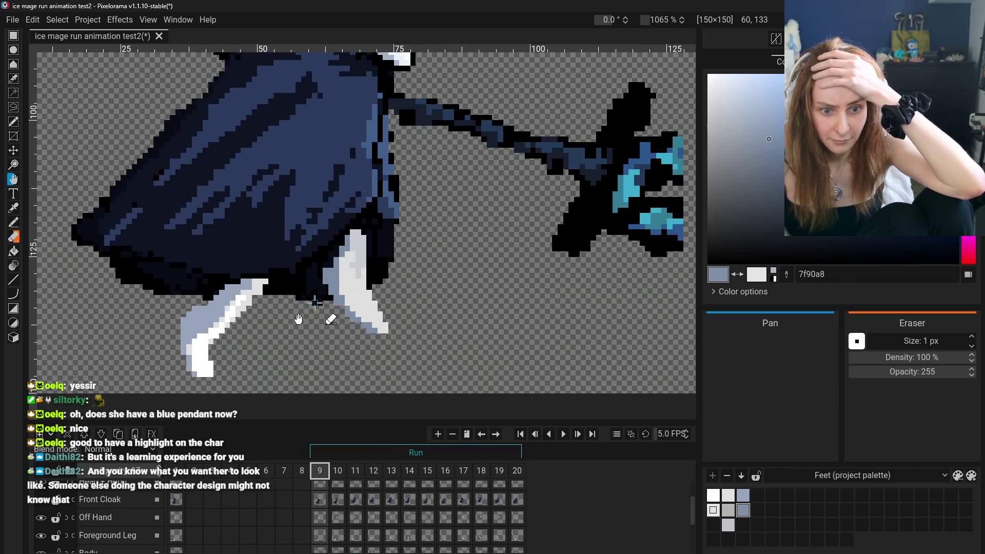
{"action": "key", "text": "b"}
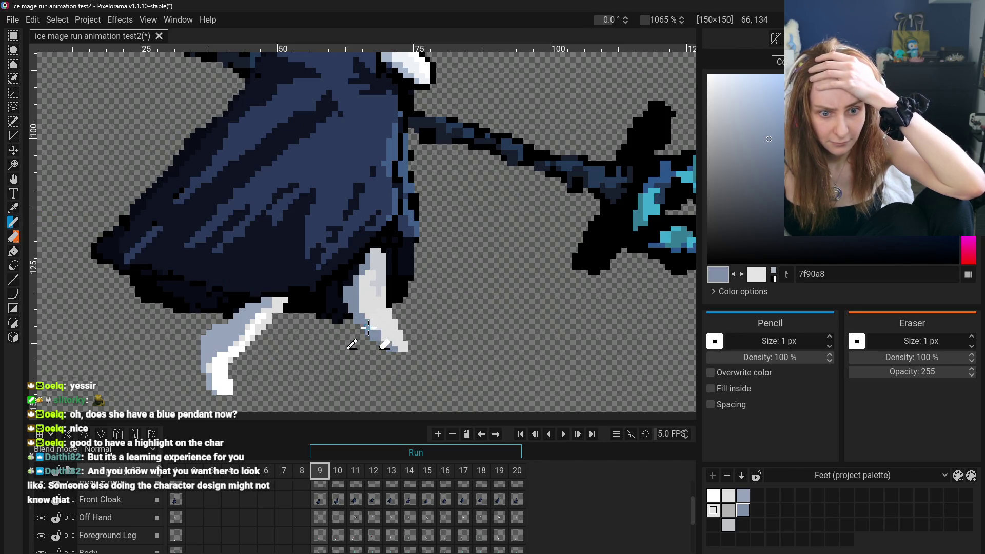
{"action": "scroll", "coordinate": [439, 370], "scroll_direction": "down", "scroll_amount": 2}
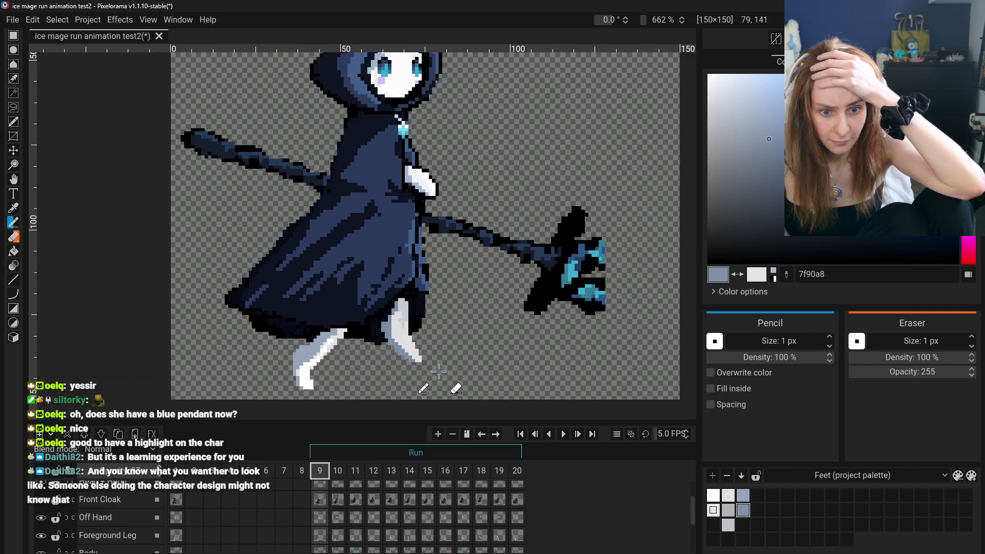
{"action": "scroll", "coordinate": [405, 356], "scroll_direction": "down", "scroll_amount": 2}
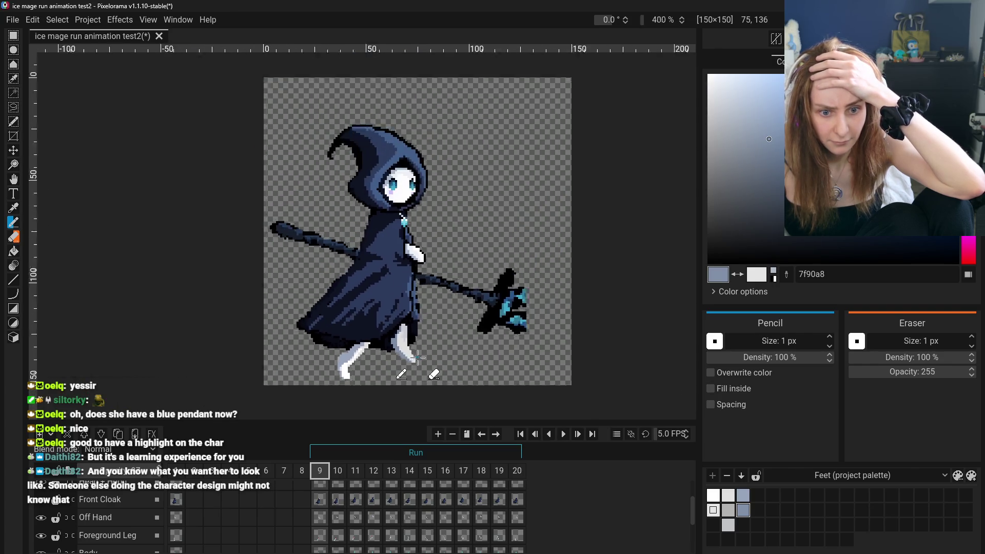
{"action": "scroll", "coordinate": [405, 355], "scroll_direction": "up", "scroll_amount": 4}
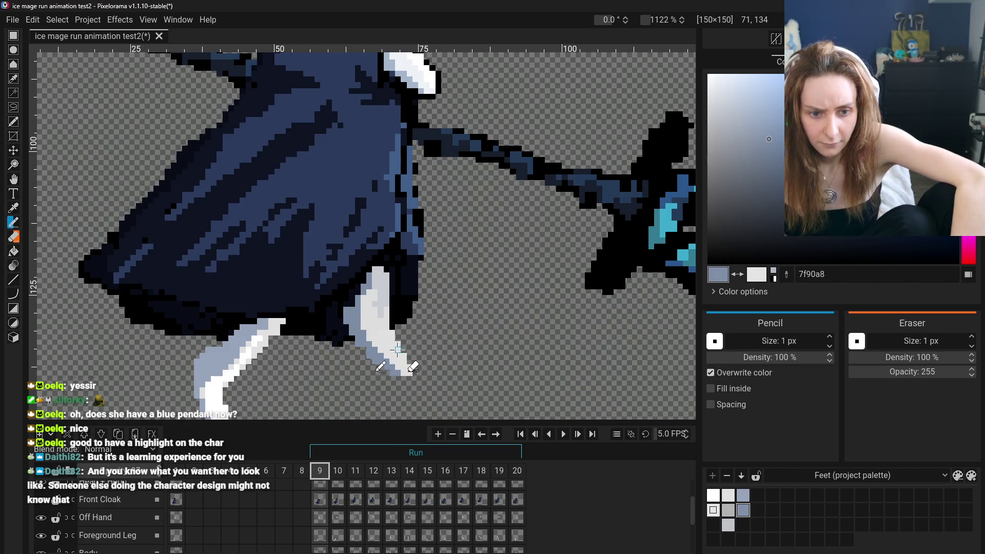
{"action": "key", "text": "ctrl+z"}
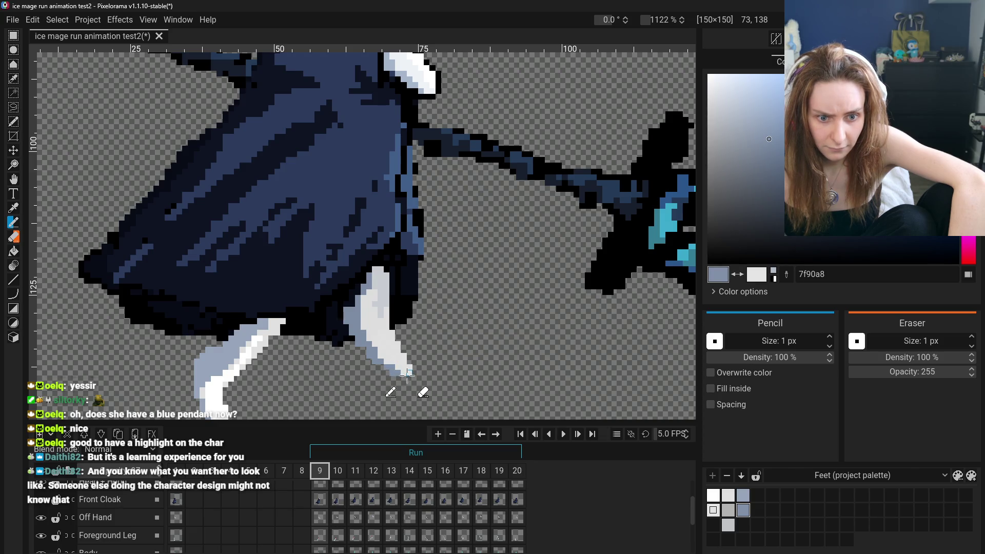
{"action": "scroll", "coordinate": [457, 377], "scroll_direction": "down", "scroll_amount": 6}
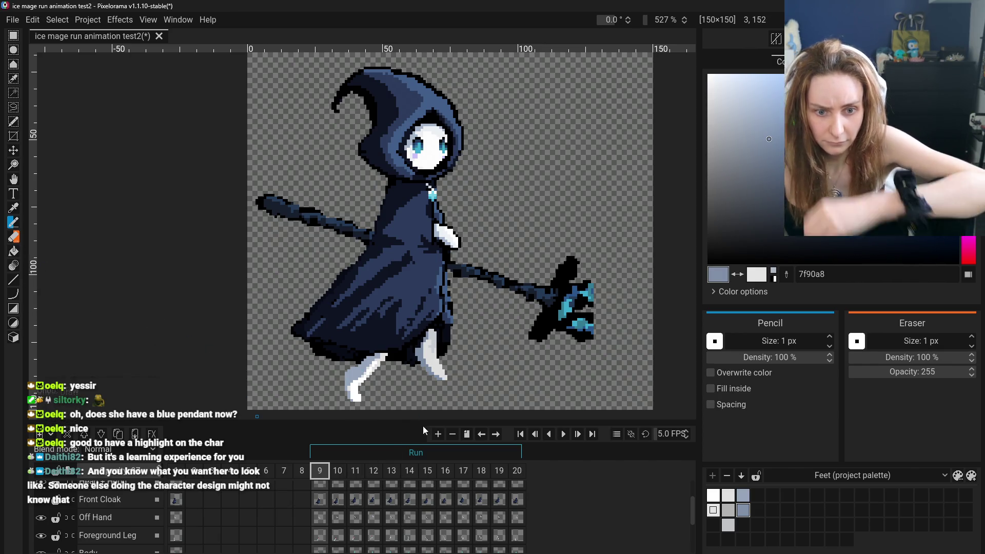
{"action": "scroll", "coordinate": [513, 375], "scroll_direction": "down", "scroll_amount": 2}
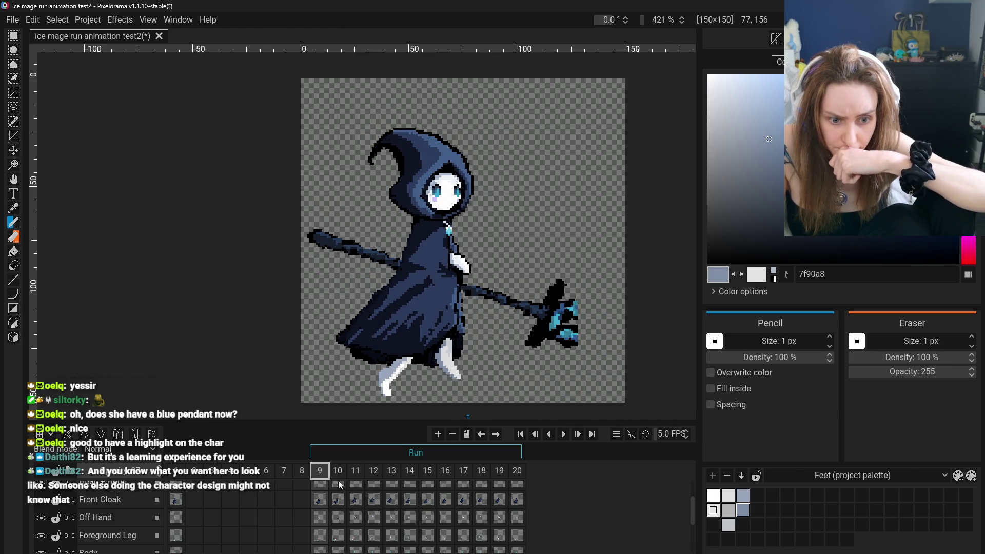
{"action": "scroll", "coordinate": [348, 513], "scroll_direction": "up", "scroll_amount": 2}
{"action": "scroll", "coordinate": [348, 513], "scroll_direction": "down", "scroll_amount": 3}
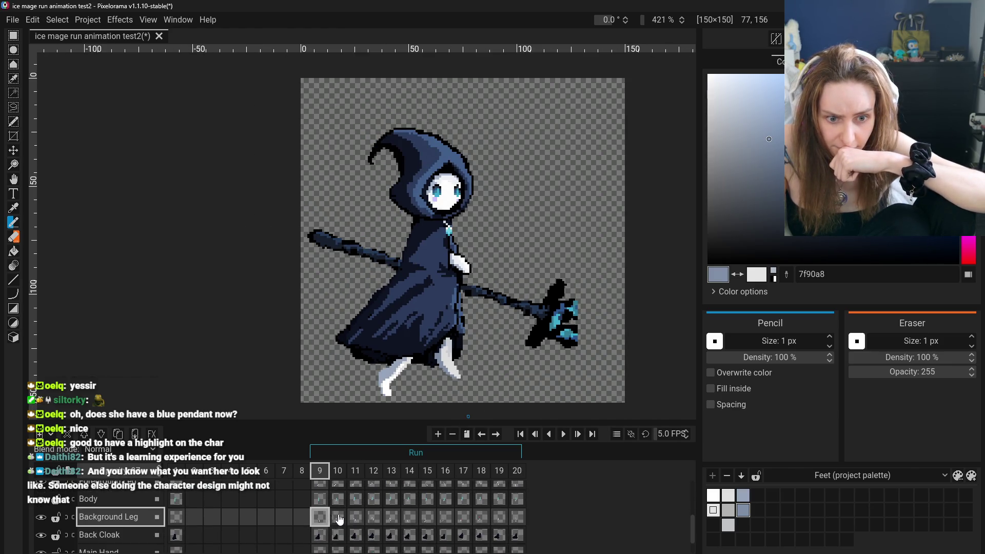
- Flip between frames 9 and 10 to compare the background leg
{"action": "left_click", "coordinate": [339, 519]}
{"action": "left_click", "coordinate": [320, 518]}
{"action": "left_click", "coordinate": [338, 519]}
{"action": "left_click", "coordinate": [321, 520]}
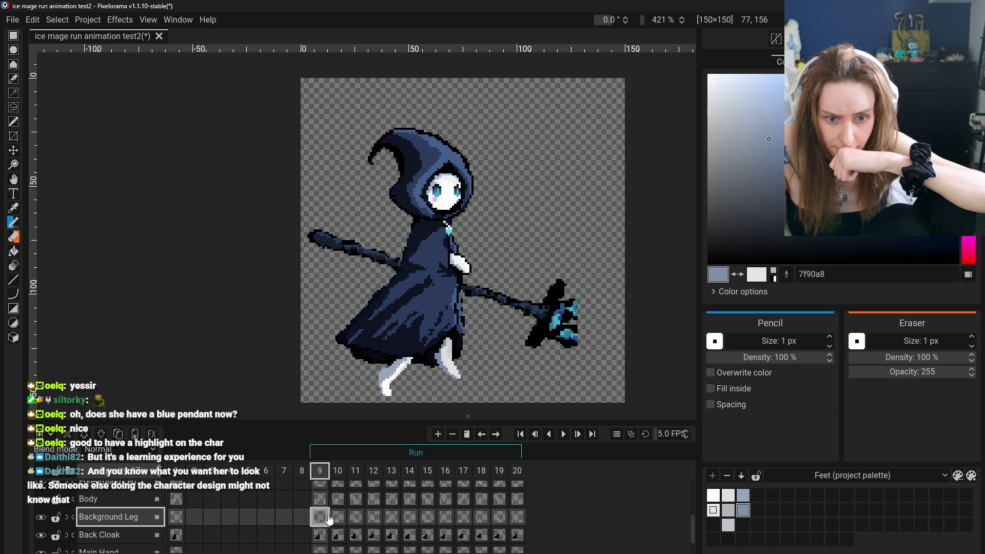
{"action": "left_click", "coordinate": [334, 519]}
{"action": "left_click", "coordinate": [319, 519]}
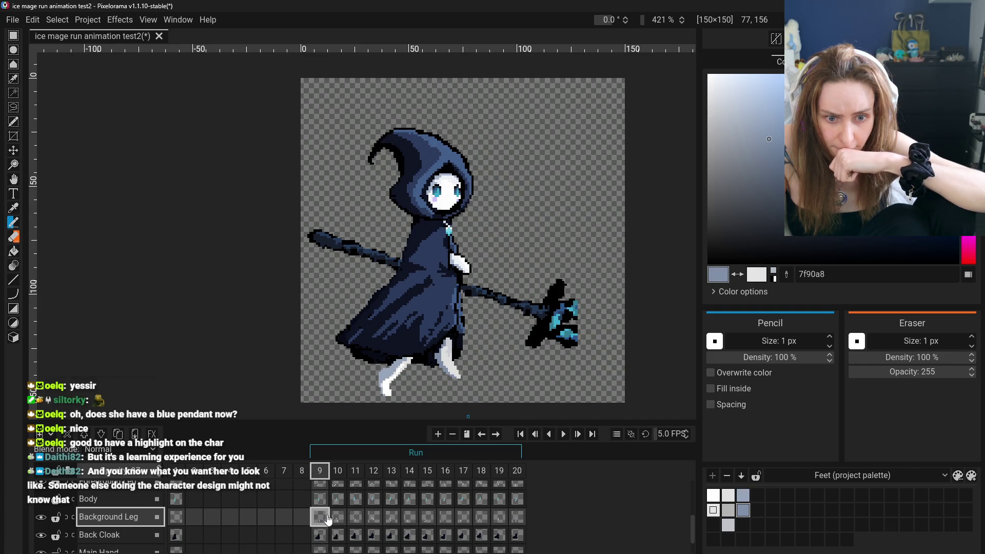
{"action": "left_click", "coordinate": [337, 519]}
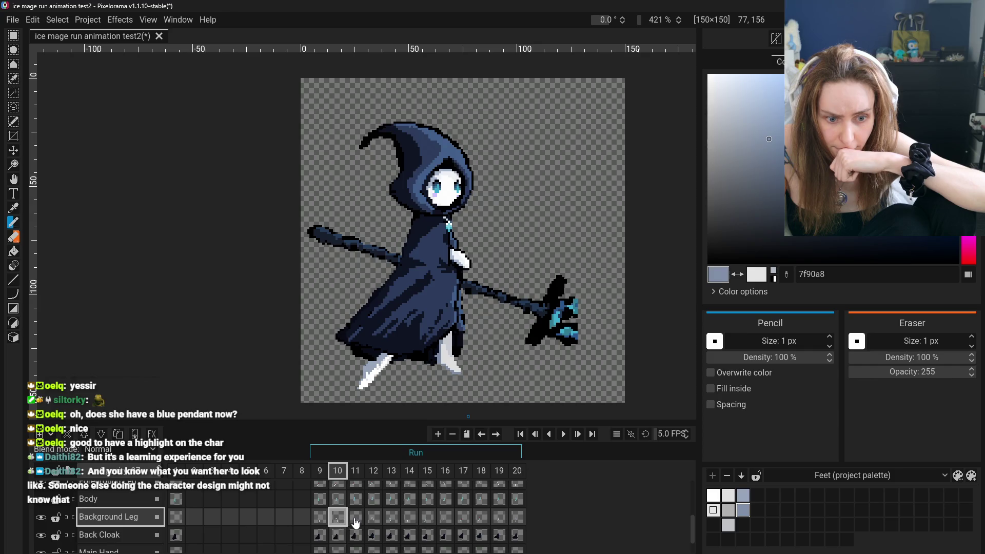
- Advance to frame 11 and flip between frames 10 and 11 to compare
{"action": "left_click", "coordinate": [355, 520]}
{"action": "left_click", "coordinate": [338, 520]}
{"action": "left_click", "coordinate": [353, 523]}
{"action": "left_click", "coordinate": [338, 520]}
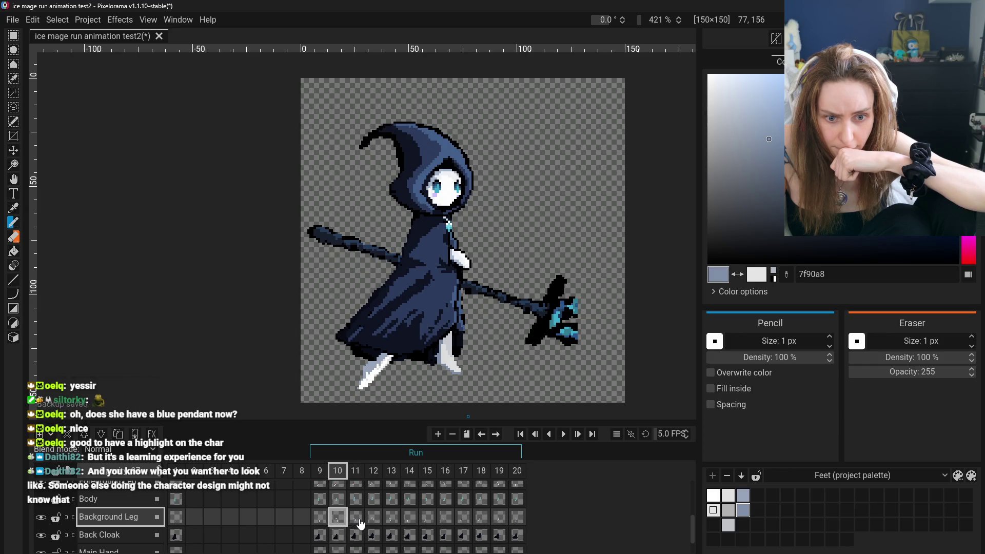
{"action": "left_click", "coordinate": [360, 522]}
{"action": "left_click", "coordinate": [338, 521]}
{"action": "left_click", "coordinate": [357, 520]}
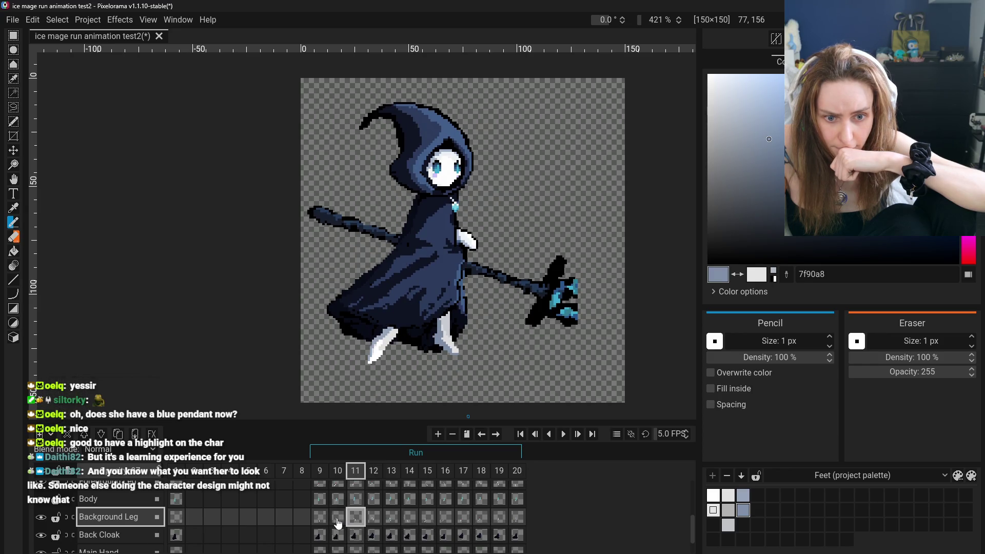
{"action": "left_click", "coordinate": [334, 523]}
- Zoom in to compare frames 10 and 11 up close, ending on frame 11
{"action": "scroll", "coordinate": [449, 369], "scroll_direction": "up", "scroll_amount": 5}
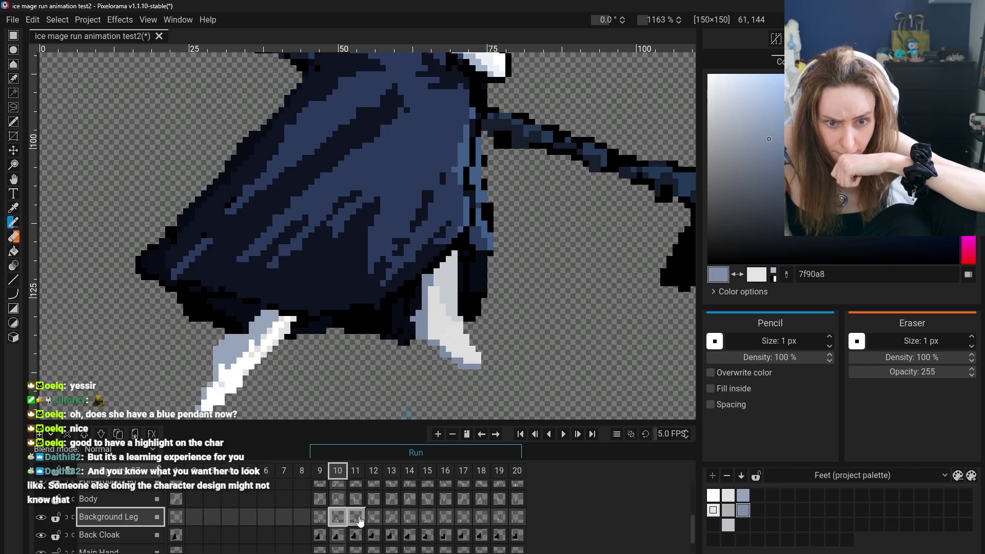
{"action": "left_click", "coordinate": [359, 521]}
{"action": "left_click", "coordinate": [339, 520]}
{"action": "left_click", "coordinate": [357, 520]}
{"action": "left_click", "coordinate": [345, 523]}
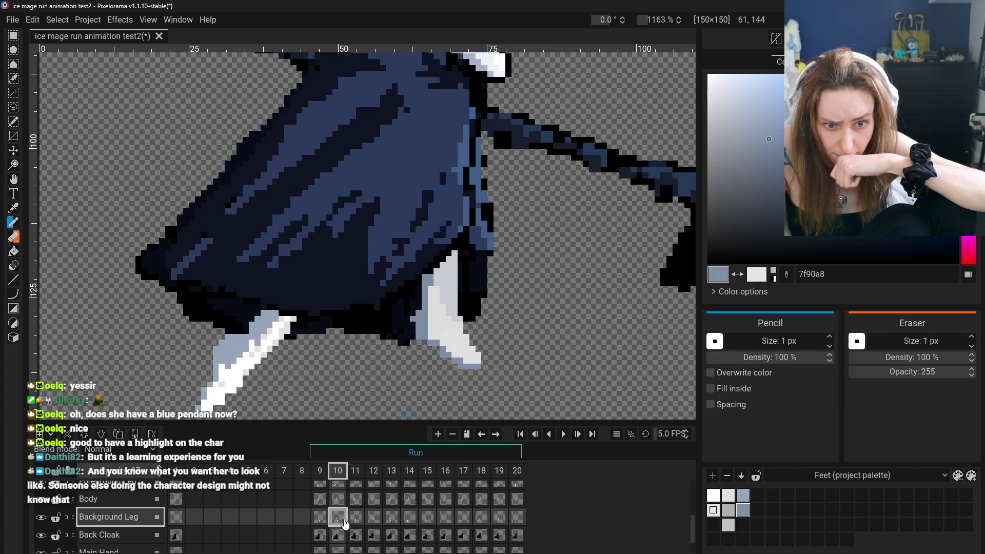
{"action": "left_click", "coordinate": [358, 522]}
{"action": "left_click", "coordinate": [339, 521]}
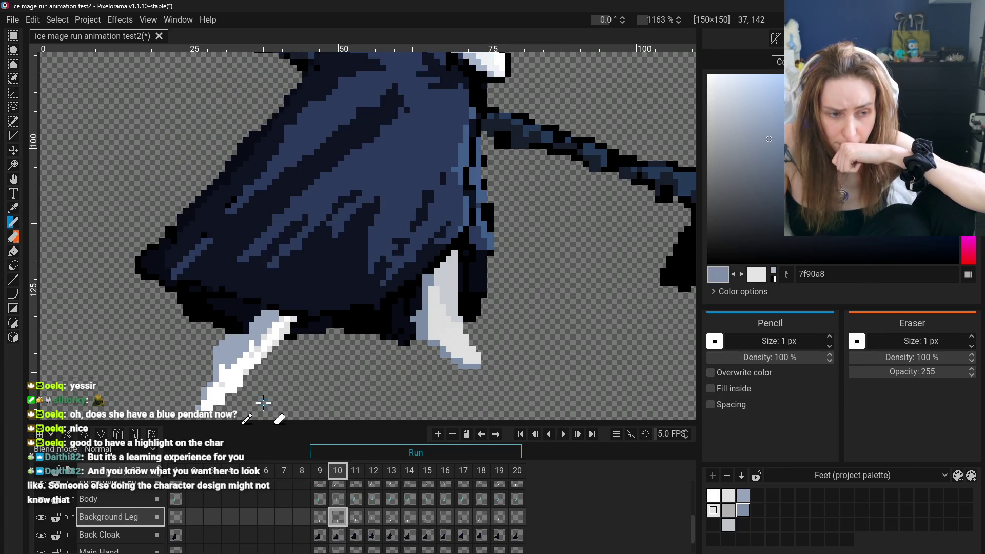
{"action": "left_click", "coordinate": [356, 517]}
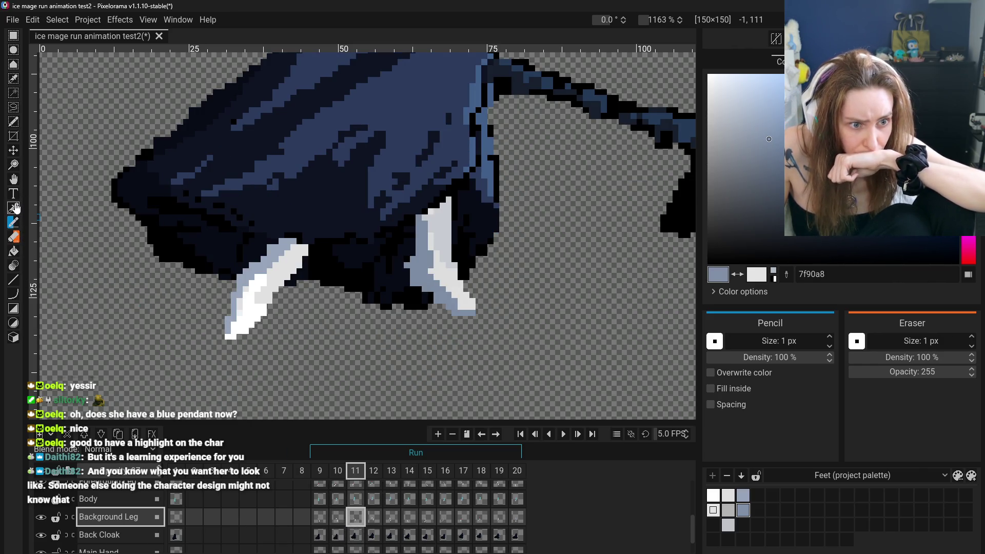
- Sample the light grey e4e4e4 and extend the pale grey strip down frame 11's leg
{"action": "left_click", "coordinate": [13, 207]}
{"action": "left_click", "coordinate": [430, 293]}
{"action": "key", "text": "p"}
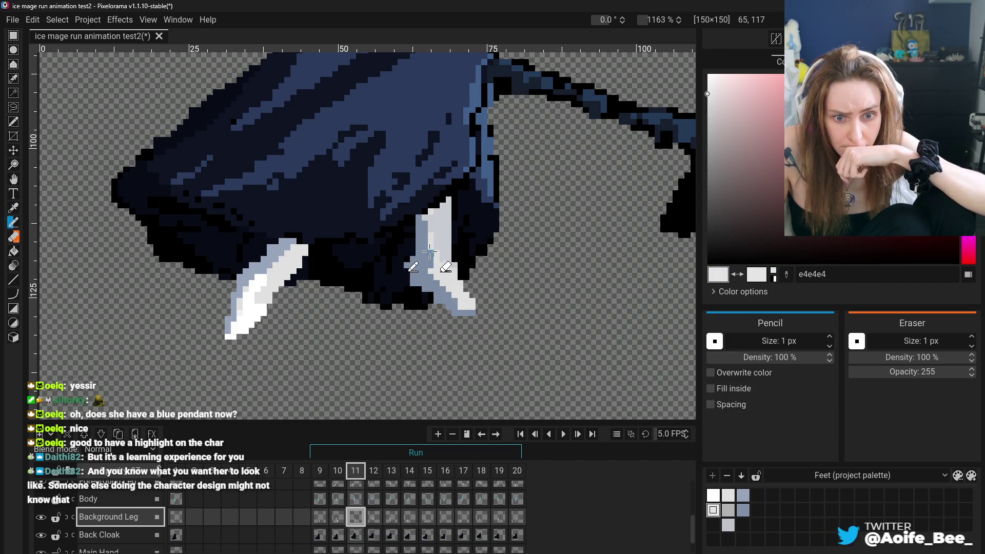
{"action": "left_click", "coordinate": [337, 517]}
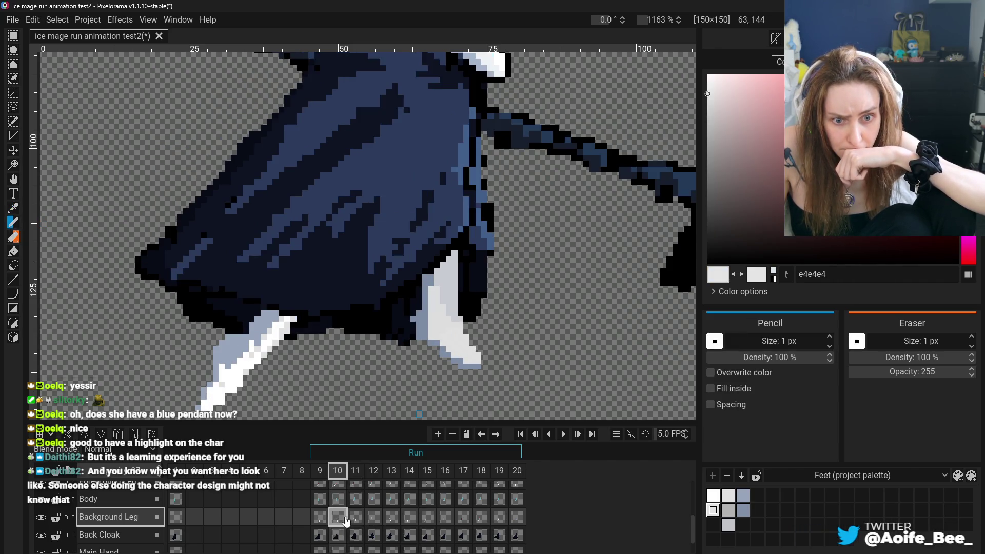
{"action": "left_click", "coordinate": [355, 517]}
{"action": "left_click_drag", "start_coordinate": [425, 224], "coordinate": [424, 235]}
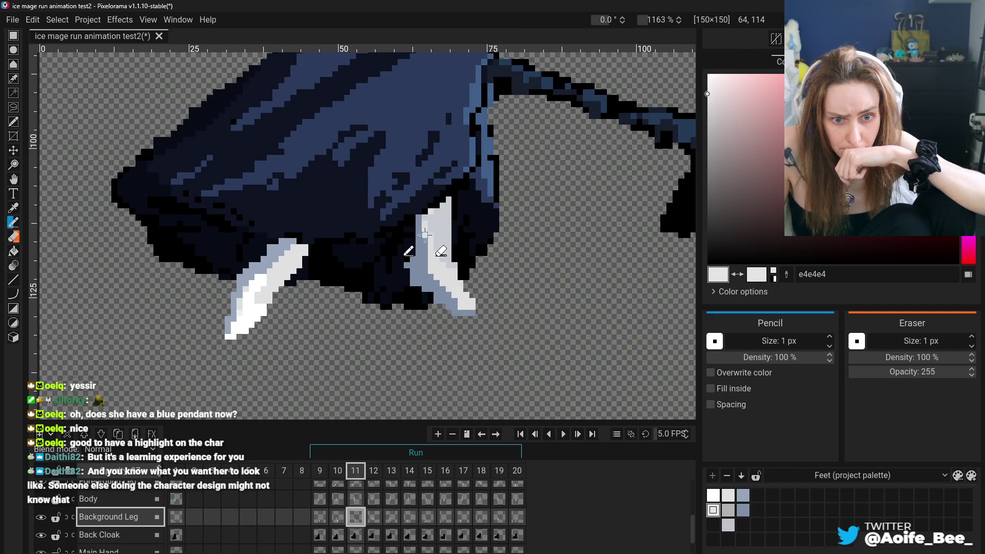
- Compare frame 11 with frames 9 and 10, then sample the blue-grey leg shade
{"action": "left_click", "coordinate": [319, 516]}
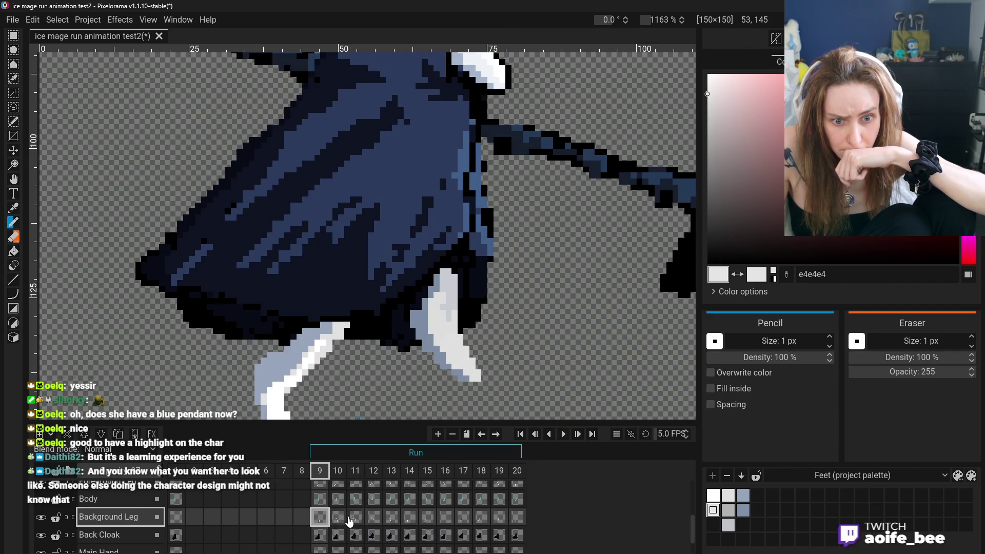
{"action": "left_click", "coordinate": [361, 522]}
{"action": "left_click", "coordinate": [347, 524]}
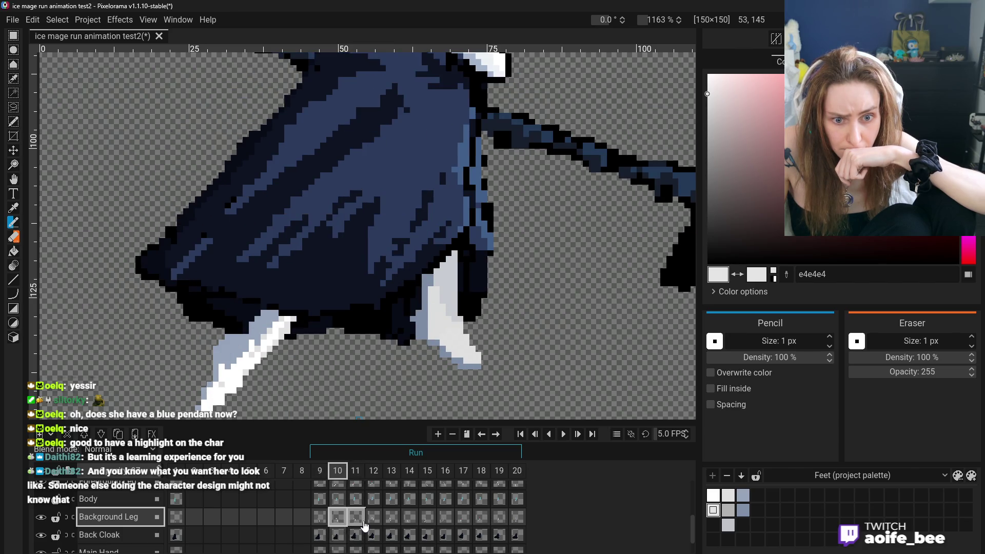
{"action": "left_click", "coordinate": [361, 523]}
{"action": "left_click", "coordinate": [343, 525]}
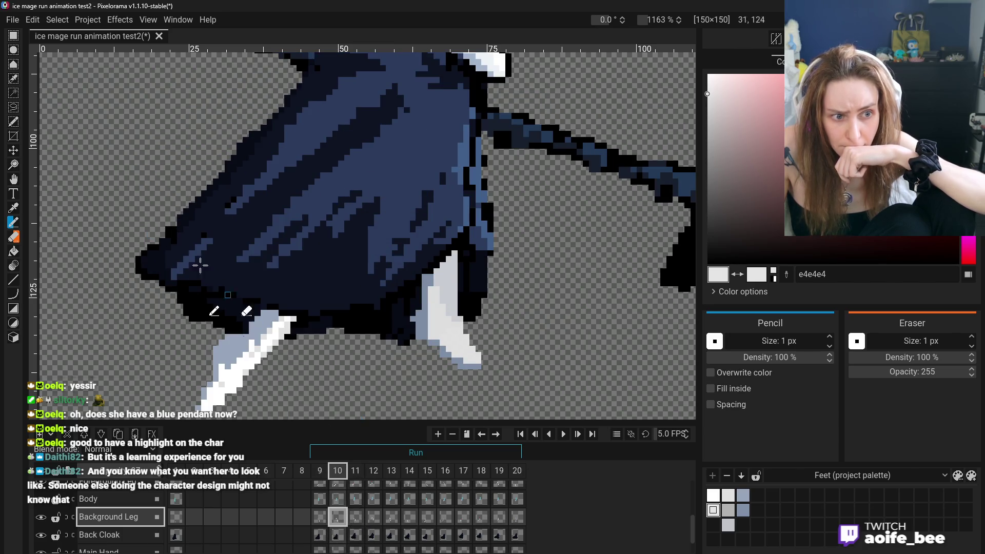
{"action": "left_click", "coordinate": [13, 208]}
{"action": "left_click", "coordinate": [440, 294]}
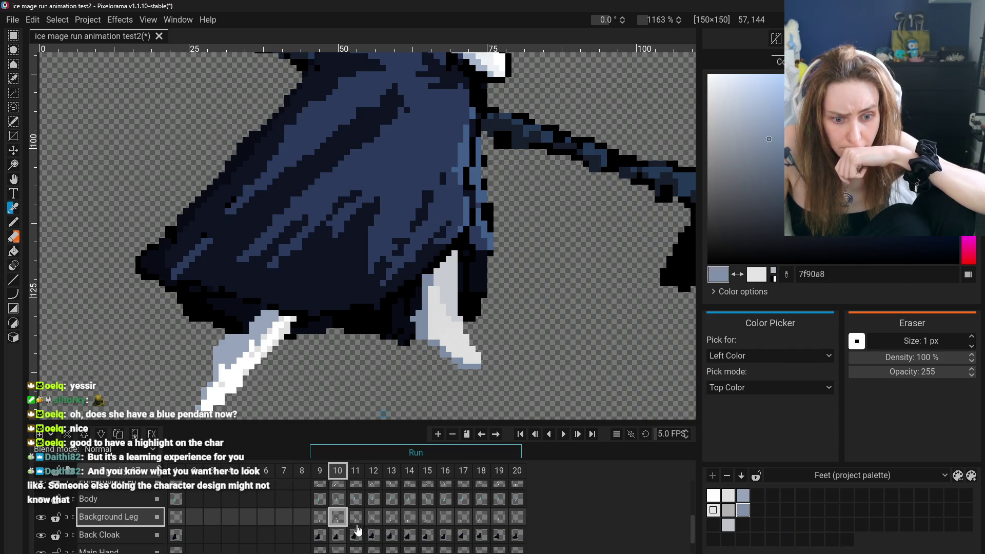
{"action": "left_click", "coordinate": [356, 526]}
{"action": "key", "text": "p"}
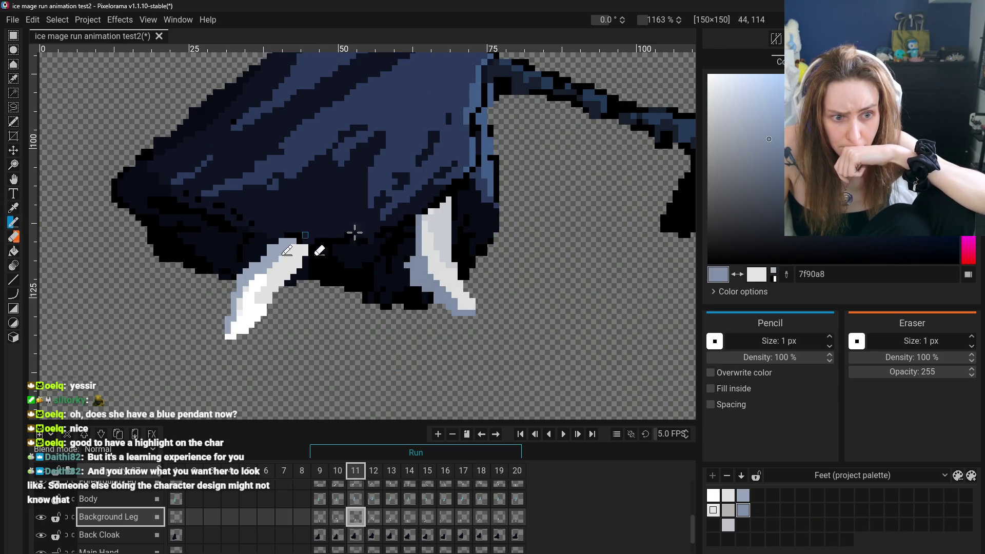
- Pick the pale grey and paint a highlight along the lower edge of frame 11's leg
{"action": "left_click", "coordinate": [339, 519]}
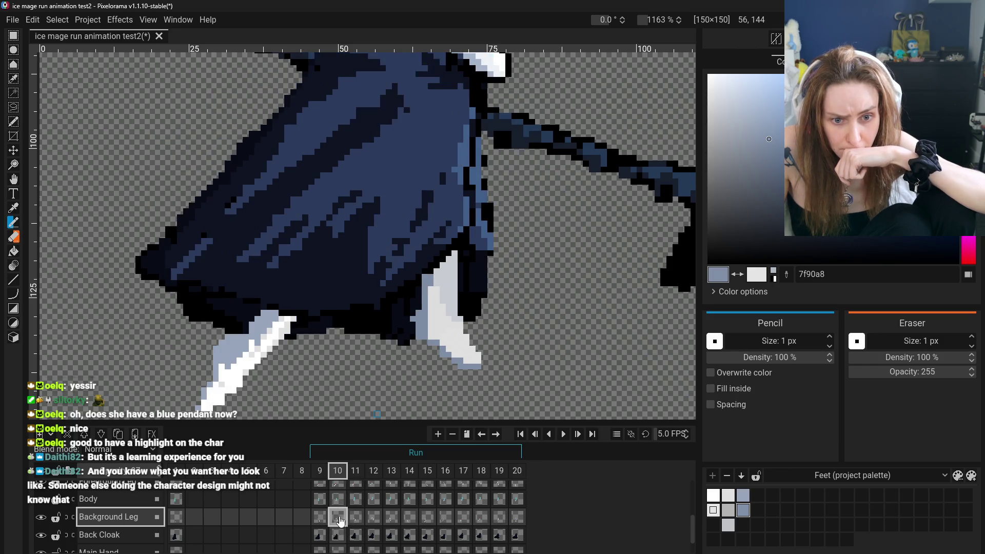
{"action": "left_click", "coordinate": [359, 521]}
{"action": "key", "text": "o"}
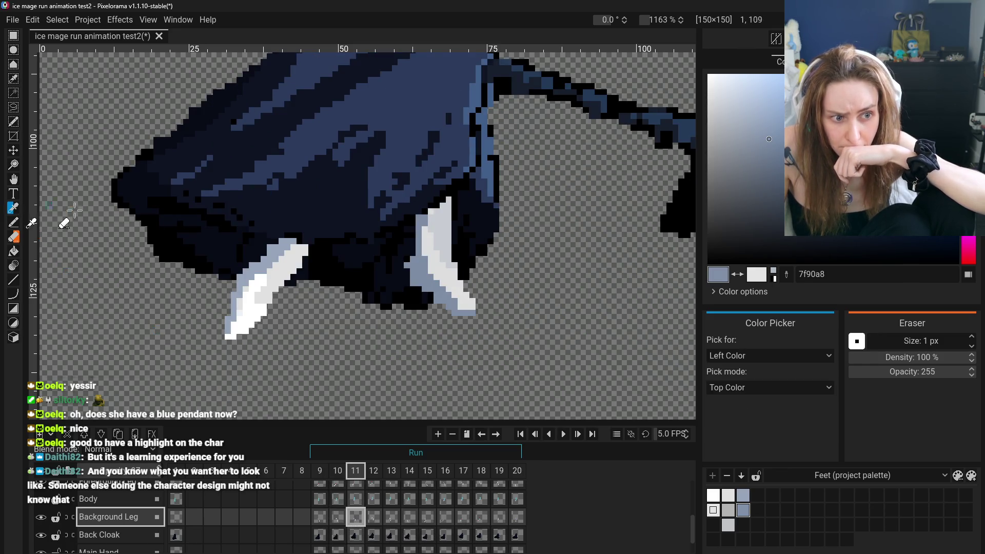
{"action": "left_click", "coordinate": [431, 246]}
{"action": "key", "text": "p"}
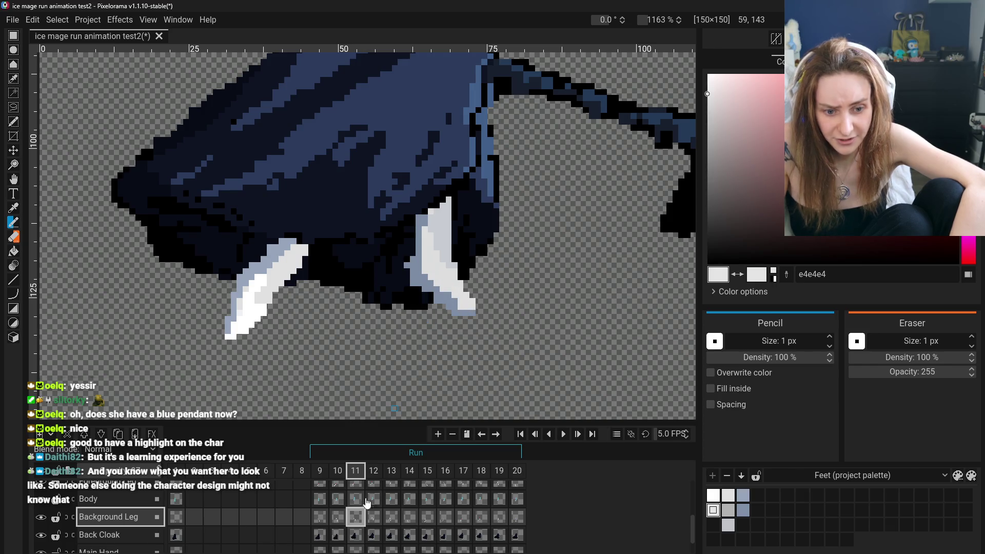
{"action": "left_click", "coordinate": [342, 519]}
{"action": "key", "text": "ctrl+Right"}
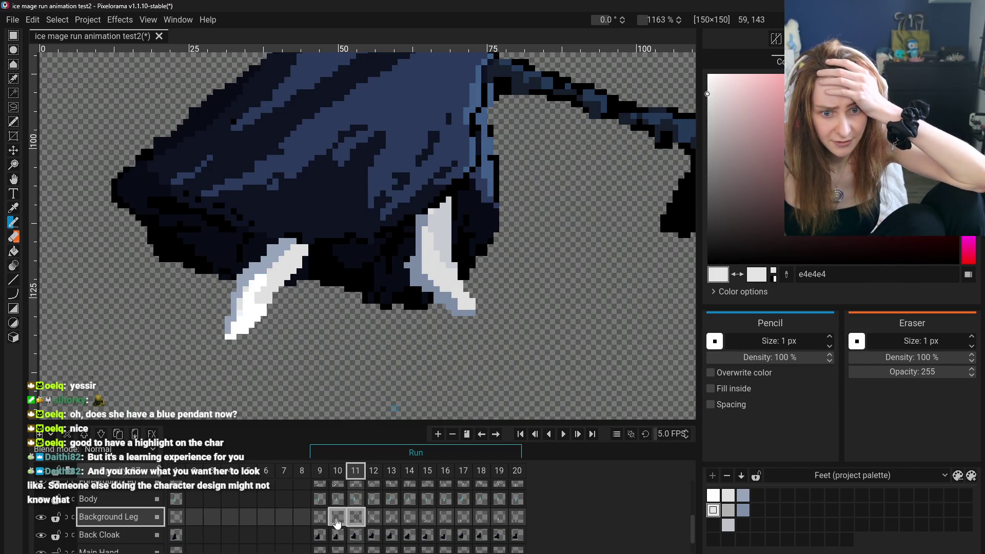
{"action": "left_click", "coordinate": [337, 519]}
{"action": "key", "text": "ctrl+Right"}
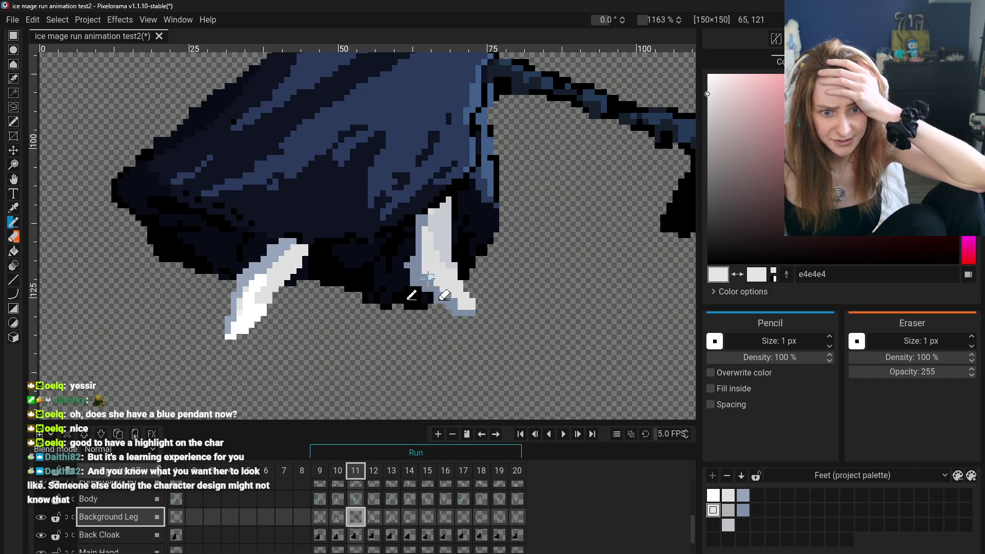
{"action": "left_click_drag", "start_coordinate": [428, 282], "coordinate": [444, 290]}
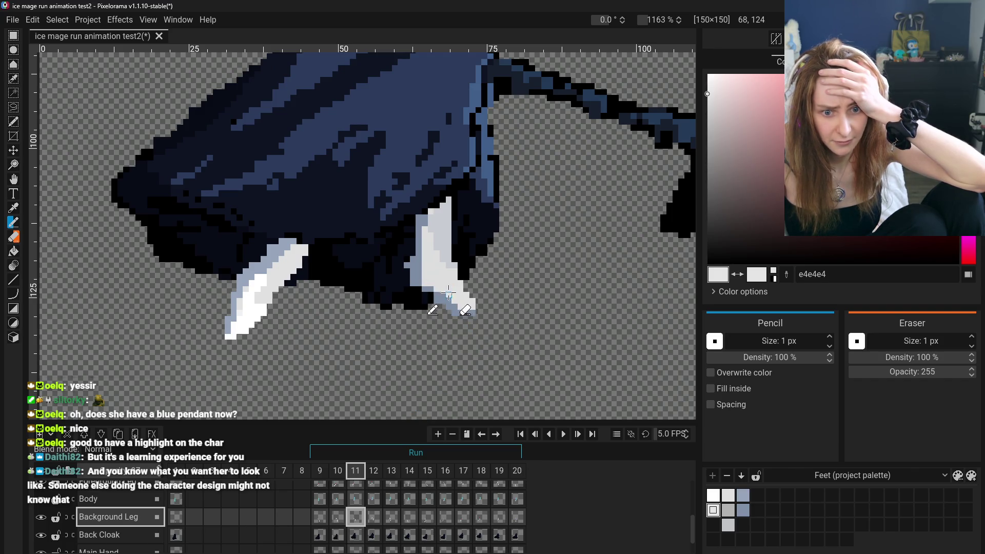
- Flip between frames 10 and 11 to compare the leg highlights
{"action": "scroll", "coordinate": [447, 296], "scroll_direction": "down", "scroll_amount": 5}
{"action": "left_click", "coordinate": [337, 518]}
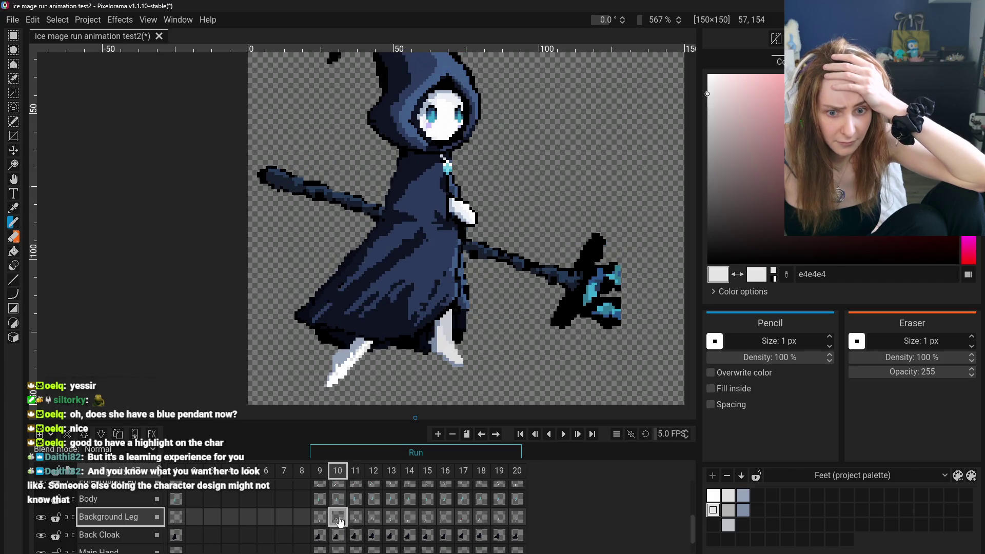
{"action": "left_click", "coordinate": [352, 520]}
{"action": "left_click", "coordinate": [337, 518]}
{"action": "left_click", "coordinate": [352, 522]}
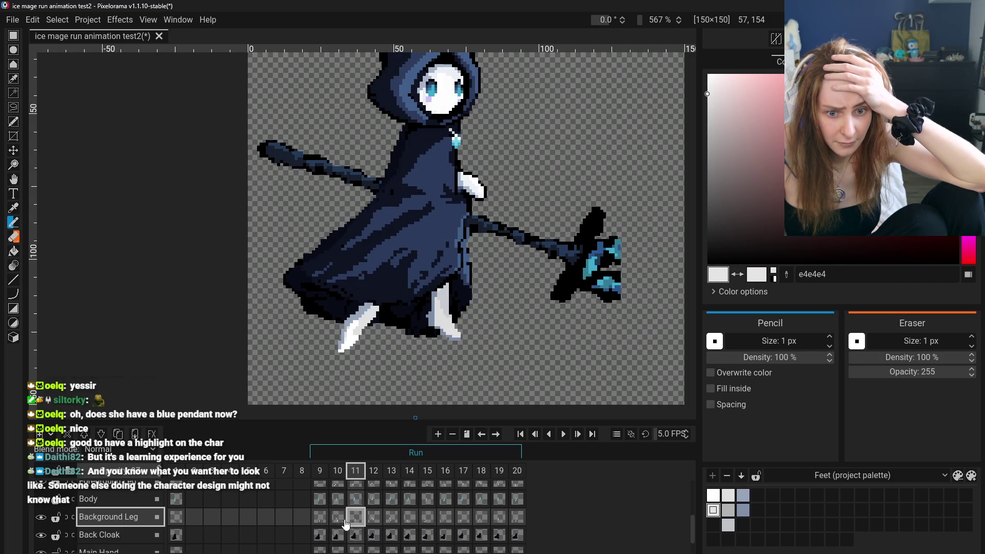
{"action": "left_click", "coordinate": [341, 521]}
{"action": "left_click", "coordinate": [351, 522]}
{"action": "left_click", "coordinate": [340, 520]}
{"action": "left_click", "coordinate": [350, 522]}
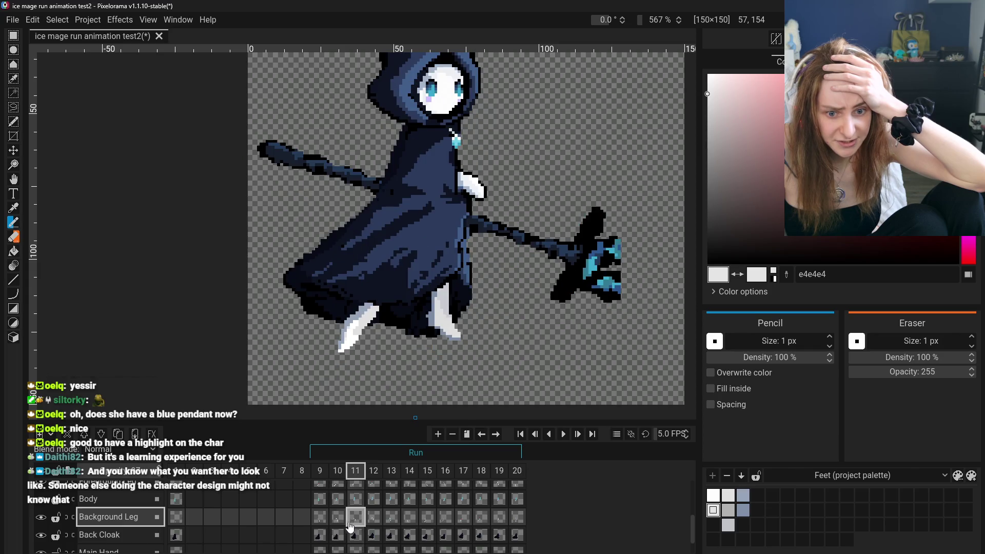
{"action": "left_click", "coordinate": [338, 519]}
{"action": "left_click", "coordinate": [352, 522]}
- Zoom in on frame 12 and widen the white highlight down the leg toward the foot
{"action": "left_click", "coordinate": [373, 529]}
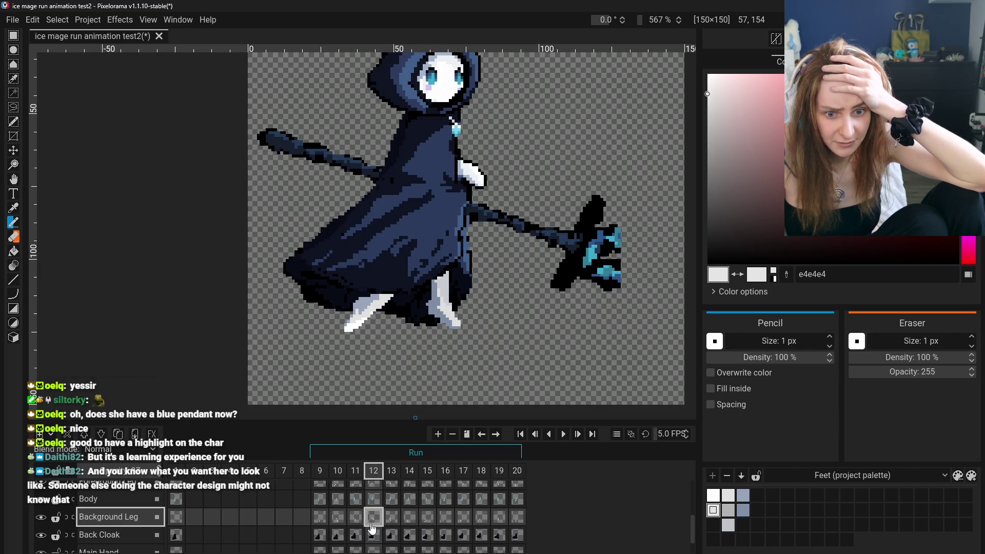
{"action": "key", "text": "ctrl+plus"}
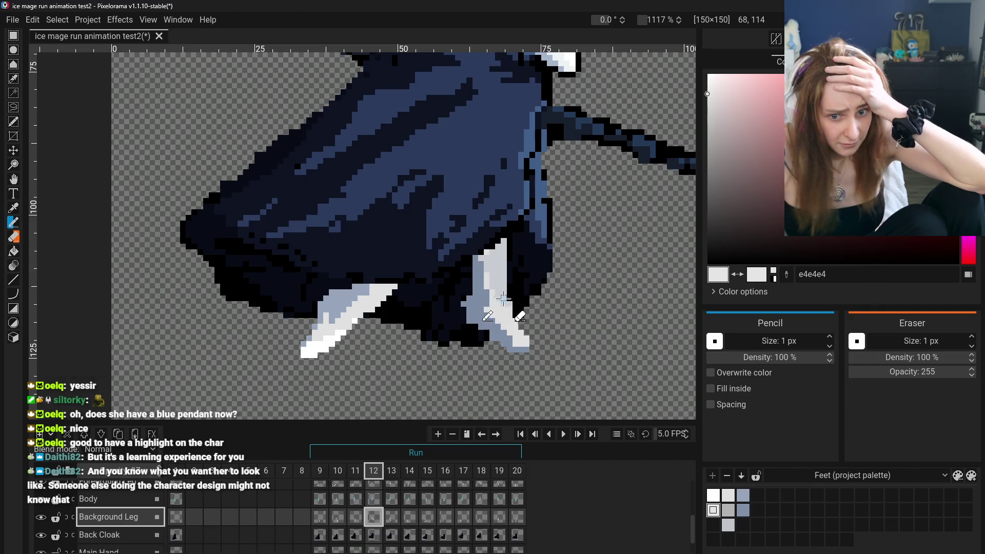
{"action": "mouse_move", "coordinate": [485, 303]}
{"action": "left_mouse_down"}
{"action": "mouse_move", "coordinate": [482, 282]}
{"action": "mouse_move", "coordinate": [501, 326]}
{"action": "left_mouse_up"}
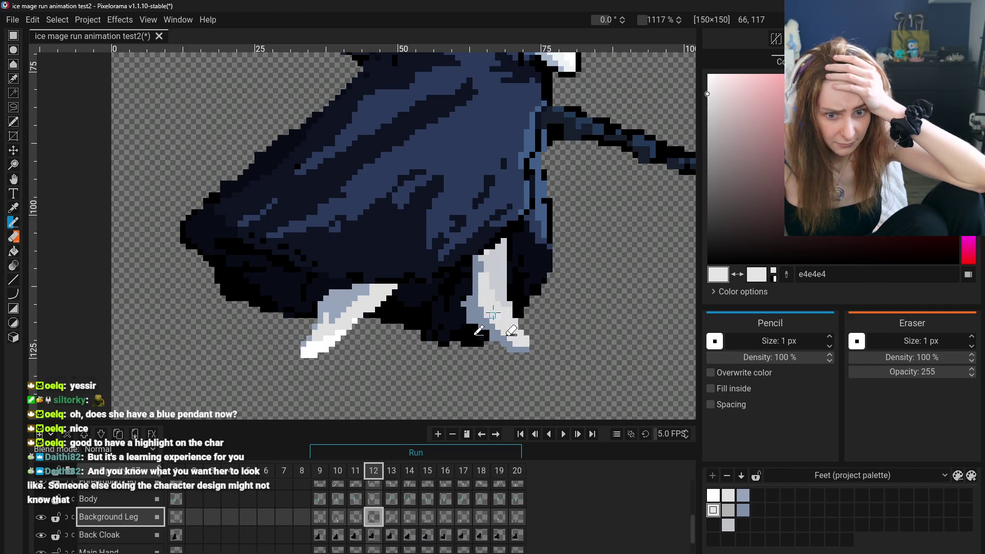
- Step through frames 10 to 12 to check the leg motion, ending on frame 12
{"action": "left_click", "coordinate": [355, 518]}
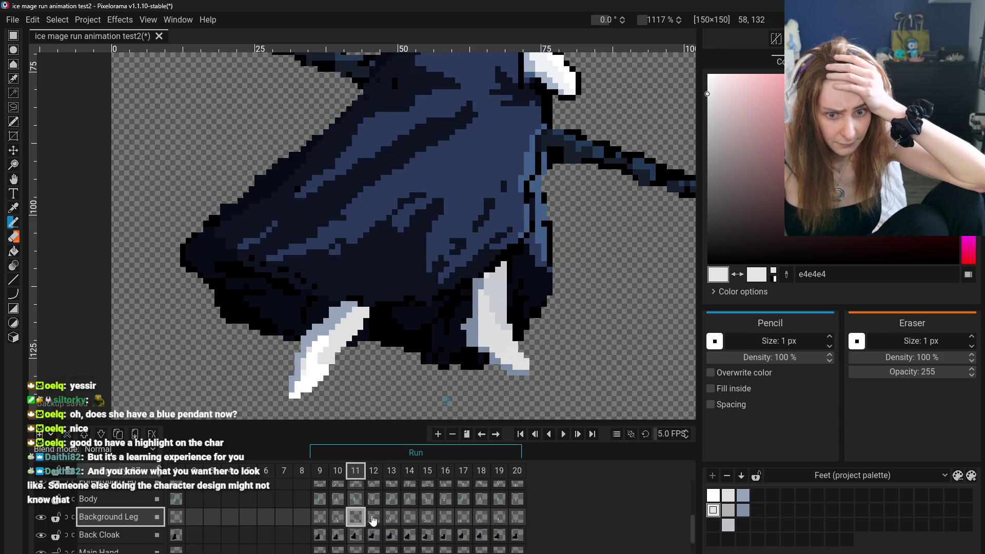
{"action": "left_click", "coordinate": [374, 519]}
{"action": "left_click", "coordinate": [338, 520]}
{"action": "left_click", "coordinate": [365, 519]}
{"action": "left_click", "coordinate": [374, 519]}
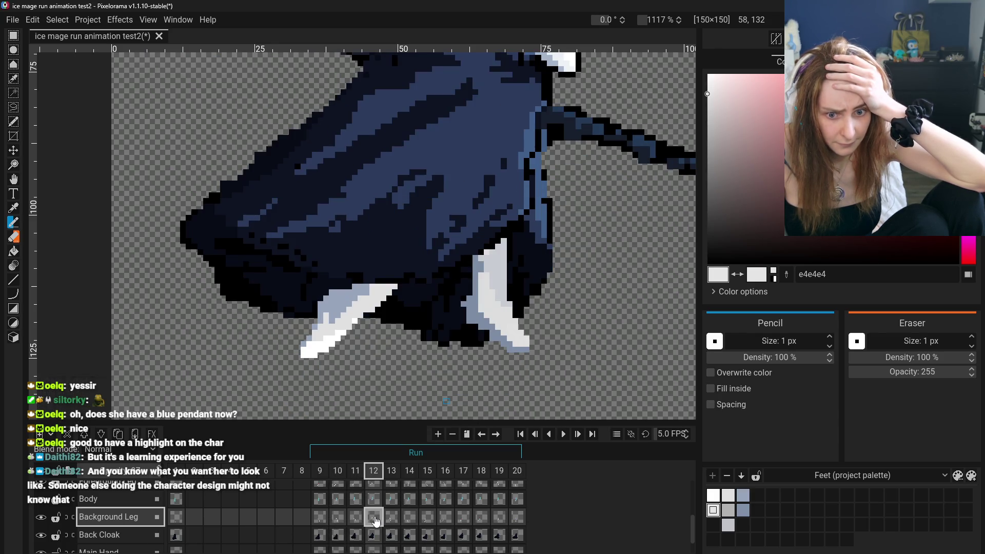
{"action": "scroll", "coordinate": [589, 374], "scroll_direction": "down", "scroll_amount": 5}
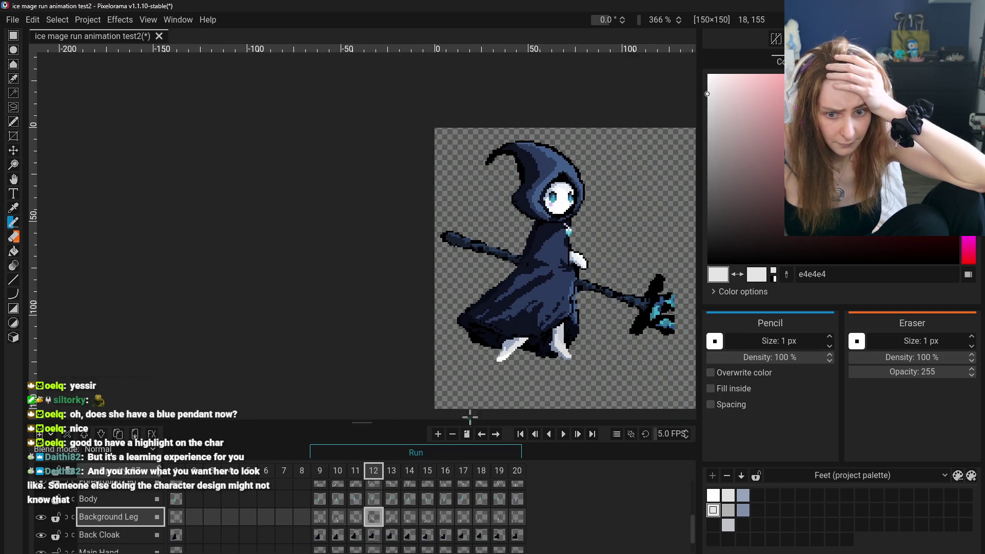
{"action": "left_click", "coordinate": [357, 519]}
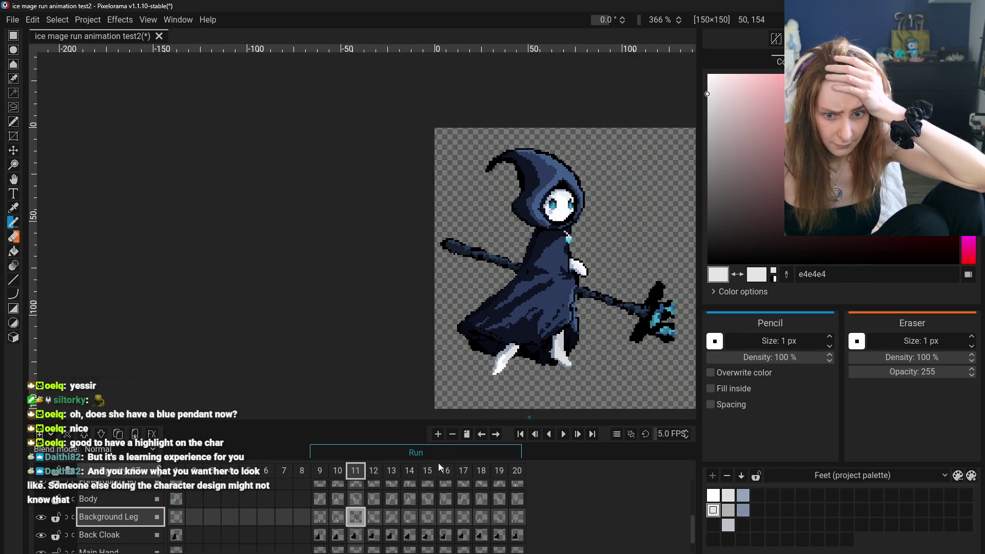
{"action": "scroll", "coordinate": [474, 329], "scroll_direction": "up", "scroll_amount": 5}
{"action": "key", "text": "o"}
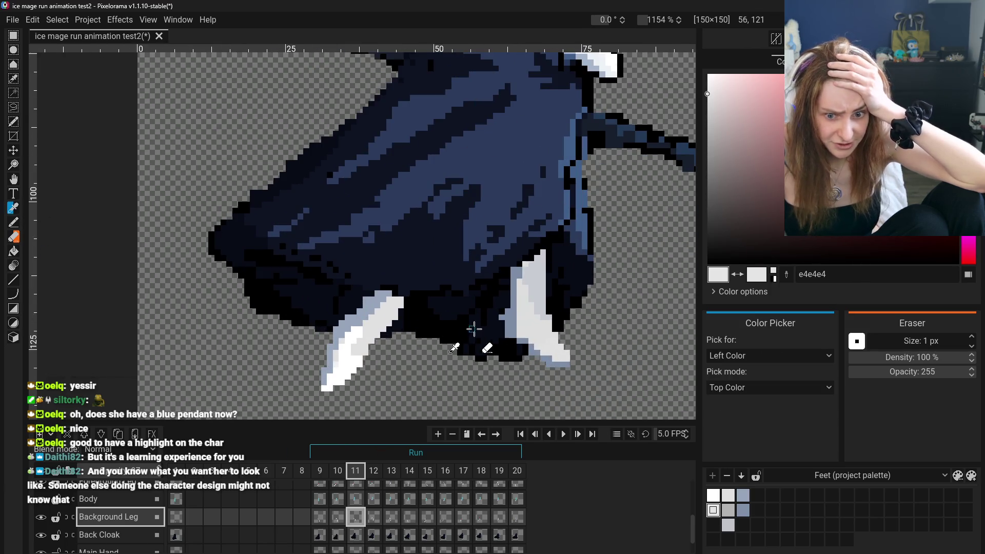
{"action": "left_click", "coordinate": [512, 331]}
{"action": "left_click", "coordinate": [335, 516]}
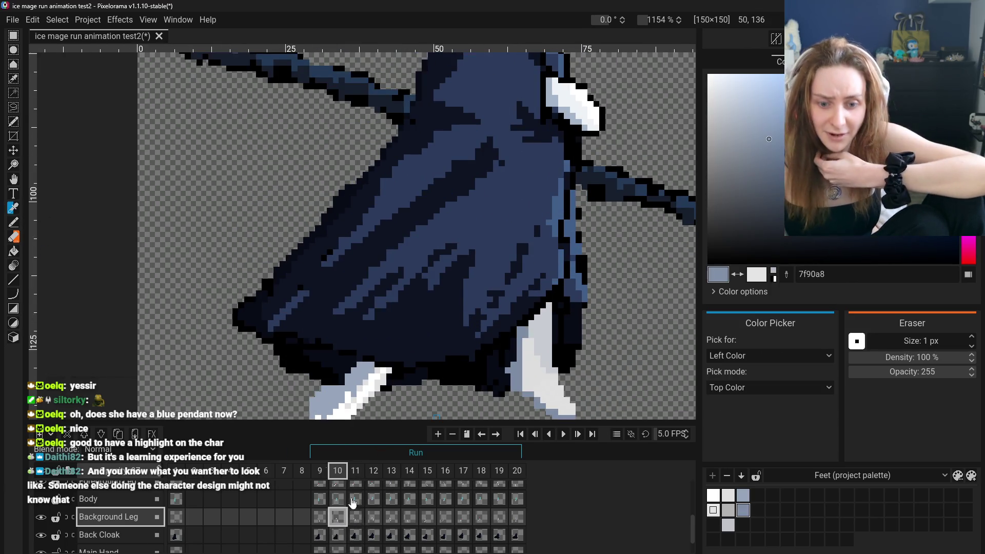
{"action": "left_click", "coordinate": [15, 222]}
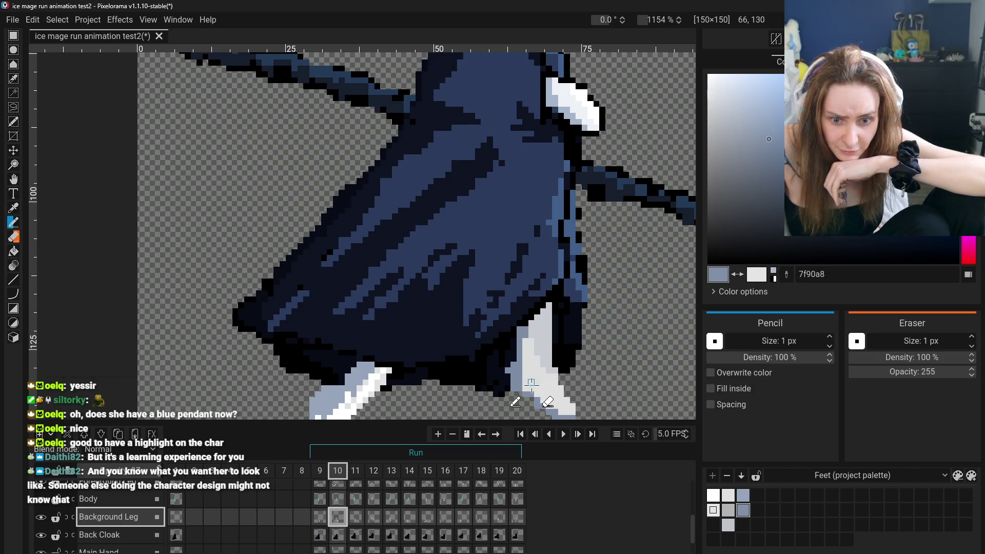
{"action": "left_click", "coordinate": [358, 522]}
{"action": "left_click", "coordinate": [374, 523]}
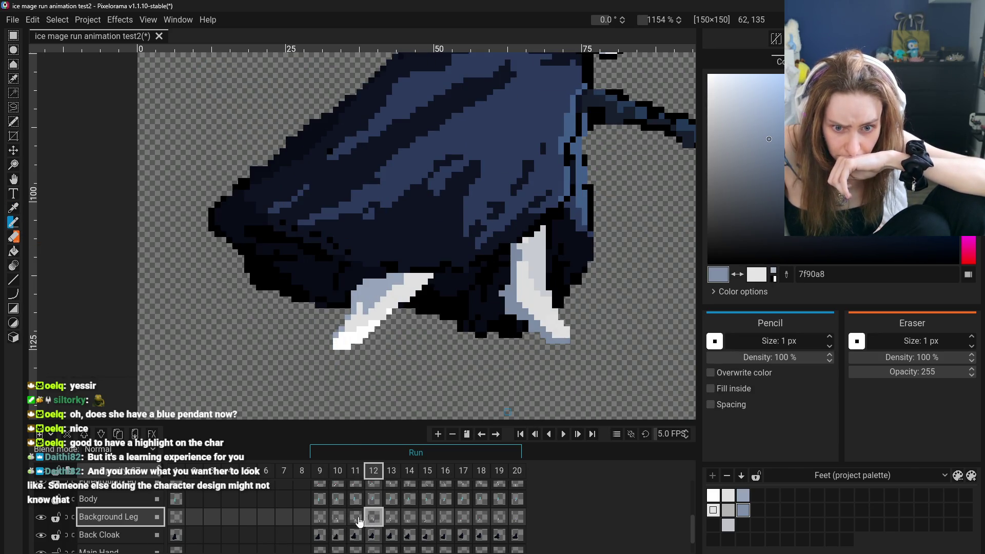
{"action": "left_click", "coordinate": [354, 522]}
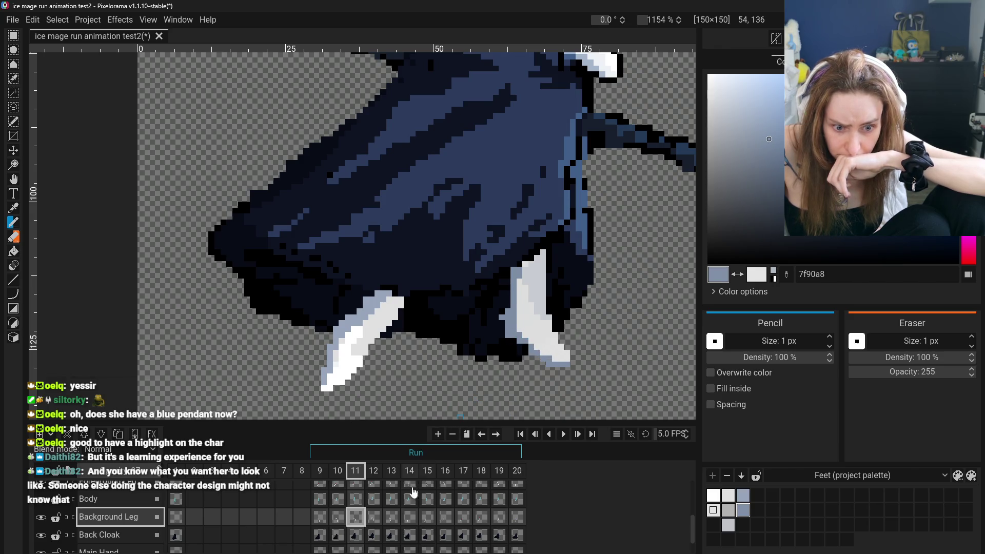
{"action": "left_click", "coordinate": [375, 521]}
{"action": "left_click", "coordinate": [356, 520]}
{"action": "left_click", "coordinate": [371, 524]}
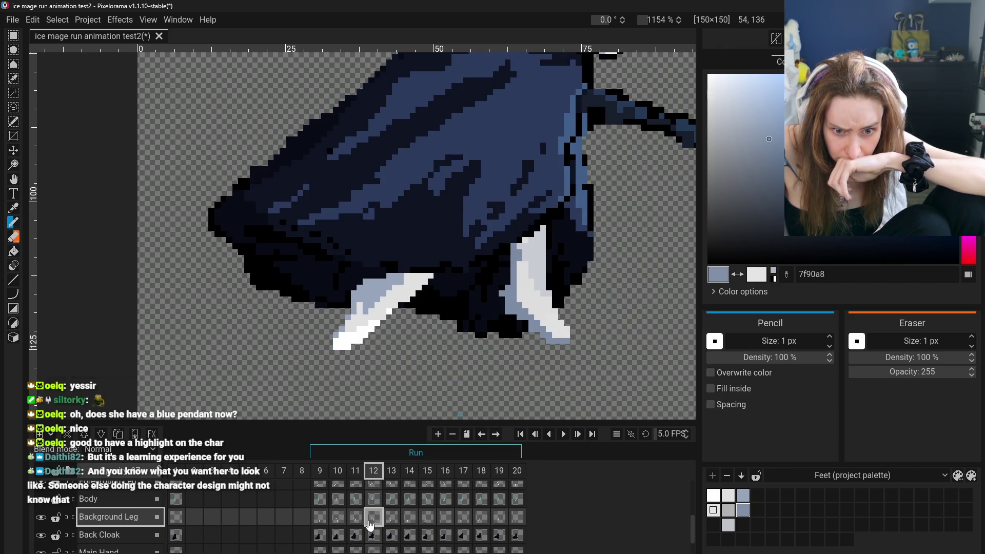
{"action": "left_click", "coordinate": [360, 522]}
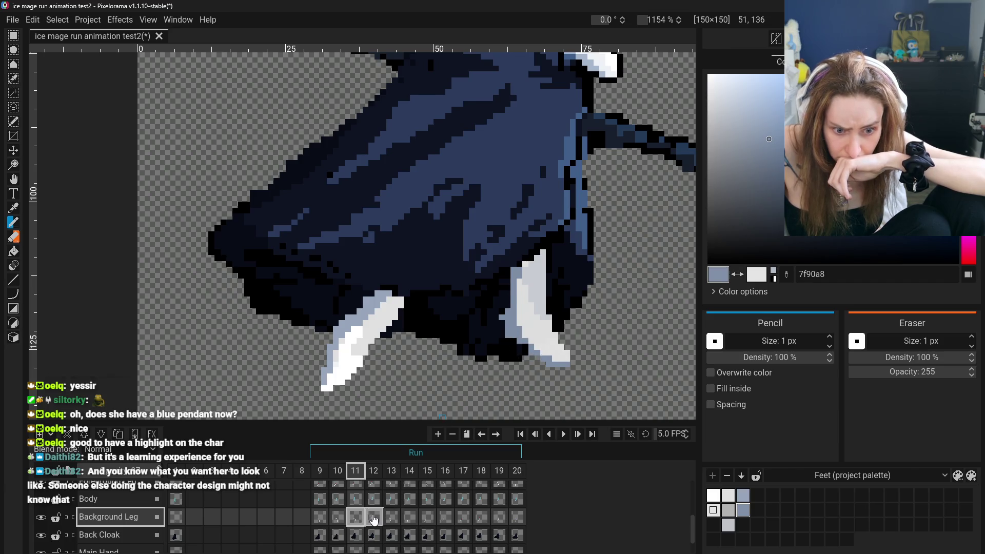
{"action": "left_click", "coordinate": [367, 520]}
{"action": "key", "text": "ctrl+Left"}
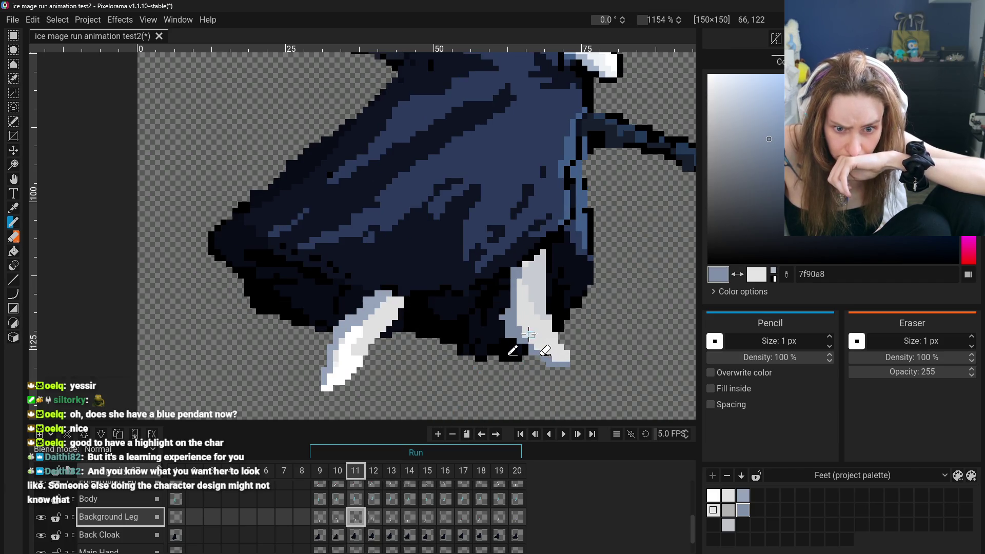
{"action": "left_click", "coordinate": [374, 518]}
{"action": "left_click", "coordinate": [354, 523]}
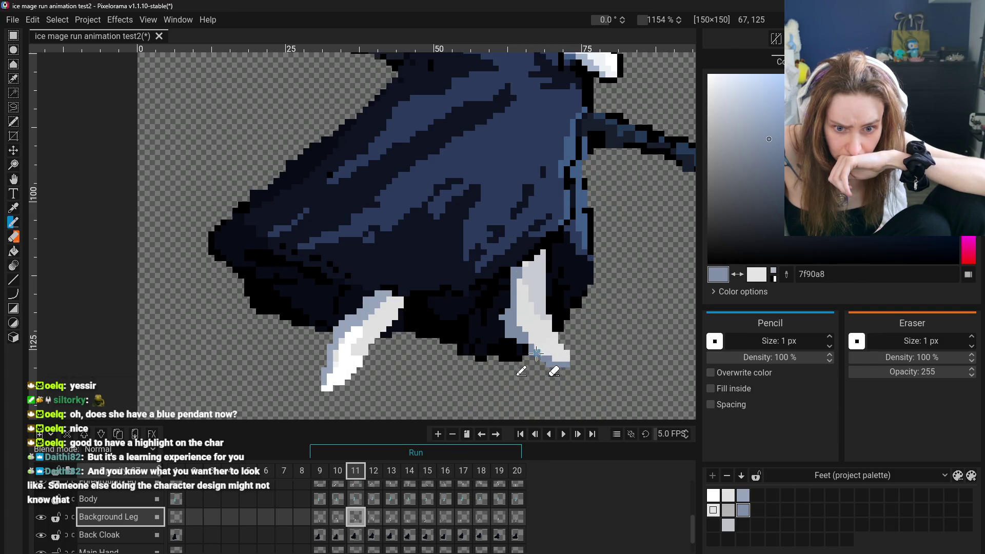
{"action": "key", "text": "ctrl+Right"}
{"action": "key", "text": "ctrl+Left"}
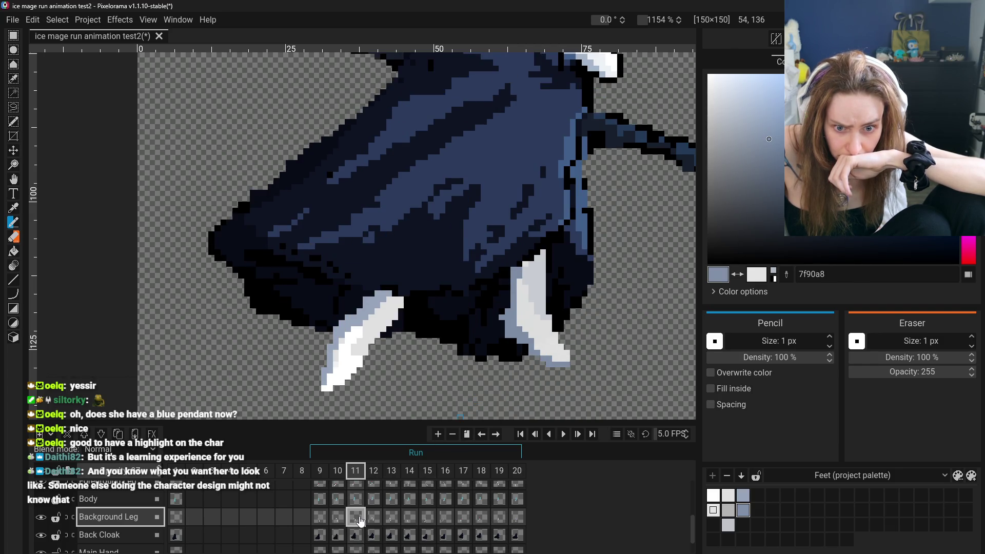
{"action": "left_click", "coordinate": [373, 519]}
{"action": "left_click", "coordinate": [360, 519]}
{"action": "left_click", "coordinate": [372, 519]}
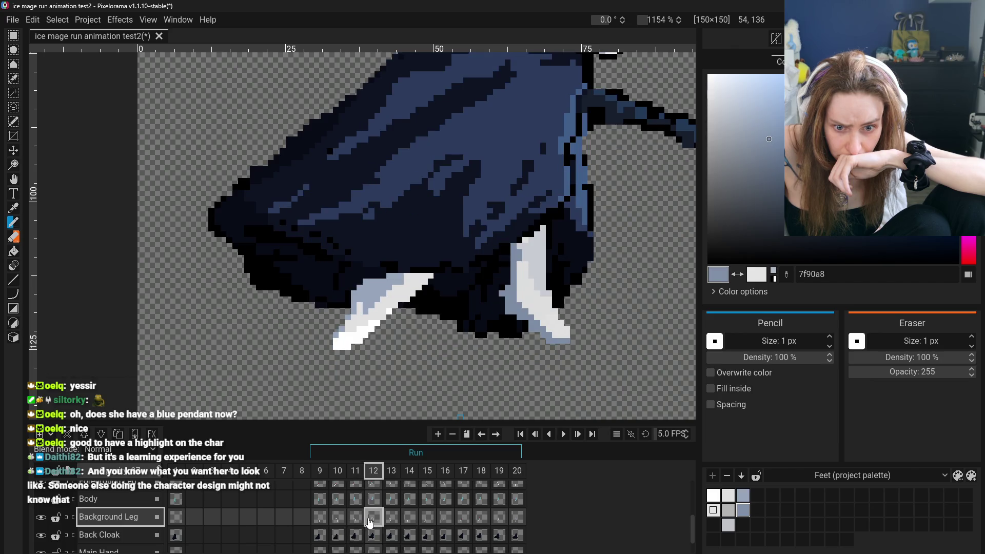
{"action": "left_click", "coordinate": [361, 520]}
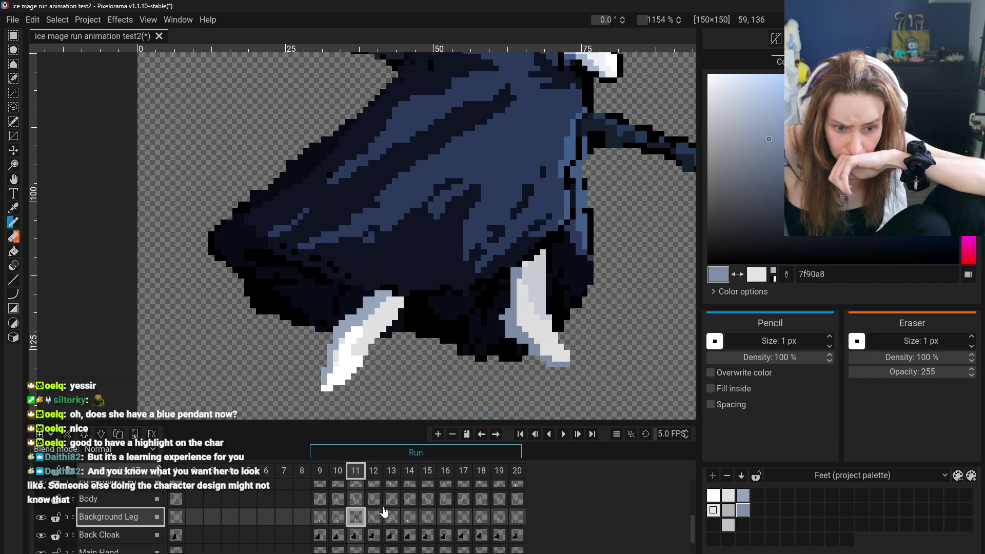
{"action": "left_click", "coordinate": [374, 517]}
{"action": "left_click", "coordinate": [355, 517]}
{"action": "left_click", "coordinate": [374, 516]}
{"action": "left_click", "coordinate": [356, 517]}
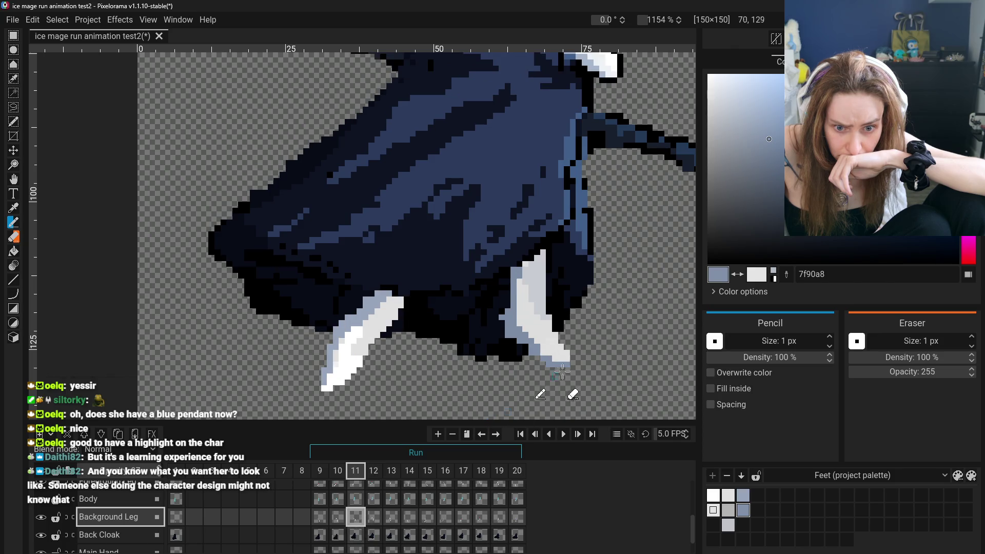
{"action": "left_click", "coordinate": [374, 517]}
{"action": "left_click", "coordinate": [356, 516]}
{"action": "left_click", "coordinate": [337, 518]}
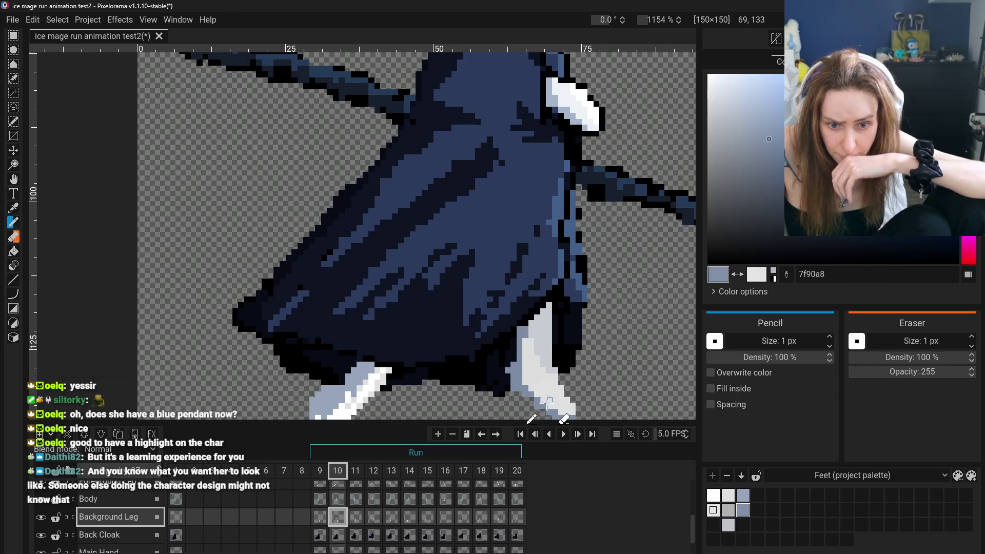
{"action": "left_click", "coordinate": [354, 515]}
{"action": "left_click", "coordinate": [338, 516]}
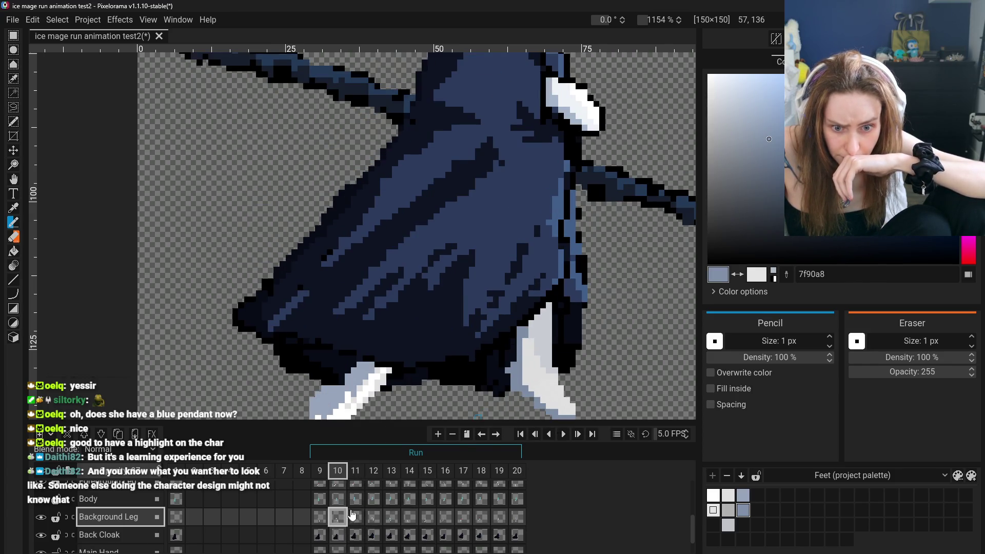
{"action": "left_click", "coordinate": [354, 517]}
{"action": "left_click", "coordinate": [340, 518]}
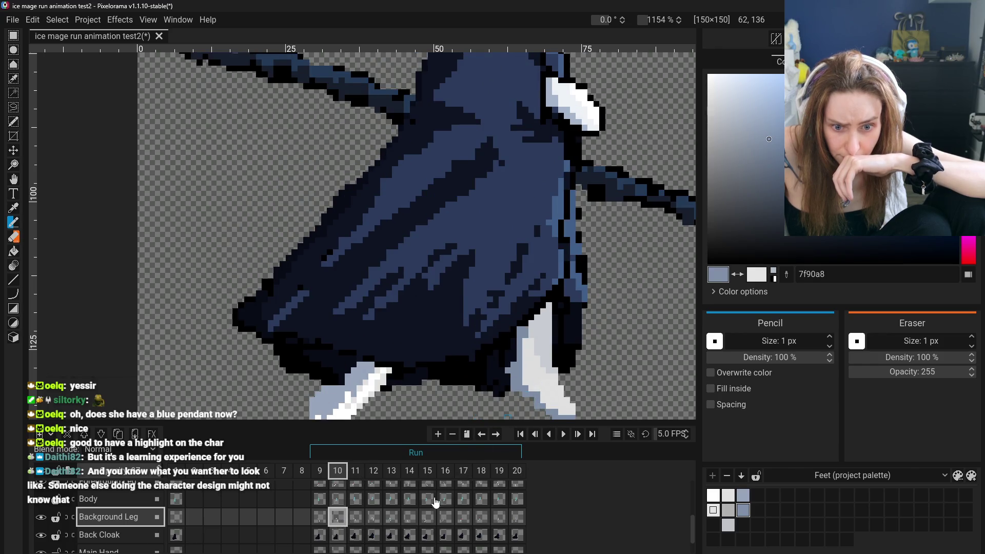
{"action": "left_click", "coordinate": [354, 516]}
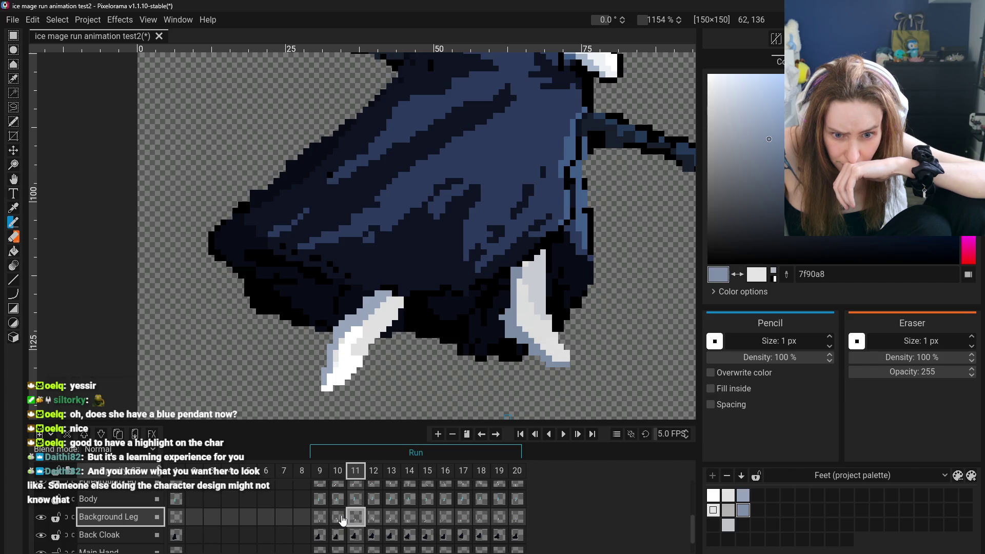
{"action": "left_click", "coordinate": [342, 519]}
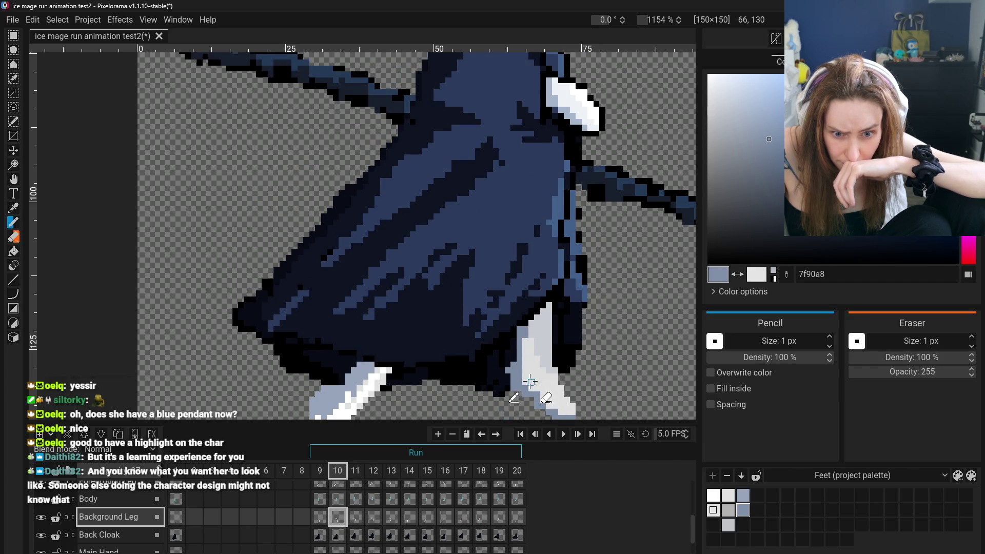
{"action": "left_click", "coordinate": [356, 518]}
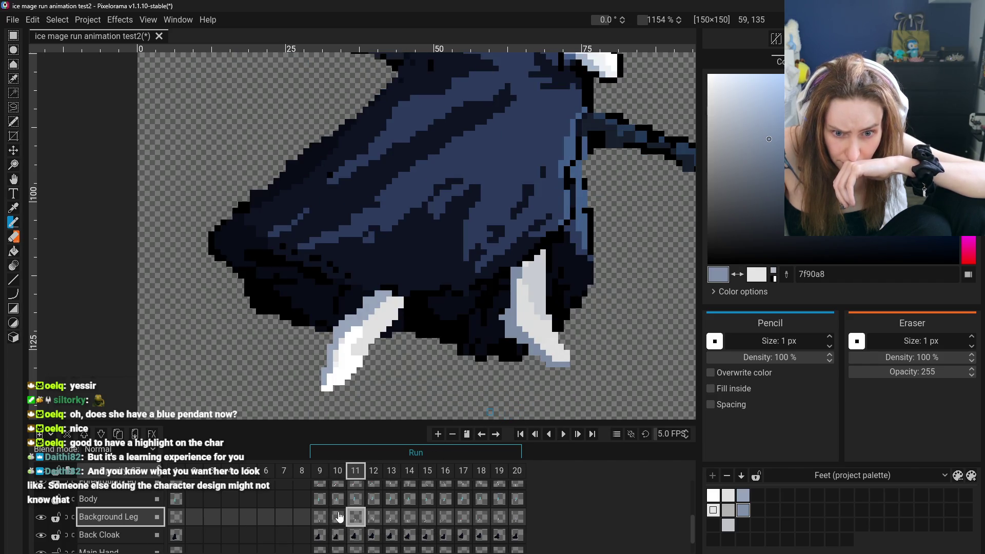
{"action": "left_click", "coordinate": [338, 517]}
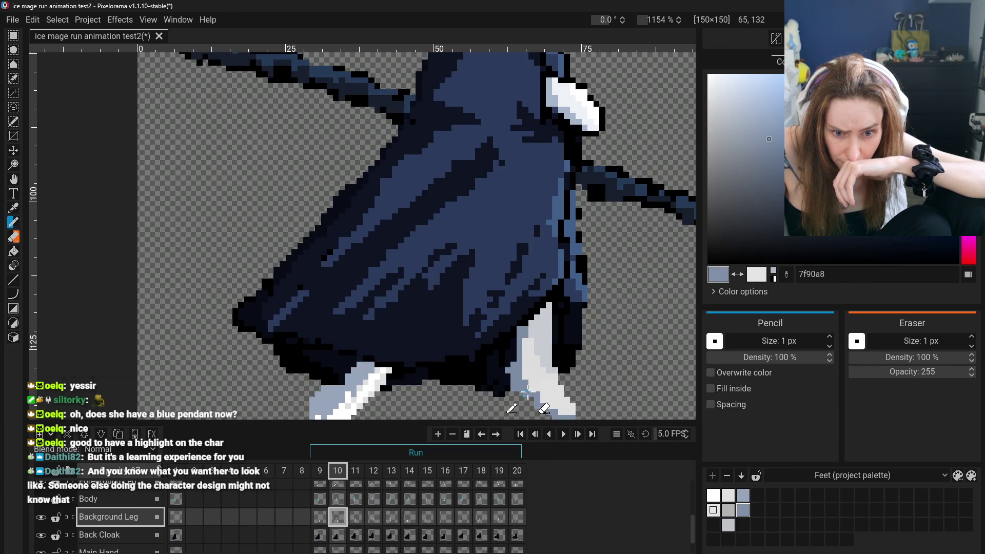
{"action": "left_click", "coordinate": [356, 518]}
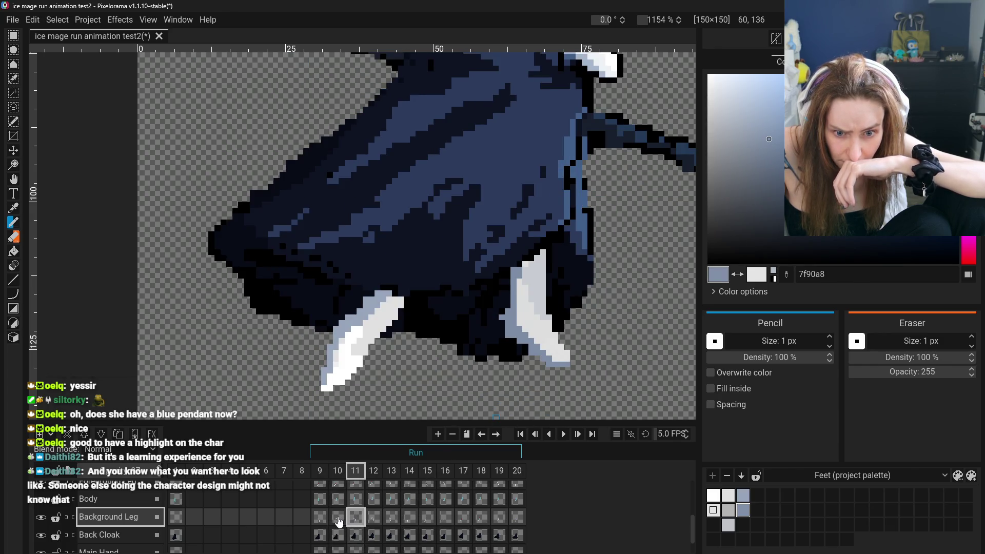
{"action": "left_click", "coordinate": [338, 518]}
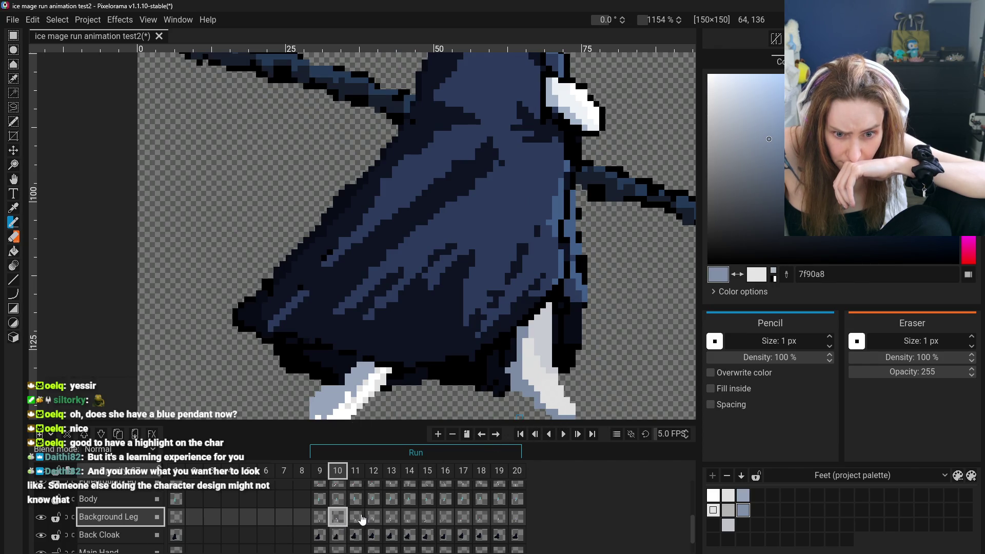
{"action": "left_click", "coordinate": [362, 518]}
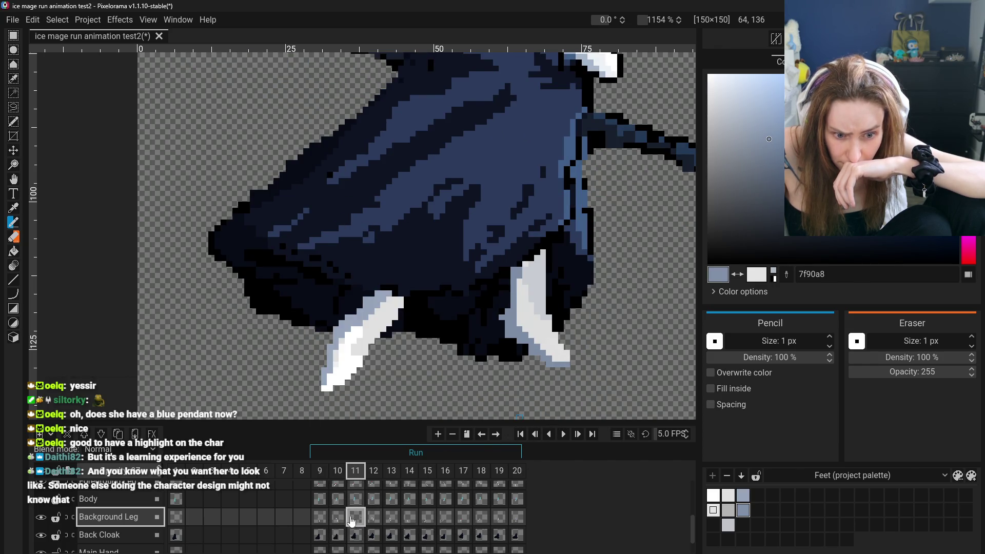
{"action": "left_click", "coordinate": [339, 518]}
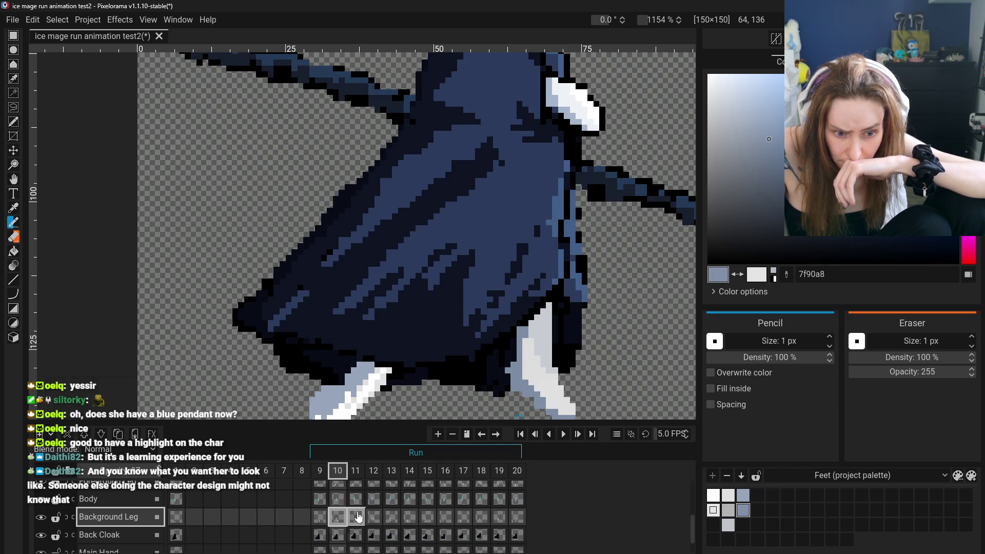
{"action": "left_click", "coordinate": [357, 517]}
{"action": "left_click", "coordinate": [339, 518]}
{"action": "left_click", "coordinate": [357, 517]}
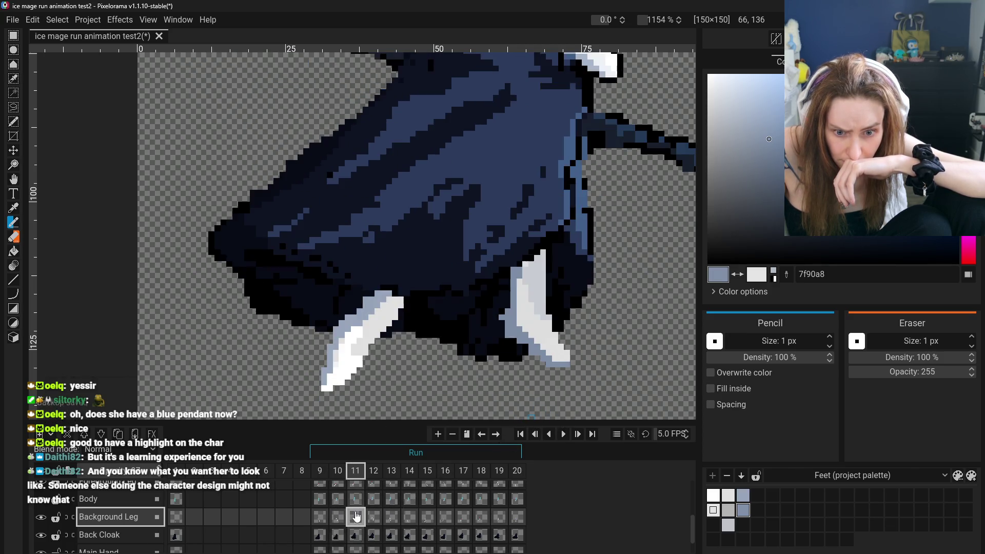
{"action": "left_click", "coordinate": [337, 517]}
{"action": "scroll", "coordinate": [430, 397], "scroll_direction": "down", "scroll_amount": 5}
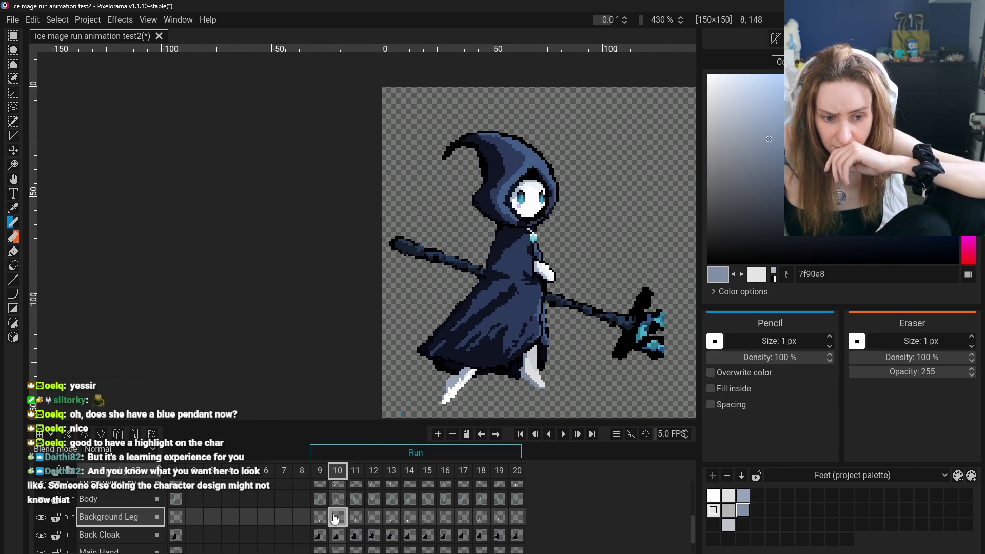
- Step through frames 11 and 12 to reach frame 13 of the Background Leg
{"action": "left_click", "coordinate": [319, 517]}
{"action": "left_click", "coordinate": [365, 522]}
{"action": "left_click", "coordinate": [380, 524]}
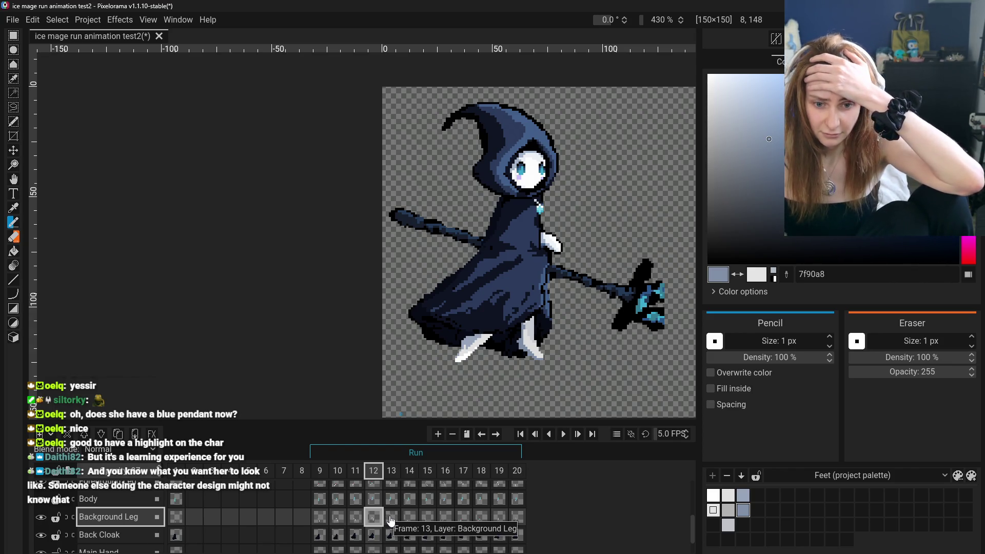
{"action": "left_click", "coordinate": [393, 522]}
{"action": "left_click", "coordinate": [378, 521]}
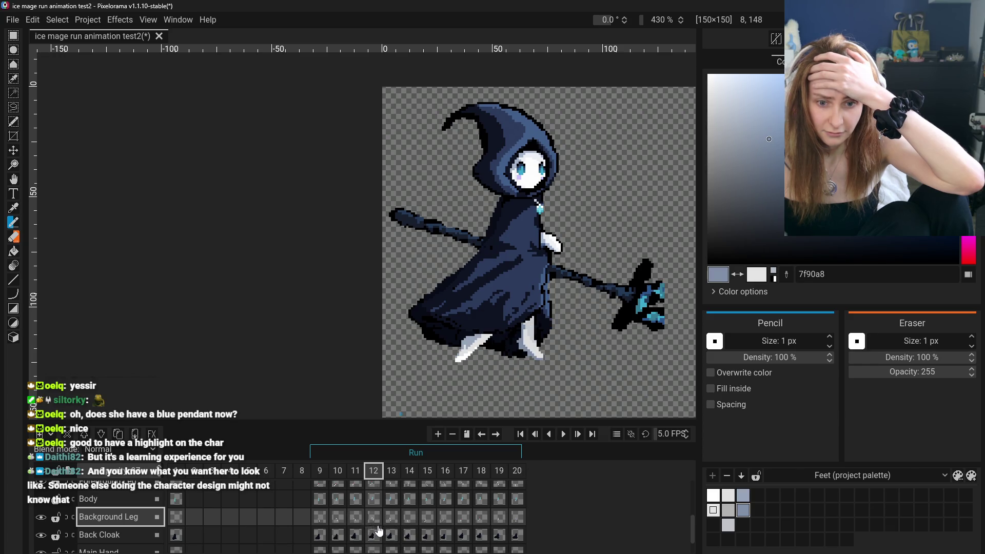
{"action": "left_click", "coordinate": [391, 517]}
{"action": "scroll", "coordinate": [501, 384], "scroll_direction": "up", "scroll_amount": 6}
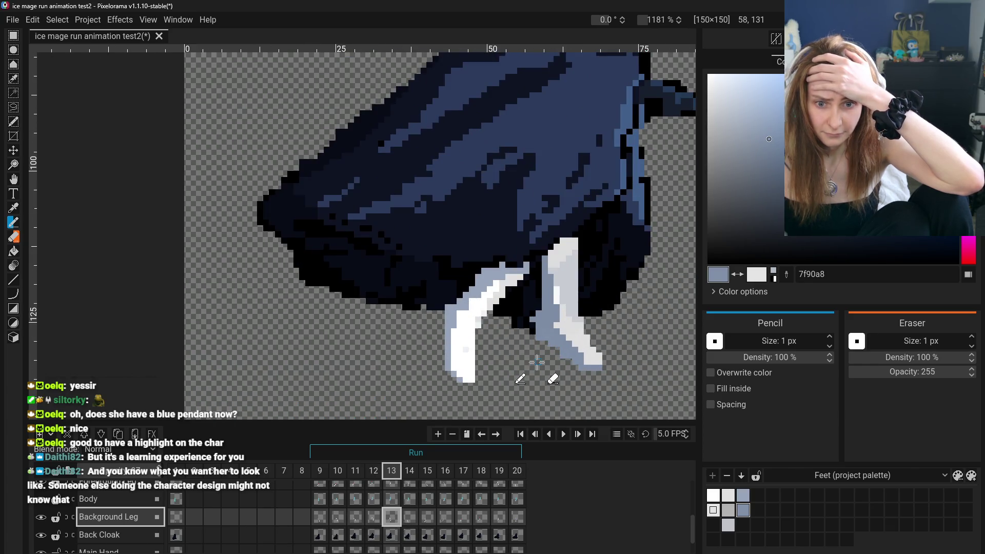
- Sample the white and the pale grey cfd2d9 from the leg
{"action": "left_click", "coordinate": [13, 212]}
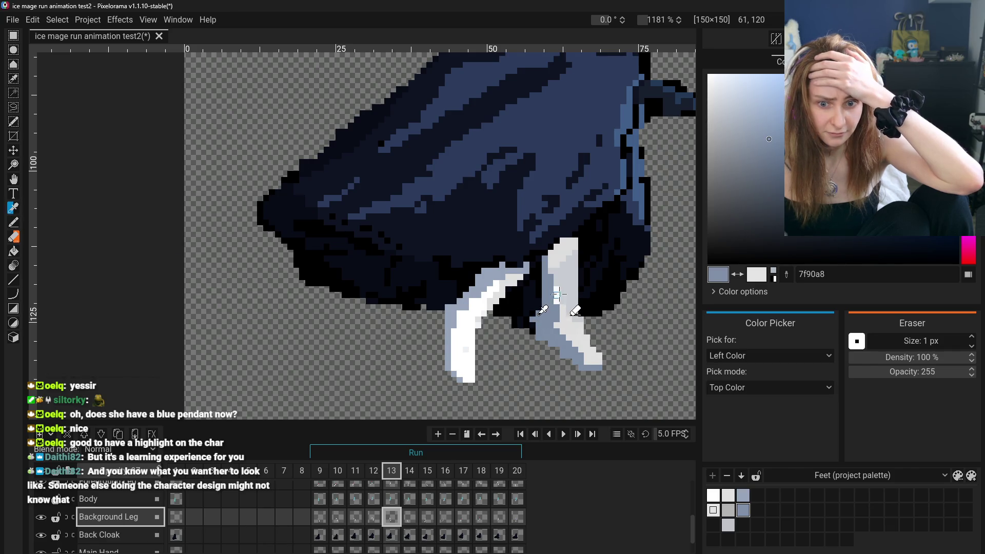
{"action": "left_click", "coordinate": [556, 294]}
{"action": "left_click", "coordinate": [12, 225]}
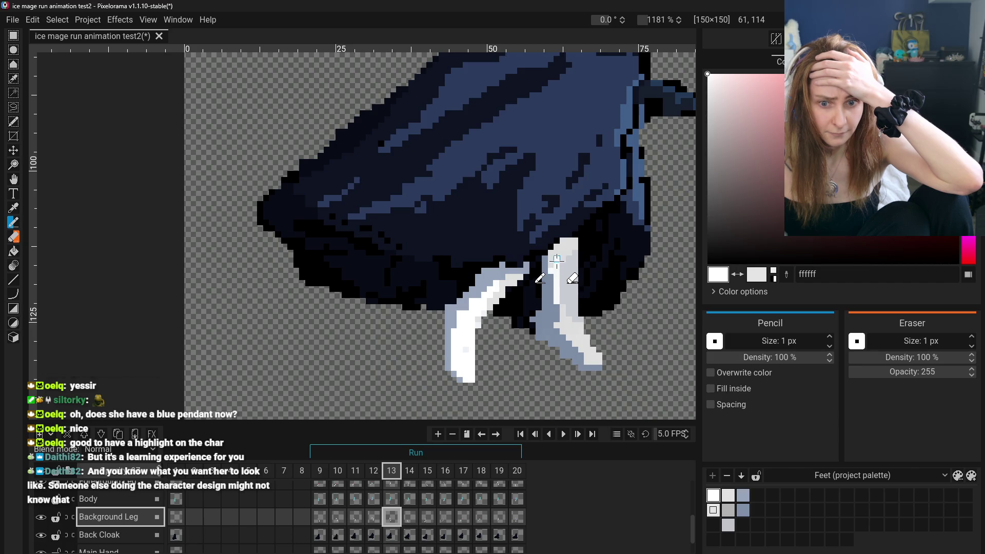
{"action": "key", "text": "o"}
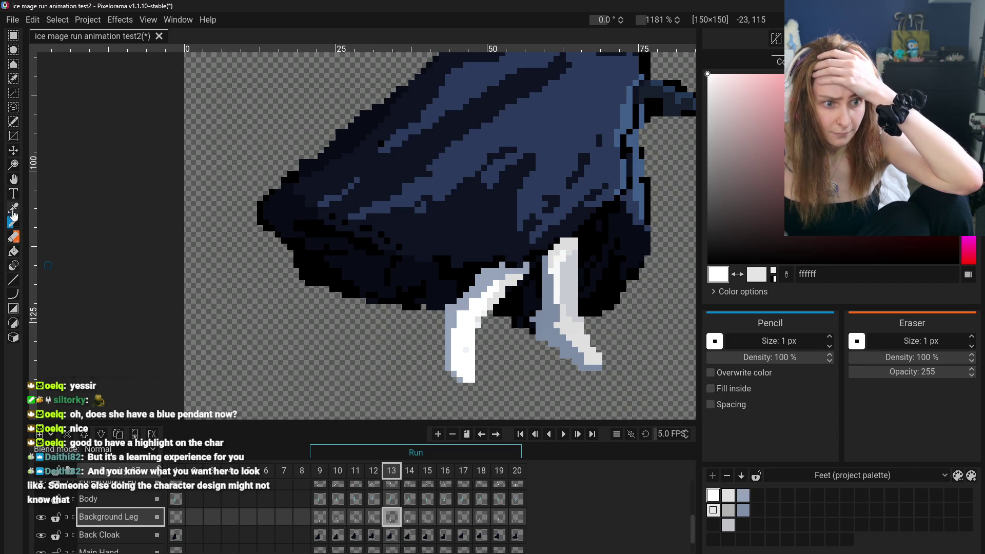
{"action": "left_click", "coordinate": [508, 261]}
{"action": "key", "text": "b"}
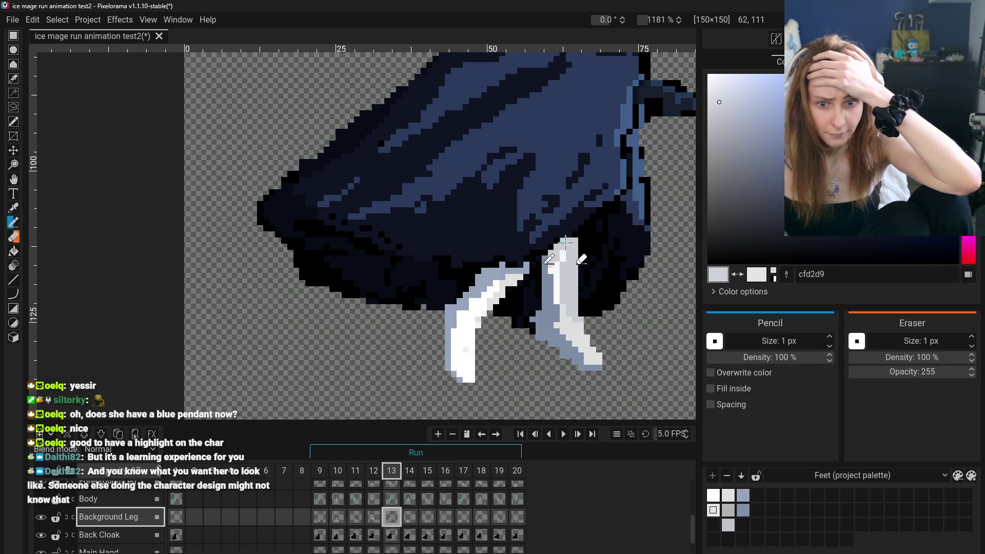
- Pick white from the front leg and paint a highlight strip down the back leg
{"action": "scroll", "coordinate": [551, 254], "scroll_direction": "down", "scroll_amount": 2}
{"action": "scroll", "coordinate": [564, 306], "scroll_direction": "up", "scroll_amount": 2}
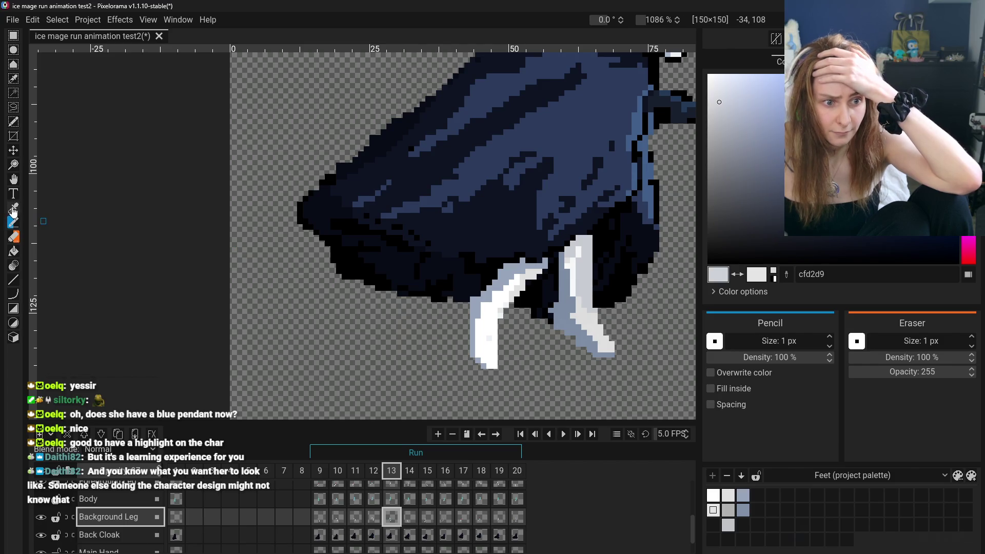
{"action": "key", "text": "o"}
{"action": "left_click", "coordinate": [574, 257]}
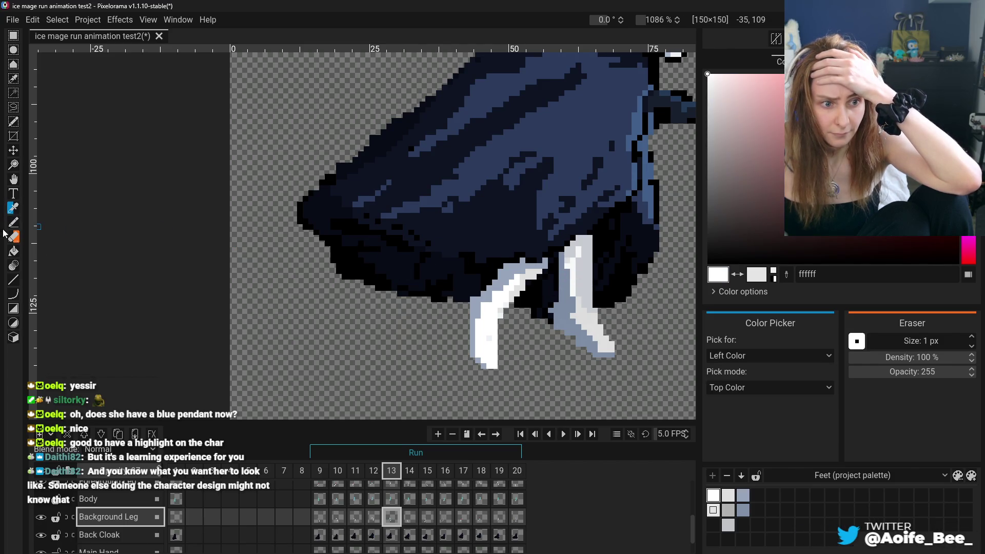
{"action": "key", "text": "b"}
{"action": "left_click_drag", "start_coordinate": [583, 255], "coordinate": [587, 310]}
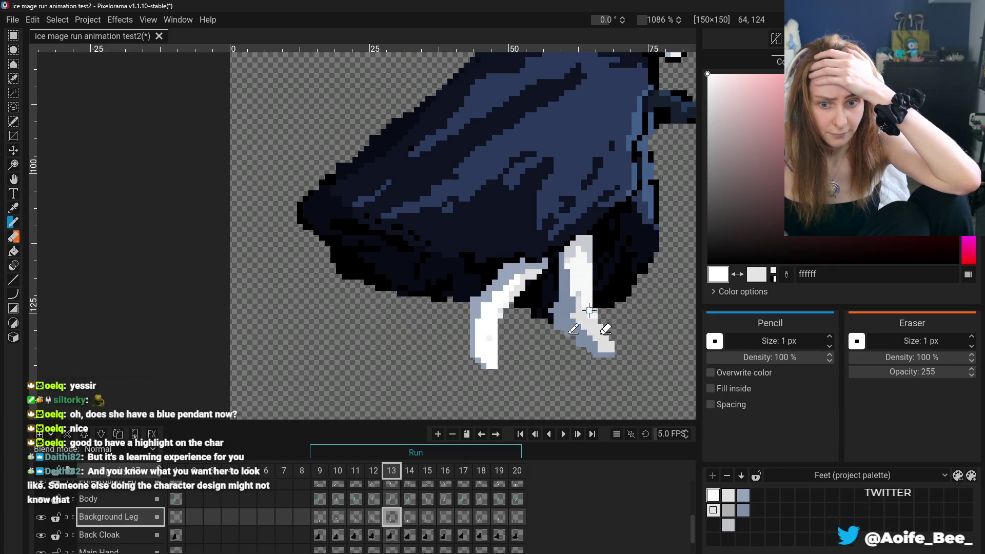
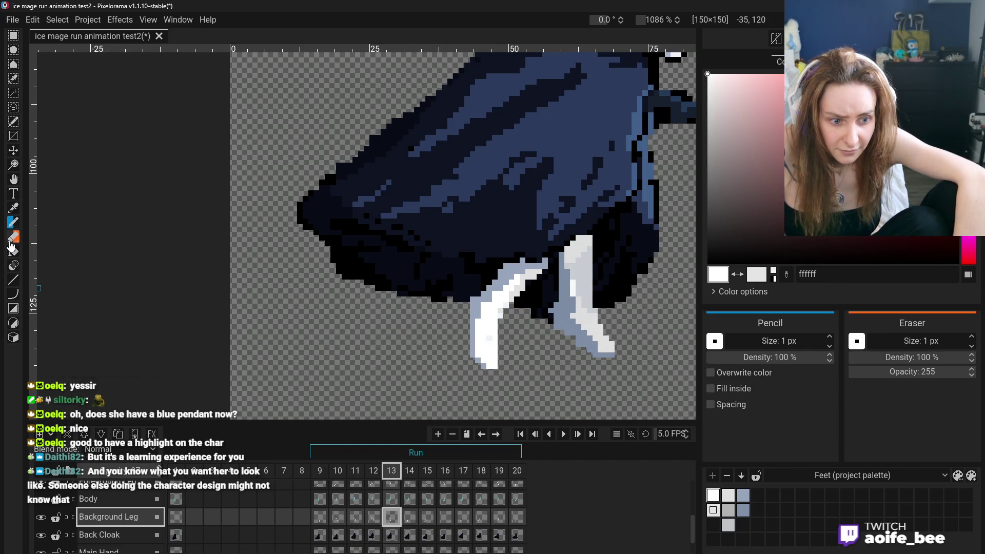
- Undo the last two leg strokes and sample the light grey e4e4e4 from the leg tip
{"action": "key", "text": "ctrl+z"}
{"action": "key", "text": "ctrl+z"}
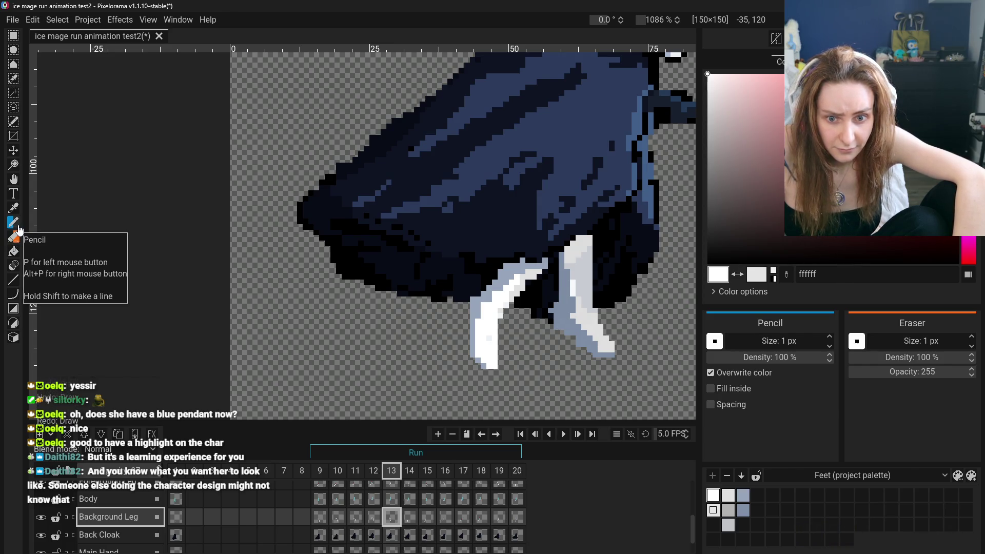
{"action": "left_click", "coordinate": [13, 208]}
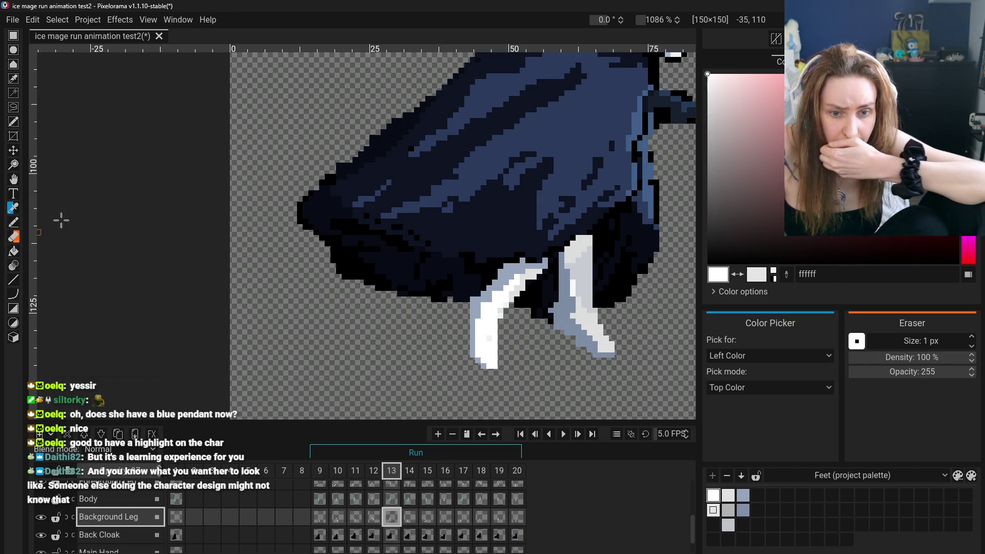
{"action": "left_click", "coordinate": [610, 349]}
{"action": "key", "text": "b"}
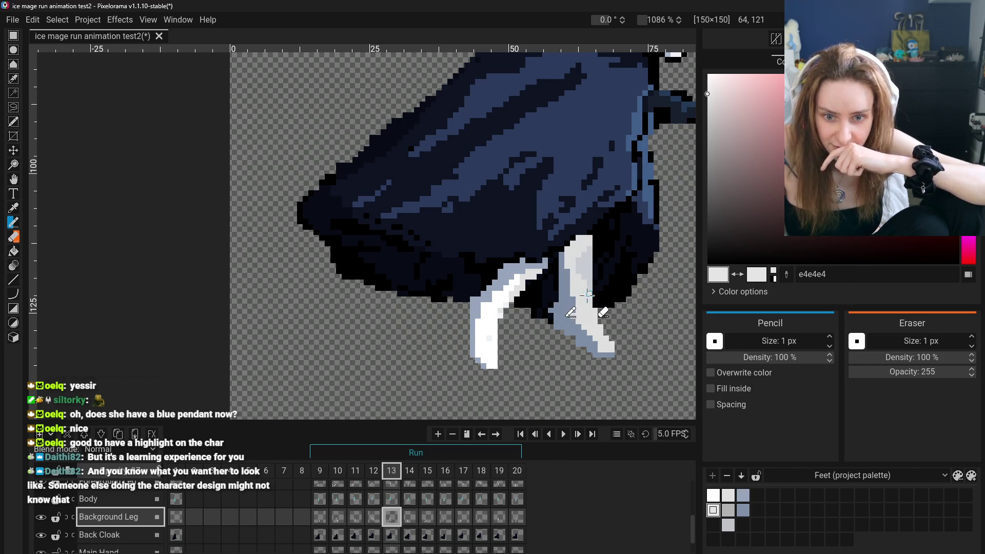
- Touch up frame 13's Background Leg shading, alternating between Color Picker and Pencil
{"action": "scroll", "coordinate": [579, 346], "scroll_direction": "down", "scroll_amount": 3}
{"action": "left_click", "coordinate": [14, 208]}
{"action": "scroll", "coordinate": [202, 267], "scroll_direction": "up", "scroll_amount": 5}
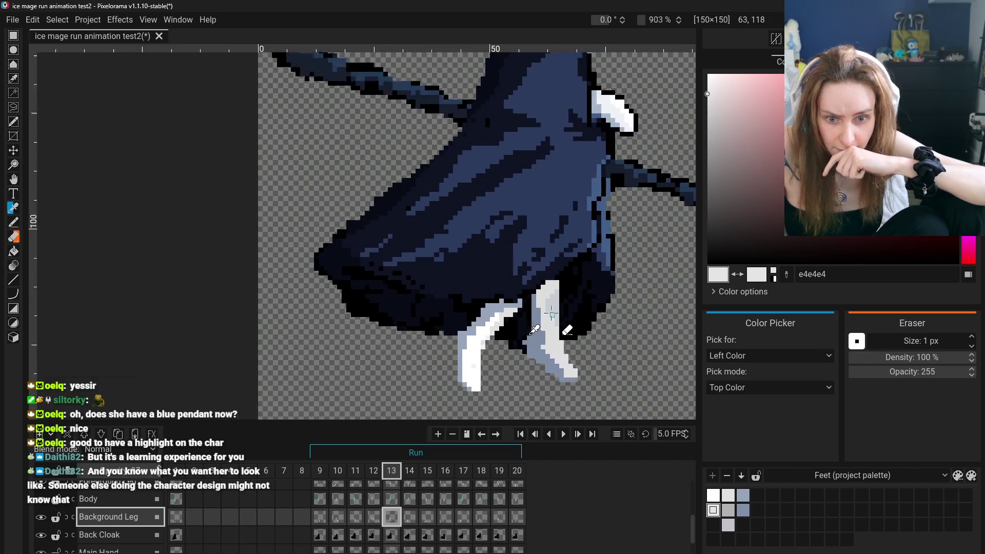
{"action": "left_click", "coordinate": [12, 224]}
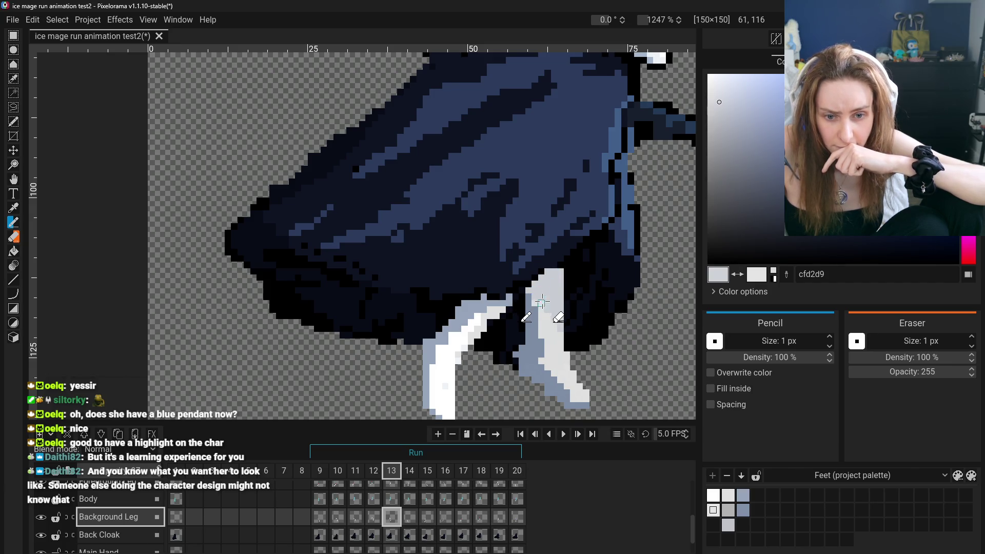
{"action": "scroll", "coordinate": [501, 326], "scroll_direction": "down", "scroll_amount": 3}
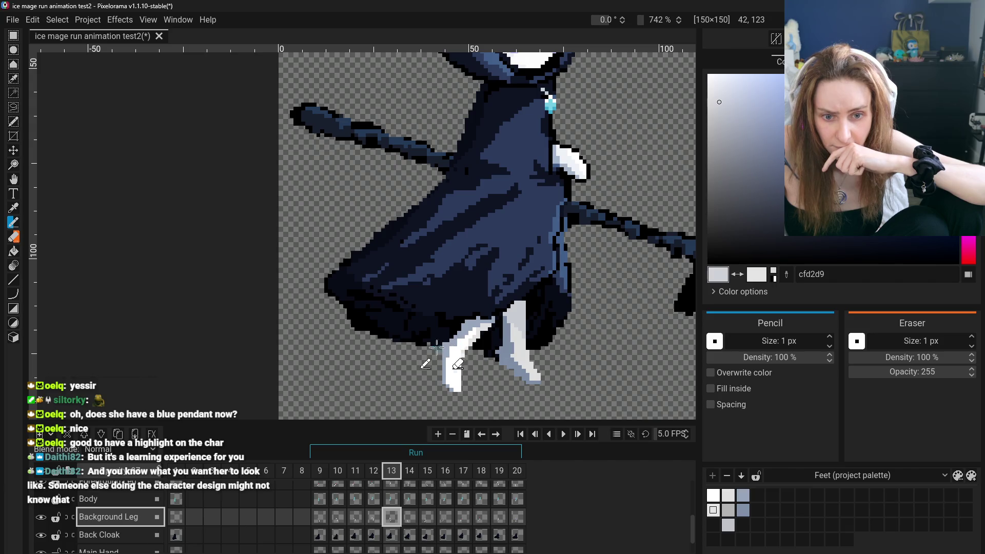
{"action": "left_click", "coordinate": [13, 208]}
{"action": "scroll", "coordinate": [508, 305], "scroll_direction": "up", "scroll_amount": 2}
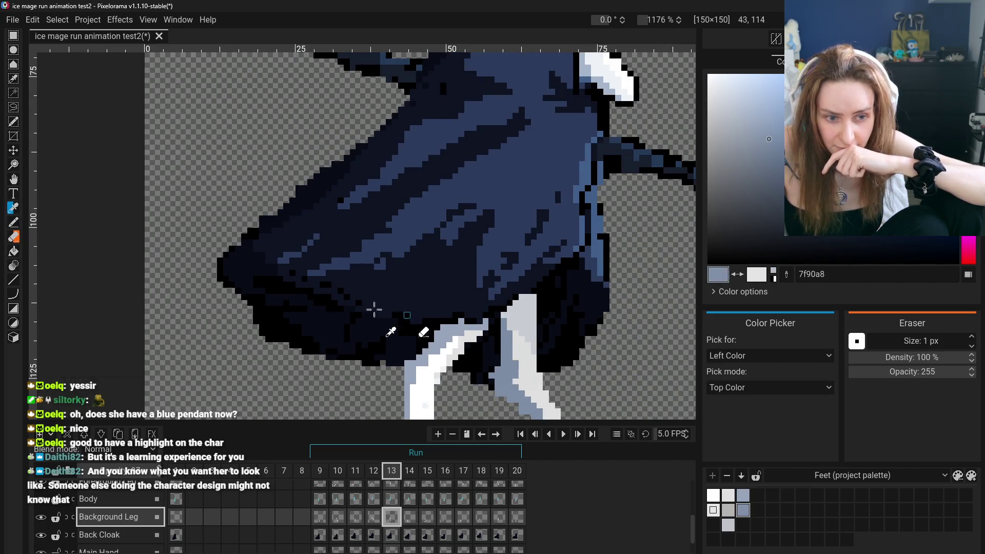
{"action": "left_click", "coordinate": [13, 222]}
- Pan the view and continue the leg touch-ups, briefly trying the Eraser
{"action": "scroll", "coordinate": [654, 340], "scroll_direction": "down", "scroll_amount": 1}
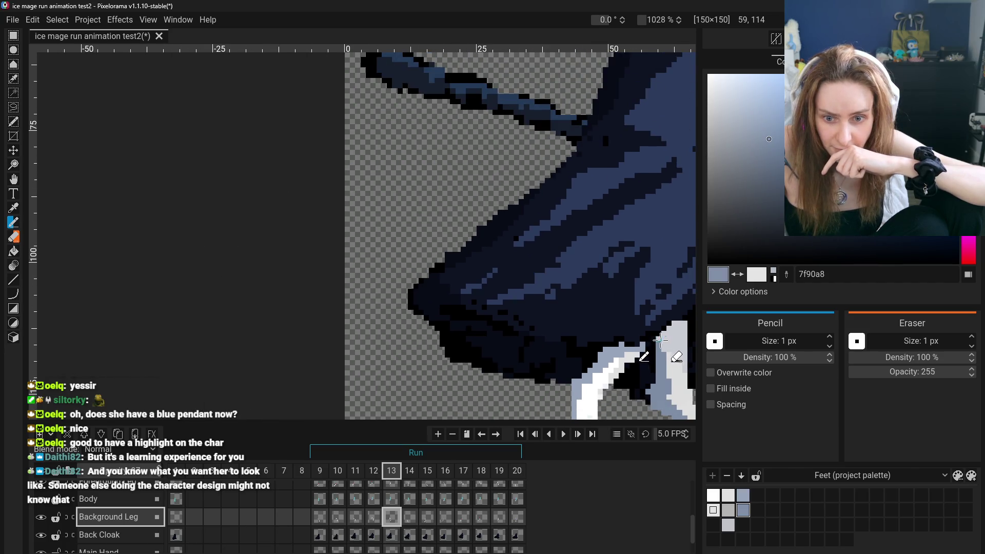
{"action": "scroll", "coordinate": [661, 348], "scroll_direction": "down", "scroll_amount": 5}
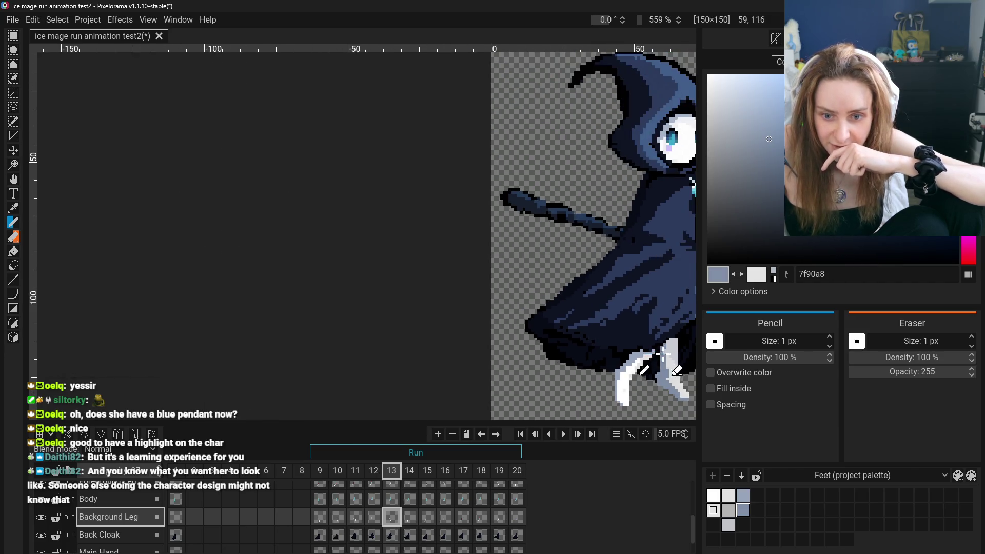
{"action": "left_click", "coordinate": [14, 179]}
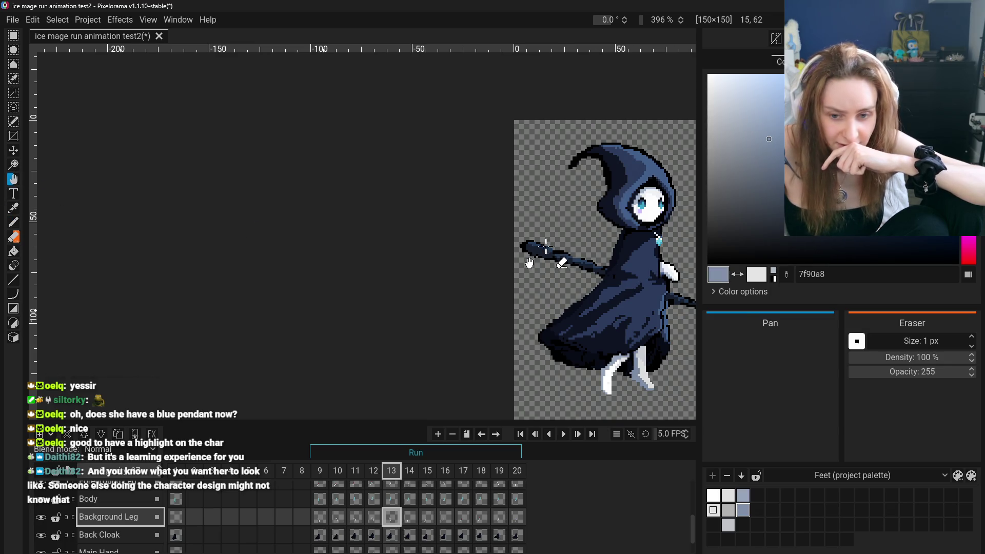
{"action": "scroll", "coordinate": [673, 365], "scroll_direction": "up", "scroll_amount": 5}
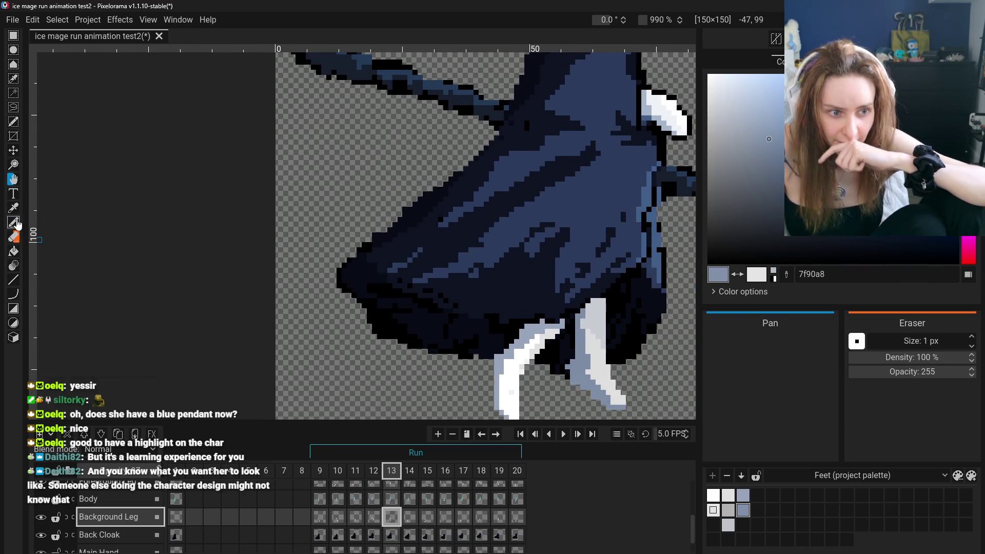
{"action": "left_click", "coordinate": [14, 222]}
{"action": "key", "text": "e"}
{"action": "left_click", "coordinate": [13, 209]}
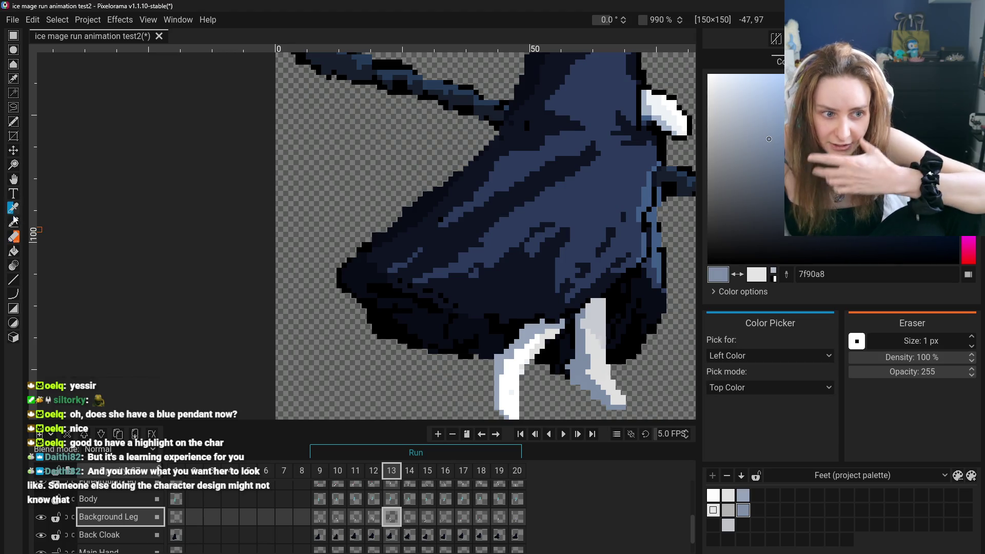
{"action": "left_click", "coordinate": [13, 224]}
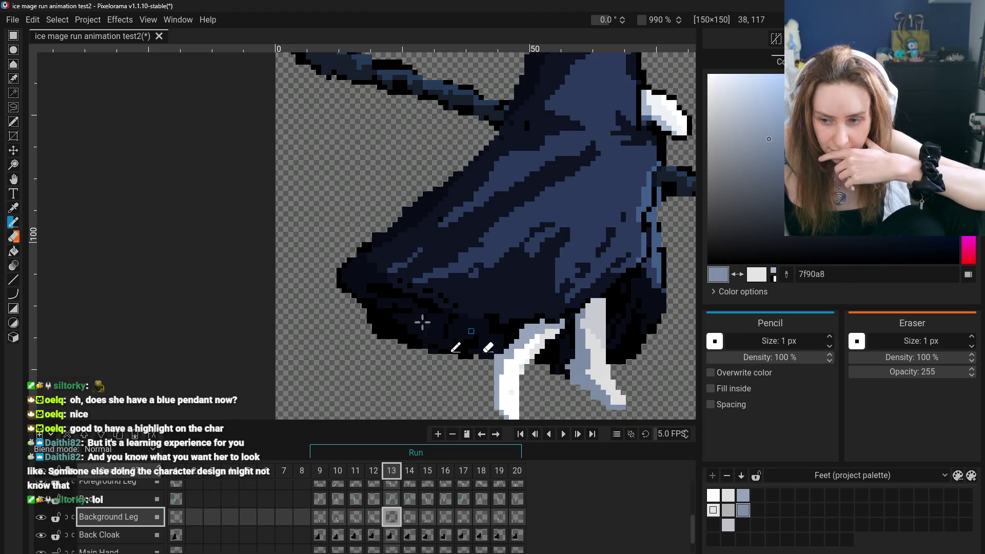
- Resample the light grey e4e4e4 from the leg and return to the Pencil
{"action": "left_click", "coordinate": [14, 208]}
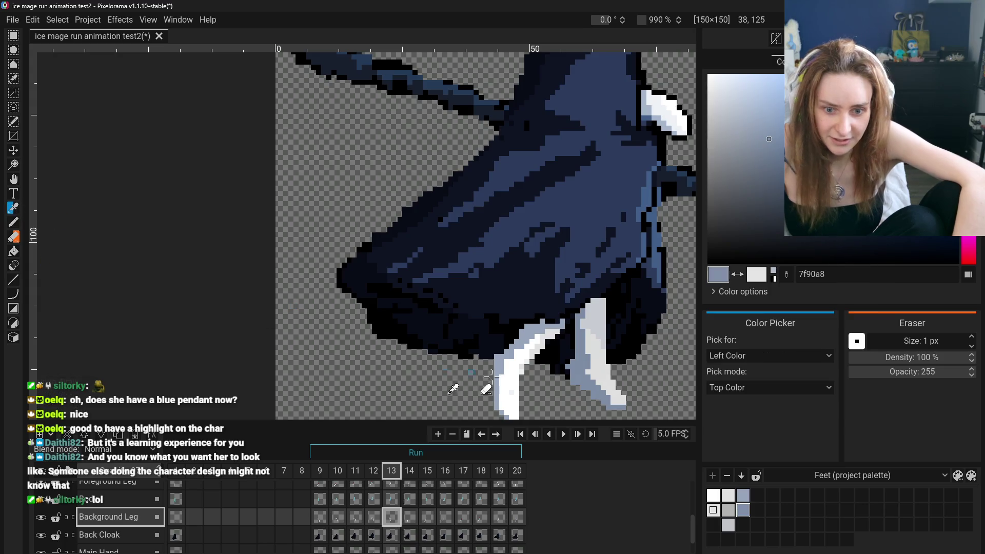
{"action": "left_click", "coordinate": [594, 367]}
{"action": "left_click", "coordinate": [14, 224]}
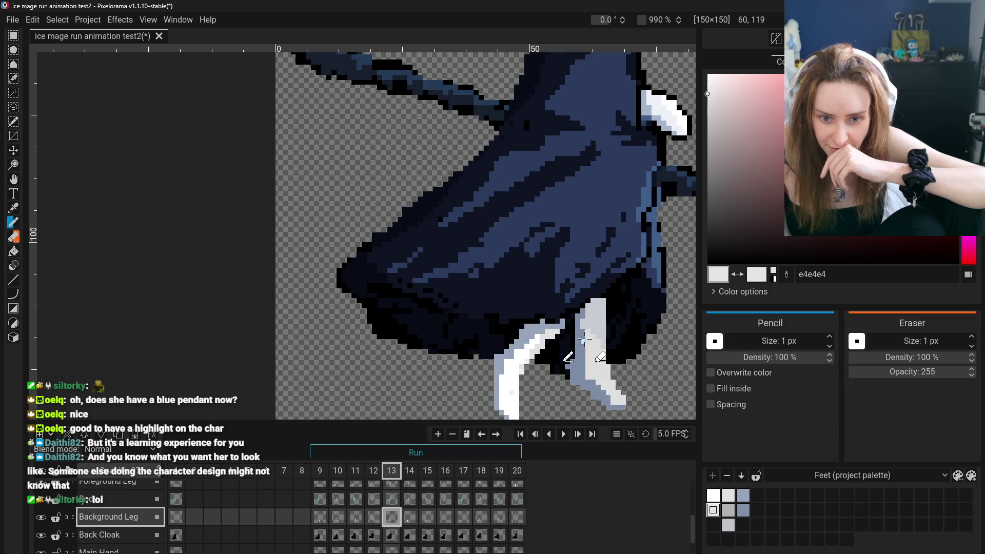
{"action": "scroll", "coordinate": [598, 366], "scroll_direction": "down", "scroll_amount": 3}
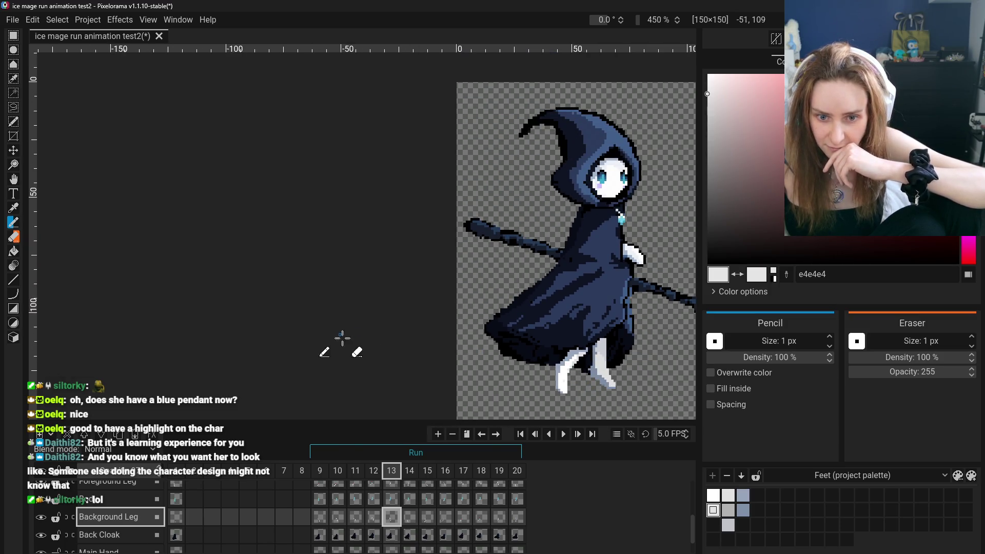
- Check the shading across frames 12 and 13, ending on frame 14
{"action": "left_click", "coordinate": [374, 517]}
{"action": "left_click", "coordinate": [396, 518]}
{"action": "left_click", "coordinate": [410, 517]}
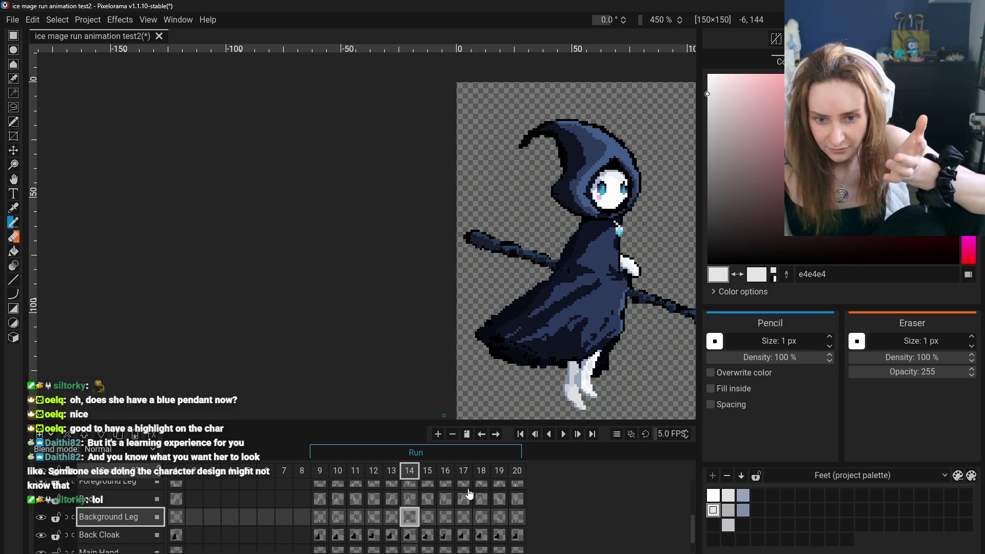
- Hide and reshow the front leg, then choose bluish grey c2c4c9 from the palette
{"action": "scroll", "coordinate": [542, 373], "scroll_direction": "up", "scroll_amount": 4}
{"action": "scroll", "coordinate": [542, 373], "scroll_direction": "down", "scroll_amount": 2}
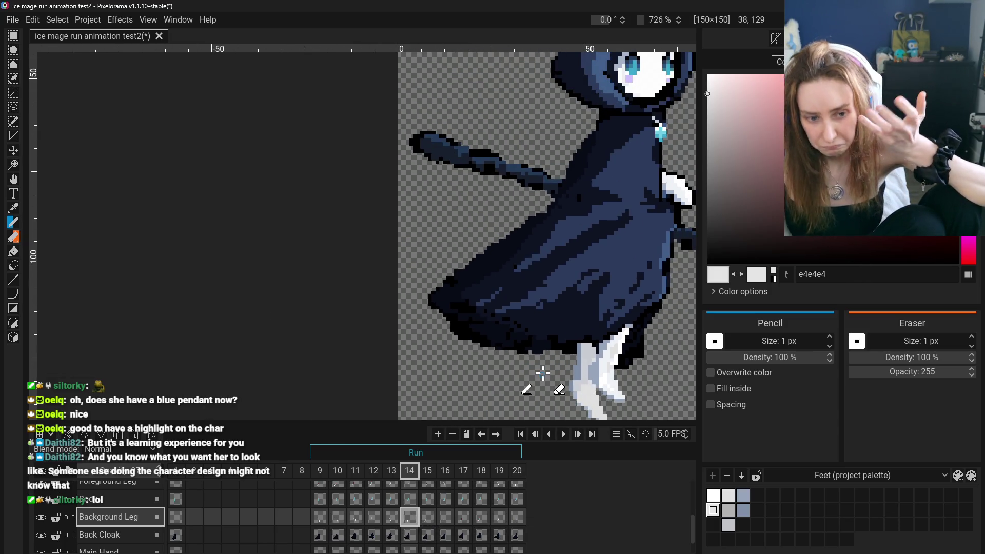
{"action": "left_click", "coordinate": [41, 483]}
{"action": "left_click", "coordinate": [41, 484]}
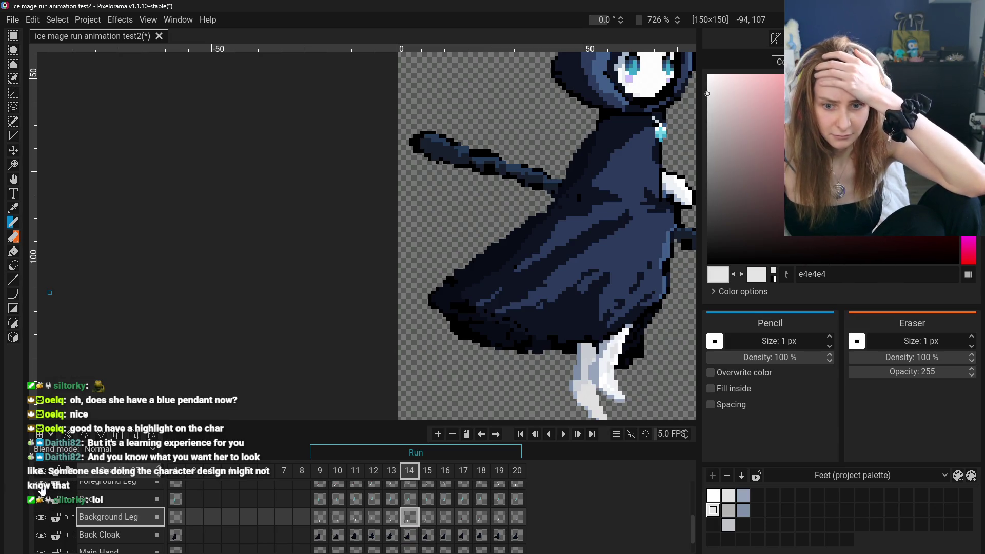
{"action": "scroll", "coordinate": [552, 385], "scroll_direction": "up", "scroll_amount": 3}
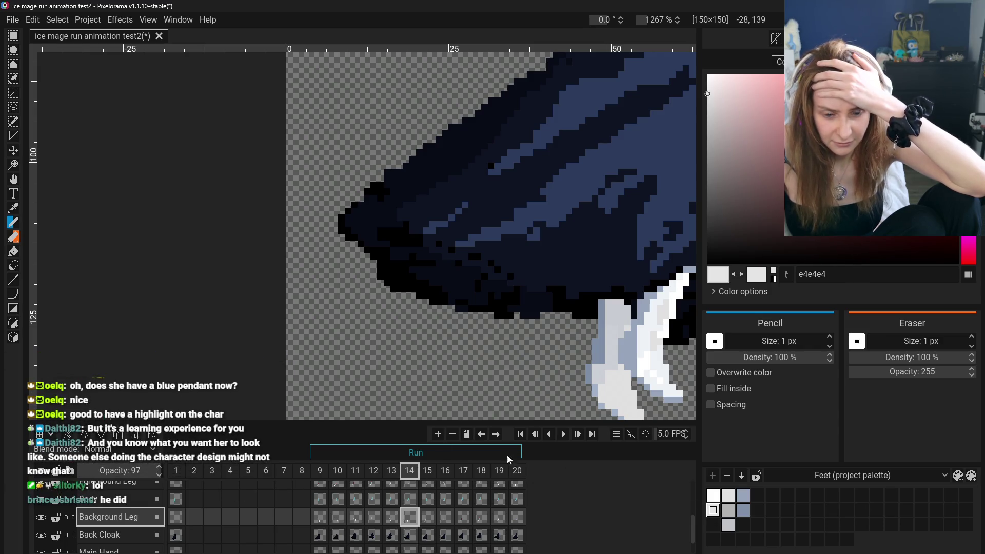
{"action": "left_click", "coordinate": [728, 526]}
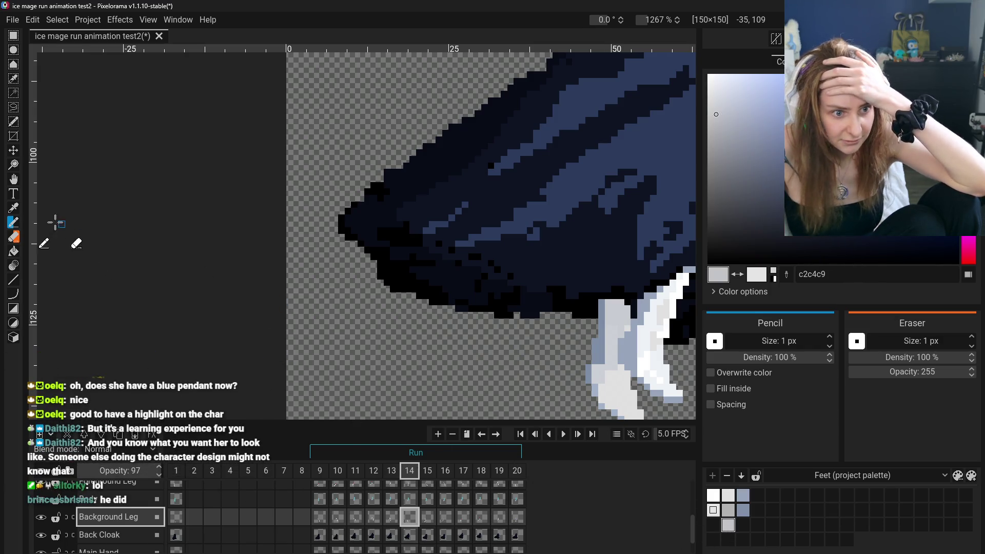
- Centre the legs under the robe and toggle both leg layers' visibility to compare
{"action": "left_click", "coordinate": [14, 185]}
{"action": "left_click_drag", "start_coordinate": [572, 292], "coordinate": [370, 256]}
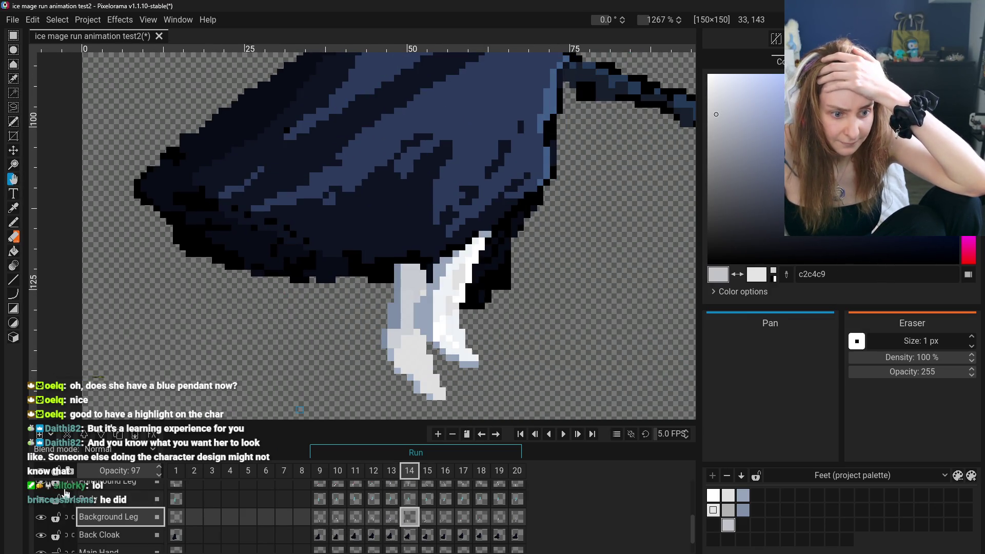
{"action": "left_click", "coordinate": [41, 488]}
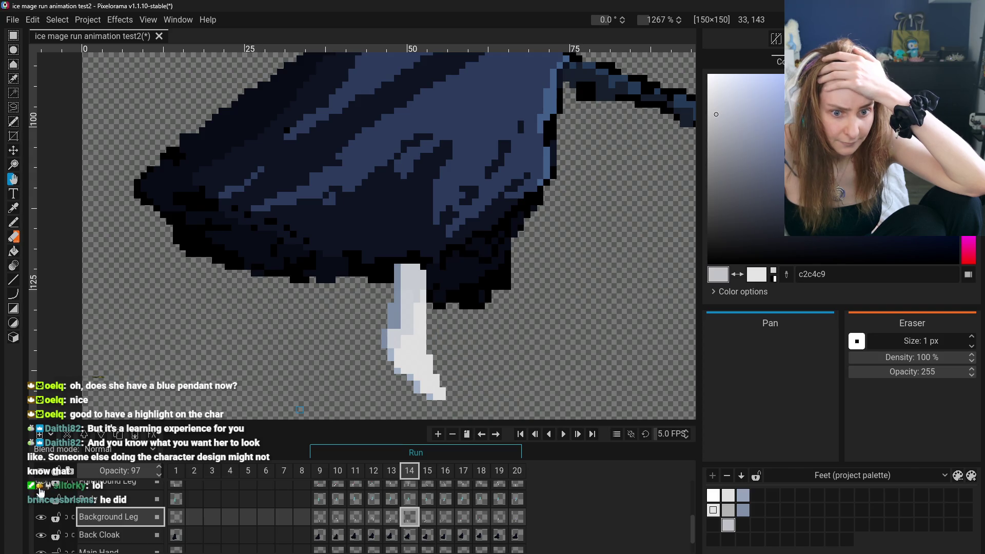
{"action": "left_click", "coordinate": [41, 517]}
{"action": "left_click", "coordinate": [42, 517]}
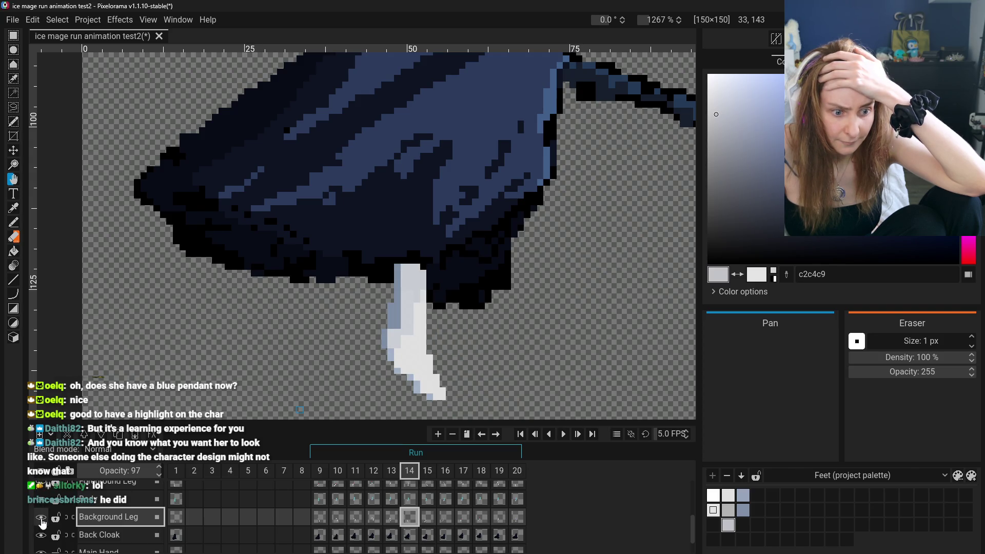
{"action": "left_click", "coordinate": [41, 518]}
{"action": "left_click", "coordinate": [41, 517]}
{"action": "scroll", "coordinate": [42, 519], "scroll_direction": "up", "scroll_amount": 2}
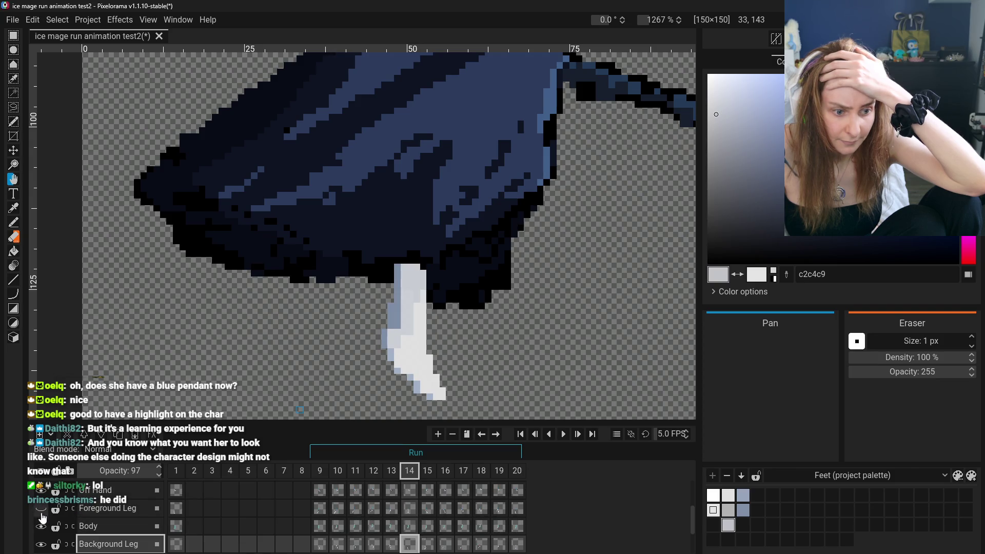
{"action": "left_click", "coordinate": [41, 510]}
{"action": "scroll", "coordinate": [42, 511], "scroll_direction": "down", "scroll_amount": 1}
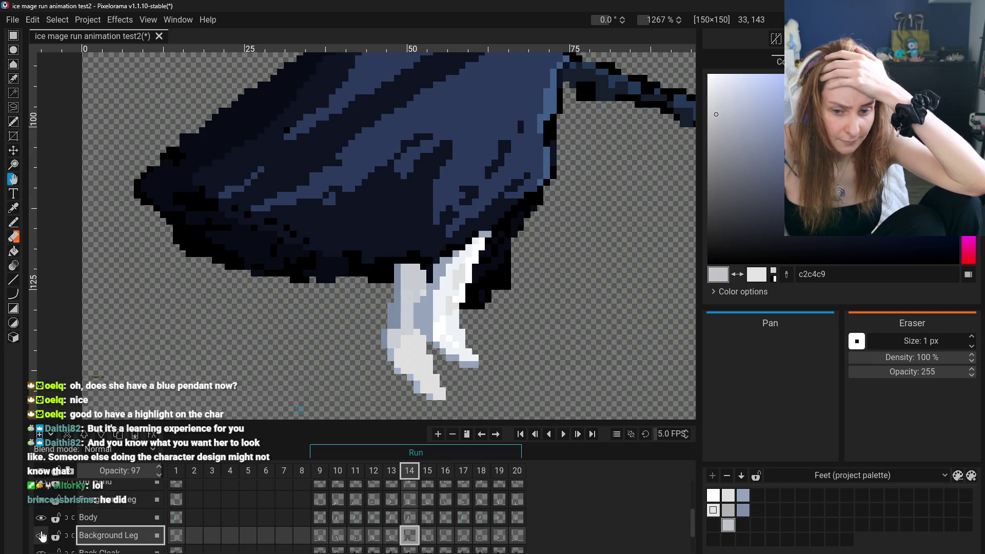
{"action": "scroll", "coordinate": [344, 505], "scroll_direction": "down", "scroll_amount": 2}
{"action": "scroll", "coordinate": [326, 515], "scroll_direction": "up", "scroll_amount": 2}
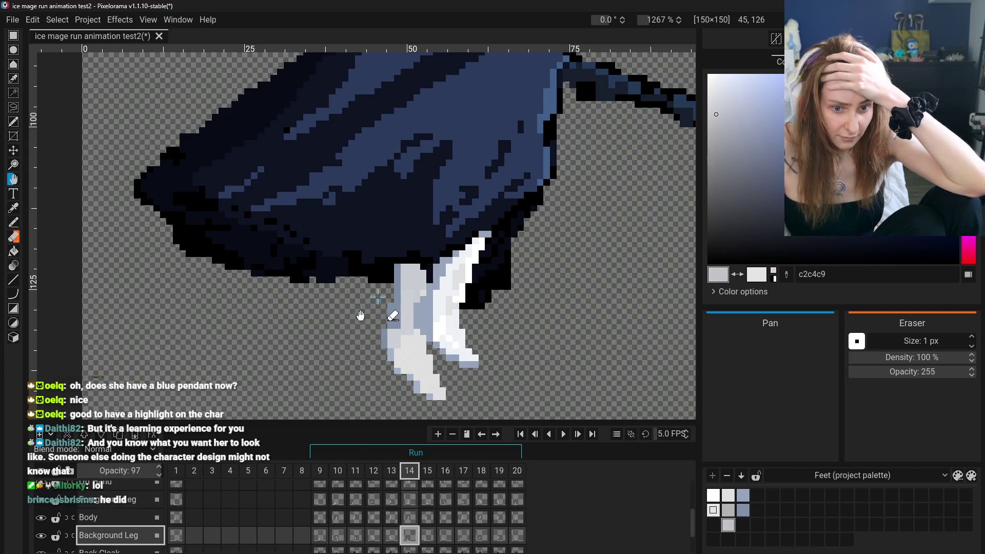
{"action": "scroll", "coordinate": [347, 314], "scroll_direction": "down", "scroll_amount": 5}
- Step Background Leg through frames 9 to 13, then select Back Cloak frame 13
{"action": "left_click", "coordinate": [327, 536]}
{"action": "left_click", "coordinate": [337, 536]}
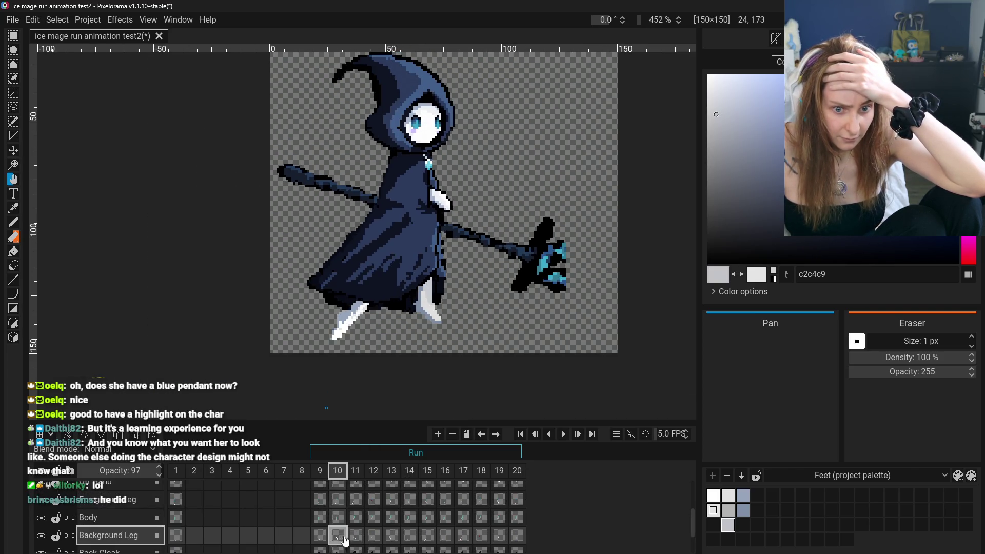
{"action": "left_click", "coordinate": [355, 537]}
{"action": "left_click", "coordinate": [374, 539]}
{"action": "left_click", "coordinate": [391, 539]}
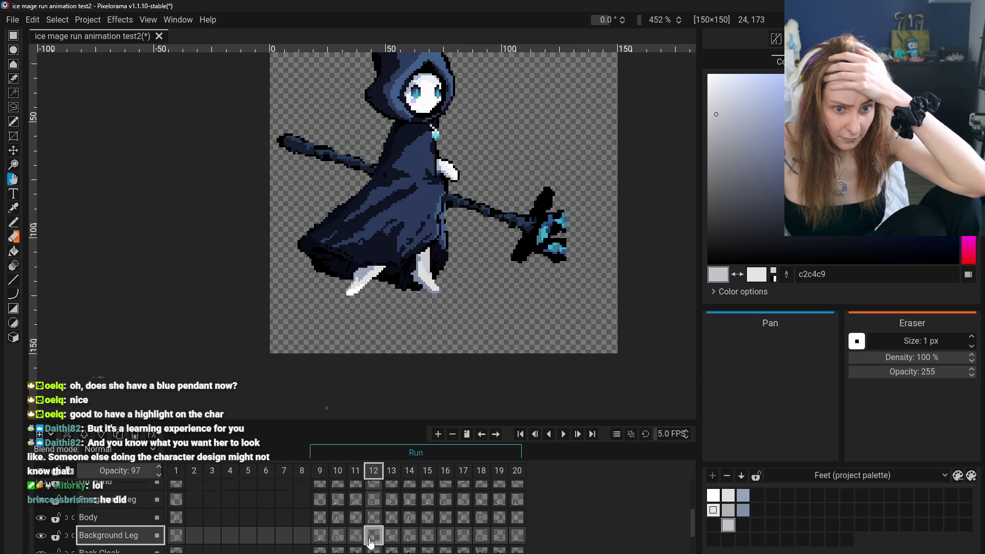
{"action": "scroll", "coordinate": [392, 543], "scroll_direction": "down", "scroll_amount": 1}
{"action": "left_click", "coordinate": [391, 543]}
- Scrub Background Leg frames 9 through 17 to review the leg poses
{"action": "left_click", "coordinate": [327, 535]}
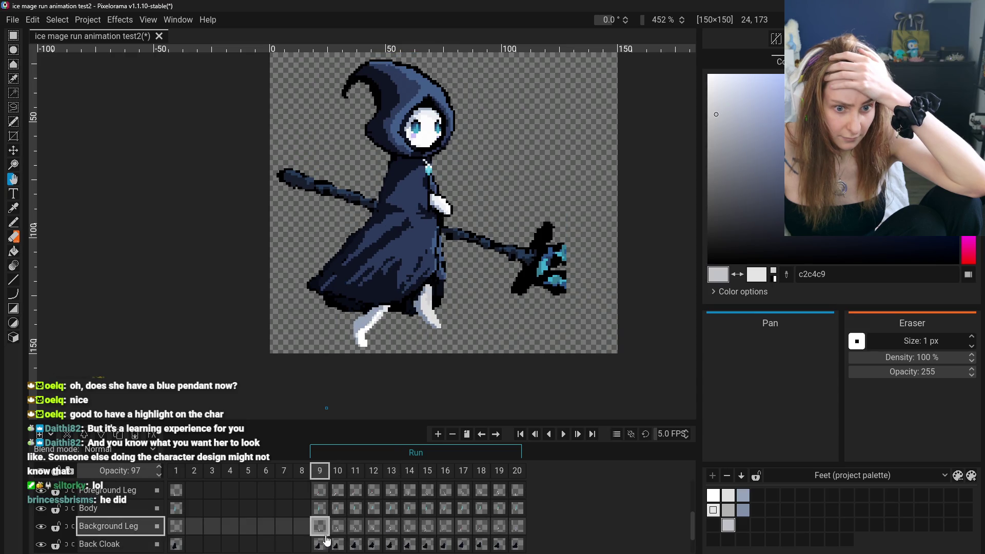
{"action": "left_click", "coordinate": [338, 538]}
{"action": "left_click", "coordinate": [355, 537]}
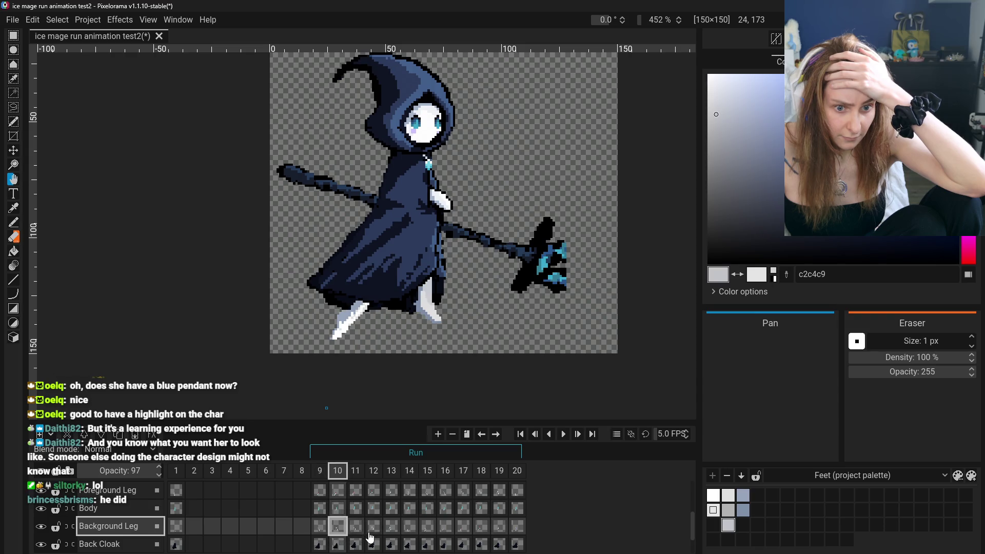
{"action": "left_click", "coordinate": [374, 537]}
{"action": "left_click", "coordinate": [391, 537]}
{"action": "left_click", "coordinate": [411, 537]}
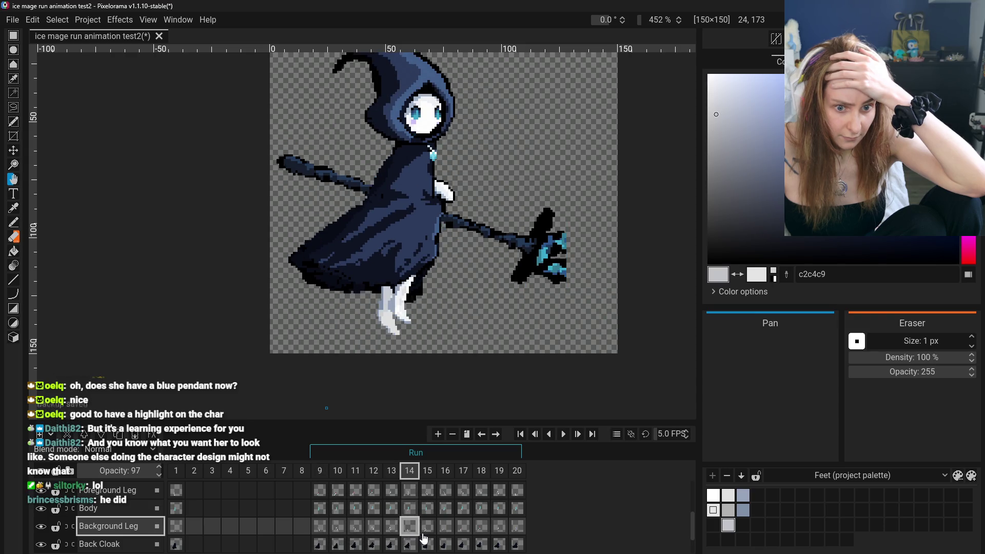
{"action": "left_click", "coordinate": [429, 538]}
{"action": "left_click", "coordinate": [446, 536]}
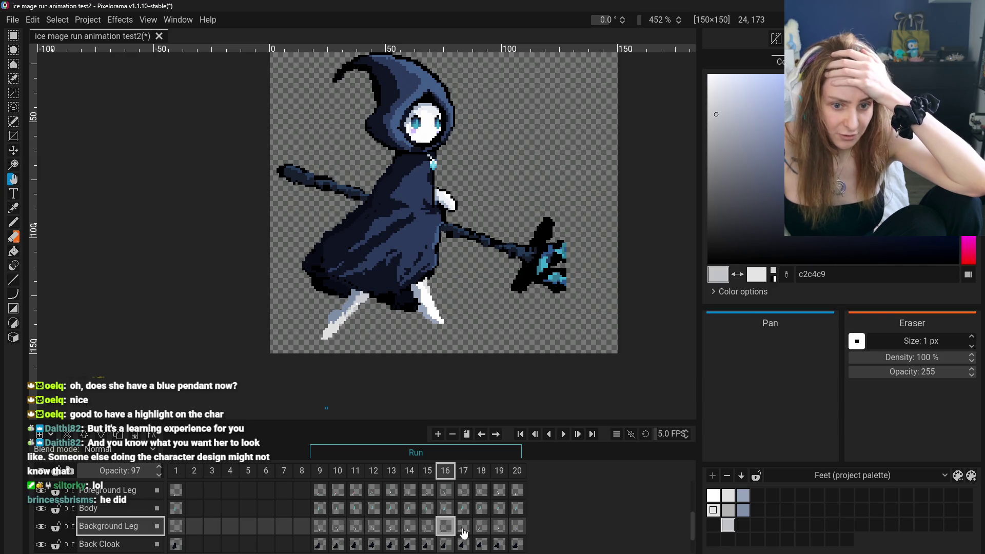
{"action": "left_click", "coordinate": [464, 527]}
- Flick between frames 9, 10, 12 and 11 to compare leg poses
{"action": "left_click", "coordinate": [323, 530]}
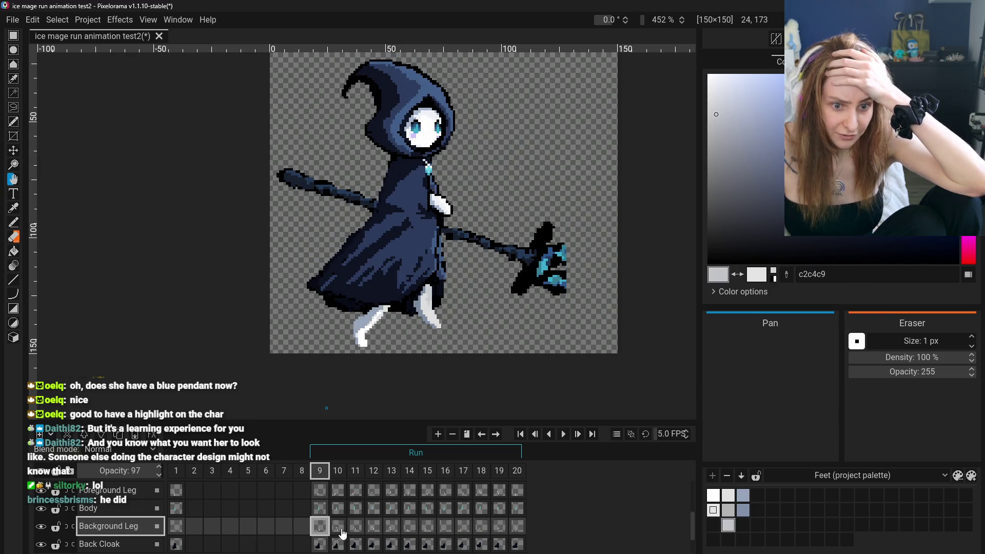
{"action": "left_click", "coordinate": [339, 528]}
{"action": "left_click", "coordinate": [380, 533]}
{"action": "left_click", "coordinate": [327, 529]}
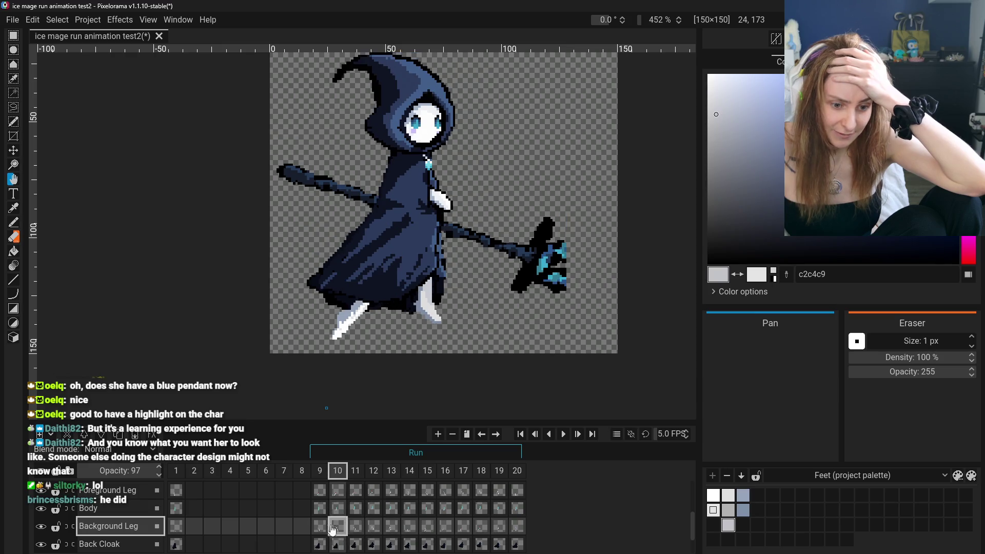
{"action": "left_click", "coordinate": [349, 532]}
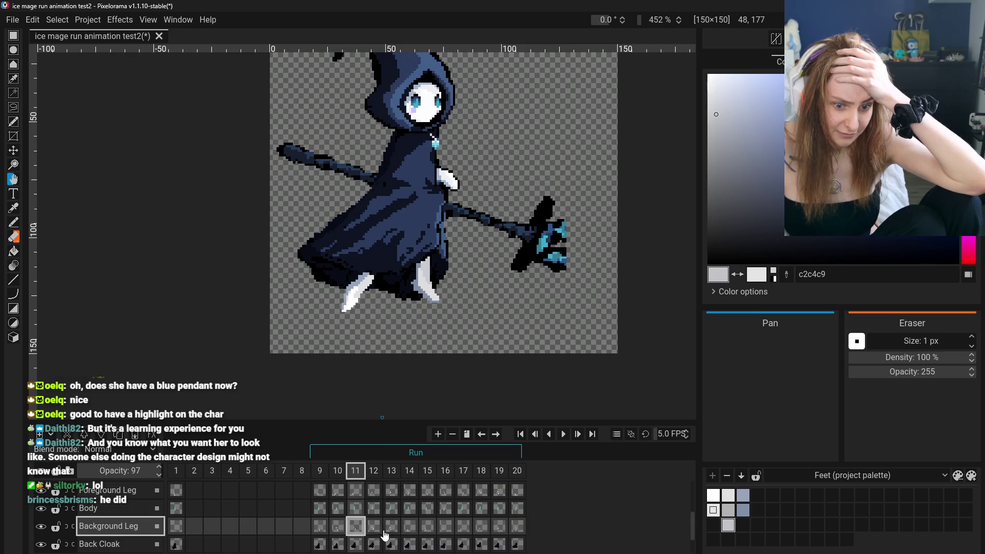
- Sample the pale blue-grey from the leg with the Color Picker
{"action": "scroll", "coordinate": [362, 359], "scroll_direction": "up", "scroll_amount": 5}
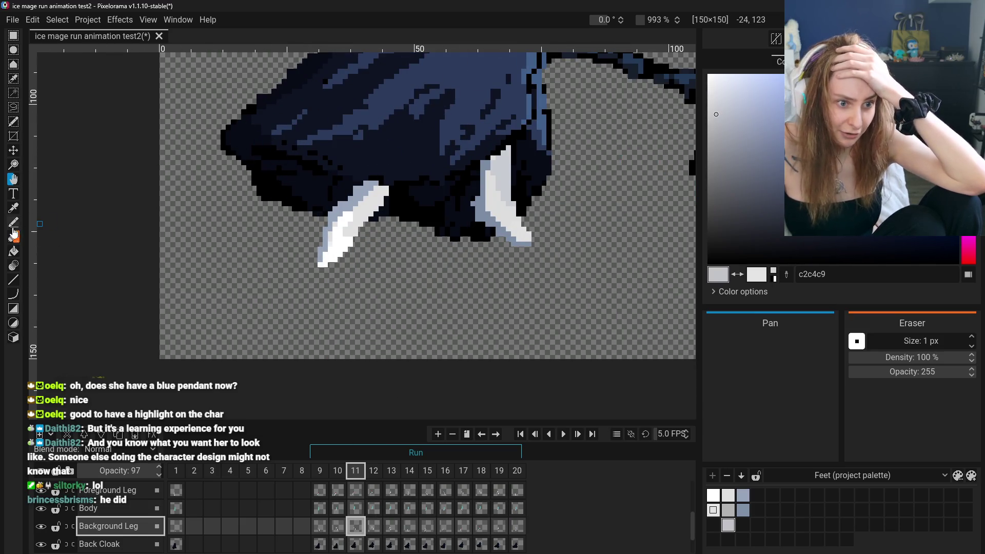
{"action": "left_click", "coordinate": [14, 209]}
{"action": "left_click", "coordinate": [367, 221]}
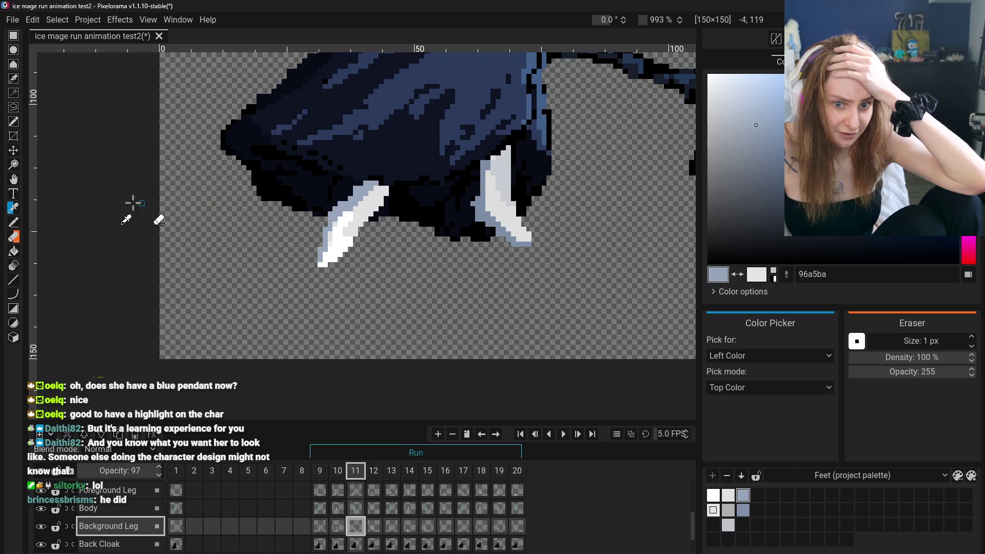
{"action": "scroll", "coordinate": [404, 331], "scroll_direction": "down", "scroll_amount": 4}
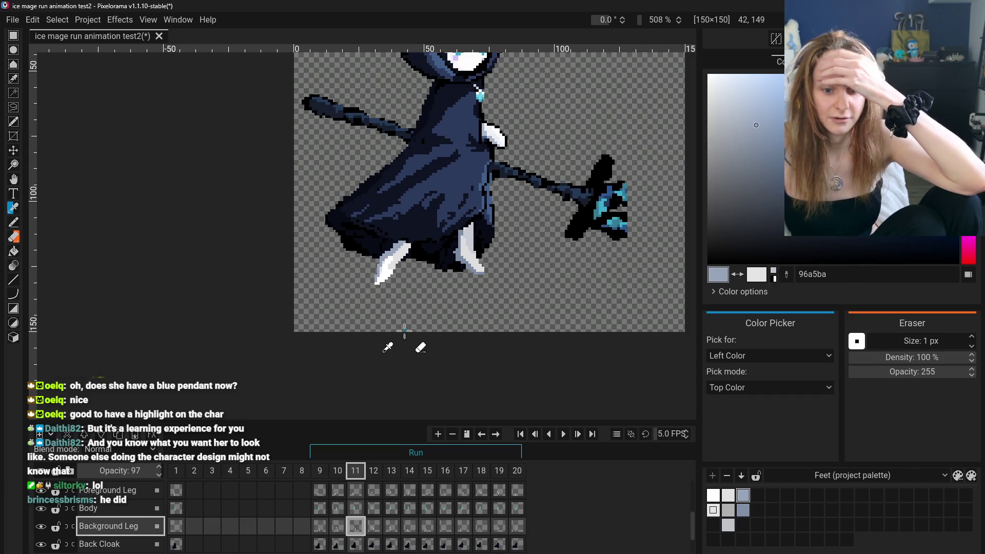
- Review the leg poses in frames 12 through 19, settling on frame 18
{"action": "left_click", "coordinate": [373, 526]}
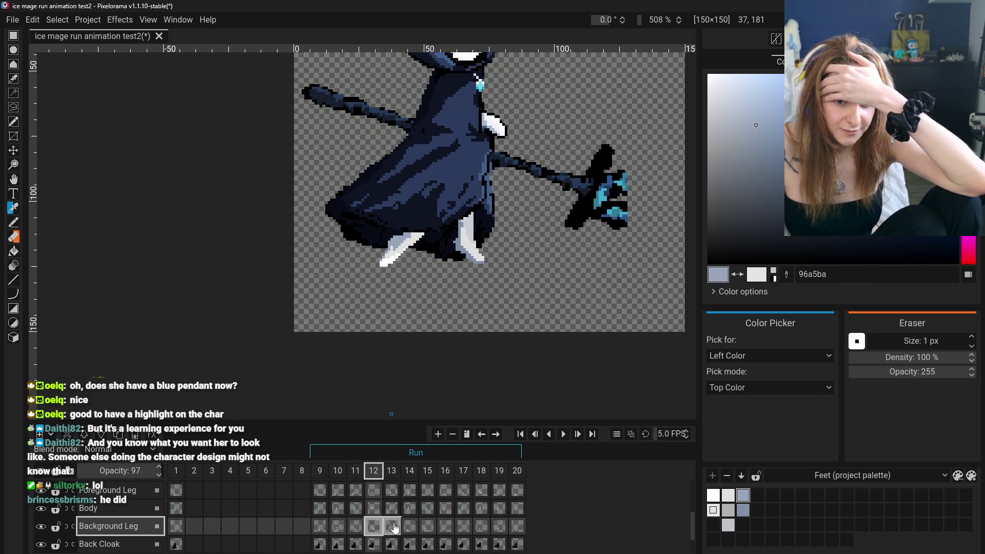
{"action": "left_click", "coordinate": [393, 527]}
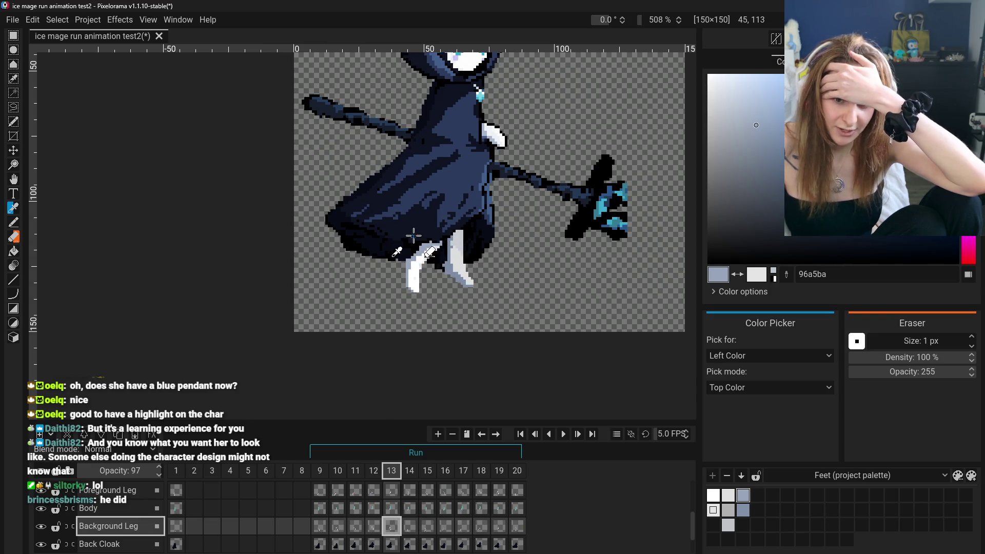
{"action": "left_click", "coordinate": [410, 526]}
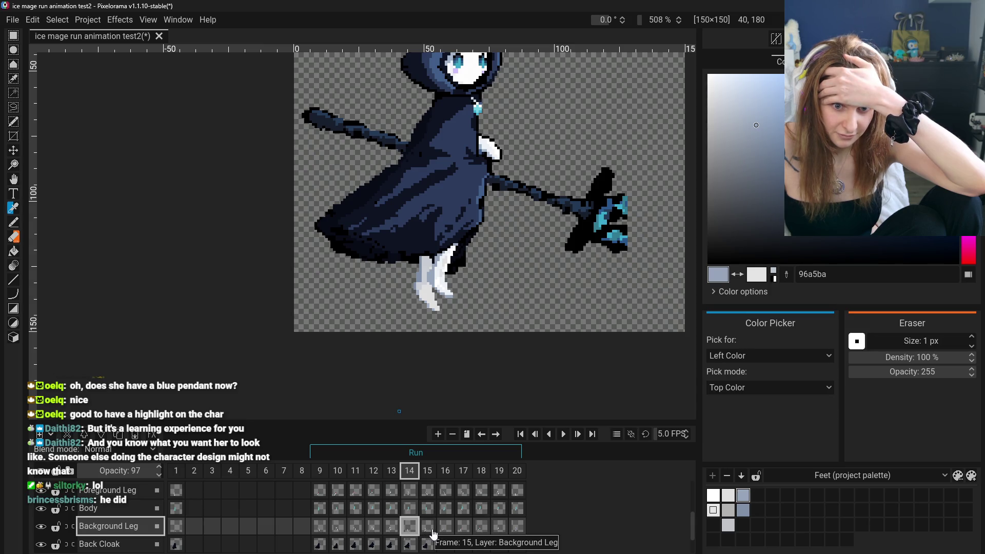
{"action": "left_click", "coordinate": [432, 531]}
{"action": "left_click", "coordinate": [447, 527]}
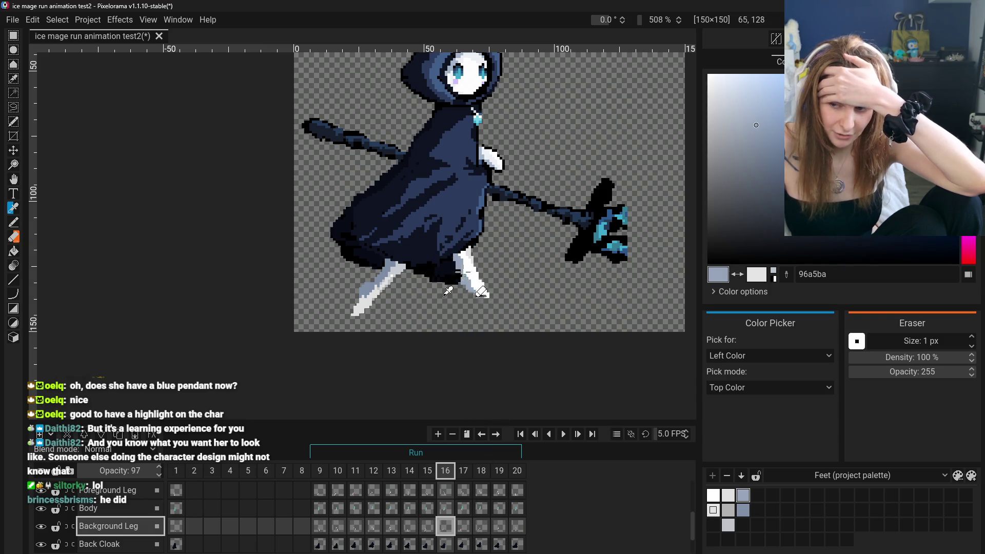
{"action": "left_click", "coordinate": [480, 528]}
{"action": "left_click", "coordinate": [498, 532]}
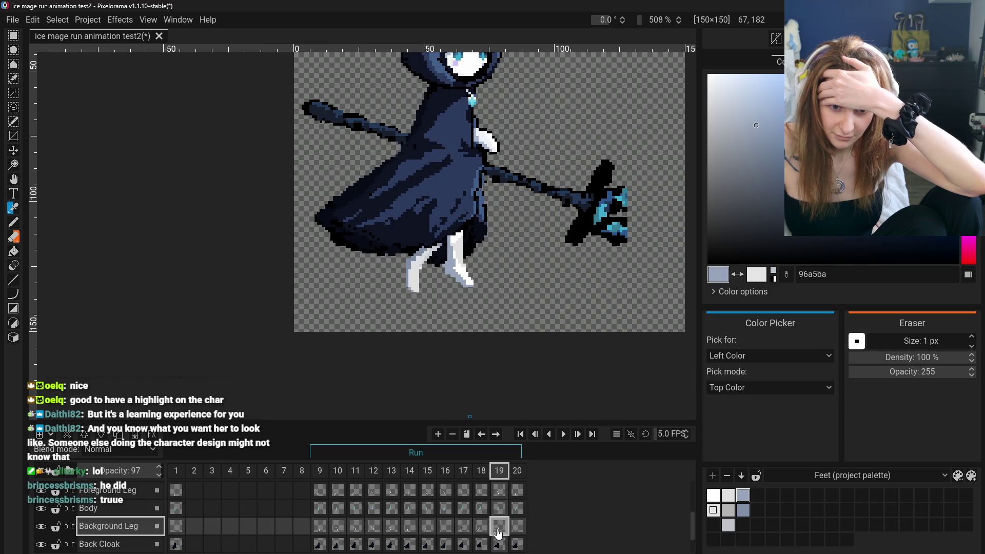
{"action": "left_click", "coordinate": [480, 528]}
- Bring the character's feet into view and sample the white from the leg
{"action": "scroll", "coordinate": [508, 256], "scroll_direction": "up", "scroll_amount": 5}
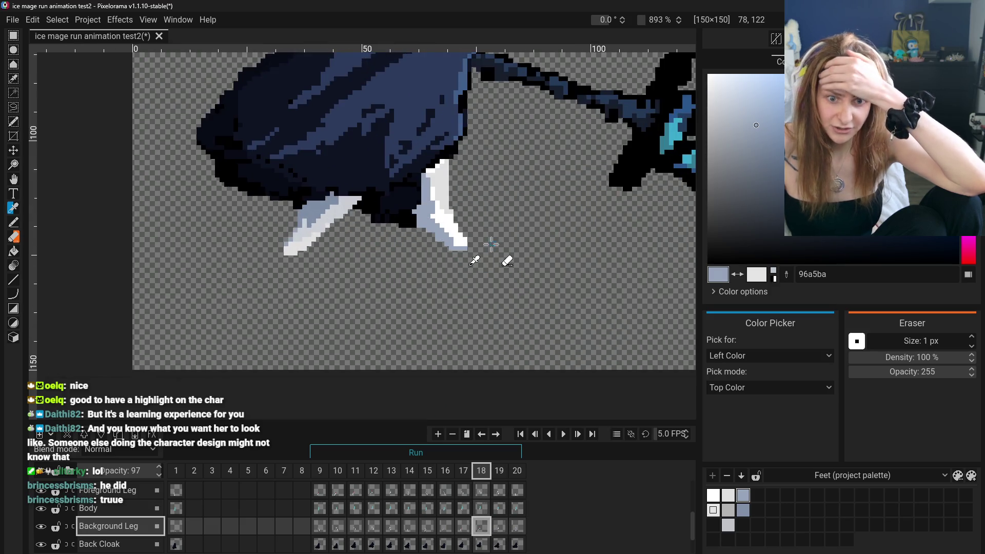
{"action": "key", "text": "space"}
{"action": "left_click_drag", "start_coordinate": [105, 179], "coordinate": [124, 280]}
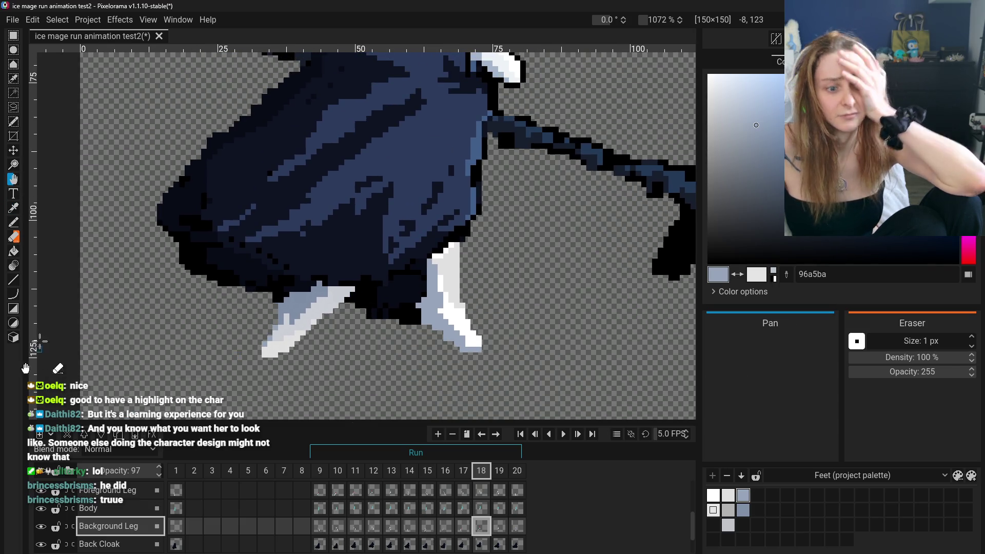
{"action": "left_click", "coordinate": [13, 208]}
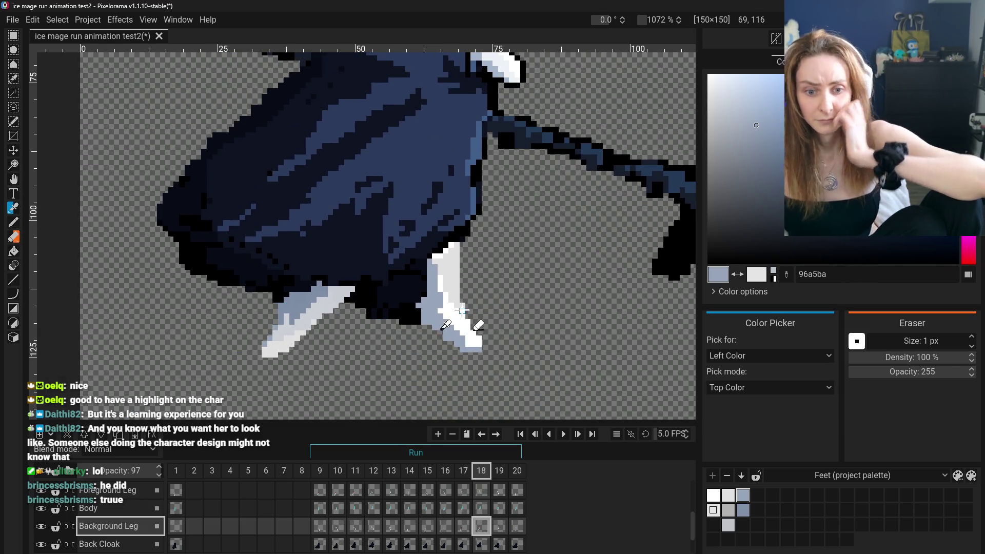
{"action": "left_click", "coordinate": [476, 328]}
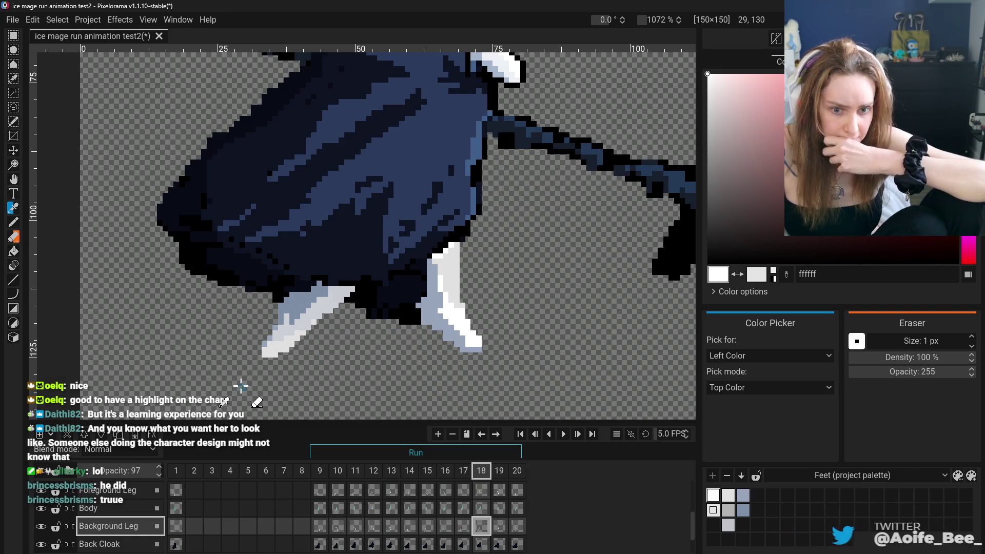
- Return to frame 9, show the whole character, and compare it with frame 10
{"action": "left_click", "coordinate": [319, 526]}
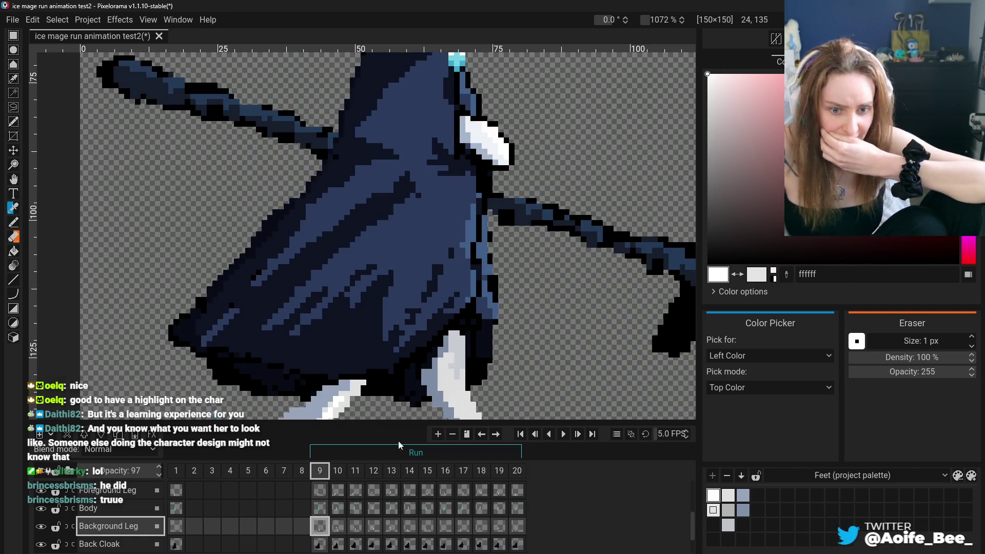
{"action": "scroll", "coordinate": [440, 409], "scroll_direction": "down", "scroll_amount": 3}
{"action": "left_click", "coordinate": [14, 179]}
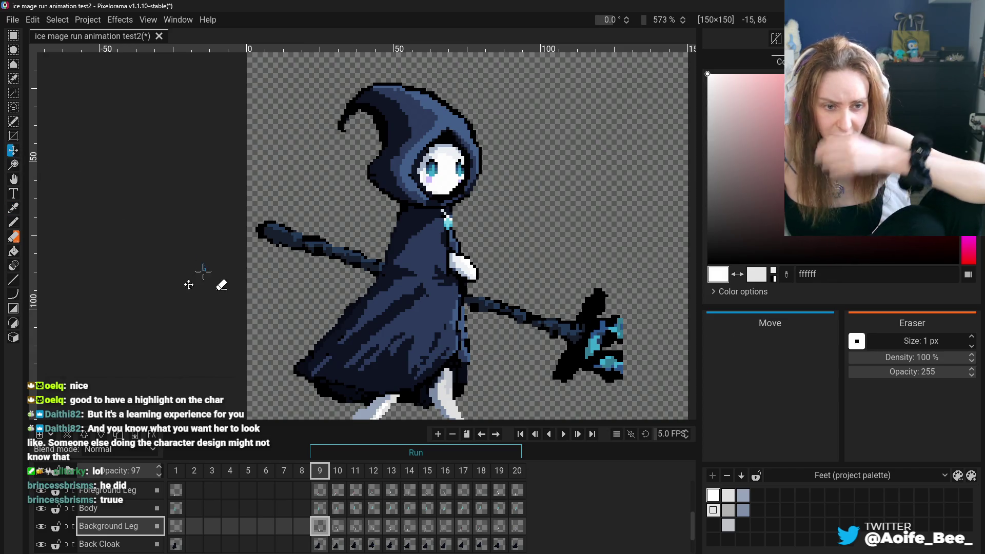
{"action": "left_click_drag", "start_coordinate": [312, 297], "coordinate": [314, 202]}
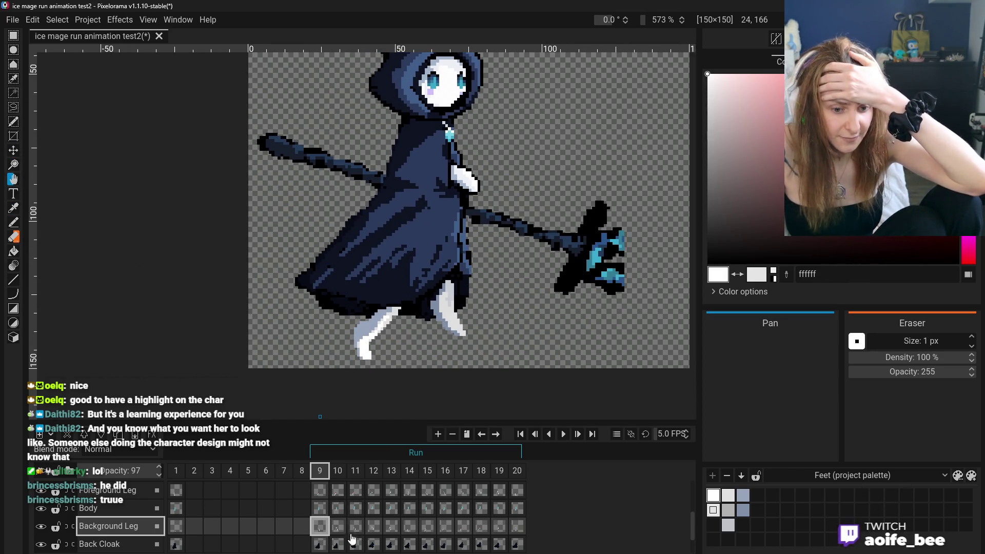
{"action": "left_click", "coordinate": [334, 526]}
{"action": "left_click", "coordinate": [320, 527]}
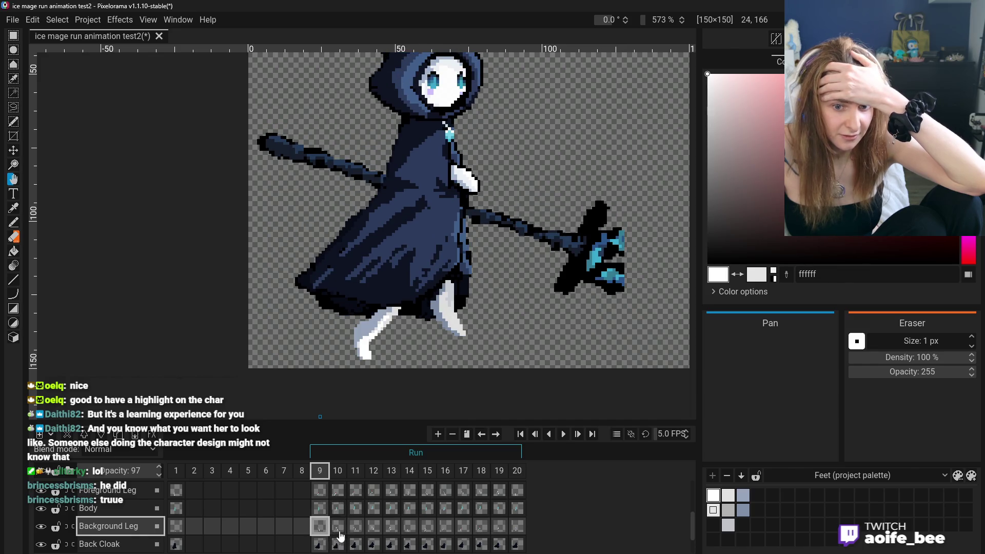
- Flip frame 9 against frames 17, 18 and 19 to compare poses, ending on 16
{"action": "left_click", "coordinate": [463, 527]}
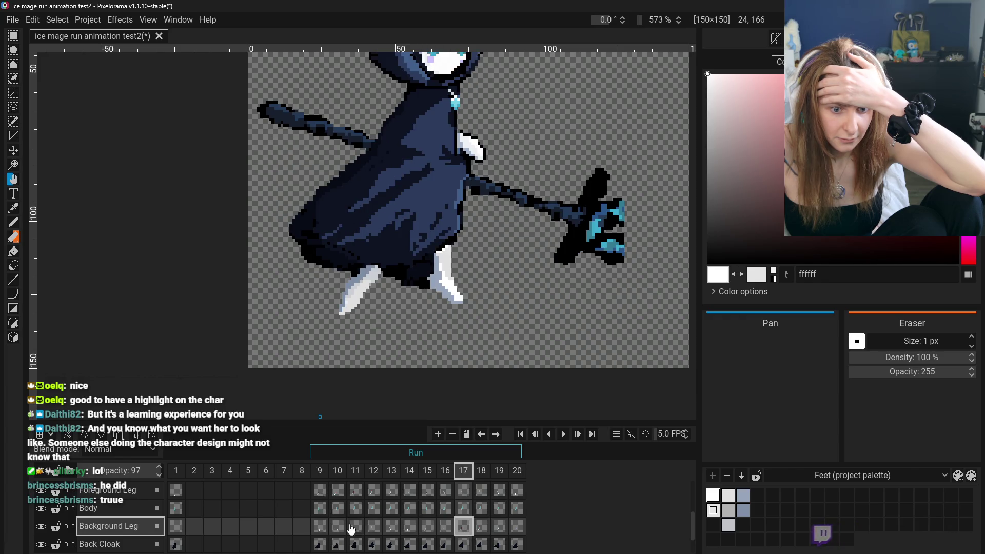
{"action": "left_click", "coordinate": [315, 528]}
{"action": "left_click", "coordinate": [475, 534]}
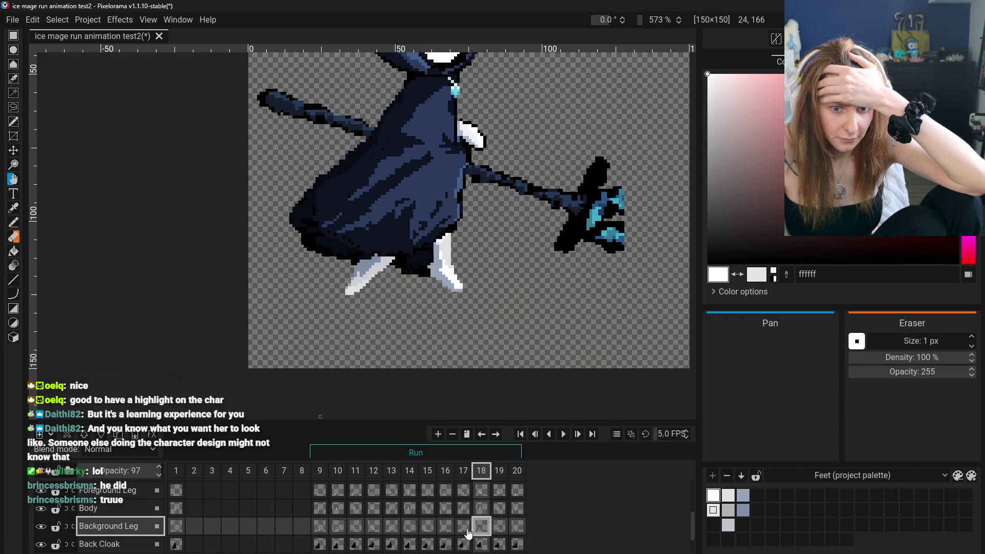
{"action": "left_click", "coordinate": [317, 530]}
{"action": "left_click", "coordinate": [484, 532]}
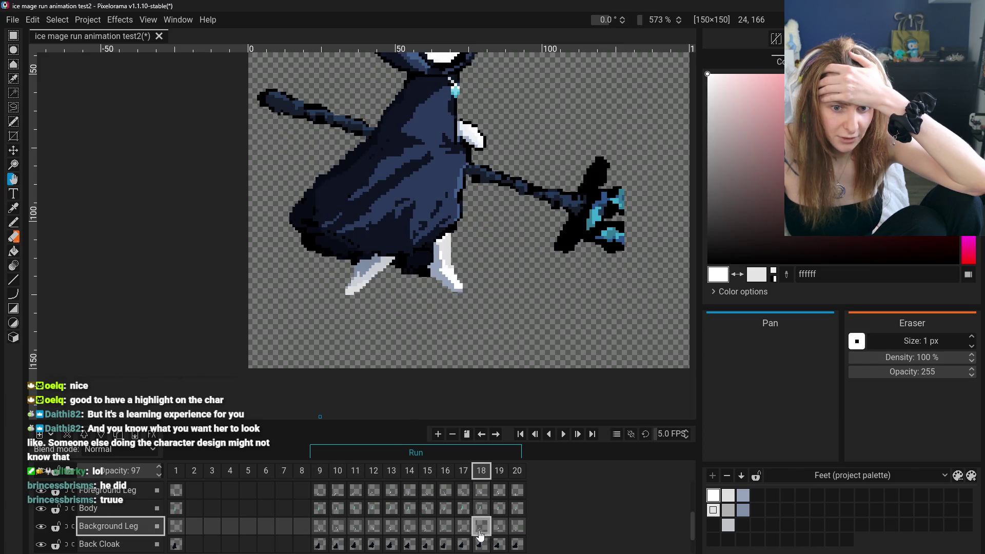
{"action": "left_click", "coordinate": [497, 530]}
{"action": "left_click", "coordinate": [463, 531]}
{"action": "left_click", "coordinate": [445, 531]}
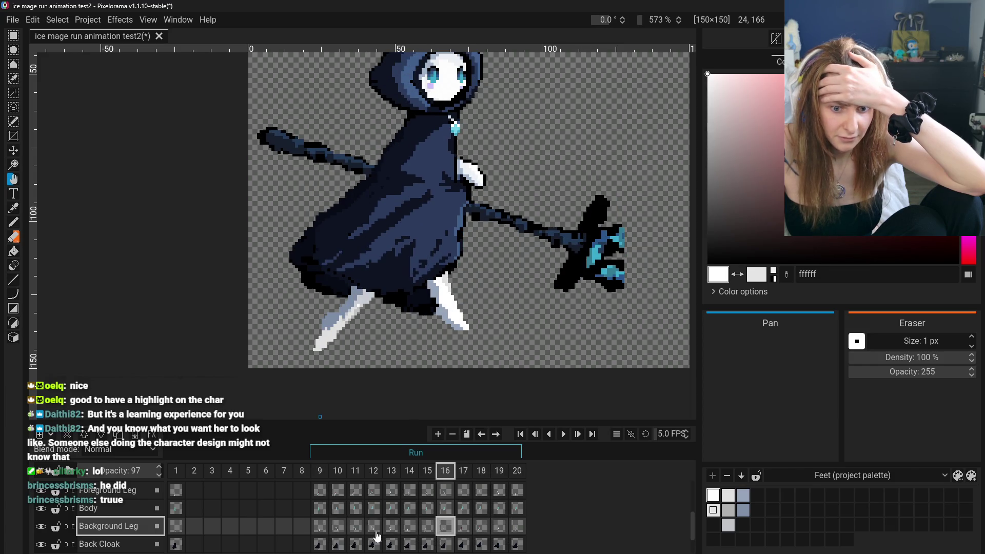
- Compare frame 9 against frames 16 and 15, then open Foreground Leg frame 15
{"action": "left_click", "coordinate": [320, 531]}
{"action": "left_click", "coordinate": [446, 530]}
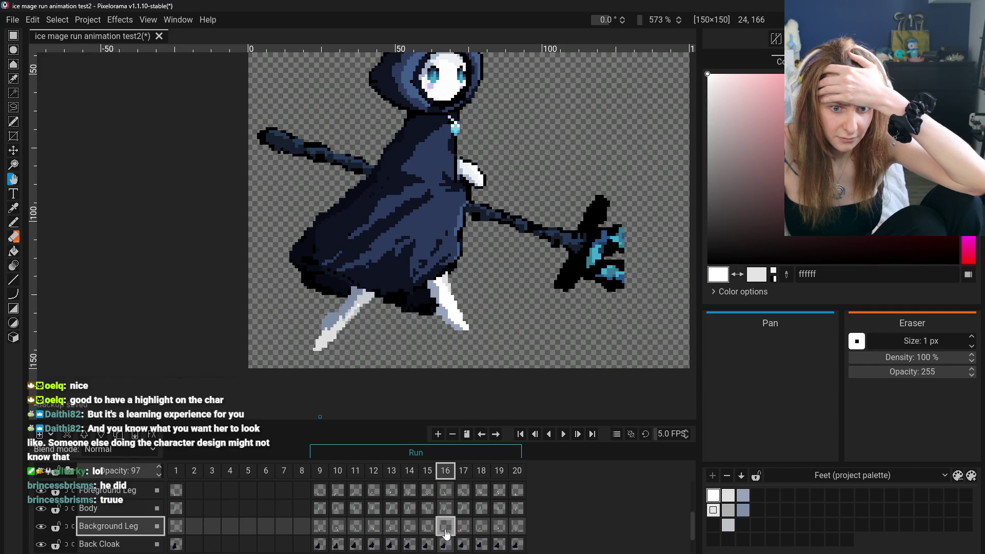
{"action": "left_click", "coordinate": [319, 531]}
{"action": "left_click", "coordinate": [424, 533]}
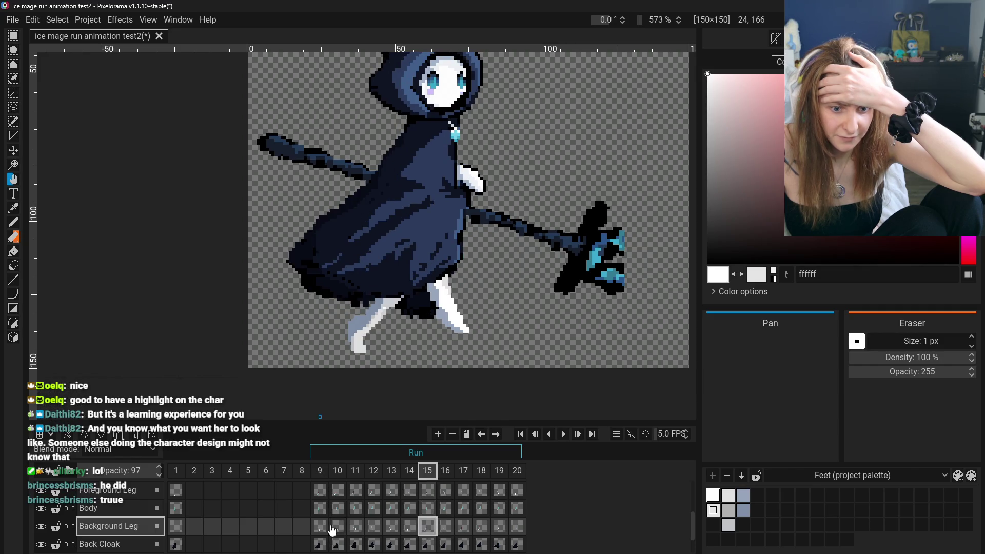
{"action": "left_click", "coordinate": [318, 530]}
{"action": "left_click", "coordinate": [429, 532]}
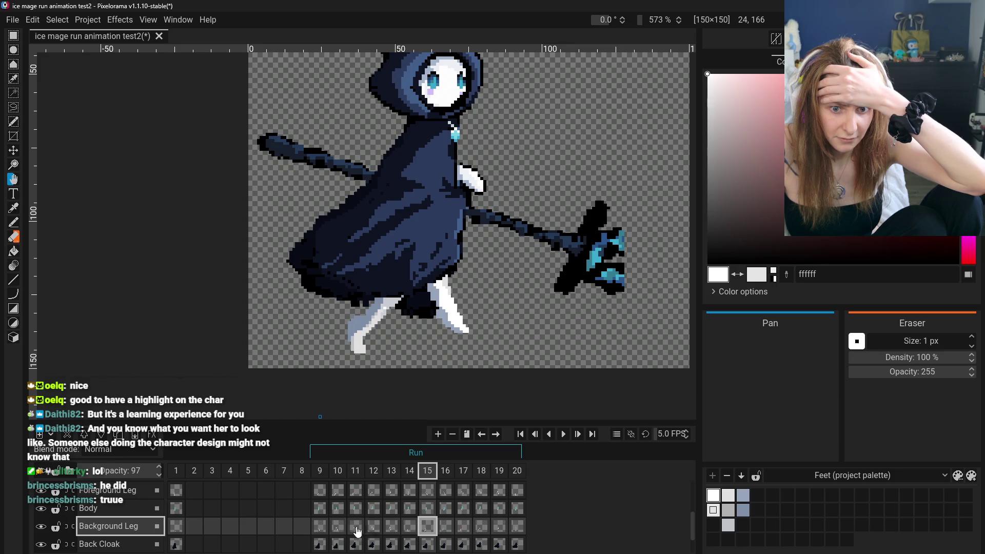
{"action": "left_click", "coordinate": [319, 528]}
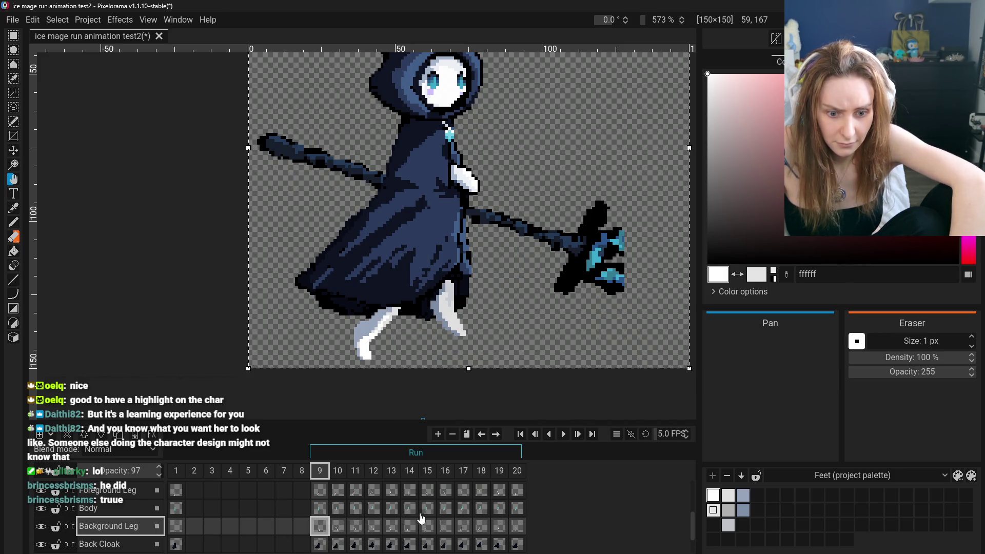
{"action": "left_click", "coordinate": [422, 493]}
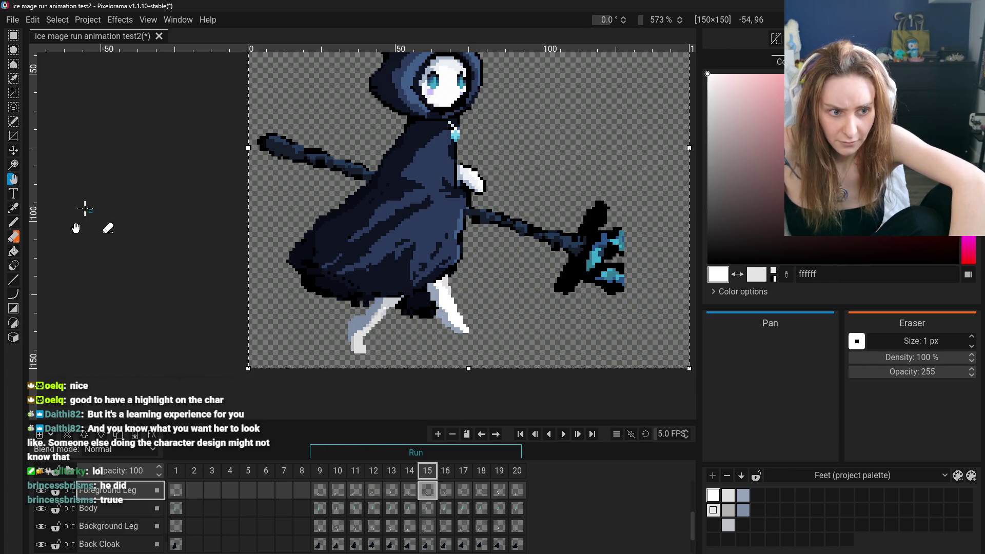
- Erase the white foreground foot pixels, then undo the erasure
{"action": "left_click", "coordinate": [14, 239]}
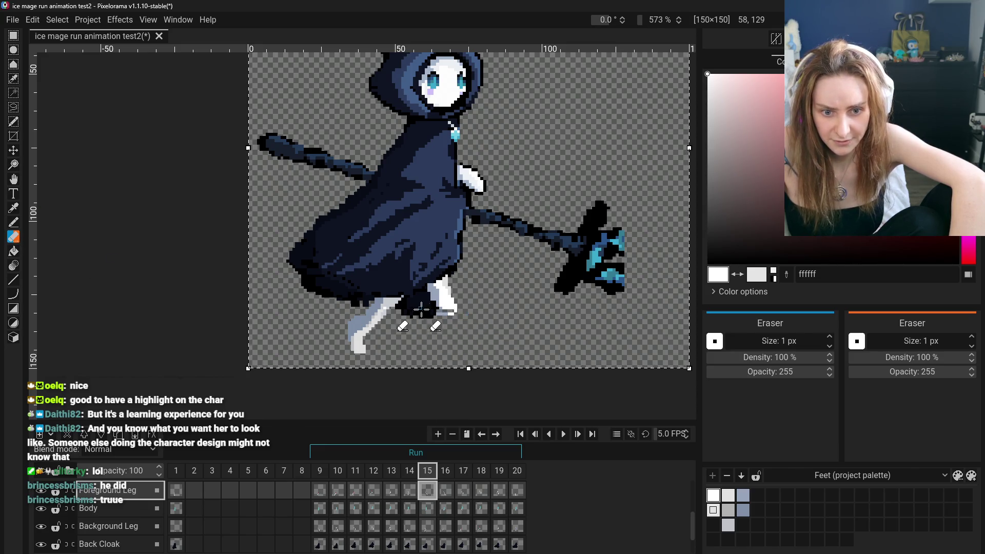
{"action": "left_click_drag", "start_coordinate": [413, 295], "coordinate": [441, 297]}
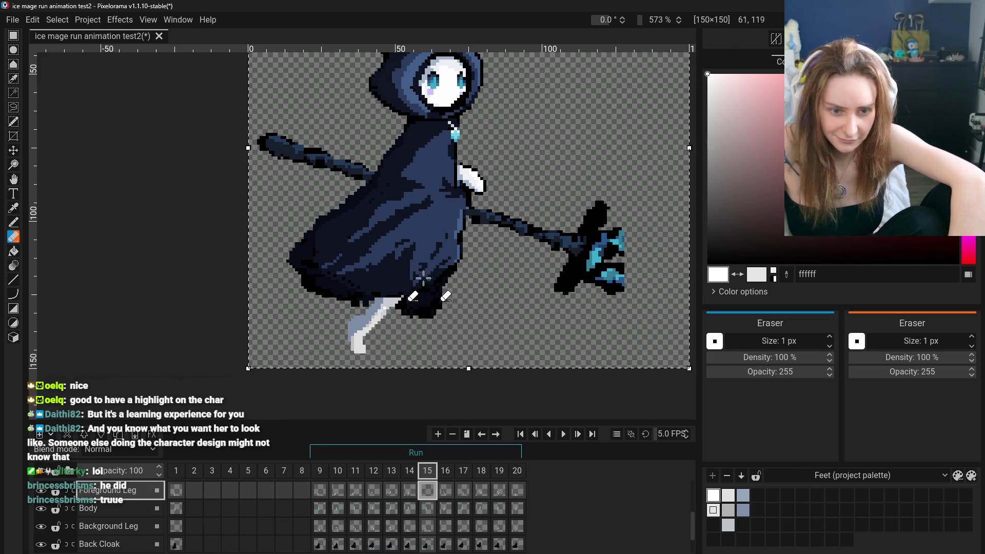
{"action": "key", "text": "ctrl+z"}
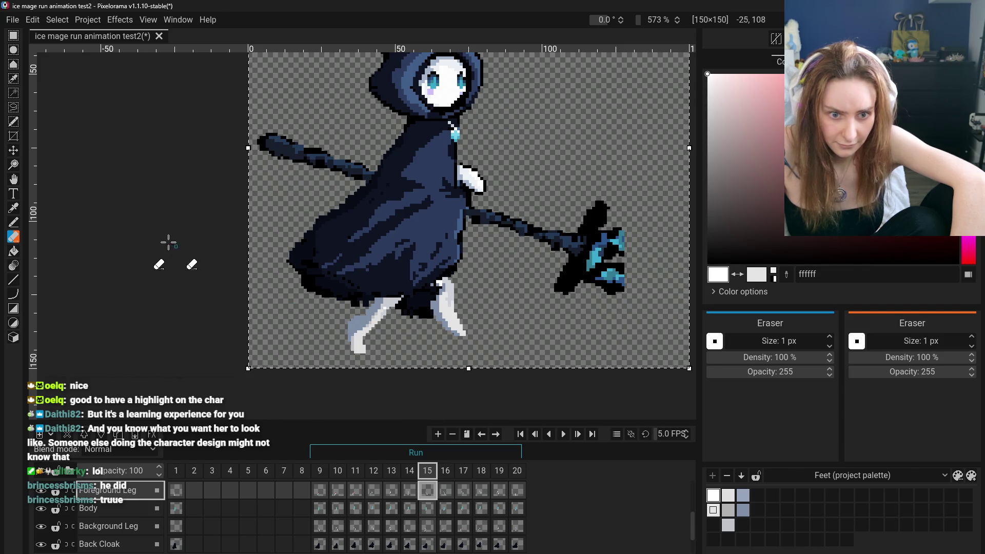
- Sample the leg's light grey, then its blue-grey 7f90a8, and show Background Leg frame 9
{"action": "key", "text": "o"}
{"action": "left_click", "coordinate": [449, 291]}
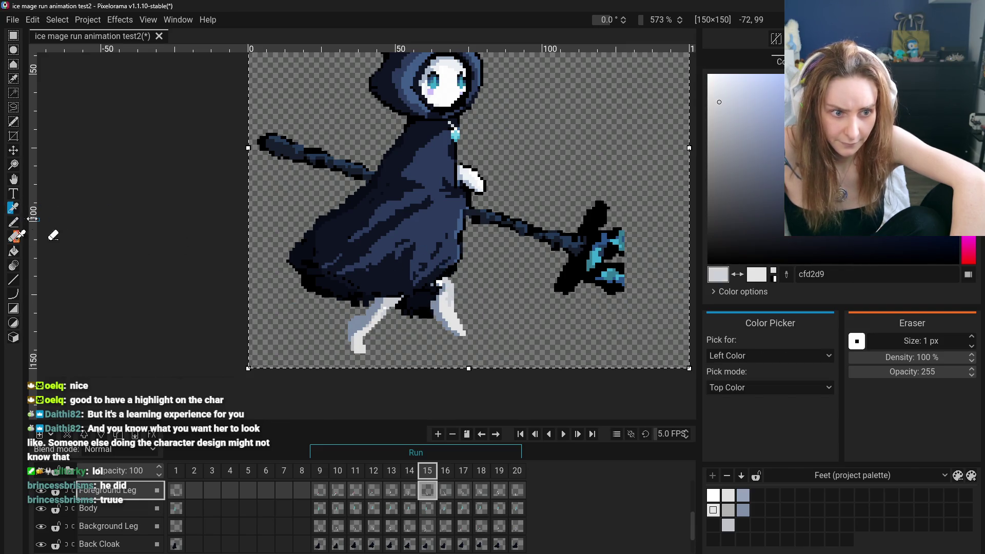
{"action": "key", "text": "p"}
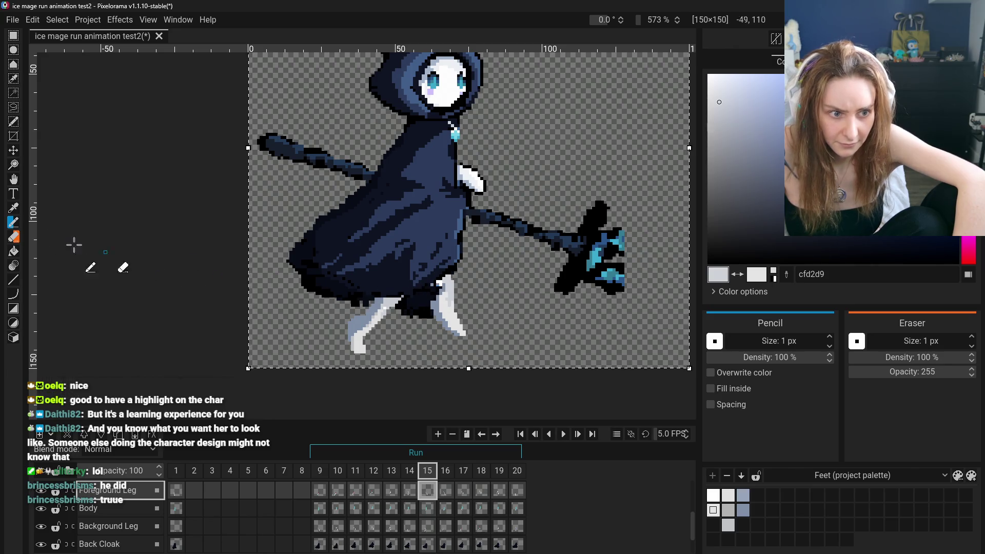
{"action": "left_click", "coordinate": [13, 210]}
{"action": "scroll", "coordinate": [393, 297], "scroll_direction": "up", "scroll_amount": 2}
{"action": "left_click", "coordinate": [454, 305]}
{"action": "key", "text": "p"}
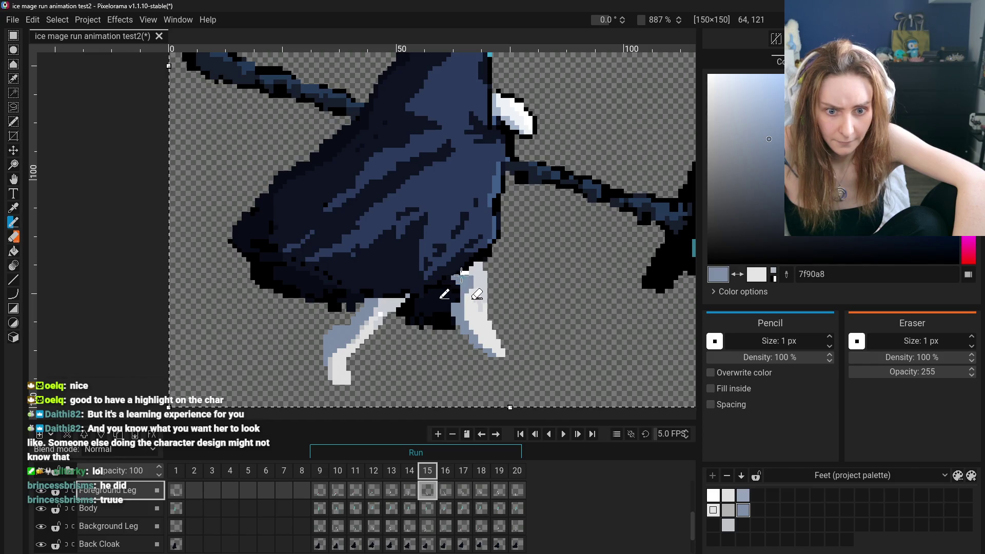
{"action": "scroll", "coordinate": [461, 307], "scroll_direction": "down", "scroll_amount": 4}
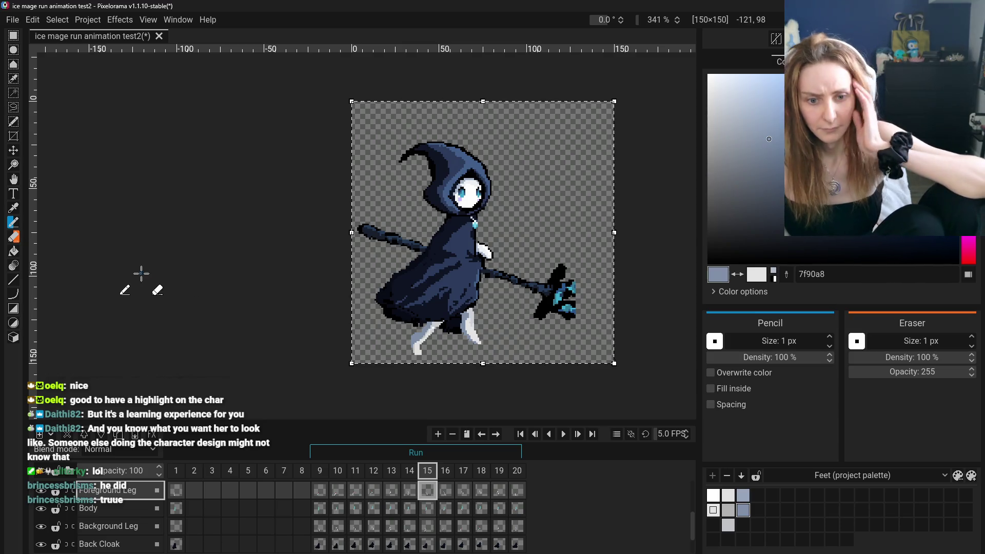
{"action": "left_click", "coordinate": [319, 525]}
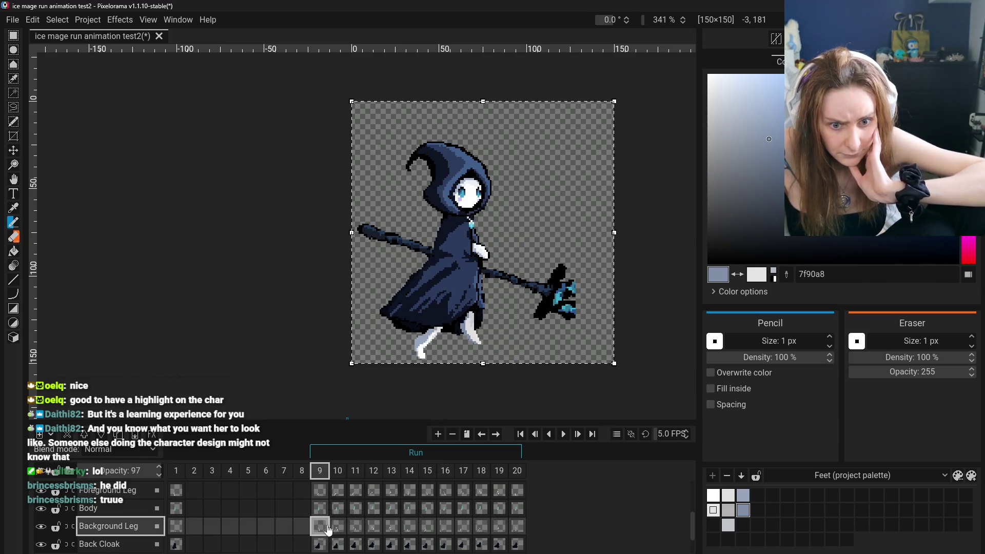
- Step Foreground Leg through frames 14 to 17, returning to frame 16
{"action": "left_click", "coordinate": [409, 491]}
{"action": "left_click", "coordinate": [427, 495]}
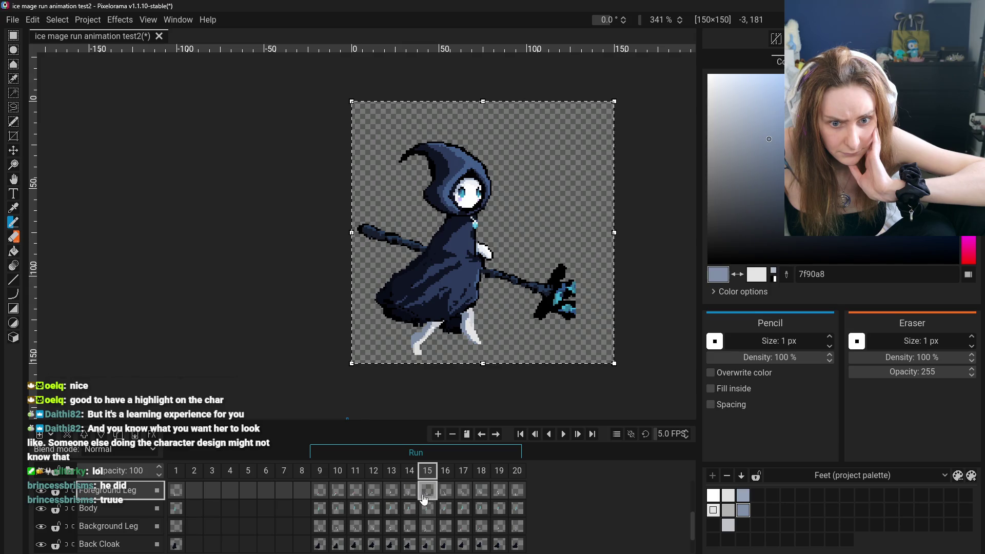
{"action": "scroll", "coordinate": [447, 396], "scroll_direction": "up", "scroll_amount": 5}
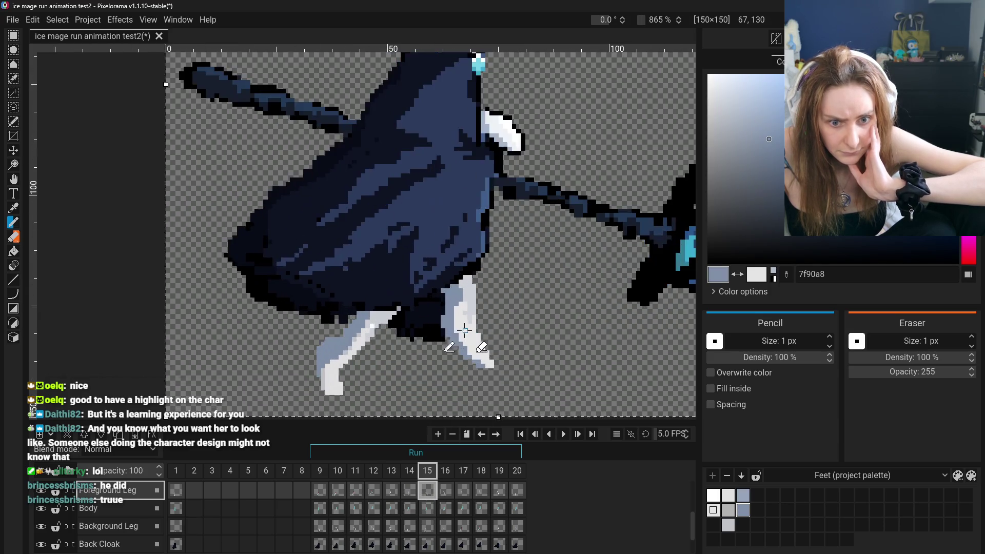
{"action": "left_click", "coordinate": [445, 491]}
{"action": "scroll", "coordinate": [454, 413], "scroll_direction": "down", "scroll_amount": 5}
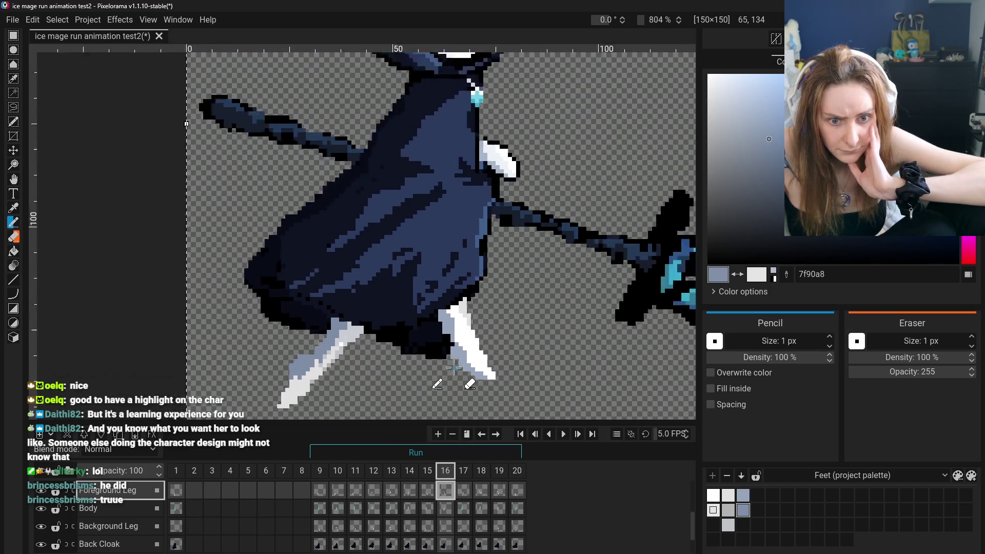
{"action": "left_click", "coordinate": [463, 492]}
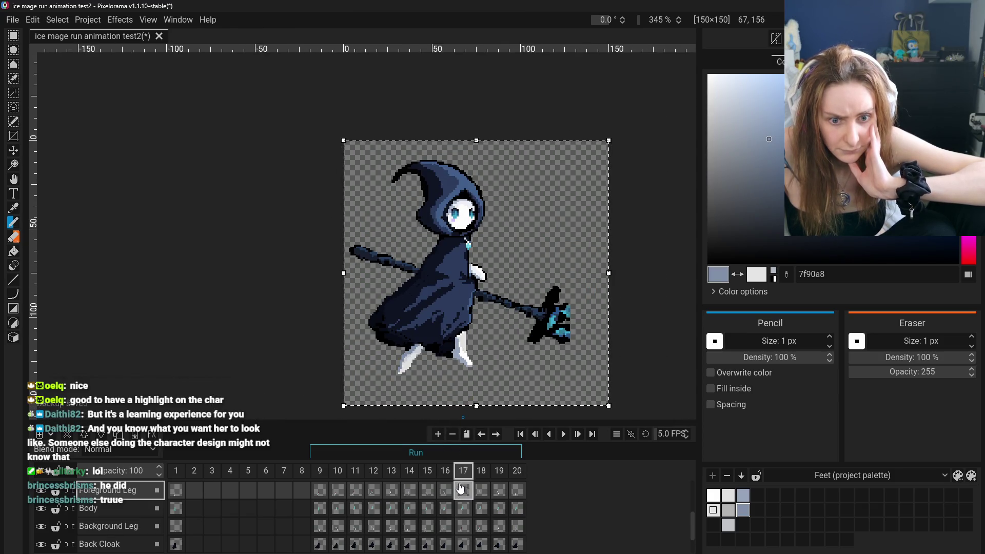
{"action": "left_click", "coordinate": [445, 491]}
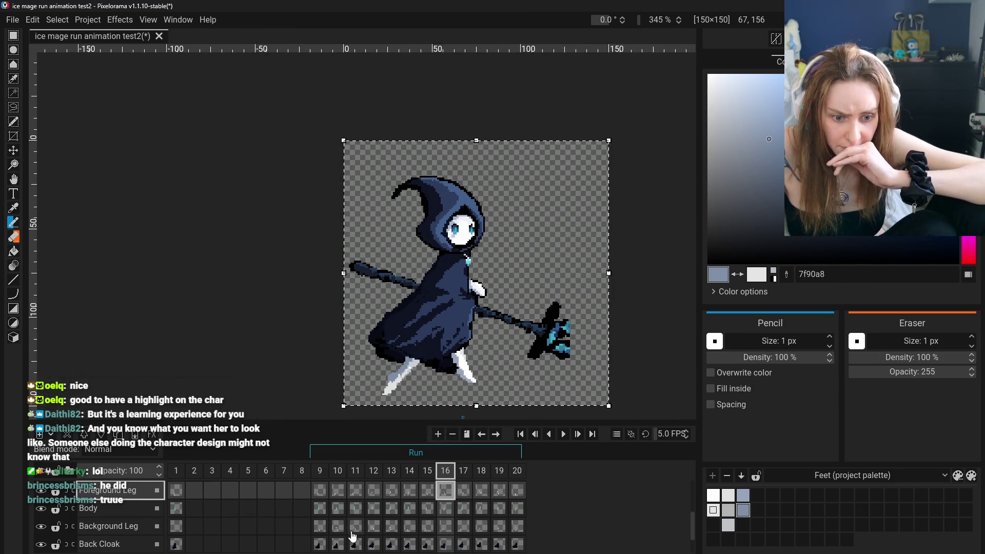
- Compare Background Leg frame 10 with Foreground Leg frames 16 and 17, ending on 16 with the Eraser
{"action": "left_click", "coordinate": [343, 532]}
{"action": "left_click", "coordinate": [463, 492]}
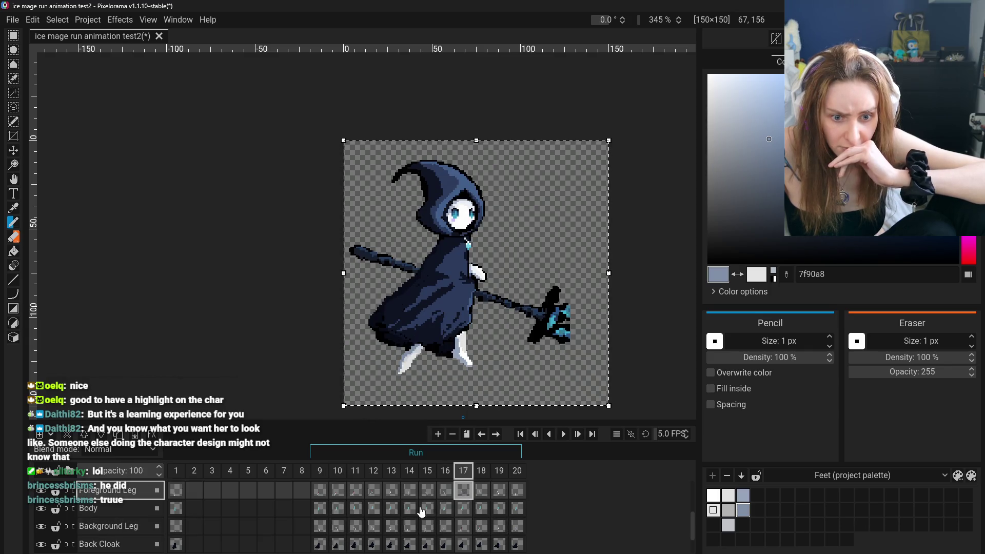
{"action": "left_click", "coordinate": [342, 534]}
{"action": "scroll", "coordinate": [452, 369], "scroll_direction": "up", "scroll_amount": 5}
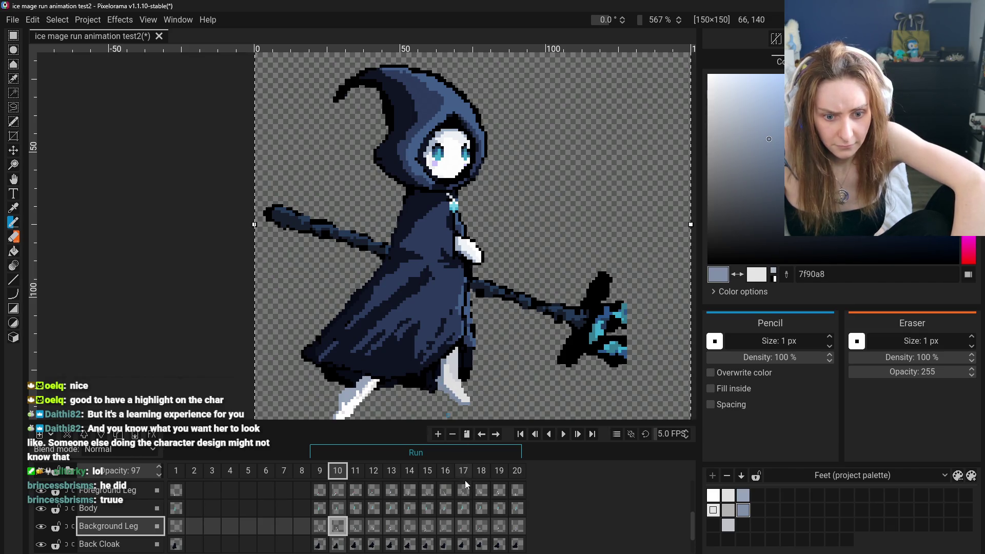
{"action": "left_click", "coordinate": [444, 492]}
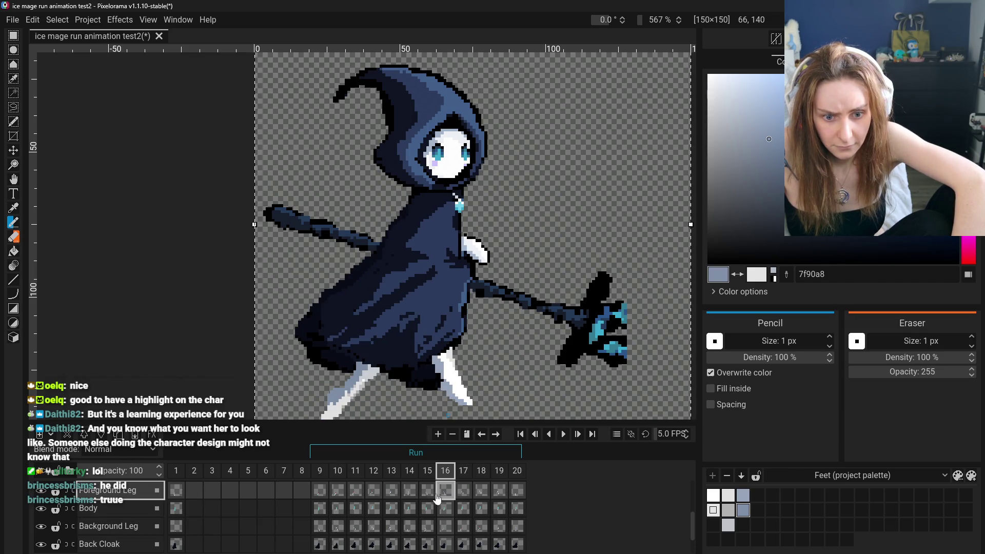
{"action": "left_click", "coordinate": [336, 534]}
{"action": "left_click", "coordinate": [445, 491]}
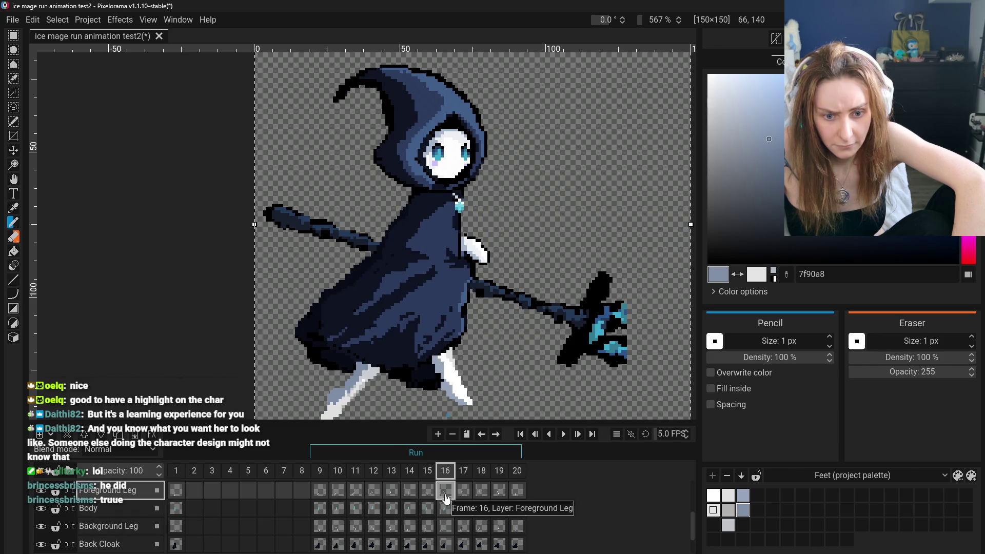
{"action": "left_click", "coordinate": [14, 237]}
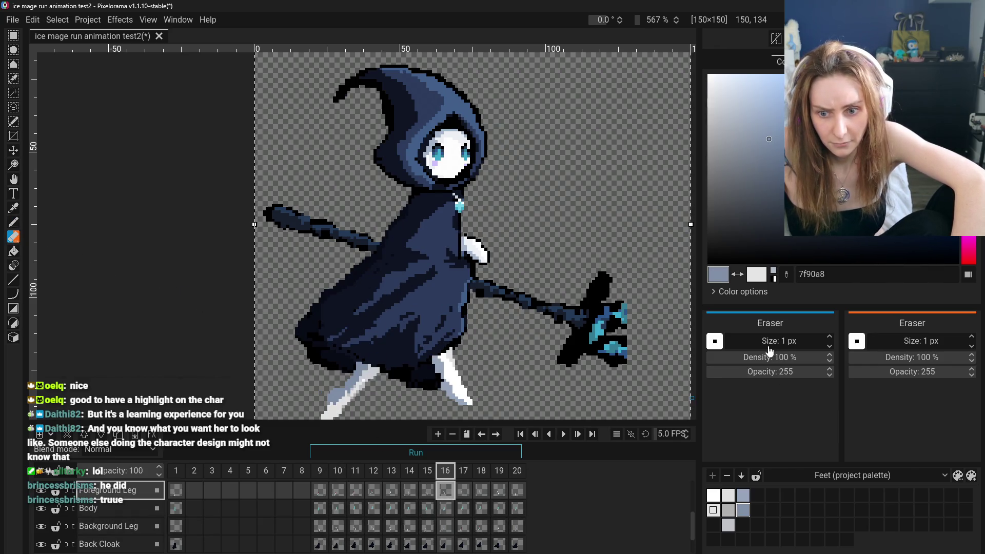
- Try erasing the foreground leg in frame 16, then undo the erasure
{"action": "scroll", "coordinate": [772, 341], "scroll_direction": "up", "scroll_amount": 1}
{"action": "mouse_move", "coordinate": [472, 405]}
{"action": "left_mouse_down"}
{"action": "mouse_move", "coordinate": [449, 398]}
{"action": "mouse_move", "coordinate": [421, 362]}
{"action": "mouse_move", "coordinate": [451, 345]}
{"action": "mouse_move", "coordinate": [461, 370]}
{"action": "left_mouse_up"}
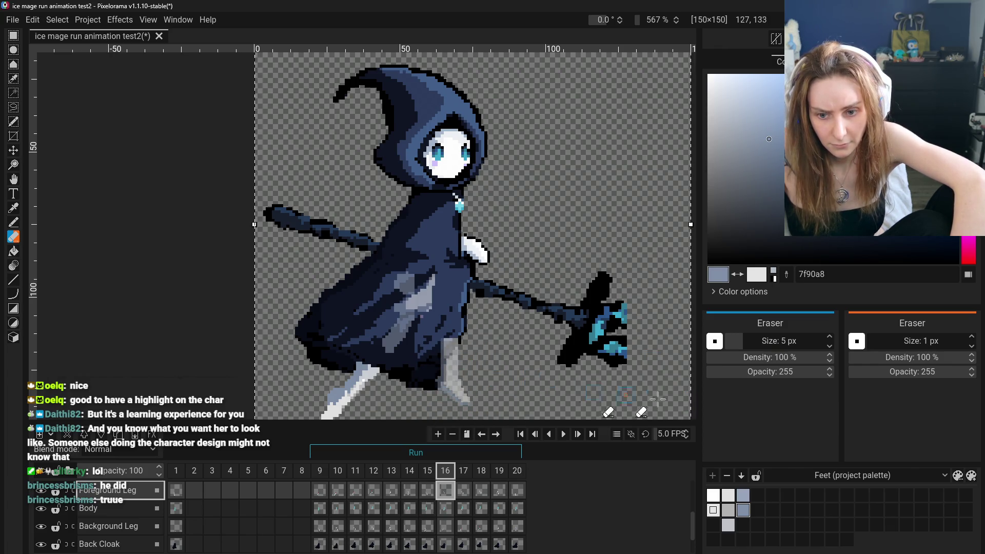
{"action": "key", "text": "ctrl+z"}
{"action": "key", "text": "ctrl+z"}
{"action": "key", "text": "ctrl+z"}
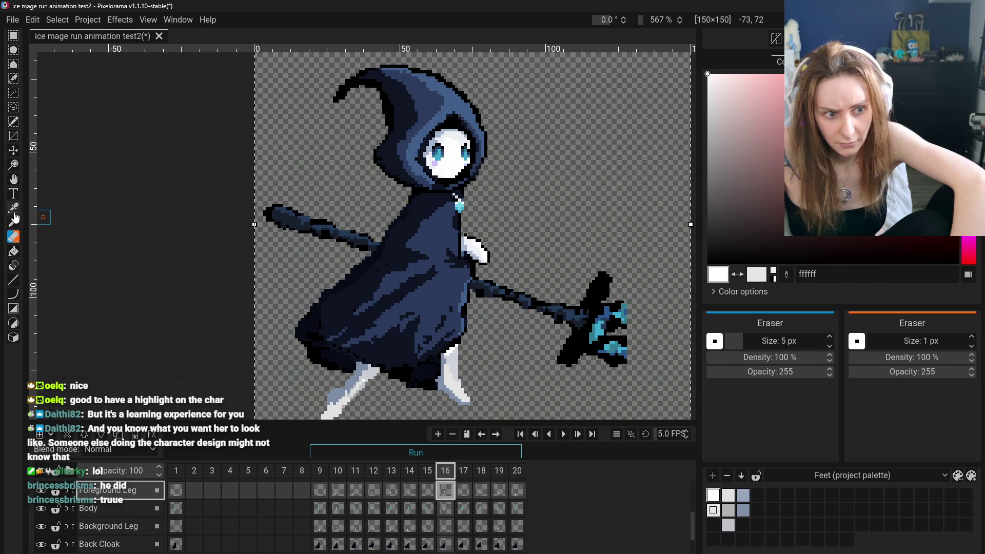
- With the Bucket tool, compare greys e1e1e1, 96a5ba and b2b2b2, settling on pale blue-grey dcdfe6
{"action": "left_click", "coordinate": [14, 251]}
{"action": "scroll", "coordinate": [453, 376], "scroll_direction": "up", "scroll_amount": 3}
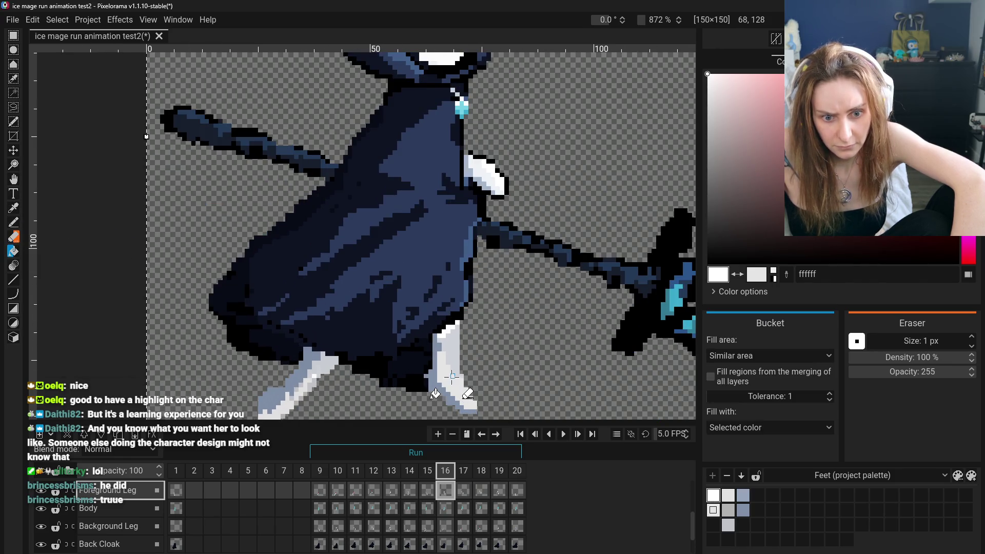
{"action": "left_click", "coordinate": [447, 331], "text": "ctrl"}
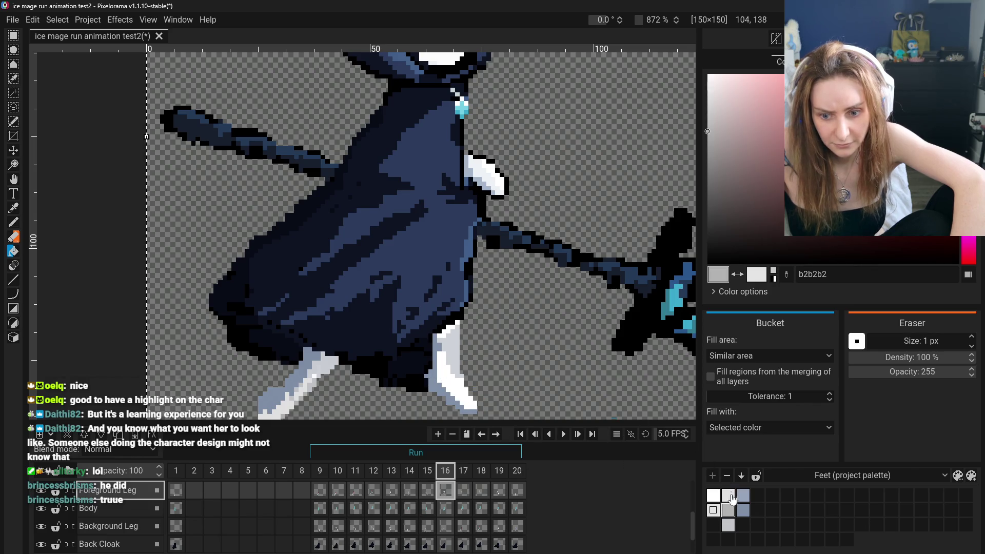
{"action": "left_click", "coordinate": [439, 363], "text": "ctrl"}
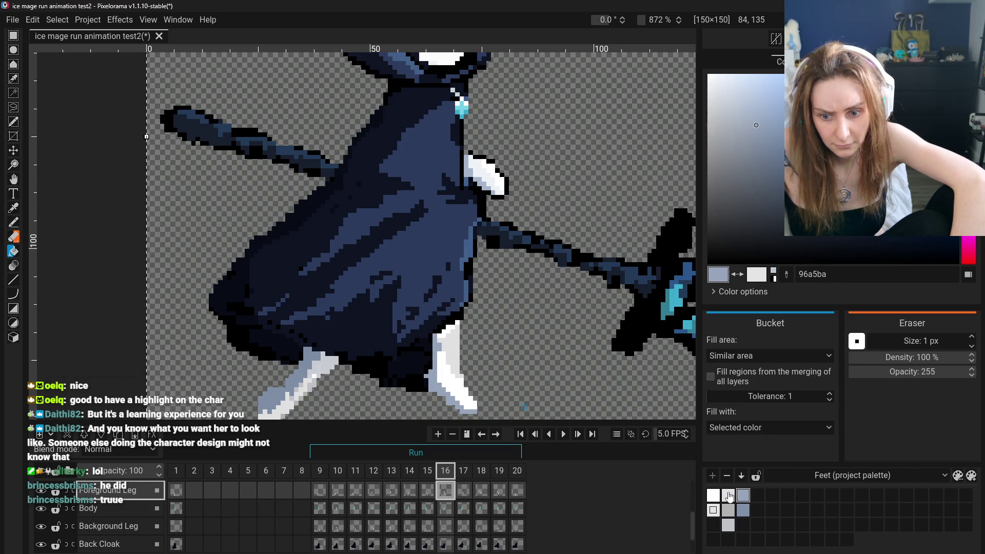
{"action": "left_click", "coordinate": [466, 399], "text": "ctrl"}
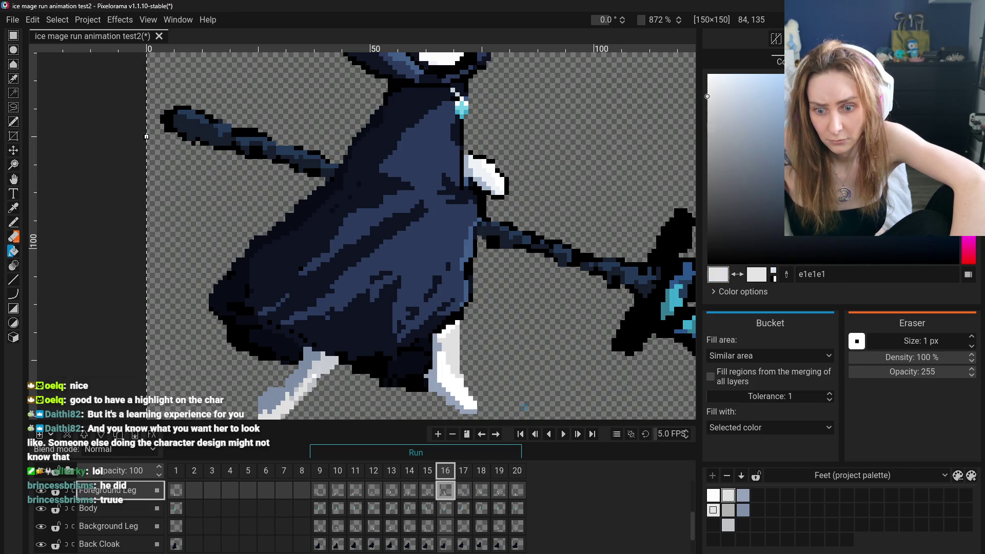
{"action": "left_click", "coordinate": [730, 515]}
{"action": "left_click", "coordinate": [729, 496]}
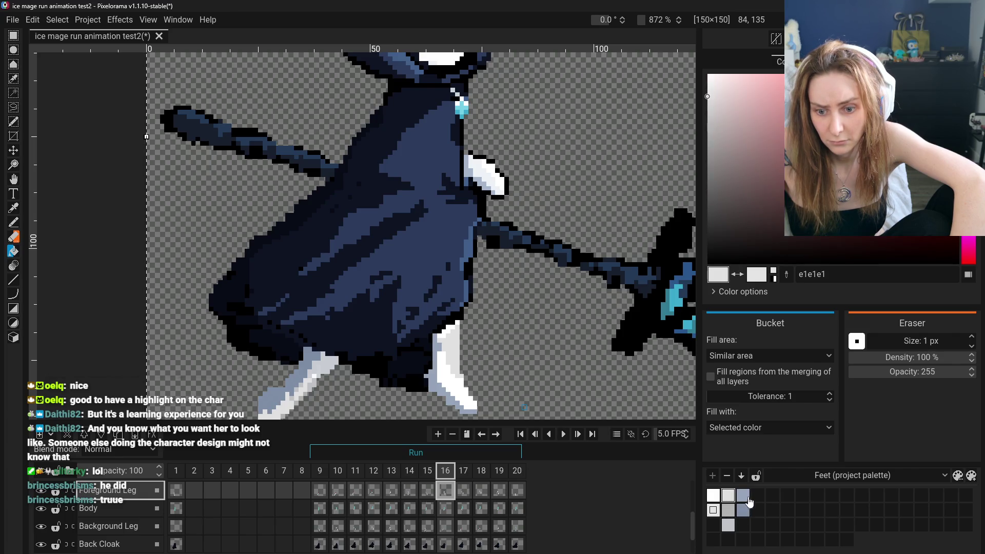
{"action": "left_click", "coordinate": [747, 498]}
{"action": "left_click", "coordinate": [727, 527]}
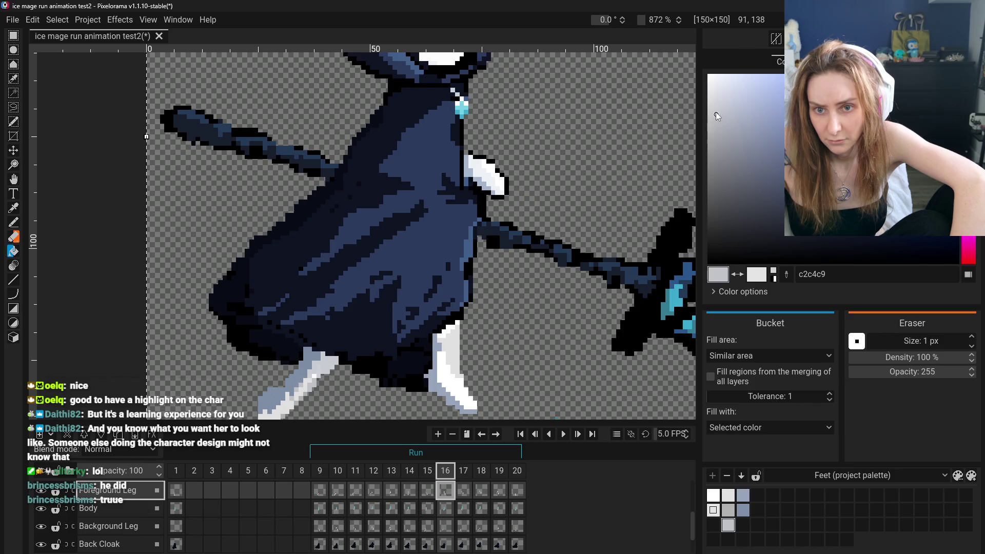
{"action": "left_click_drag", "start_coordinate": [718, 95], "coordinate": [719, 92]}
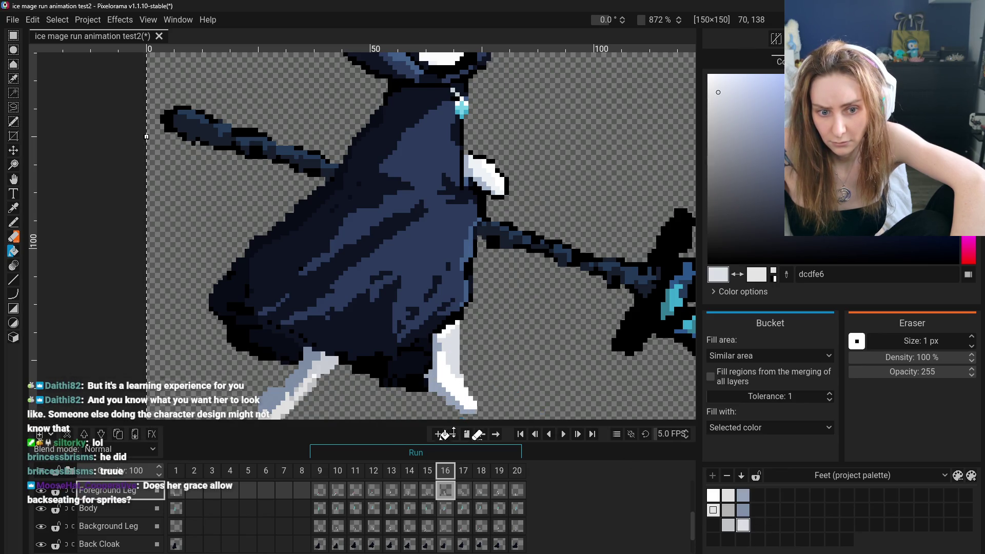
- Show frame 15 of the Foreground Leg layer with the legs framed in view
{"action": "left_click", "coordinate": [427, 490]}
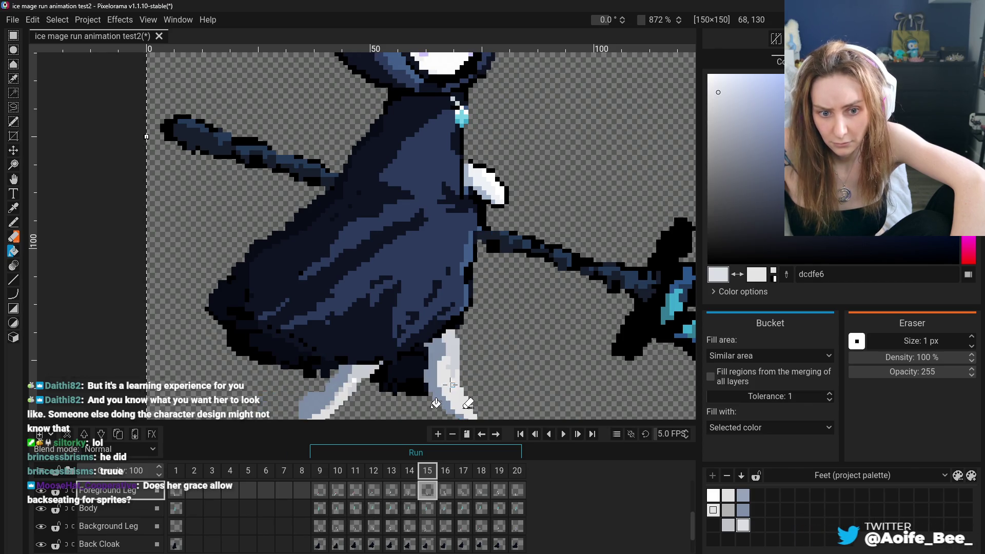
{"action": "scroll", "coordinate": [447, 384], "scroll_direction": "down", "scroll_amount": 3}
{"action": "scroll", "coordinate": [447, 384], "scroll_direction": "up", "scroll_amount": 4}
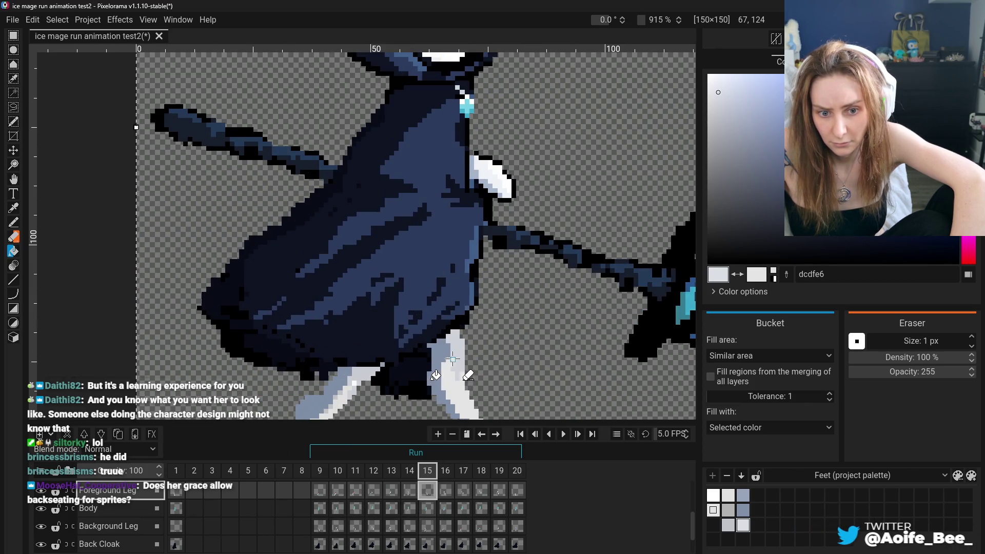
{"action": "scroll", "coordinate": [448, 390], "scroll_direction": "down", "scroll_amount": 3}
{"action": "scroll", "coordinate": [451, 398], "scroll_direction": "up", "scroll_amount": 2}
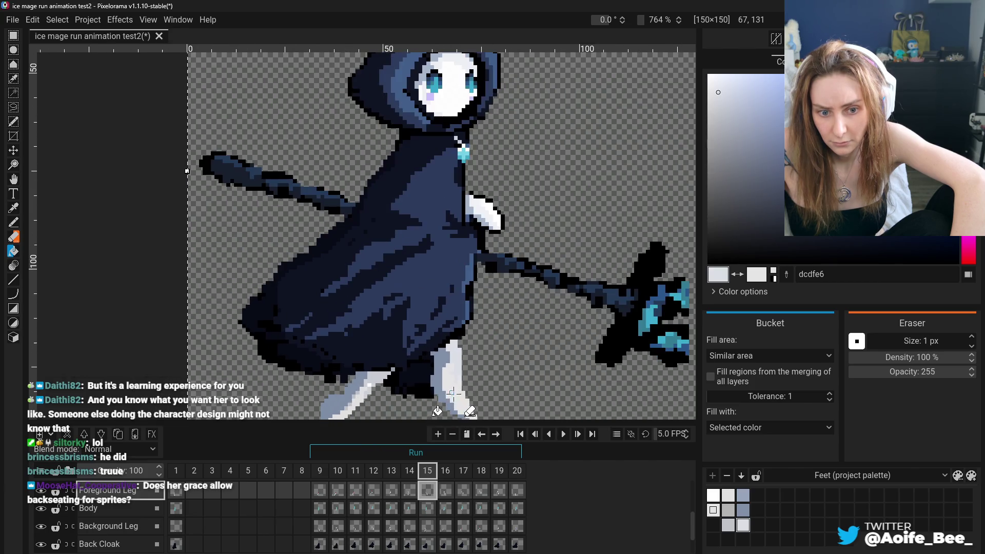
{"action": "left_click_drag", "start_coordinate": [311, 276], "coordinate": [318, 224]}
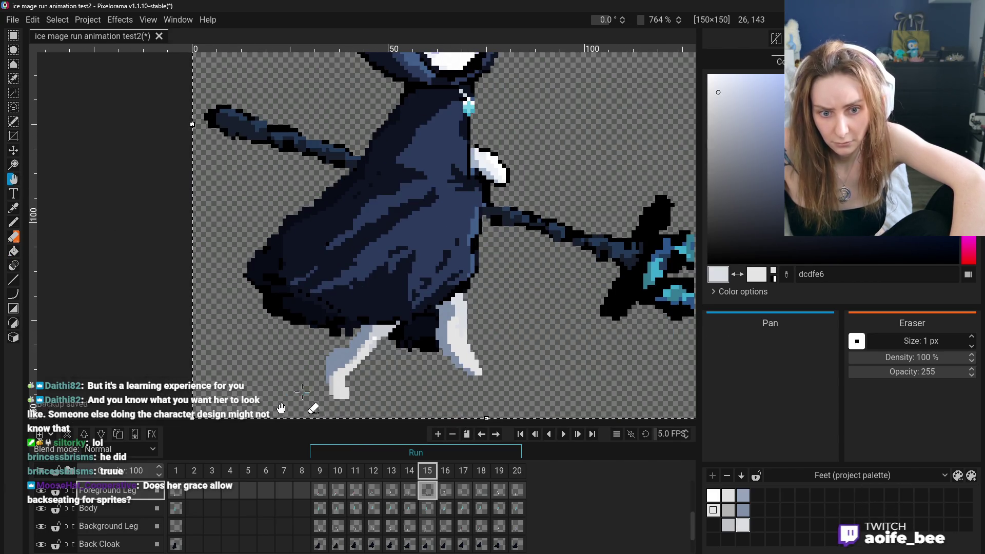
{"action": "scroll", "coordinate": [464, 365], "scroll_direction": "up", "scroll_amount": 2}
- Bucket-fill the light-grey leg area with white
{"action": "left_click", "coordinate": [716, 508]}
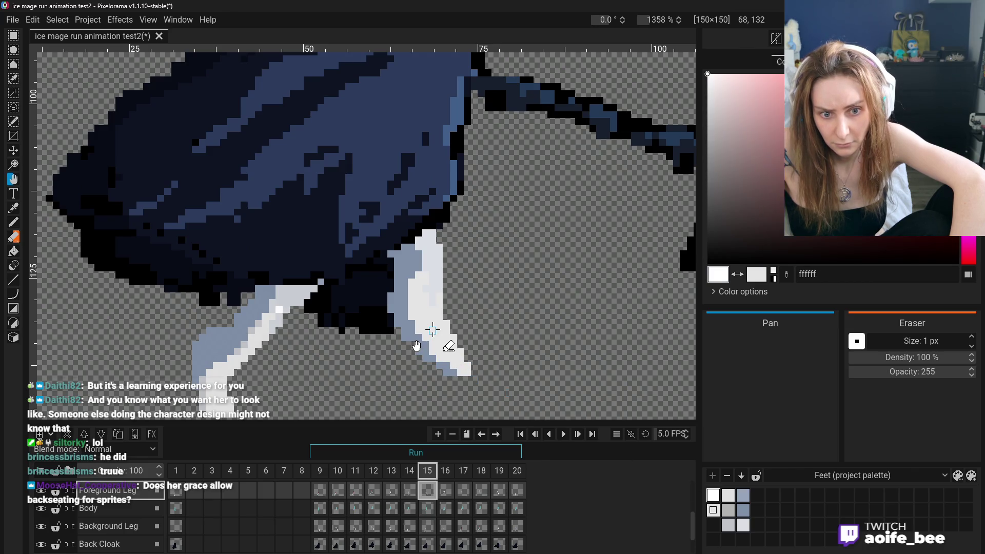
{"action": "left_click", "coordinate": [743, 496]}
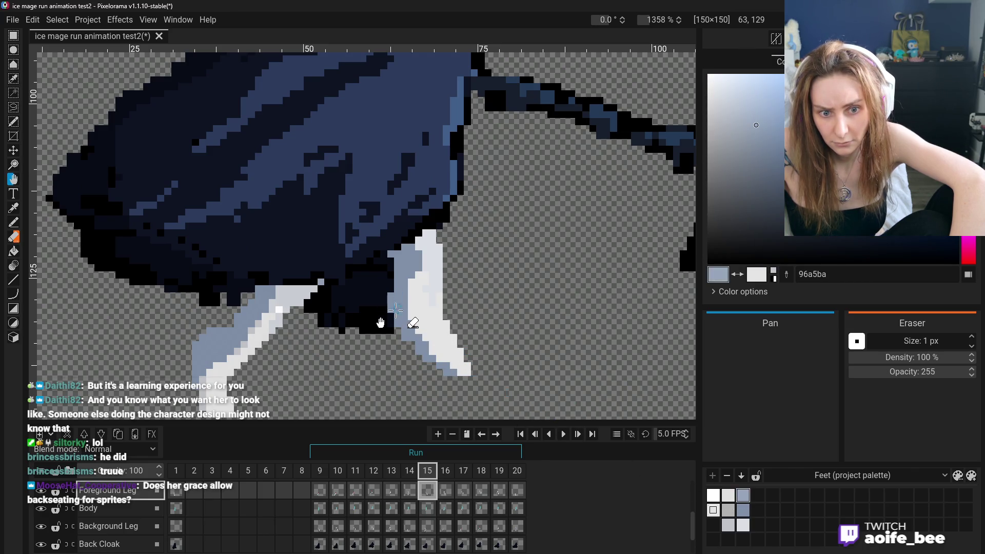
{"action": "scroll", "coordinate": [395, 310], "scroll_direction": "down", "scroll_amount": 5}
{"action": "scroll", "coordinate": [490, 398], "scroll_direction": "up", "scroll_amount": 5}
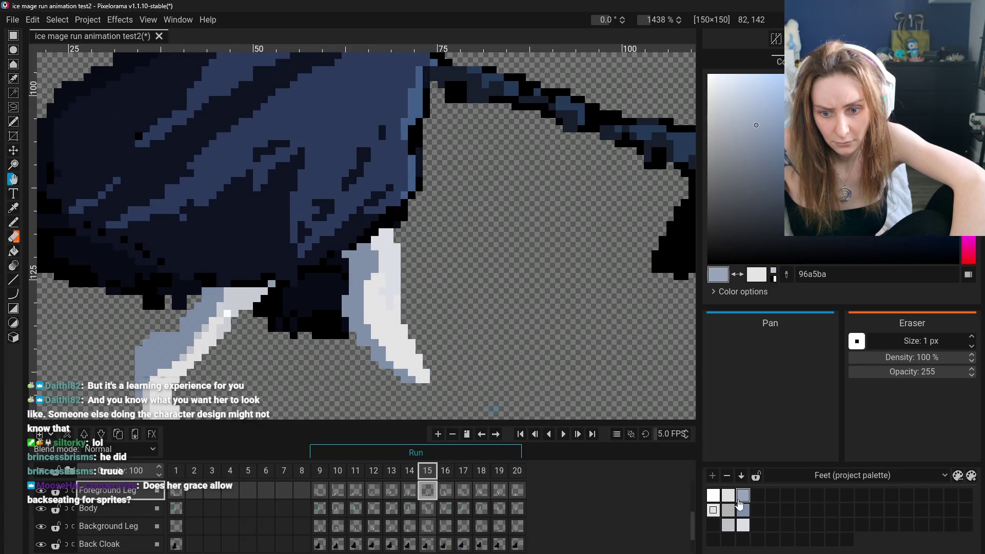
{"action": "left_click", "coordinate": [713, 496]}
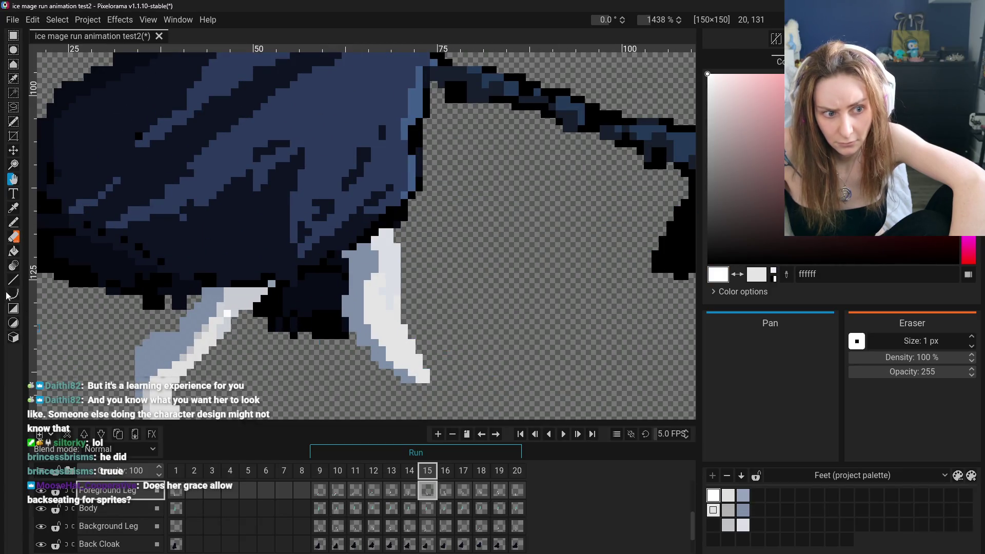
{"action": "left_click", "coordinate": [13, 252]}
{"action": "left_click", "coordinate": [397, 352]}
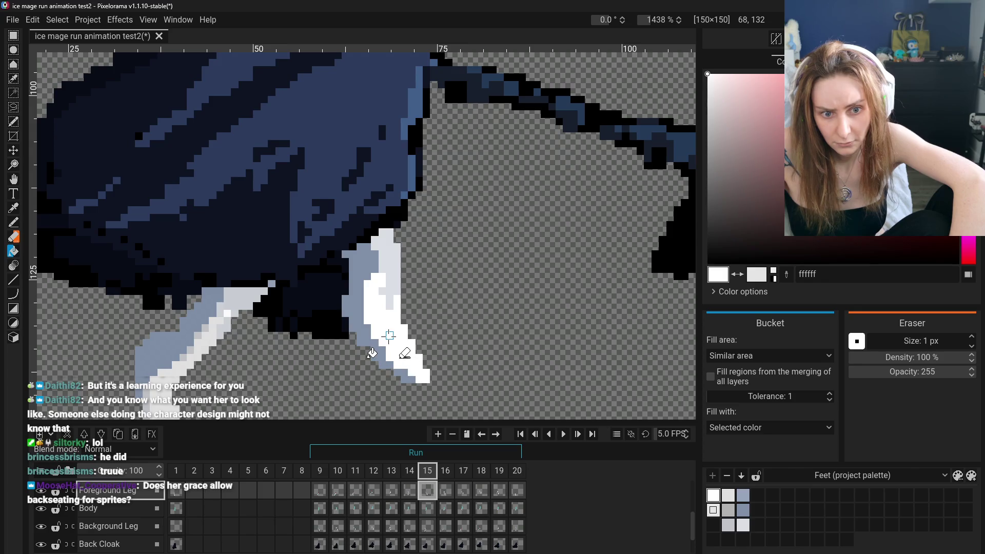
- Bucket-fill the front leg with the bluish grey 96a5ba
{"action": "scroll", "coordinate": [389, 336], "scroll_direction": "down", "scroll_amount": 3}
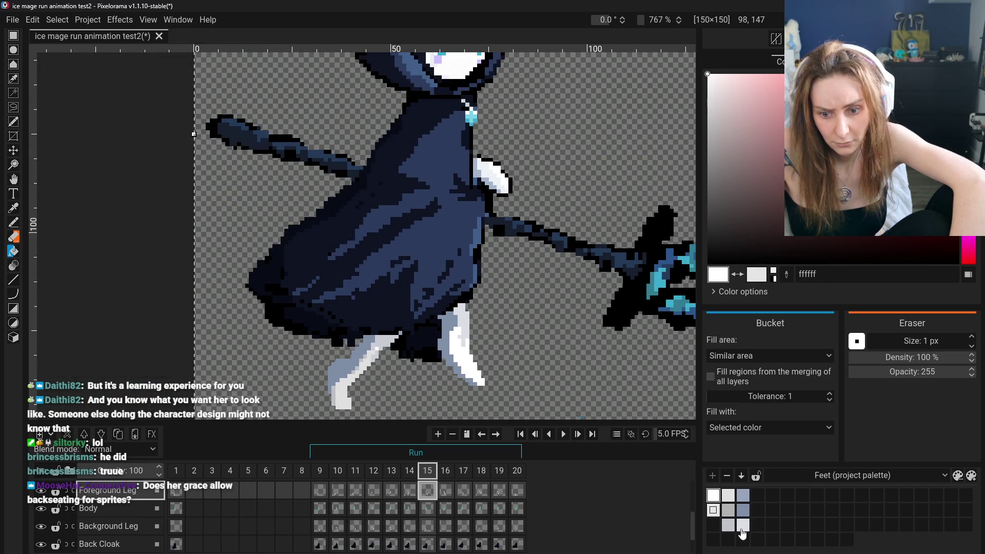
{"action": "left_click", "coordinate": [742, 532]}
{"action": "left_click", "coordinate": [744, 496]}
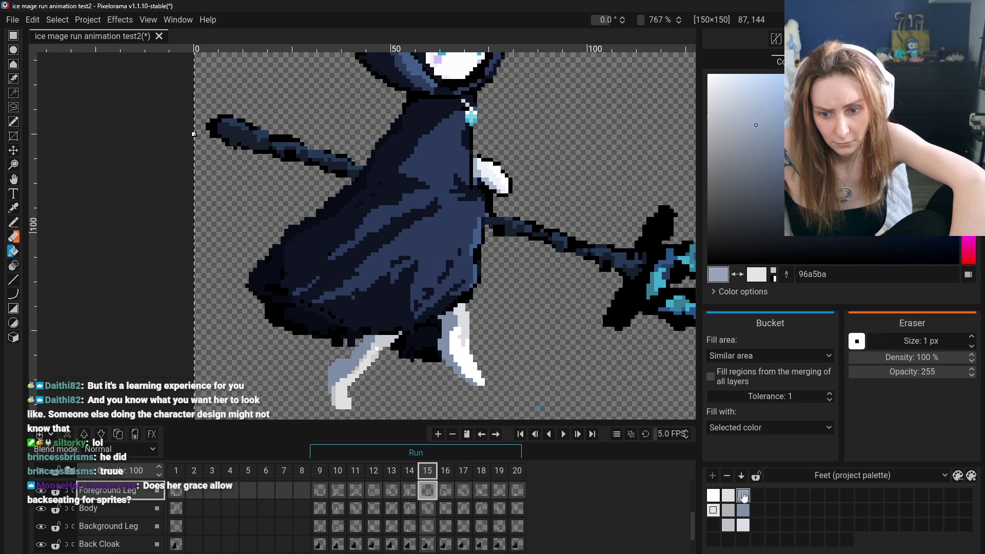
{"action": "left_click", "coordinate": [460, 349]}
{"action": "scroll", "coordinate": [380, 379], "scroll_direction": "down", "scroll_amount": 3}
{"action": "scroll", "coordinate": [382, 371], "scroll_direction": "up", "scroll_amount": 1}
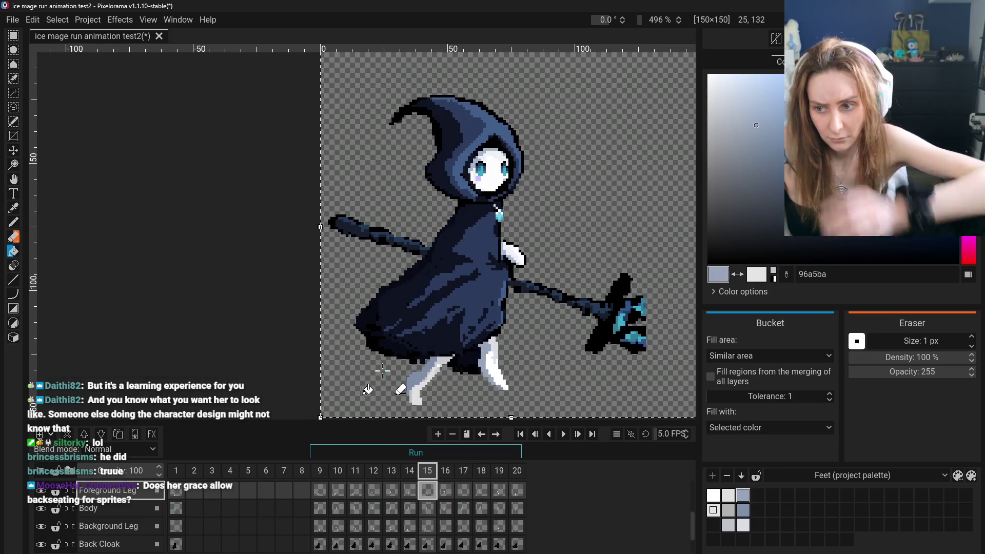
- Pan to show the whole figure and view frames 16 and 17
{"action": "left_click", "coordinate": [12, 180]}
{"action": "left_click_drag", "start_coordinate": [390, 246], "coordinate": [346, 200]}
{"action": "left_click", "coordinate": [445, 489]}
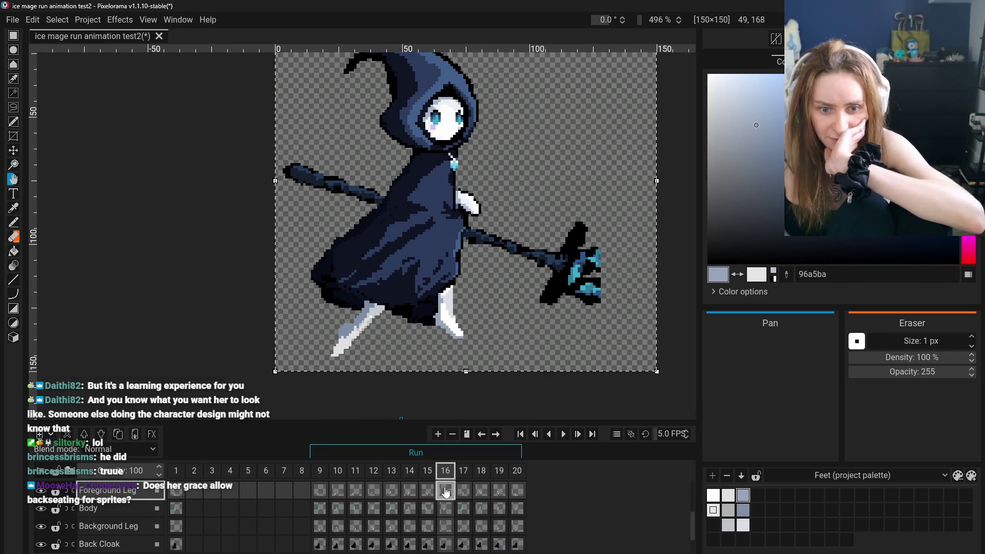
{"action": "left_click", "coordinate": [464, 494]}
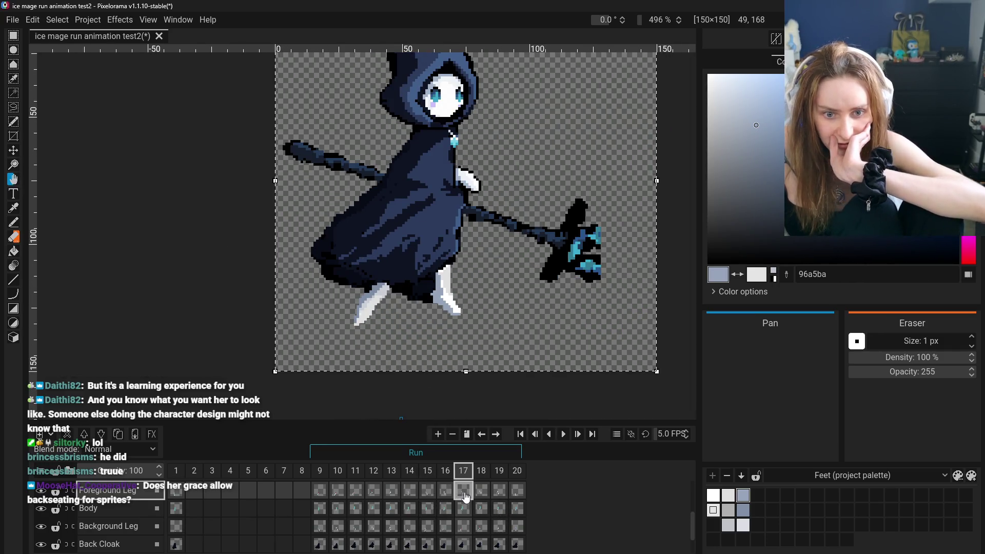
- Step through Background Leg frames 9 to 14 and back, ending on frame 11
{"action": "left_click", "coordinate": [319, 526]}
{"action": "left_click", "coordinate": [351, 528]}
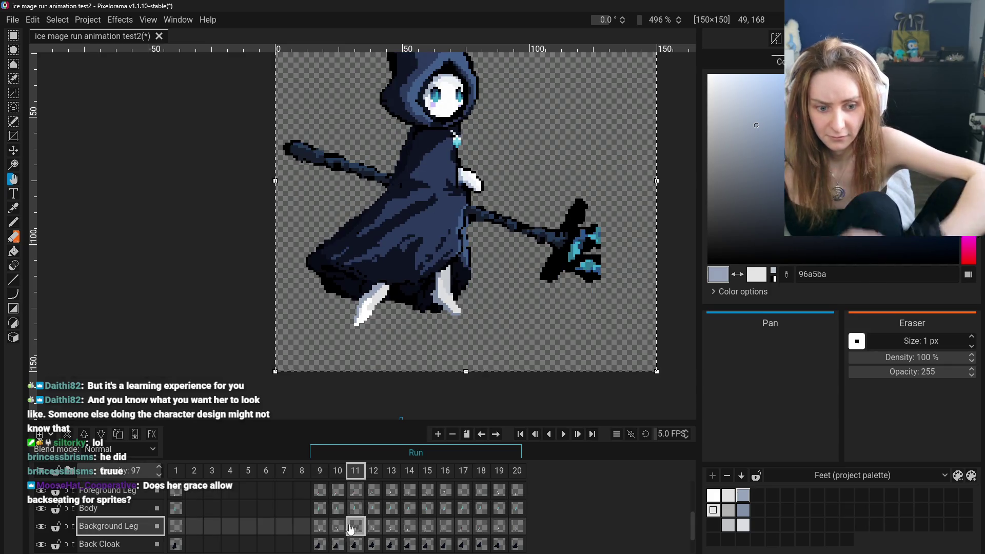
{"action": "left_click", "coordinate": [373, 526]}
{"action": "left_click", "coordinate": [391, 527]}
{"action": "left_click", "coordinate": [408, 528]}
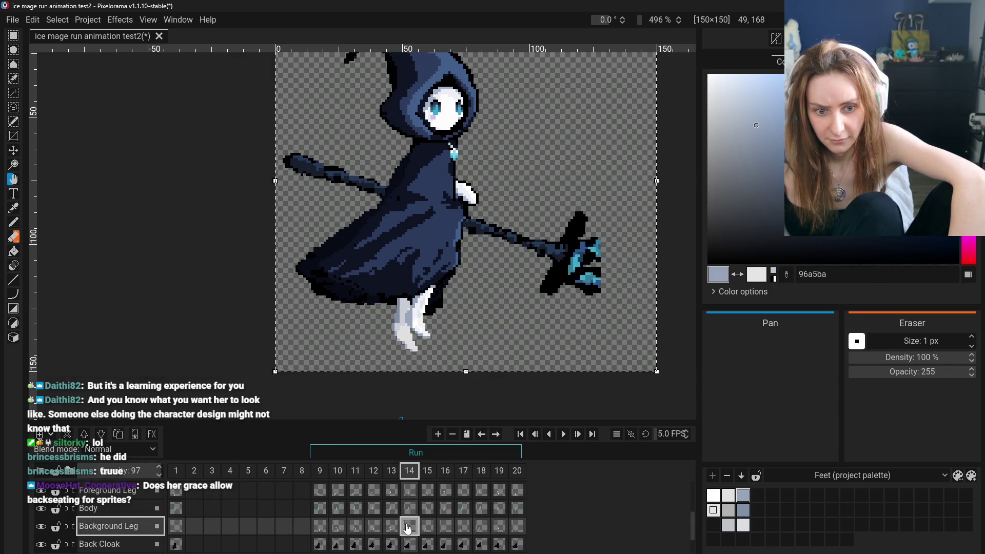
{"action": "left_click", "coordinate": [373, 527]}
{"action": "left_click", "coordinate": [356, 527]}
{"action": "left_click", "coordinate": [337, 527]}
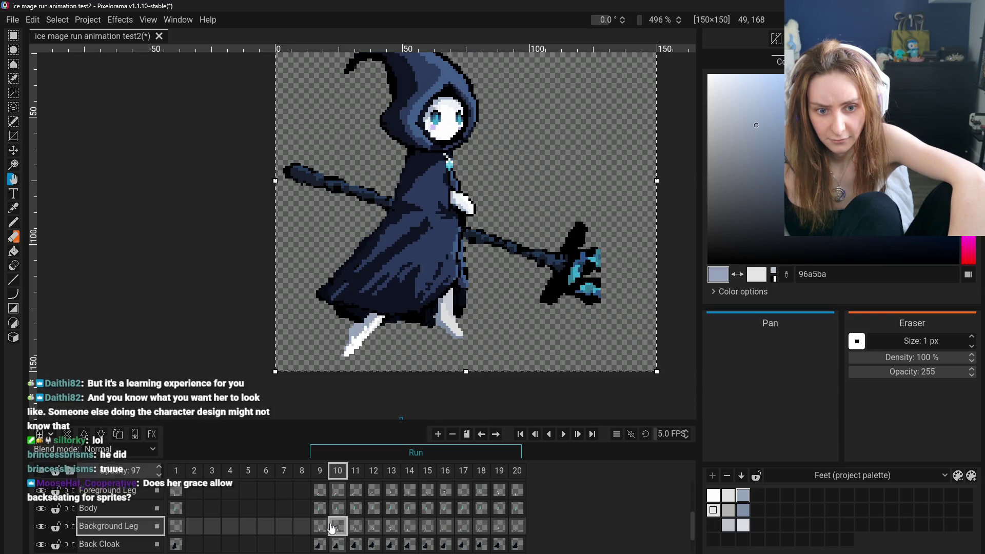
{"action": "left_click", "coordinate": [358, 529]}
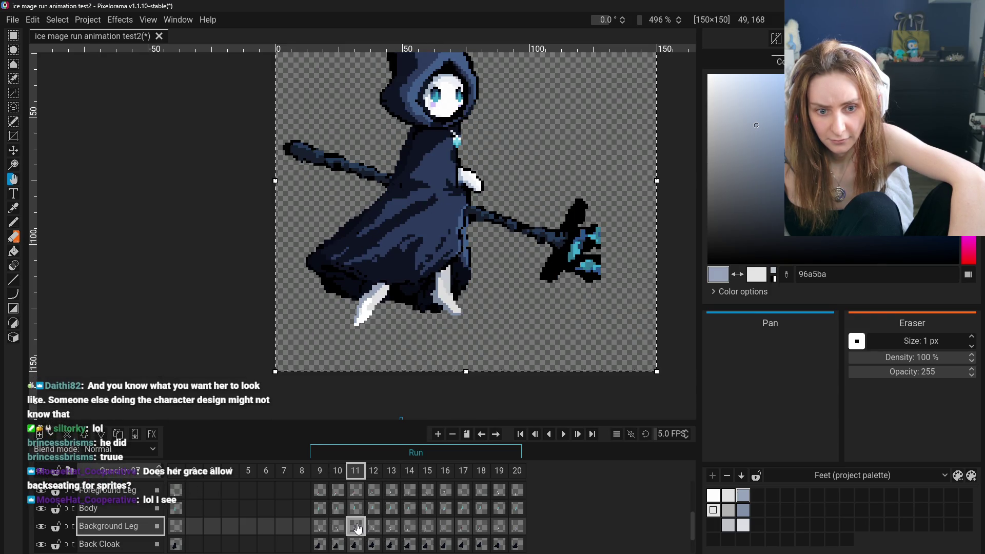
- Toggle the Background Leg's visibility and compare leg poses across frames 9 to 14
{"action": "left_click", "coordinate": [40, 526]}
{"action": "left_click", "coordinate": [40, 526]}
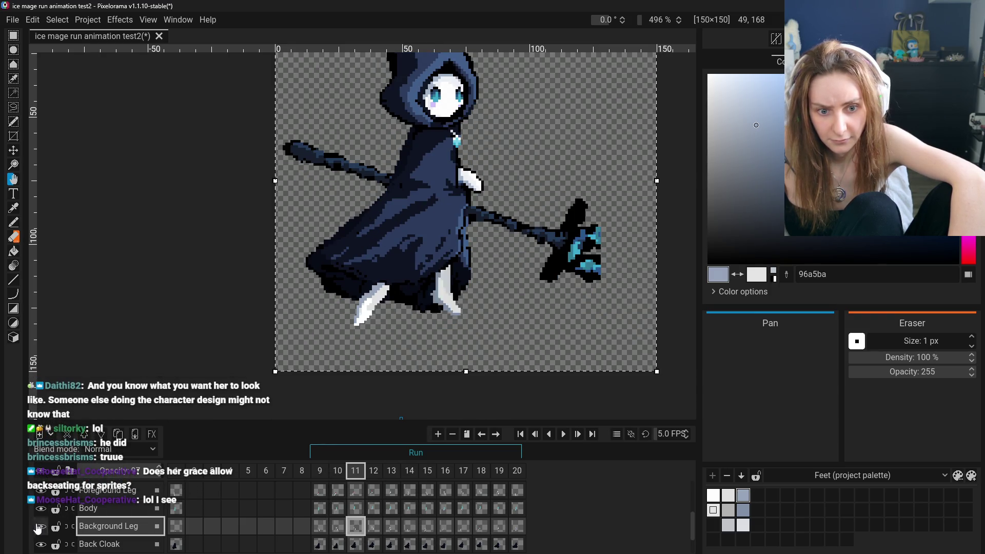
{"action": "left_click", "coordinate": [373, 528]}
{"action": "left_click", "coordinate": [355, 527]}
{"action": "left_click", "coordinate": [338, 527]}
{"action": "left_click", "coordinate": [355, 527]}
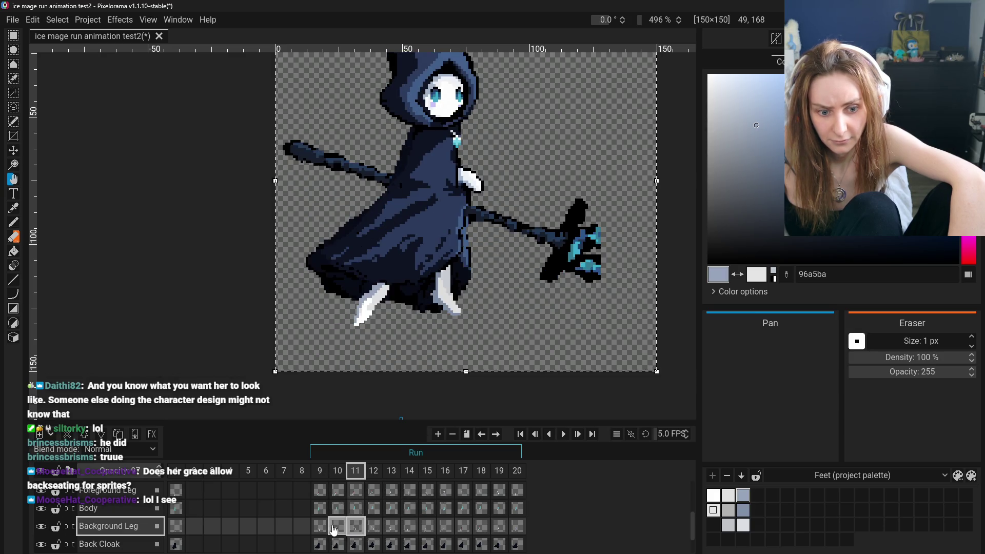
{"action": "left_click", "coordinate": [337, 527]}
{"action": "left_click", "coordinate": [320, 528]}
{"action": "left_click", "coordinate": [338, 527]}
{"action": "left_click", "coordinate": [361, 531]}
{"action": "left_click", "coordinate": [373, 528]}
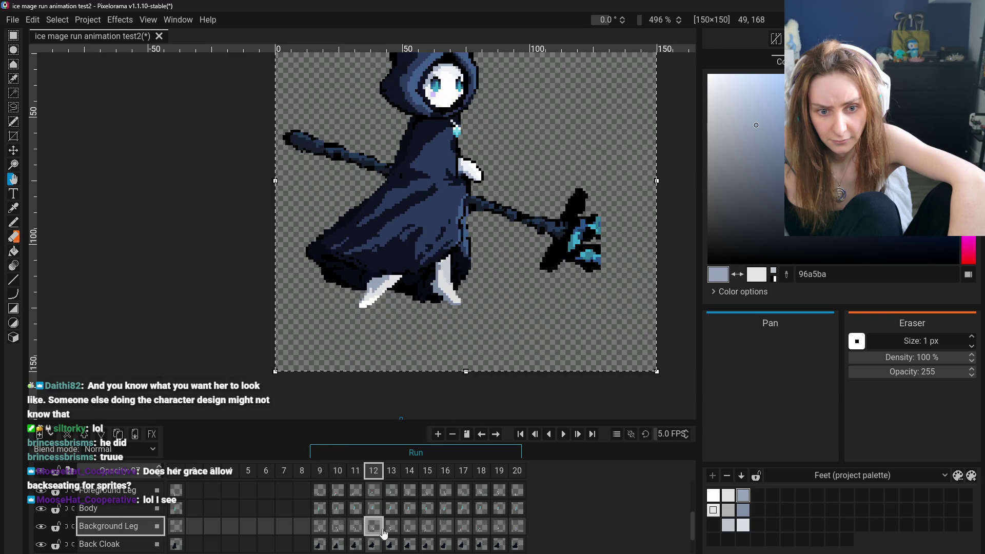
{"action": "left_click", "coordinate": [391, 528]}
{"action": "left_click", "coordinate": [409, 527]}
{"action": "left_click", "coordinate": [392, 527]}
{"action": "left_click", "coordinate": [374, 527]}
{"action": "left_click", "coordinate": [356, 527]}
{"action": "left_click", "coordinate": [337, 527]}
{"action": "left_click", "coordinate": [361, 531]}
{"action": "left_click", "coordinate": [374, 528]}
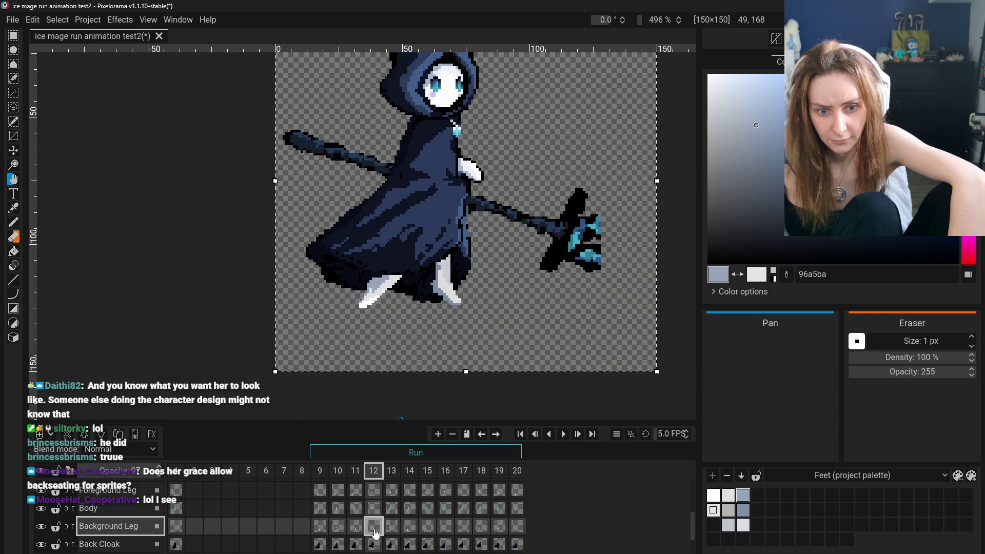
{"action": "left_click", "coordinate": [344, 533]}
{"action": "left_click", "coordinate": [350, 532]}
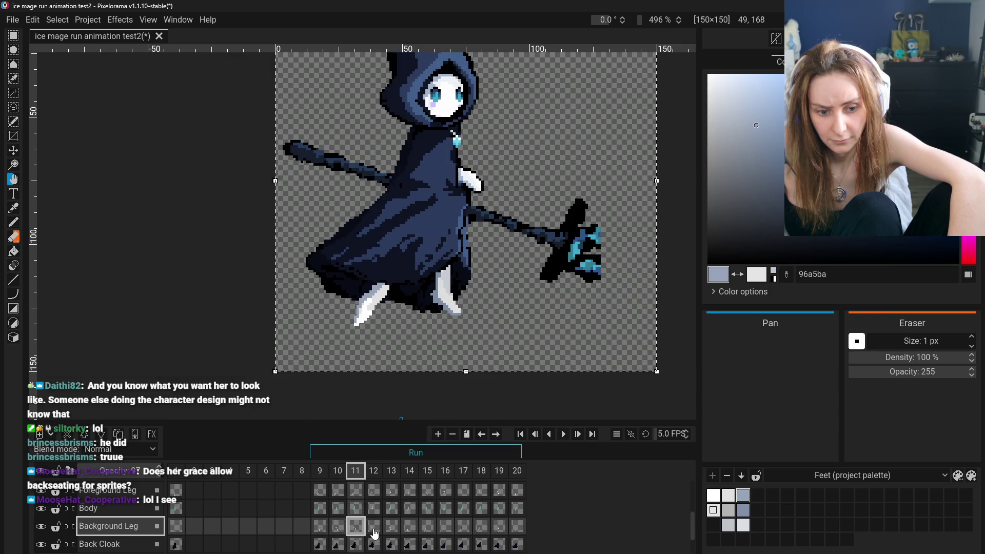
- Flip between Foreground Leg frames 15, 16 and 17, ending on frame 17
{"action": "left_click", "coordinate": [429, 492]}
{"action": "left_click", "coordinate": [445, 492]}
{"action": "left_click", "coordinate": [464, 495]}
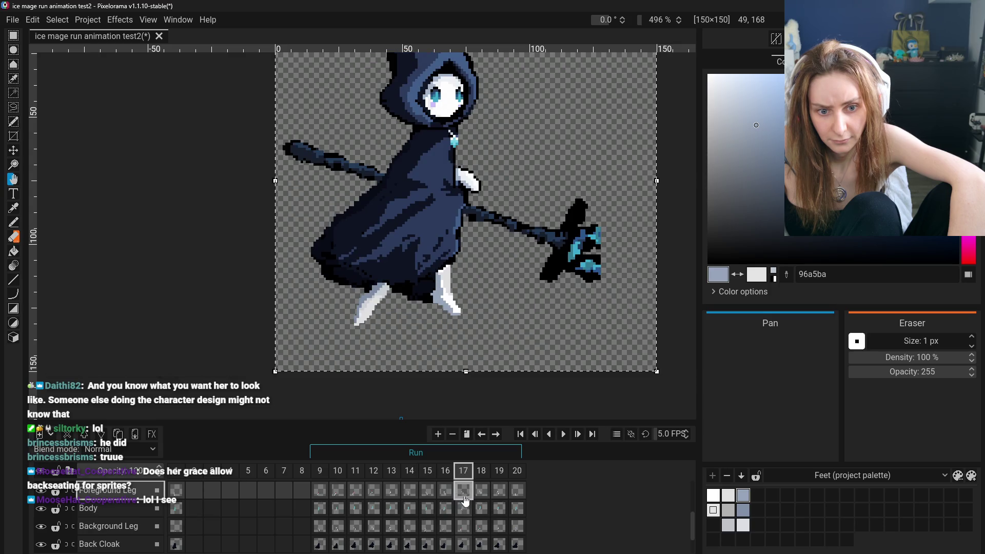
{"action": "left_click", "coordinate": [447, 493]}
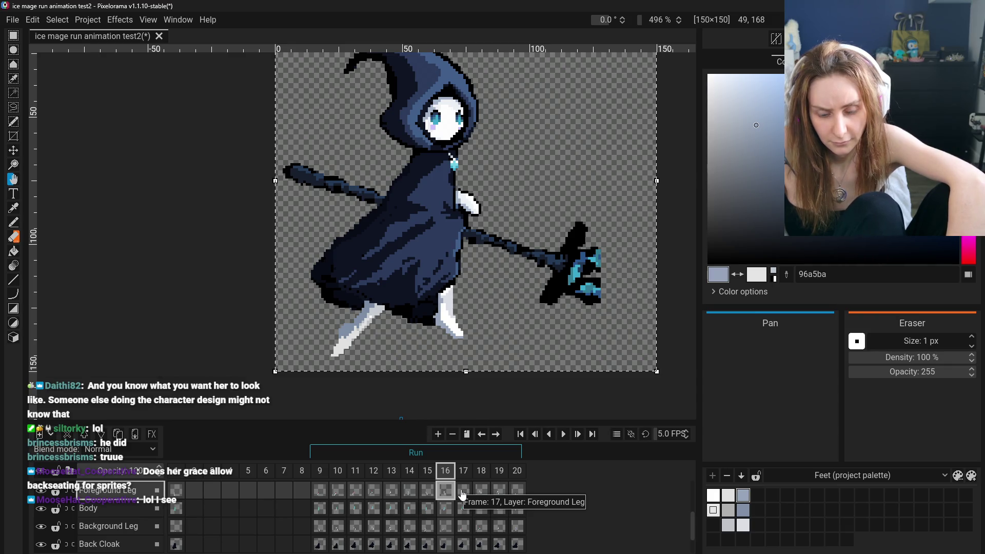
{"action": "left_click", "coordinate": [464, 492]}
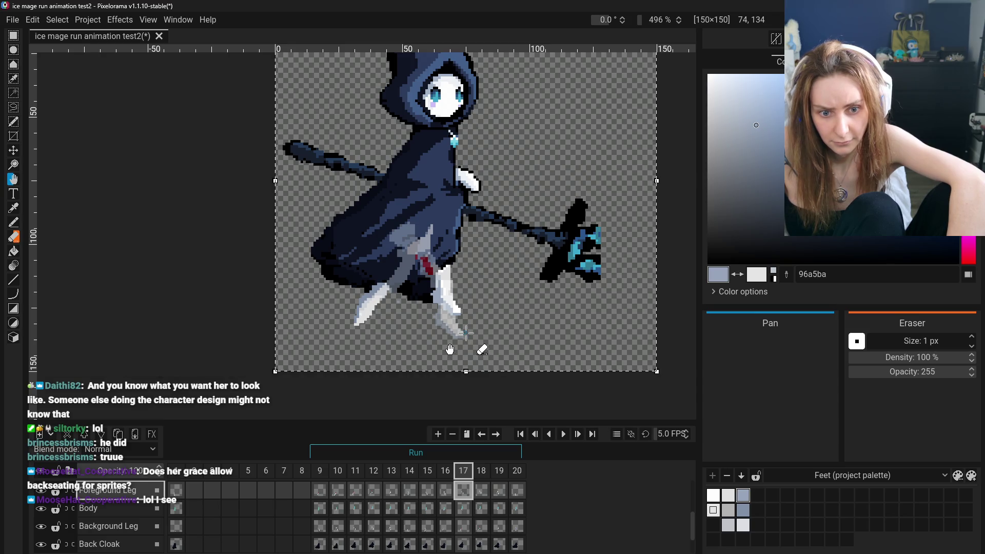
- Nudge the canvas view, undo the last selection, and return to Background Leg frame 9
{"action": "left_click_drag", "start_coordinate": [466, 334], "coordinate": [468, 345]}
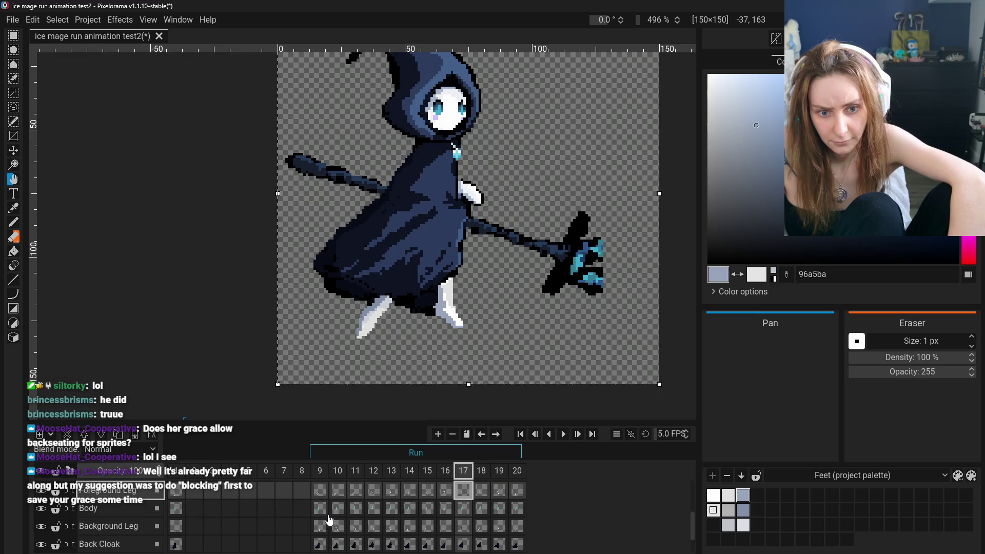
{"action": "key", "text": "ctrl+z"}
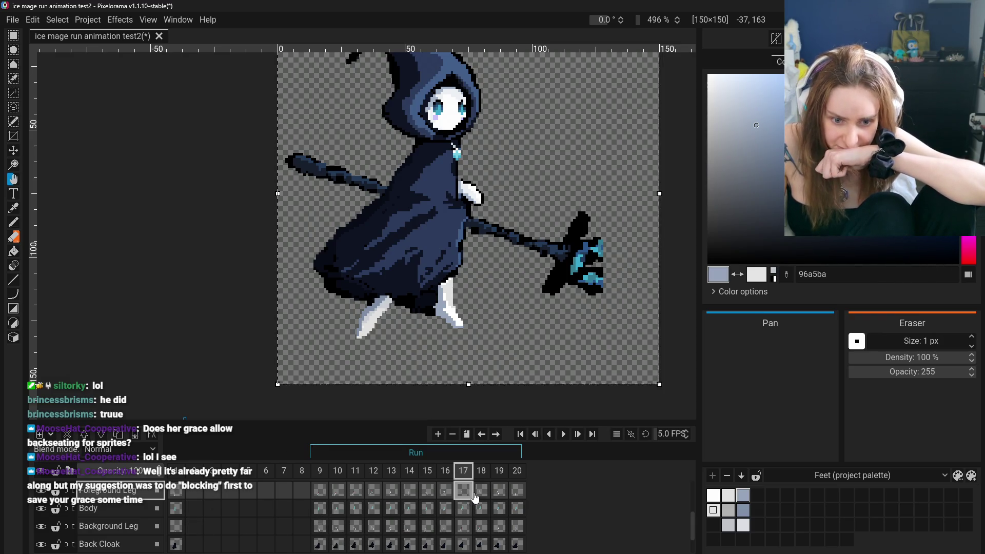
{"action": "left_click", "coordinate": [320, 526]}
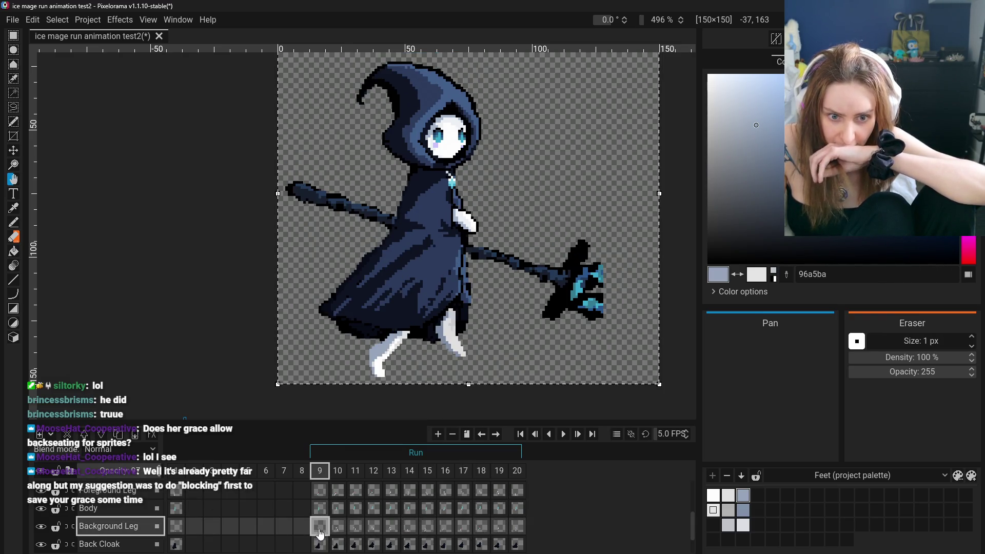
- Step through the Background Leg cels from frame 10 to frame 18 to review the run poses
{"action": "left_click", "coordinate": [337, 526]}
{"action": "left_click", "coordinate": [359, 527]}
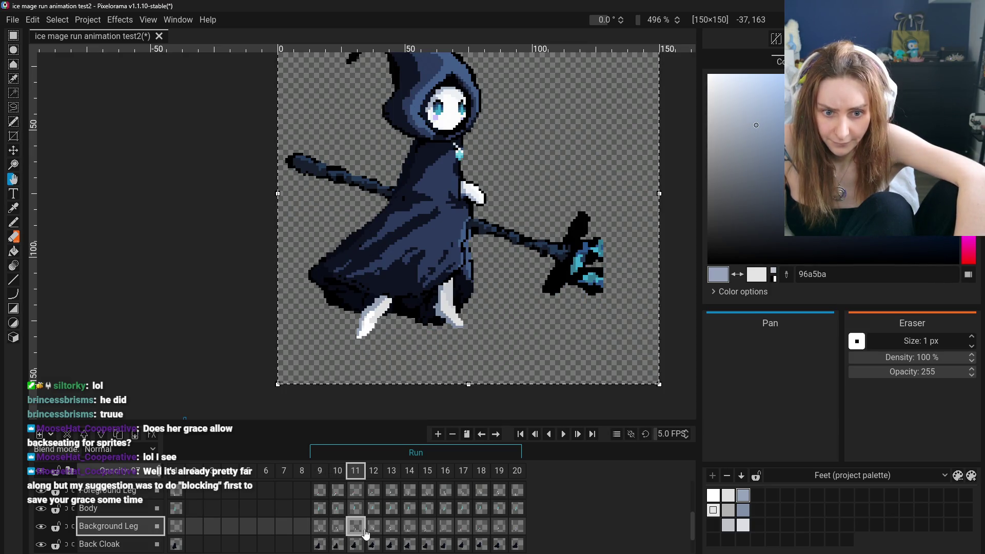
{"action": "left_click", "coordinate": [372, 529]}
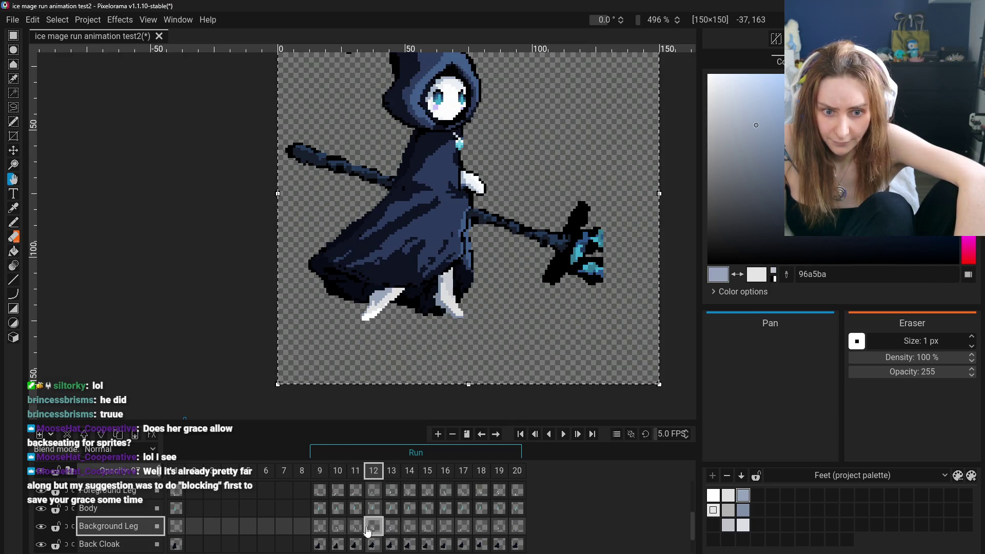
{"action": "left_click", "coordinate": [389, 534]}
{"action": "left_click", "coordinate": [379, 534]}
{"action": "left_click", "coordinate": [409, 527]}
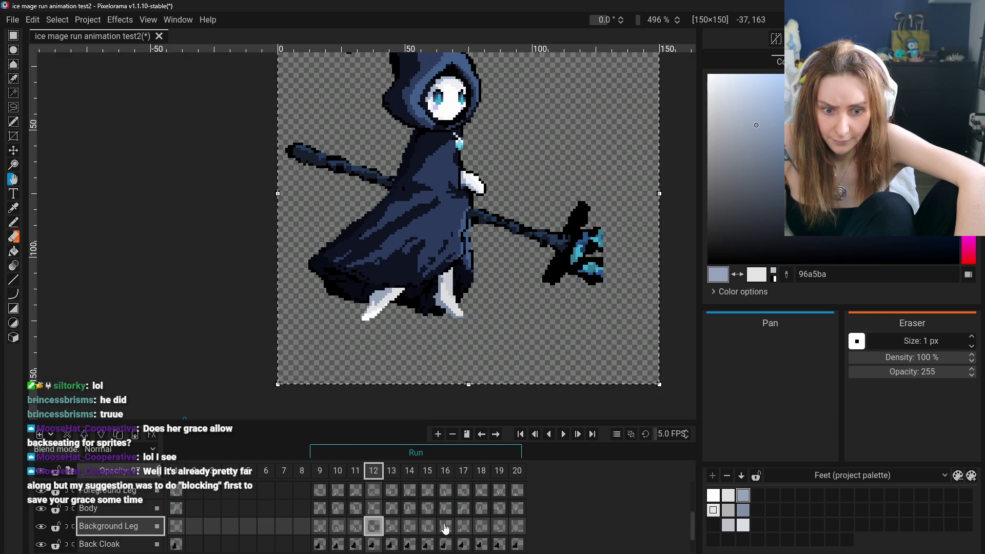
{"action": "left_click", "coordinate": [445, 526]}
{"action": "left_click", "coordinate": [470, 528]}
{"action": "left_click", "coordinate": [483, 528]}
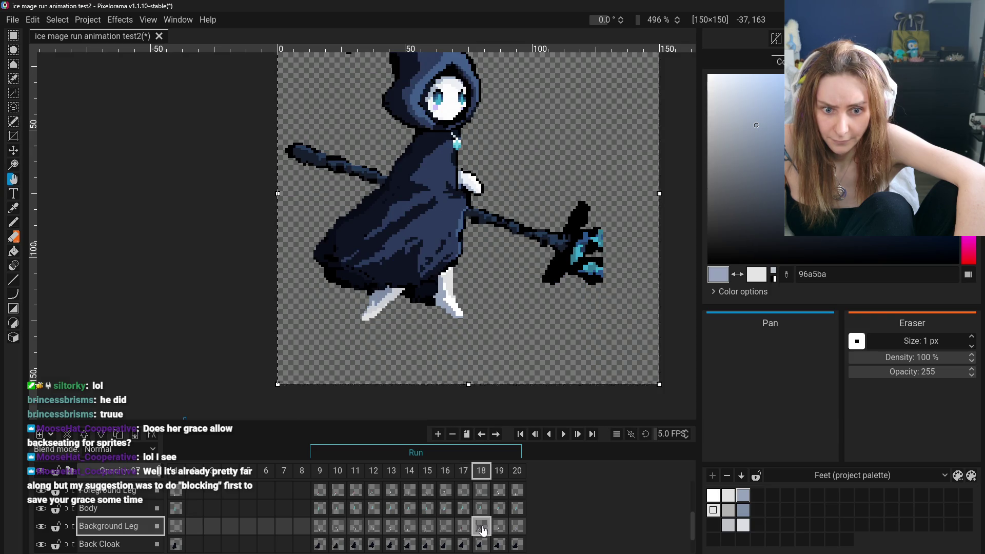
- Revisit Background Leg frames 11–13, then flip back and forth among frames 16, 17 and 18
{"action": "left_click", "coordinate": [359, 528]}
{"action": "left_click", "coordinate": [374, 528]}
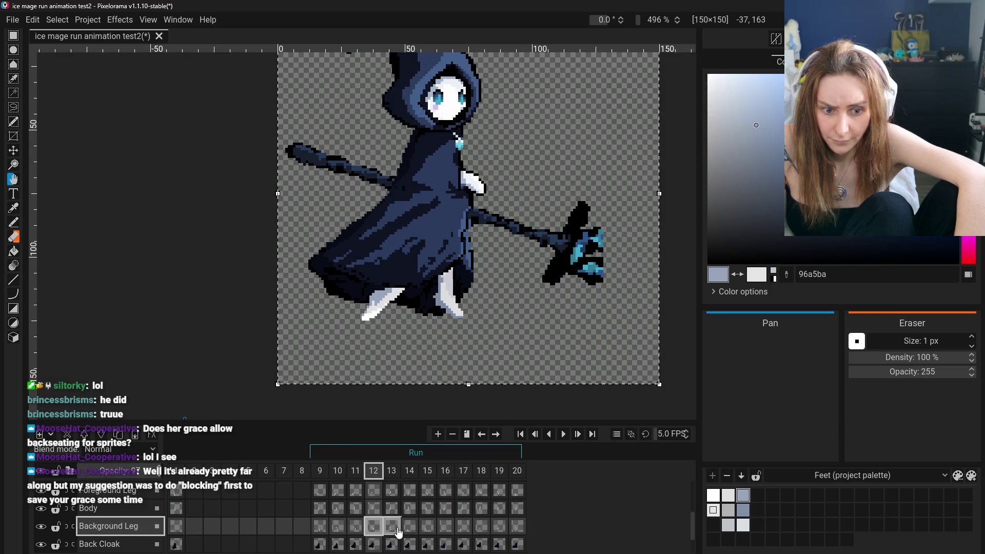
{"action": "left_click", "coordinate": [392, 528]}
{"action": "left_click", "coordinate": [463, 530]}
{"action": "left_click", "coordinate": [474, 531]}
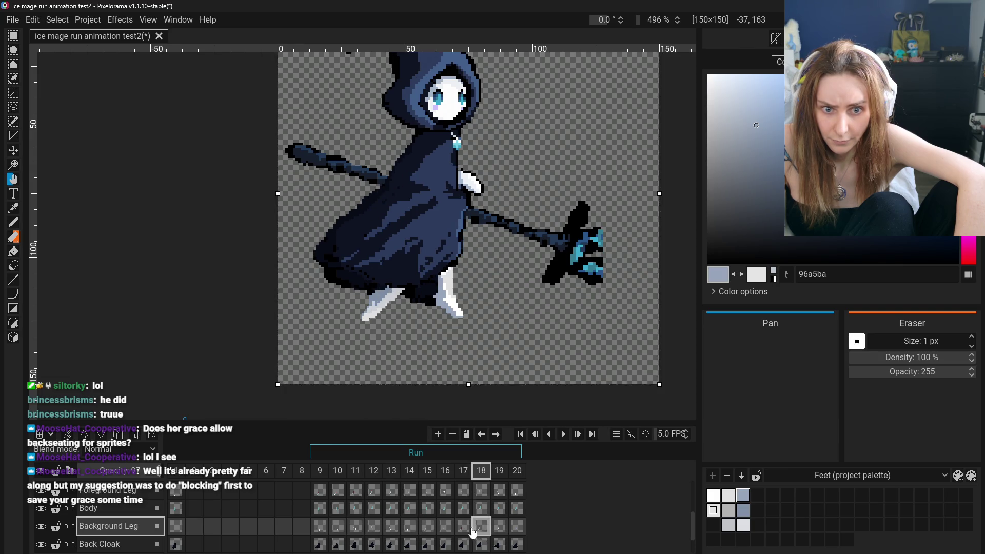
{"action": "left_click", "coordinate": [464, 528]}
{"action": "left_click", "coordinate": [445, 528]}
{"action": "left_click", "coordinate": [464, 528]}
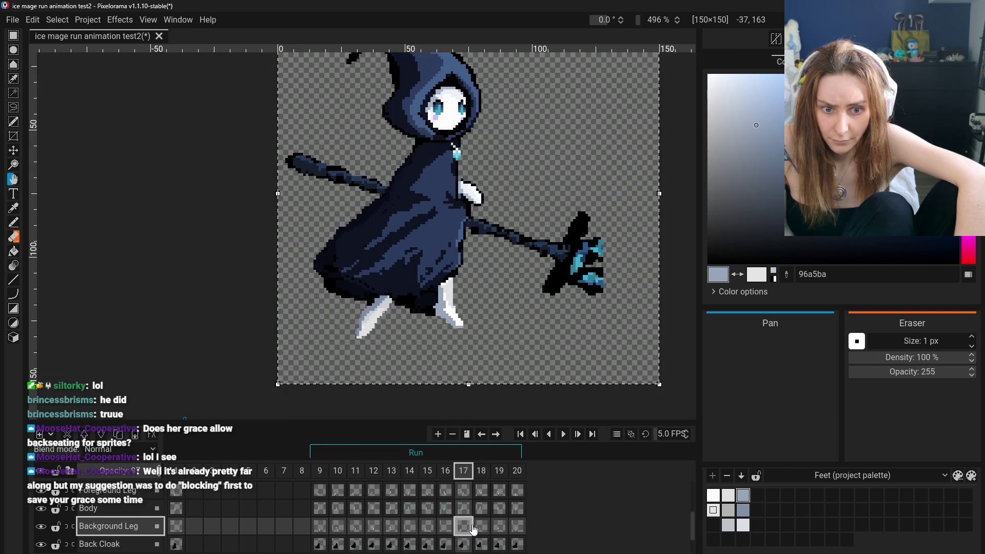
{"action": "left_click", "coordinate": [482, 528]}
{"action": "left_click", "coordinate": [495, 528]}
{"action": "left_click", "coordinate": [482, 528]}
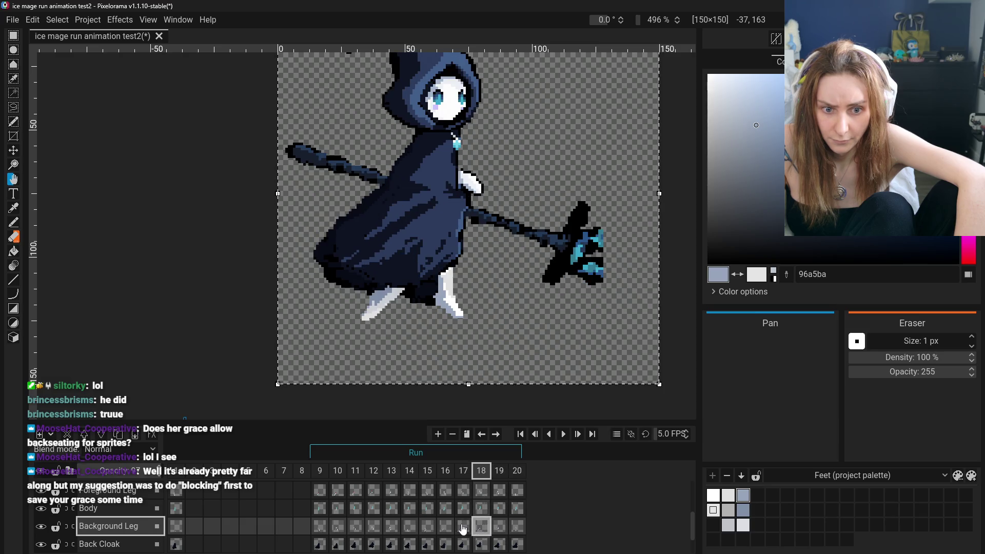
{"action": "left_click", "coordinate": [463, 528]}
{"action": "left_click", "coordinate": [445, 529]}
{"action": "left_click", "coordinate": [464, 528]}
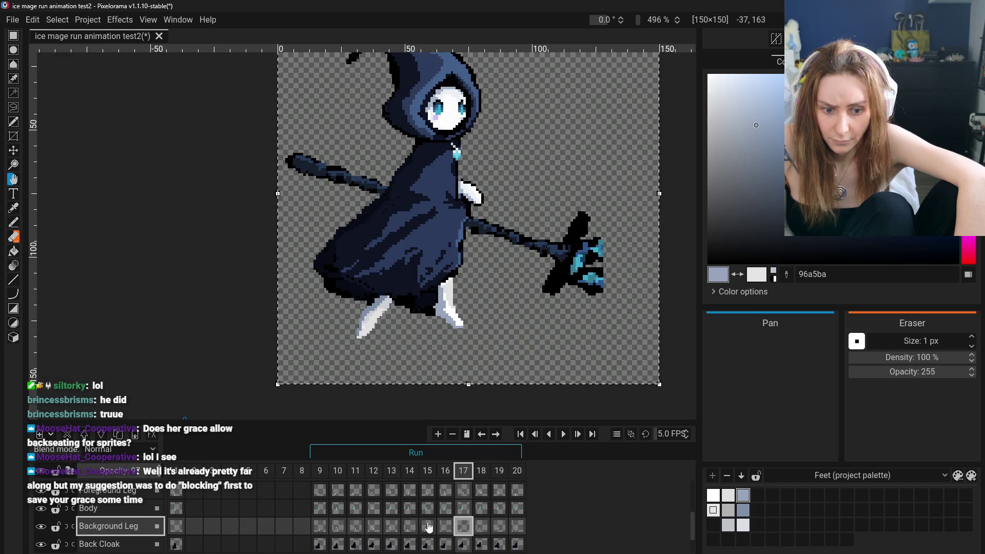
- Move to the Foreground Leg on frame 16 and flip between frames 15 and 17
{"action": "left_click", "coordinate": [447, 503]}
{"action": "left_click", "coordinate": [446, 527]}
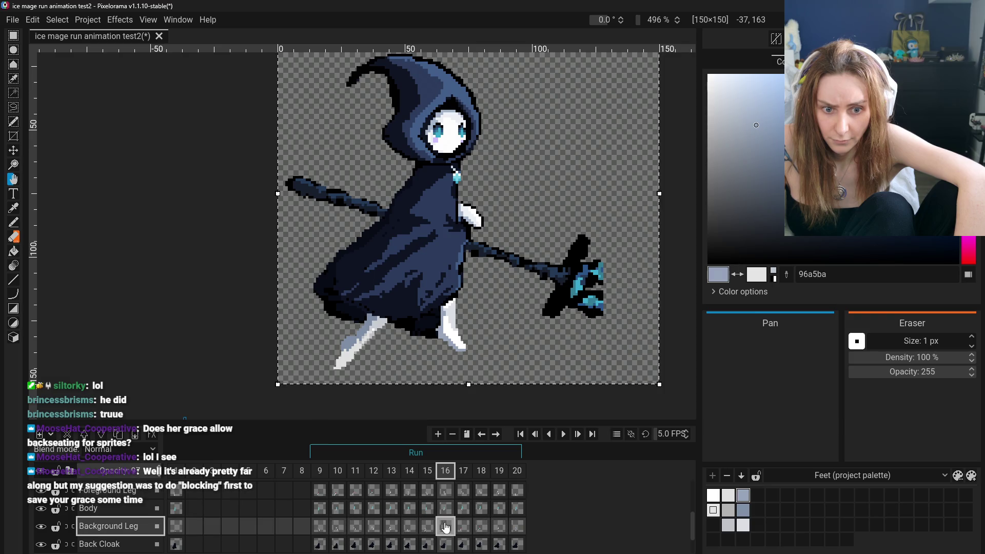
{"action": "left_click", "coordinate": [446, 493]}
{"action": "left_click", "coordinate": [425, 494]}
{"action": "left_click", "coordinate": [445, 493]}
{"action": "left_click", "coordinate": [463, 494]}
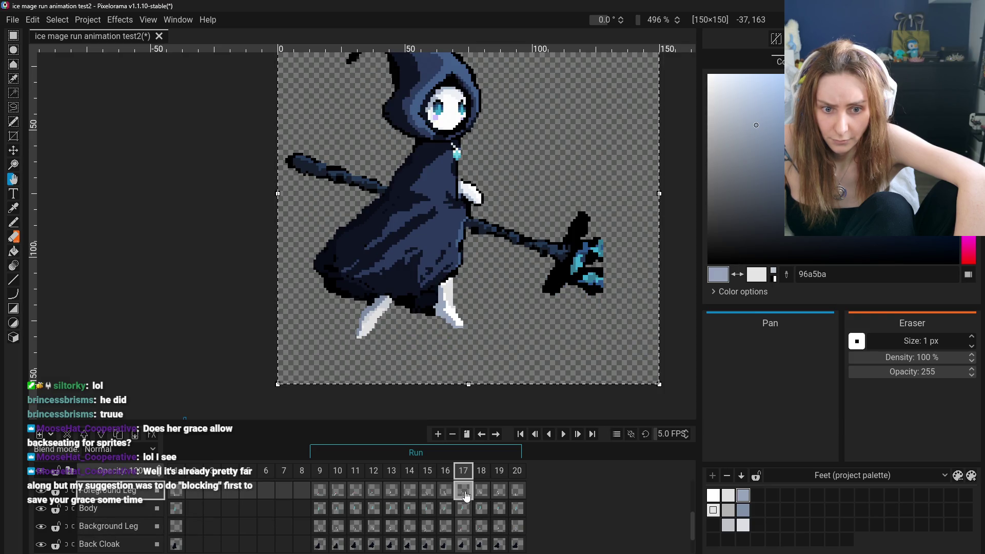
{"action": "left_click", "coordinate": [451, 493]}
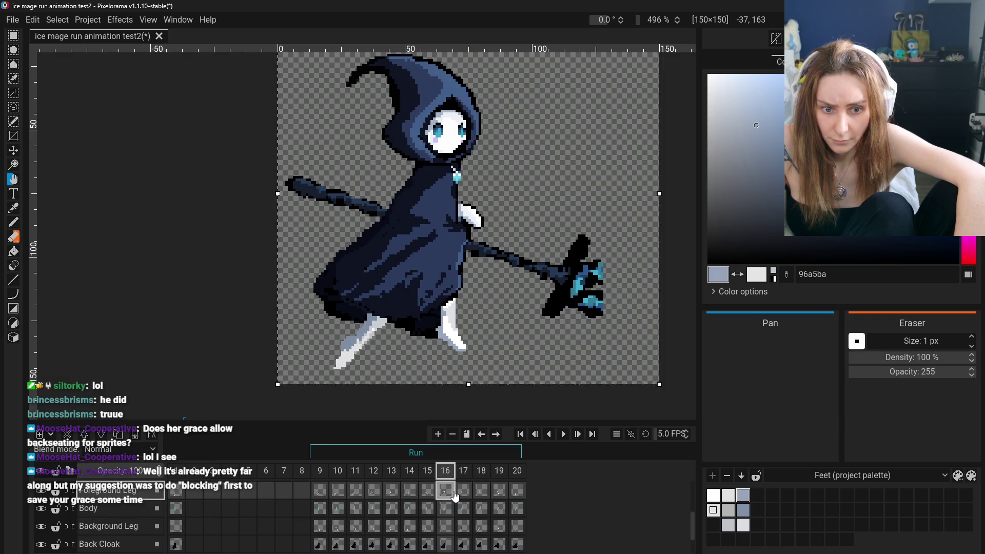
- Compare the Foreground Leg poses of frames 11 and 12 against frames 16, 17 and 18
{"action": "left_click", "coordinate": [355, 491]}
{"action": "left_click", "coordinate": [449, 491]}
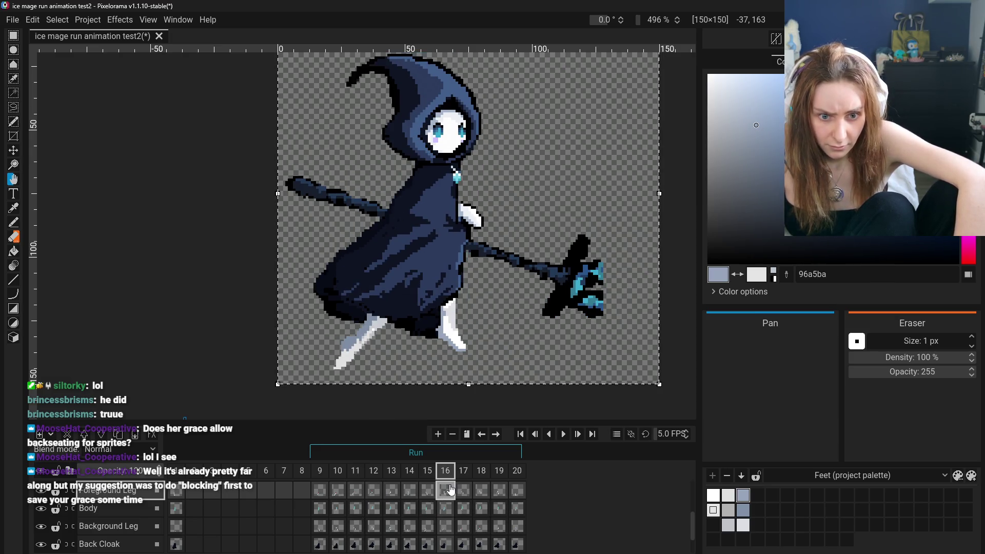
{"action": "left_click", "coordinate": [359, 492]}
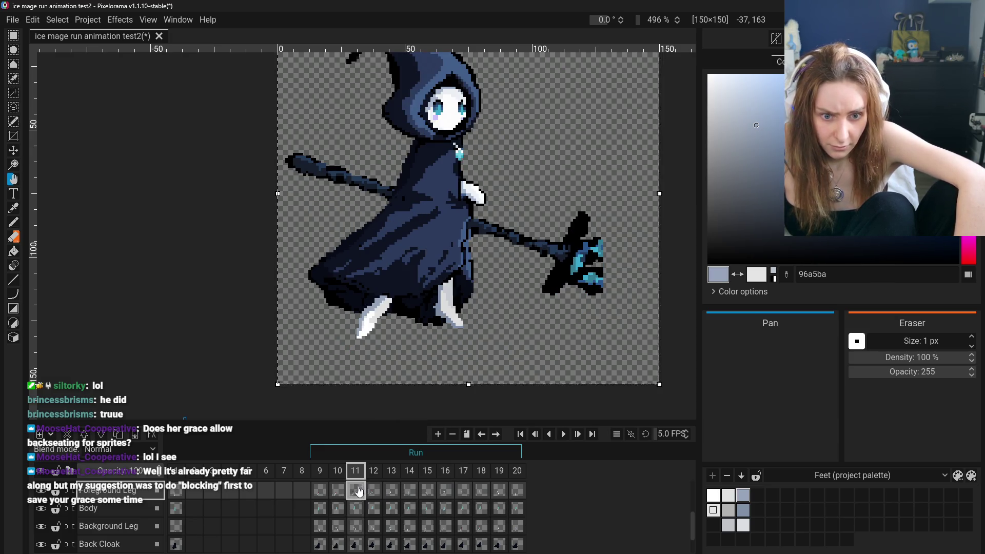
{"action": "left_click", "coordinate": [463, 492]}
{"action": "left_click", "coordinate": [356, 492]}
{"action": "left_click", "coordinate": [463, 492]}
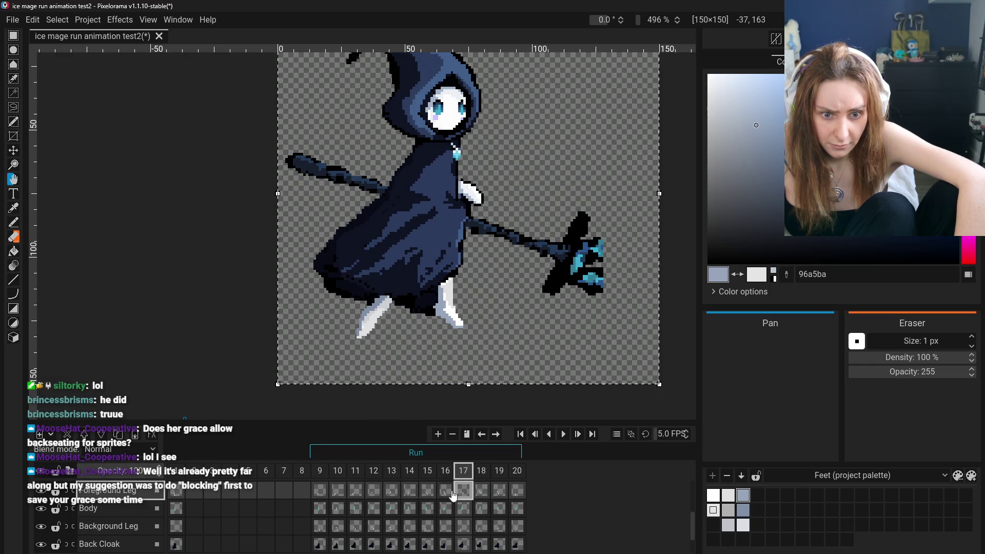
{"action": "left_click", "coordinate": [356, 491]}
{"action": "left_click", "coordinate": [463, 493]}
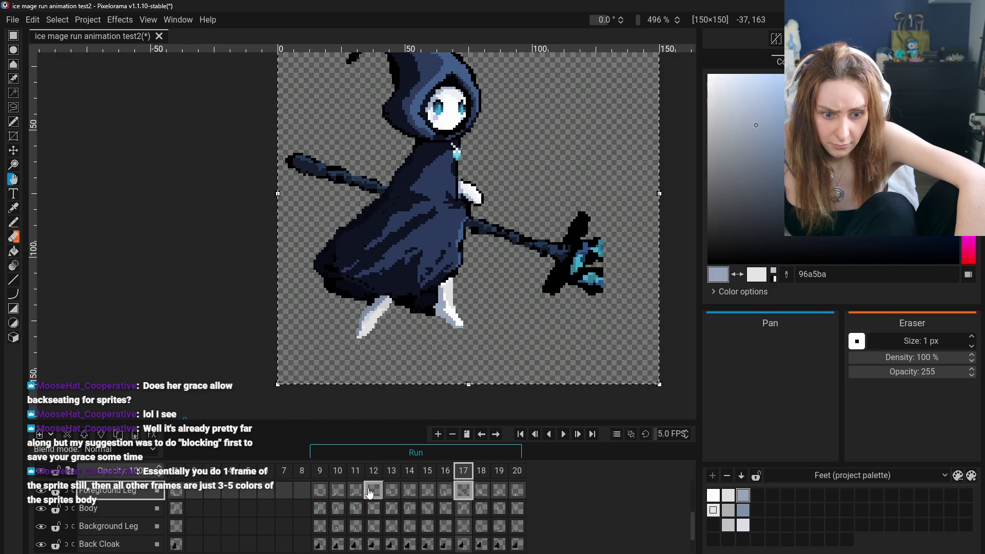
{"action": "left_click", "coordinate": [370, 492]}
{"action": "left_click", "coordinate": [481, 492]}
{"action": "left_click", "coordinate": [355, 492]}
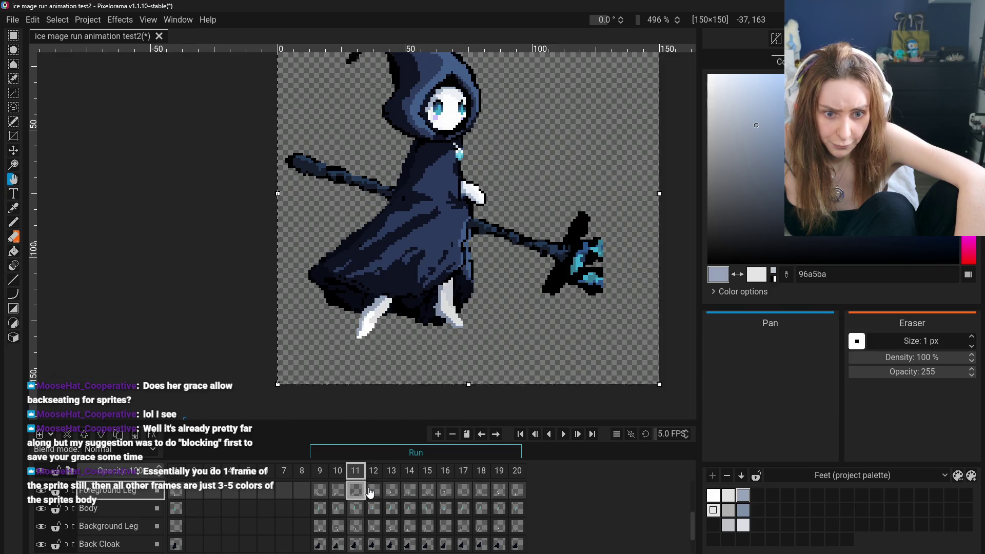
{"action": "left_click", "coordinate": [374, 492]}
- Compare the frame 17 and frame 18 leg poses, then step back to frame 16
{"action": "left_click", "coordinate": [460, 495]}
{"action": "left_click", "coordinate": [481, 491]}
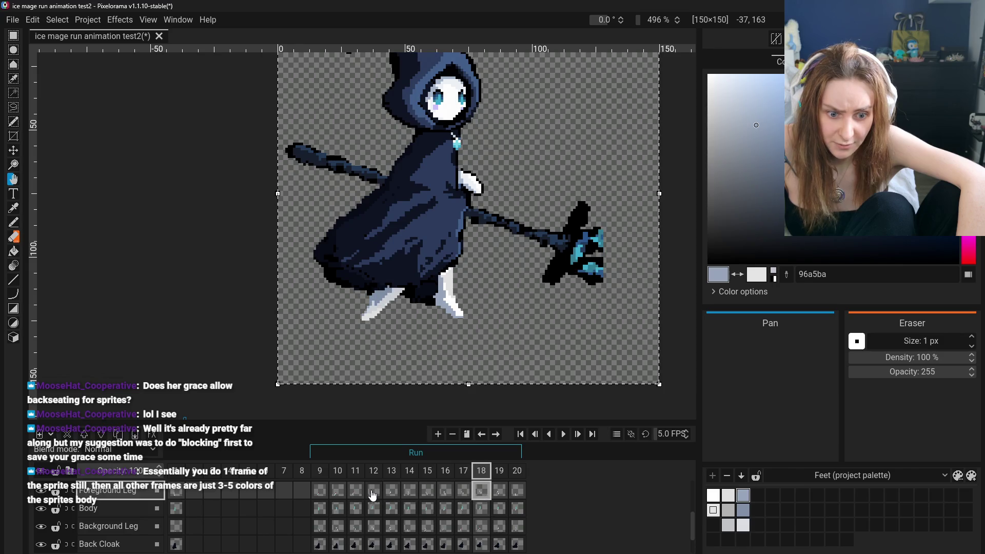
{"action": "left_click", "coordinate": [358, 493]}
{"action": "left_click", "coordinate": [481, 491]}
{"action": "left_click", "coordinate": [463, 493]}
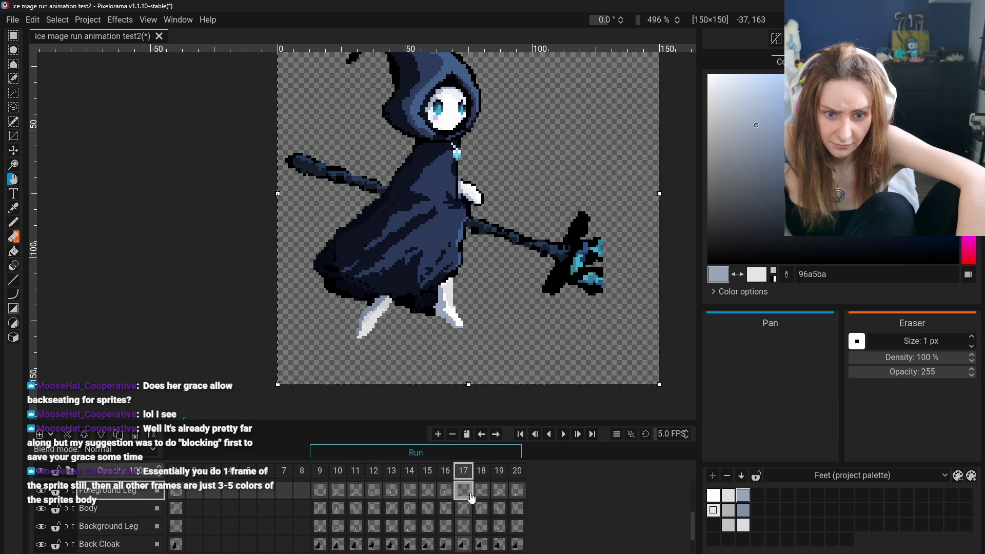
{"action": "left_click", "coordinate": [480, 493]}
{"action": "left_click", "coordinate": [463, 491]}
{"action": "left_click", "coordinate": [438, 492]}
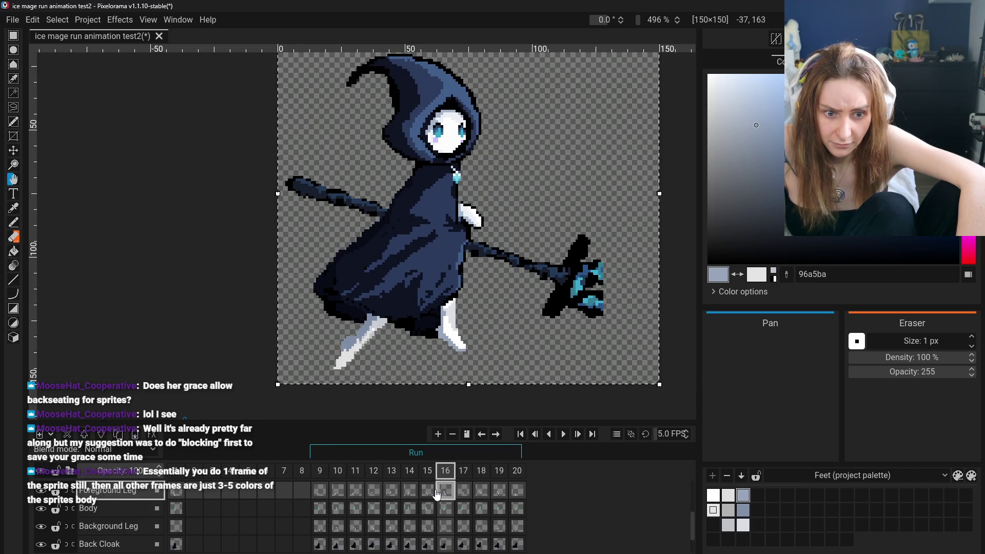
- Step through frames 11–13 and compare frame 9 with frames 13, 14 and 15
{"action": "left_click", "coordinate": [354, 491]}
{"action": "left_click", "coordinate": [373, 491]}
{"action": "left_click", "coordinate": [391, 492]}
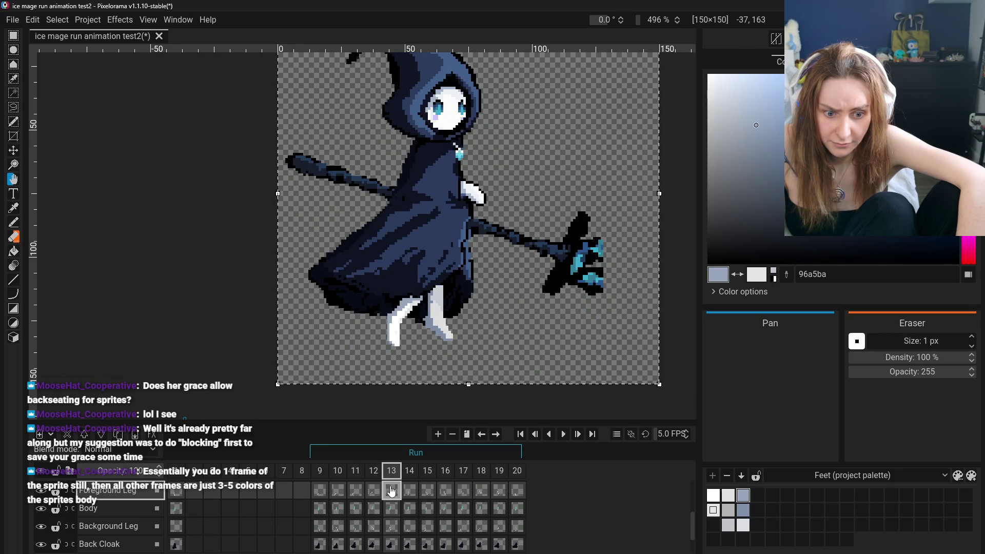
{"action": "left_click", "coordinate": [319, 491]}
{"action": "left_click", "coordinate": [392, 491]}
{"action": "left_click", "coordinate": [409, 492]}
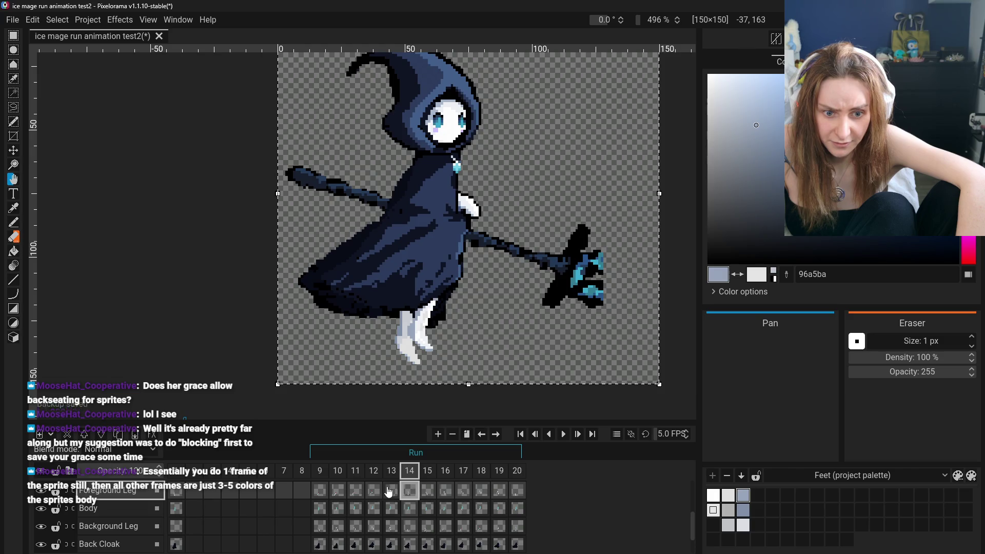
{"action": "left_click", "coordinate": [323, 491]}
{"action": "left_click", "coordinate": [432, 492]}
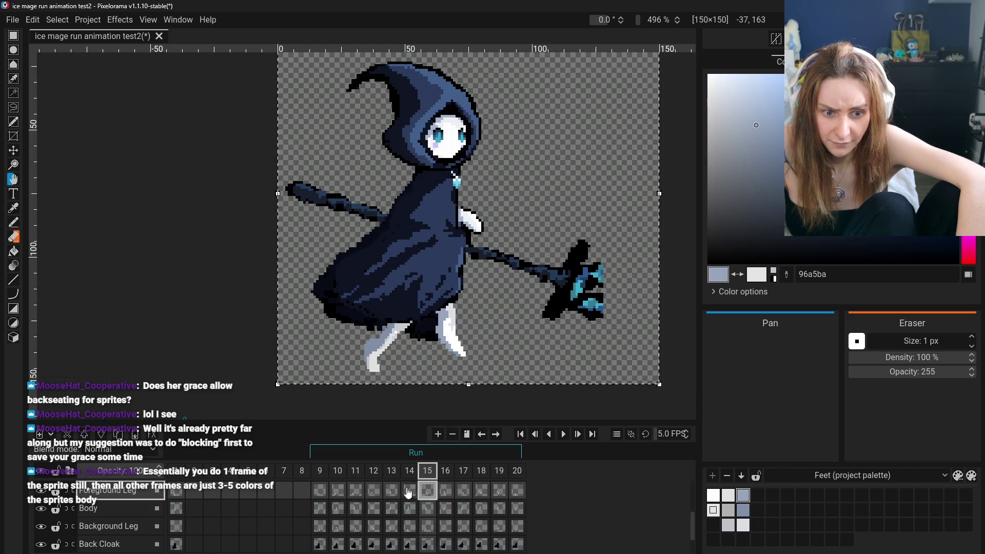
- Compare frame 12 with frame 18, finishing on the Foreground Leg at frame 18
{"action": "left_click", "coordinate": [345, 492]}
{"action": "left_click", "coordinate": [444, 492]}
{"action": "left_click", "coordinate": [356, 492]}
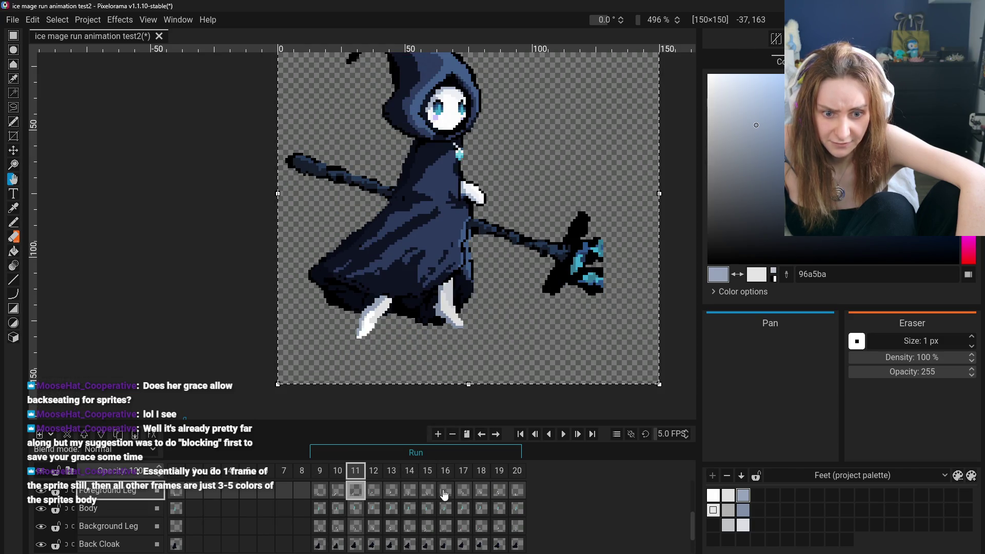
{"action": "left_click", "coordinate": [464, 491]}
{"action": "left_click", "coordinate": [373, 494]}
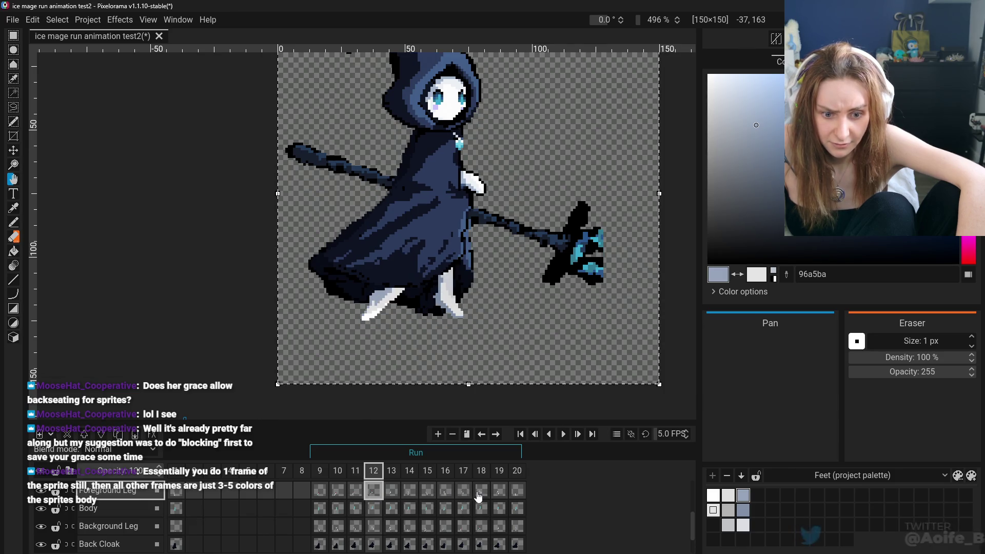
{"action": "left_click", "coordinate": [481, 491]}
{"action": "left_click", "coordinate": [373, 493]}
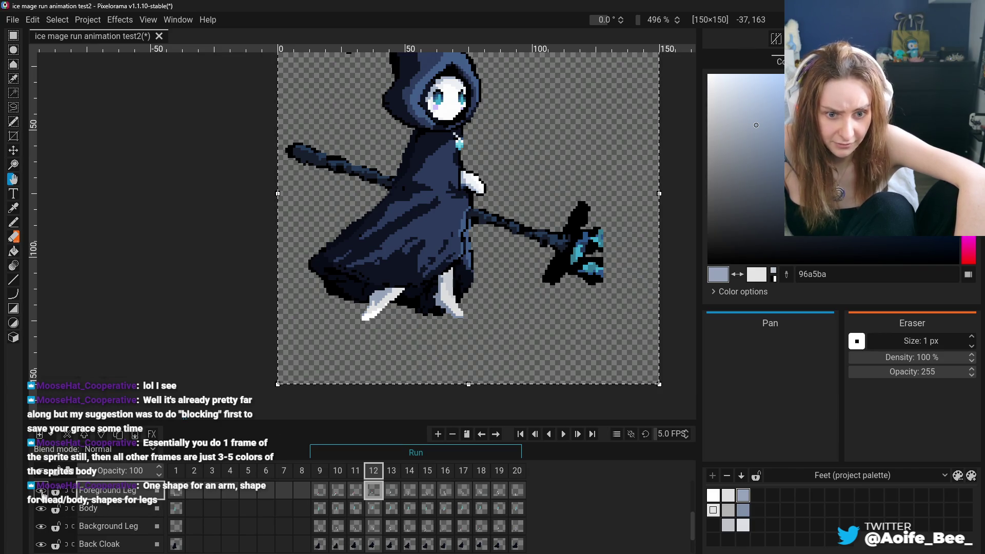
{"action": "left_click", "coordinate": [93, 532]}
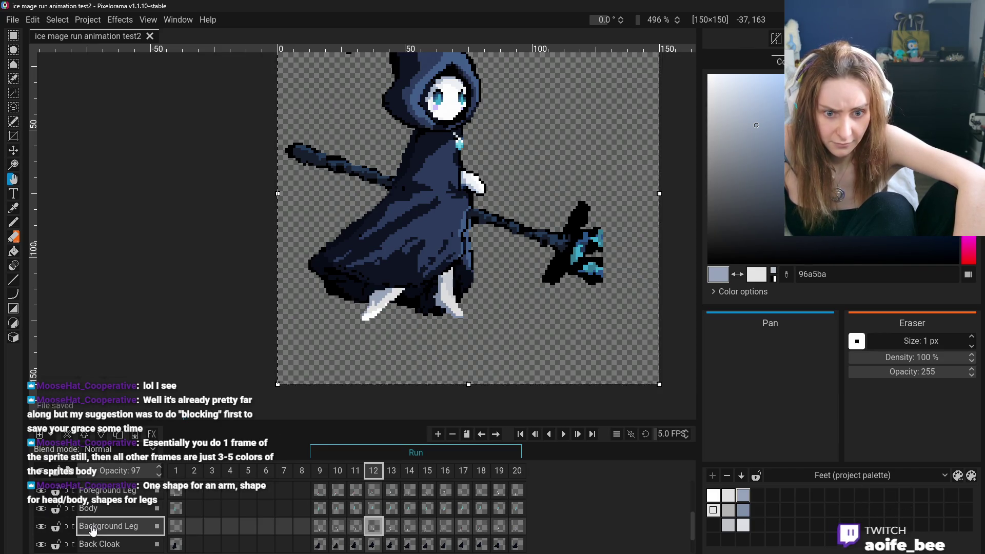
{"action": "left_click", "coordinate": [481, 492]}
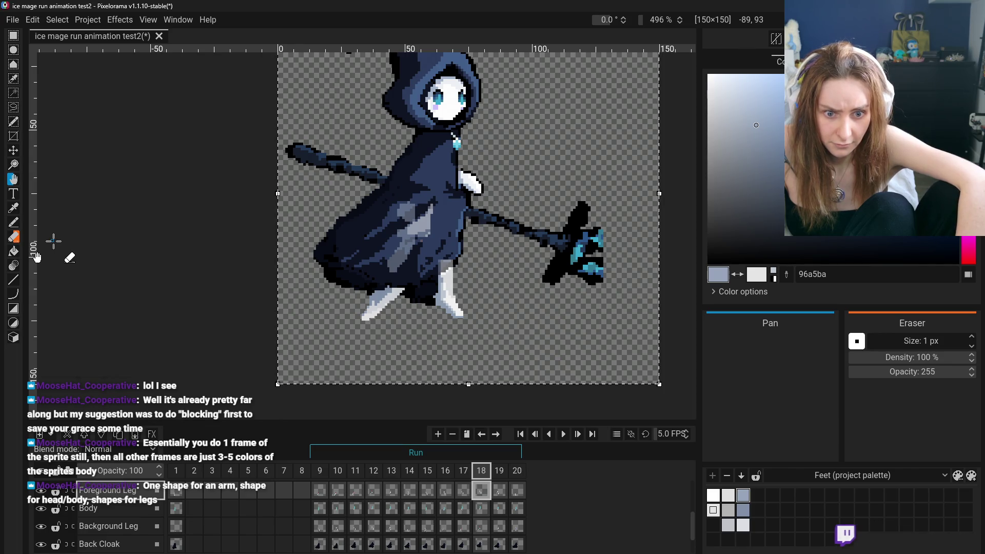
- Try erasing the white foreground leg on frame 18 with the Eraser, then undo the erasure
{"action": "left_click", "coordinate": [14, 238]}
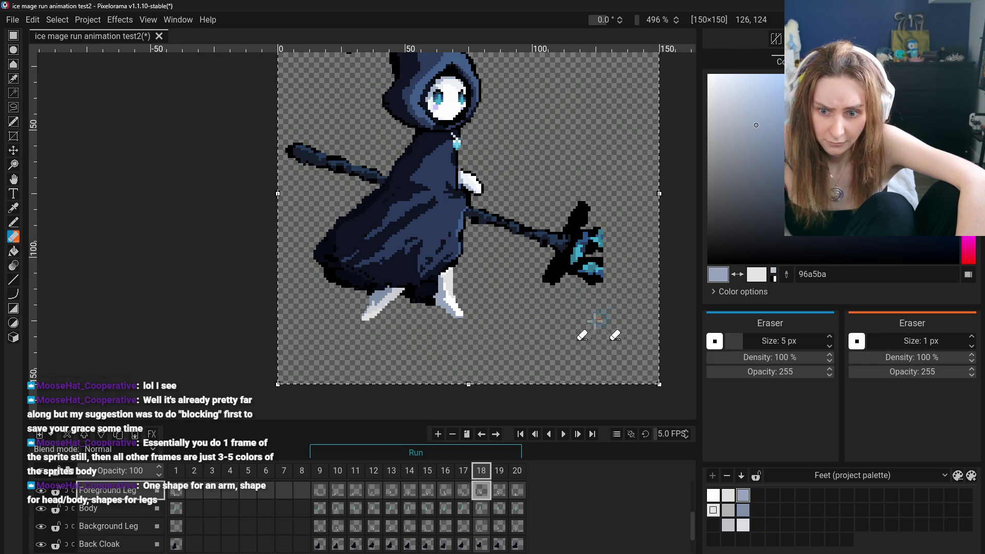
{"action": "left_click_drag", "start_coordinate": [452, 328], "coordinate": [442, 300]}
{"action": "key", "text": "ctrl+z"}
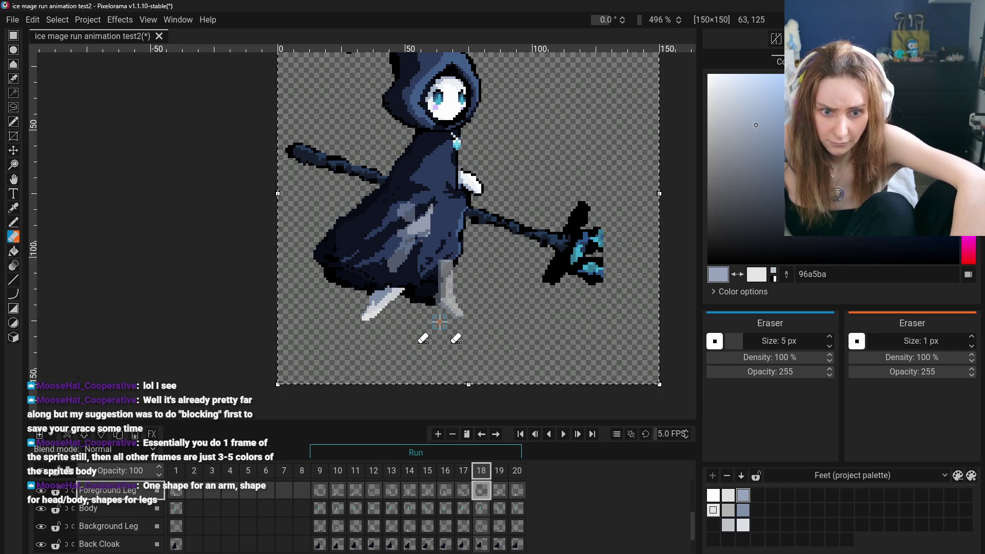
{"action": "key", "text": "ctrl+y"}
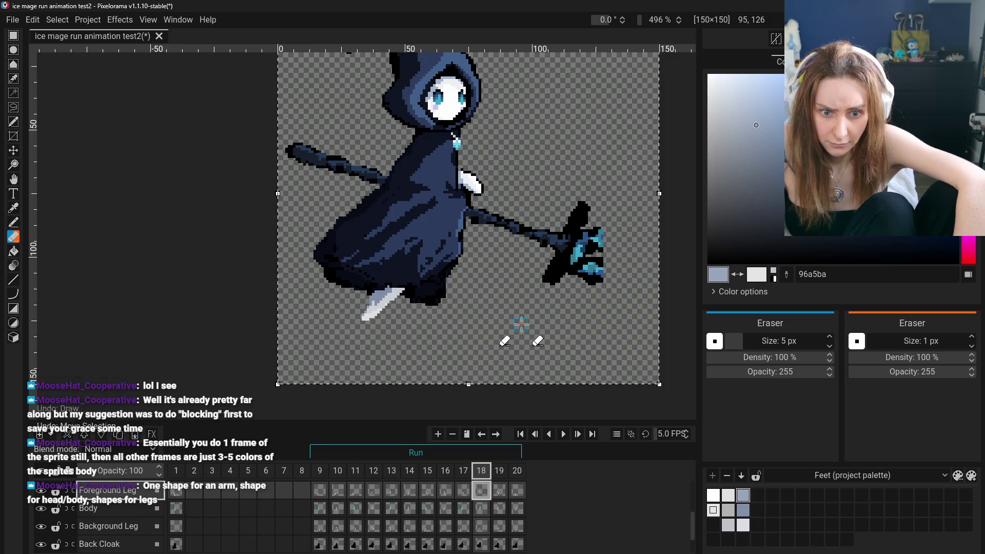
{"action": "key", "text": "ctrl+z"}
{"action": "key", "text": "ctrl+z"}
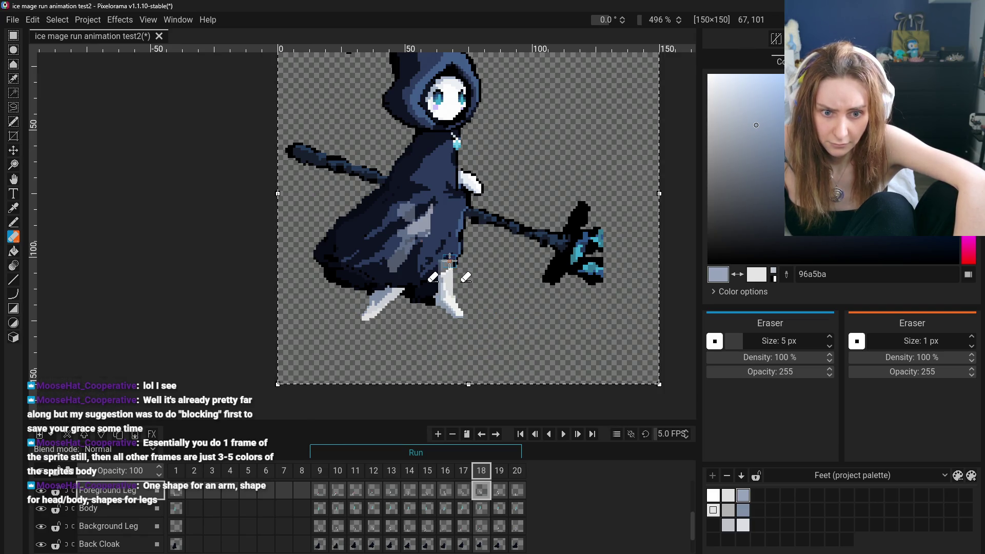
{"action": "key", "text": "ctrl+z"}
{"action": "mouse_move", "coordinate": [449, 264]}
{"action": "left_mouse_down"}
{"action": "mouse_move", "coordinate": [436, 303]}
{"action": "mouse_move", "coordinate": [461, 328]}
{"action": "left_mouse_up"}
{"action": "key", "text": "ctrl+z"}
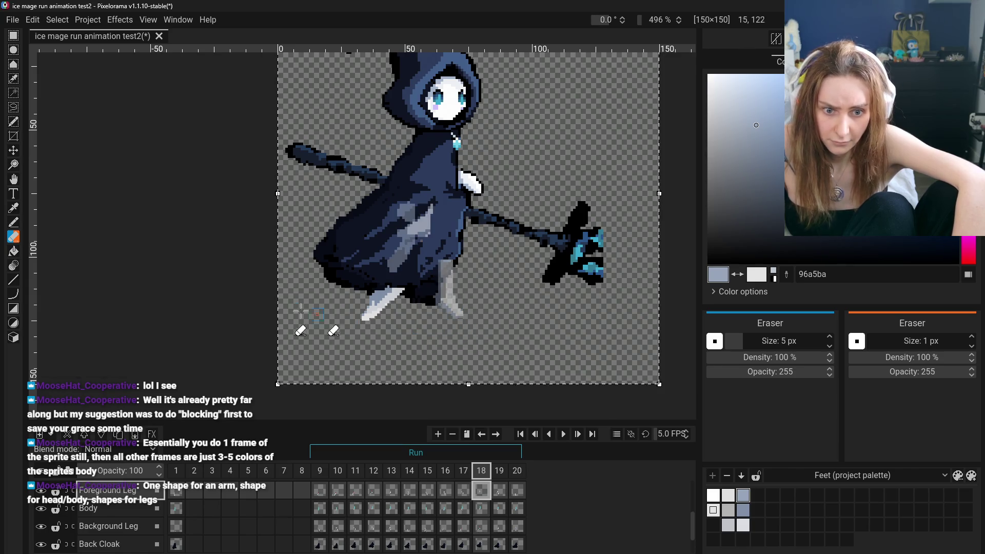
{"action": "key", "text": "ctrl+z"}
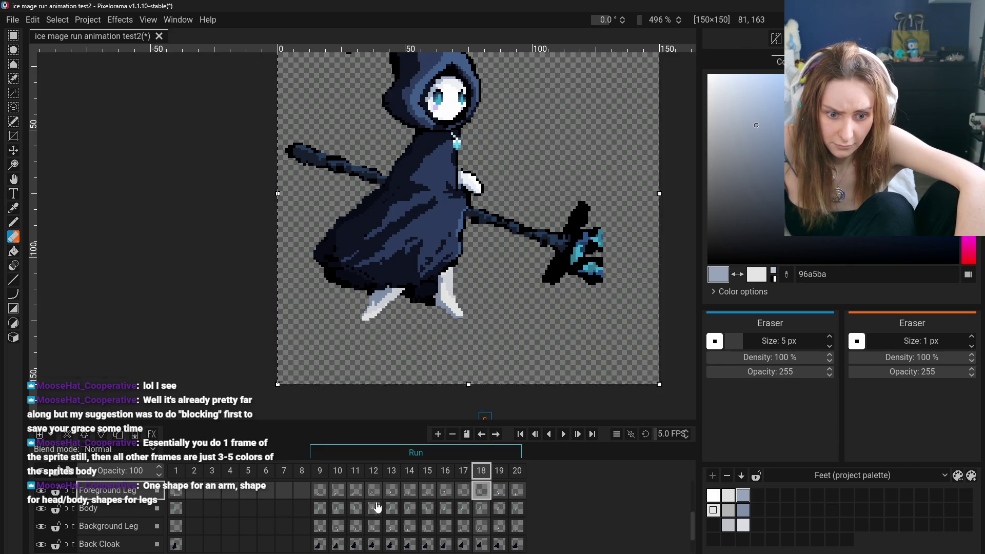
{"action": "key", "text": "ctrl+z"}
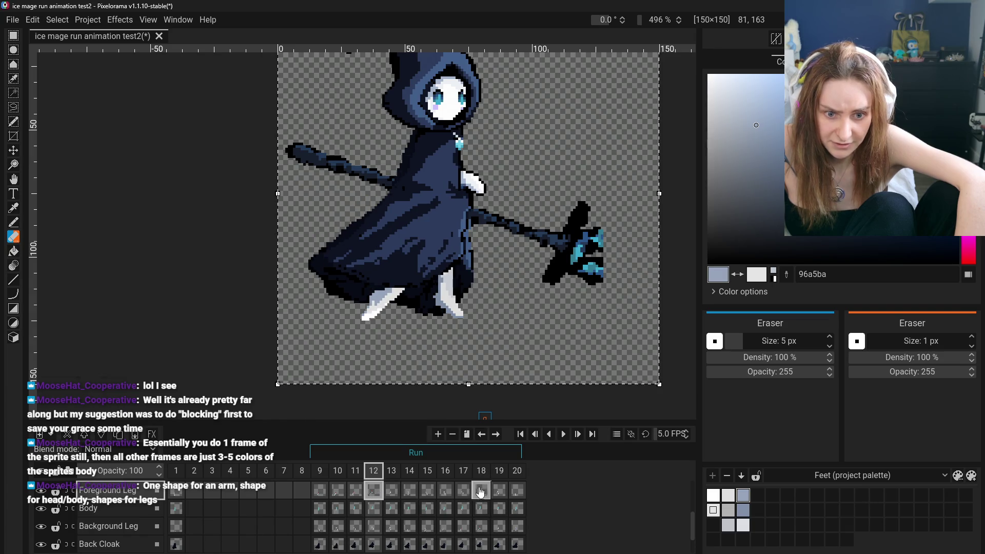
- Go to frame 19, toggle onion skinning on and off, and select white with the Bucket tool
{"action": "left_click", "coordinate": [393, 492]}
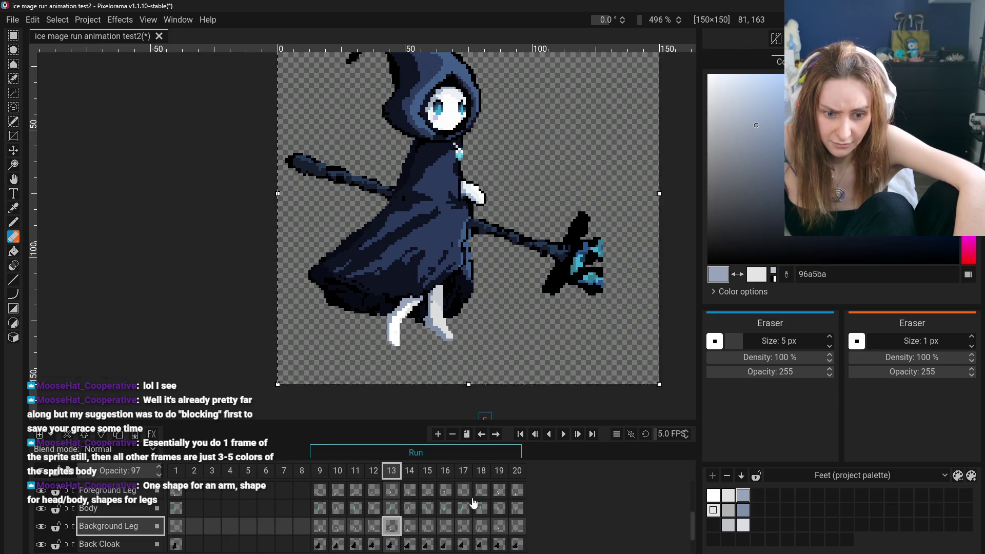
{"action": "left_click", "coordinate": [496, 494]}
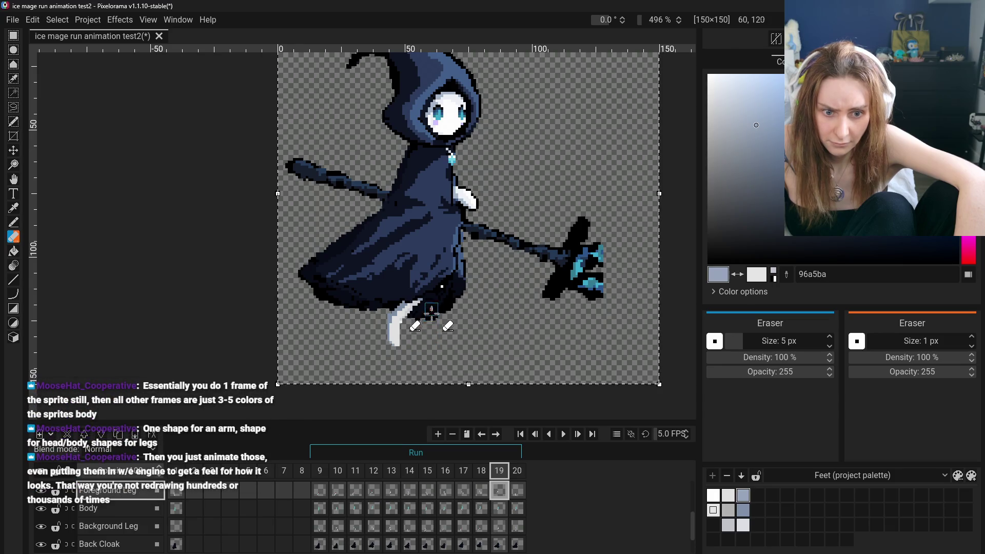
{"action": "key", "text": "o"}
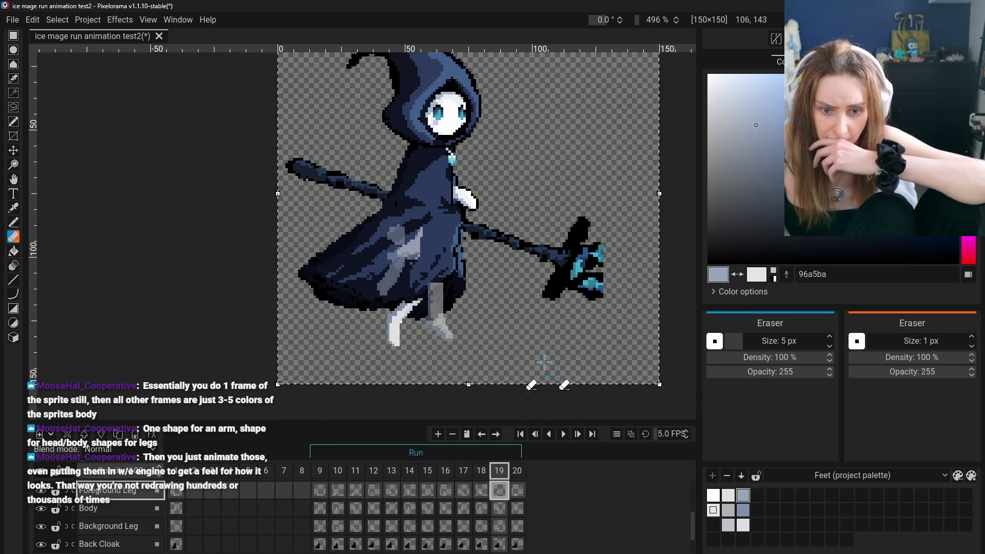
{"action": "key", "text": "o"}
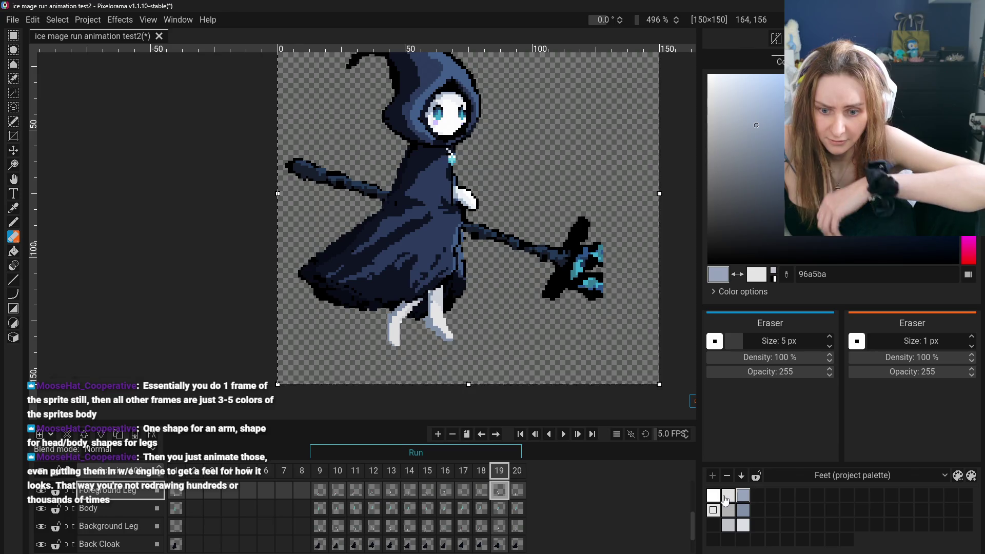
{"action": "left_click", "coordinate": [712, 496]}
{"action": "left_click", "coordinate": [14, 251]}
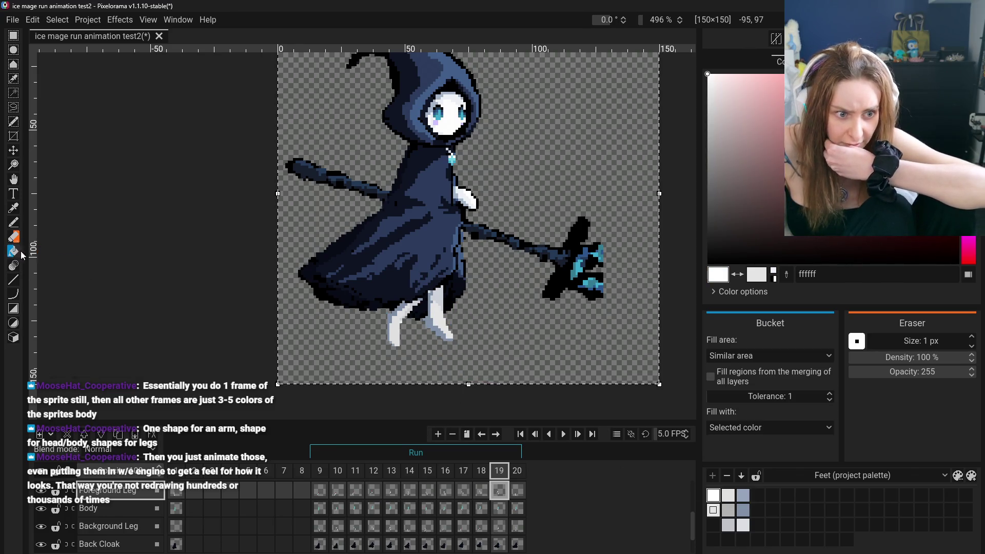
- Bucket-fill the legs, ending with frame 18's front leg filled in pure white ffffff
{"action": "scroll", "coordinate": [434, 341], "scroll_direction": "up", "scroll_amount": 3}
{"action": "left_click", "coordinate": [435, 318]}
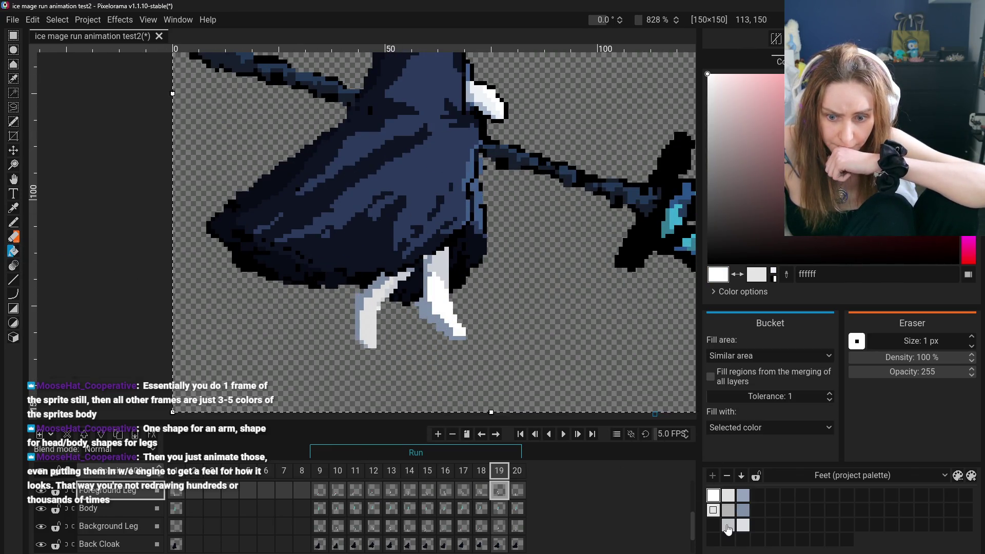
{"action": "left_click", "coordinate": [743, 525]}
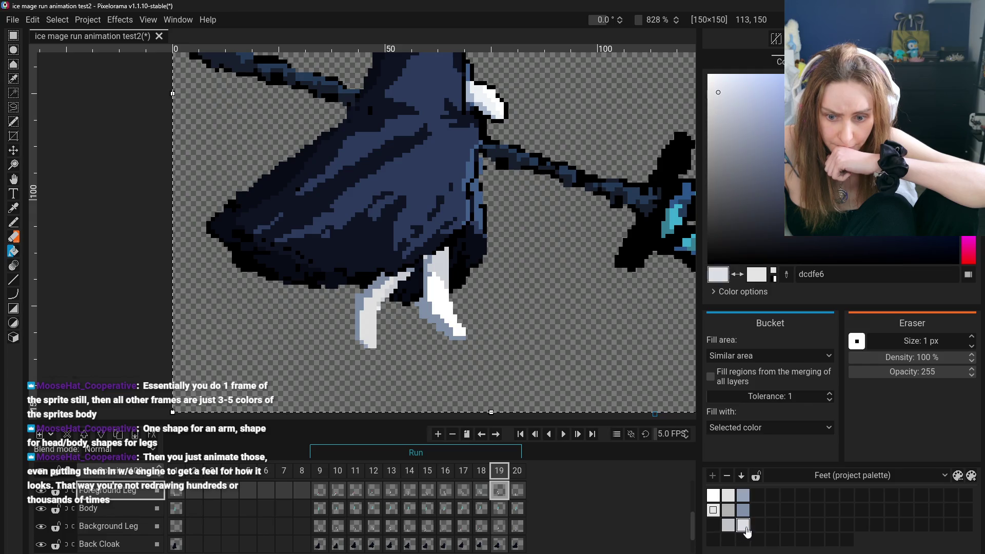
{"action": "left_click", "coordinate": [744, 496]}
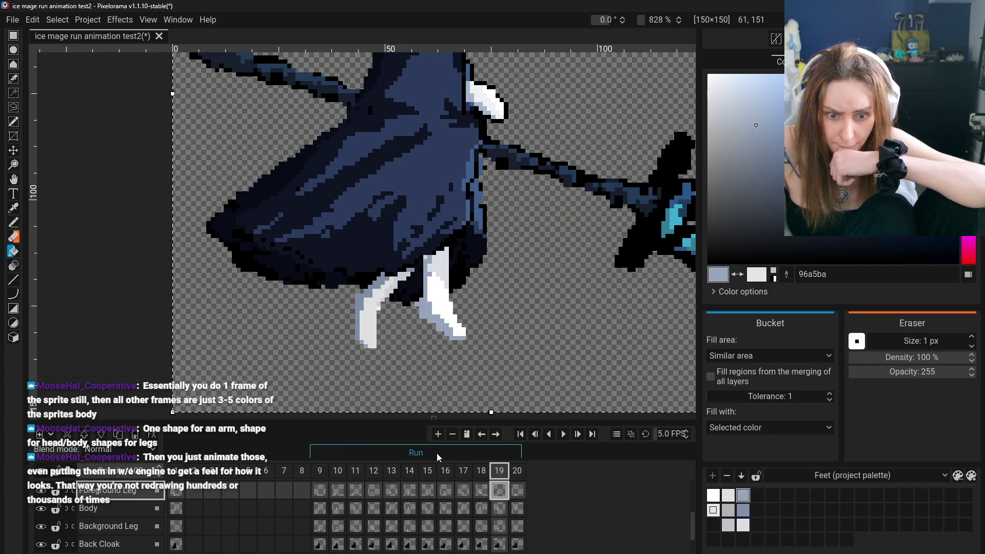
{"action": "left_click", "coordinate": [486, 495]}
{"action": "left_click", "coordinate": [457, 287]}
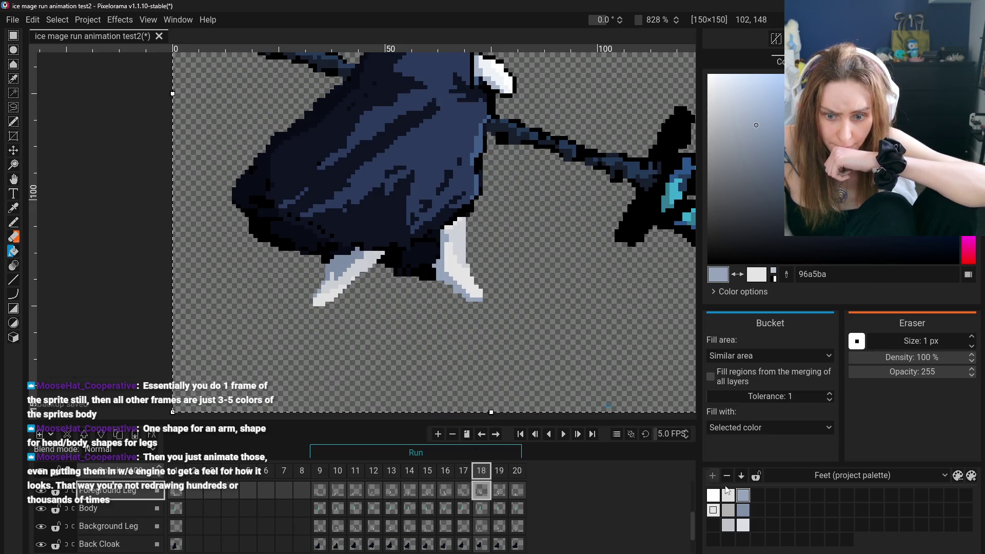
{"action": "left_click", "coordinate": [743, 525]}
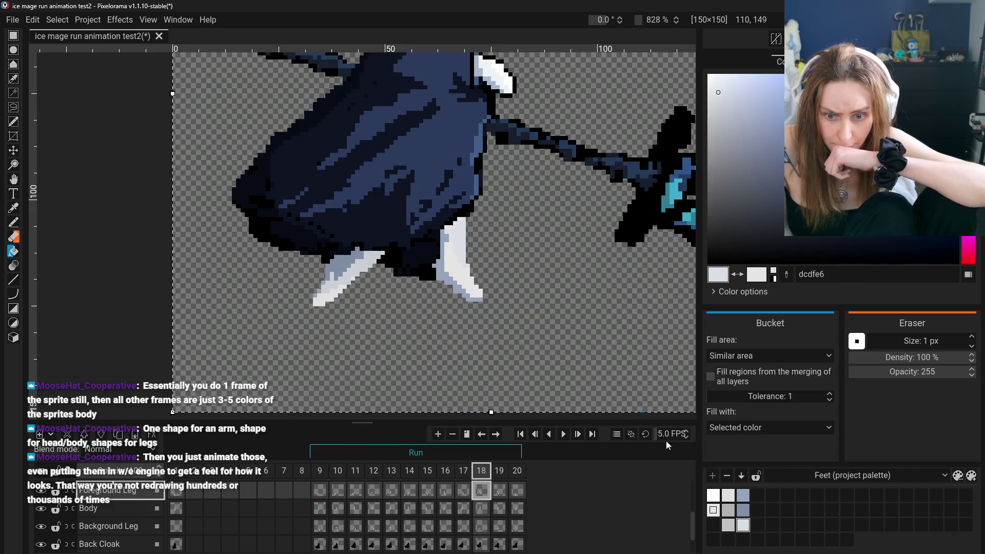
{"action": "left_click", "coordinate": [720, 497]}
{"action": "left_click", "coordinate": [449, 285]}
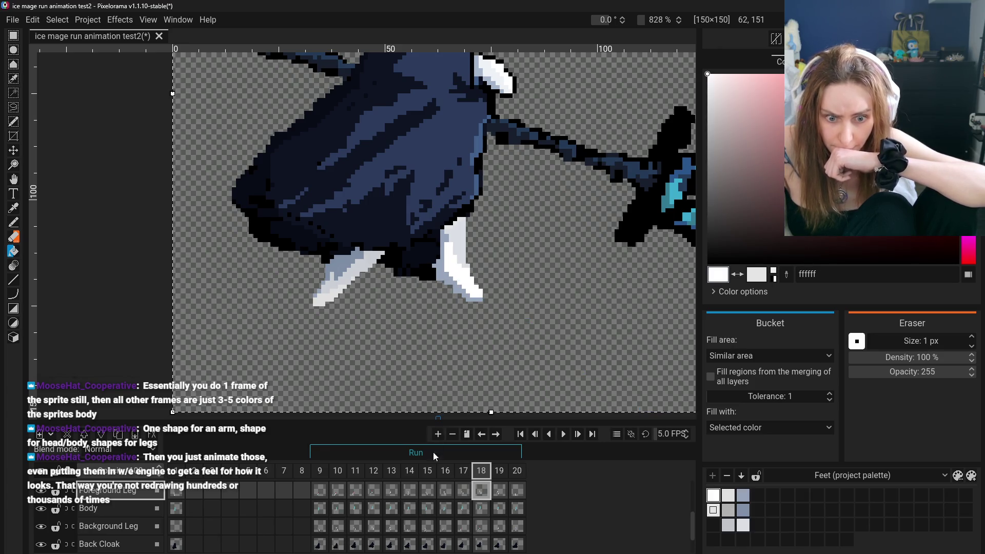
- Check frame 11's Background Leg, then return to frame 17 with the 1 px Pencil
{"action": "left_click", "coordinate": [464, 491]}
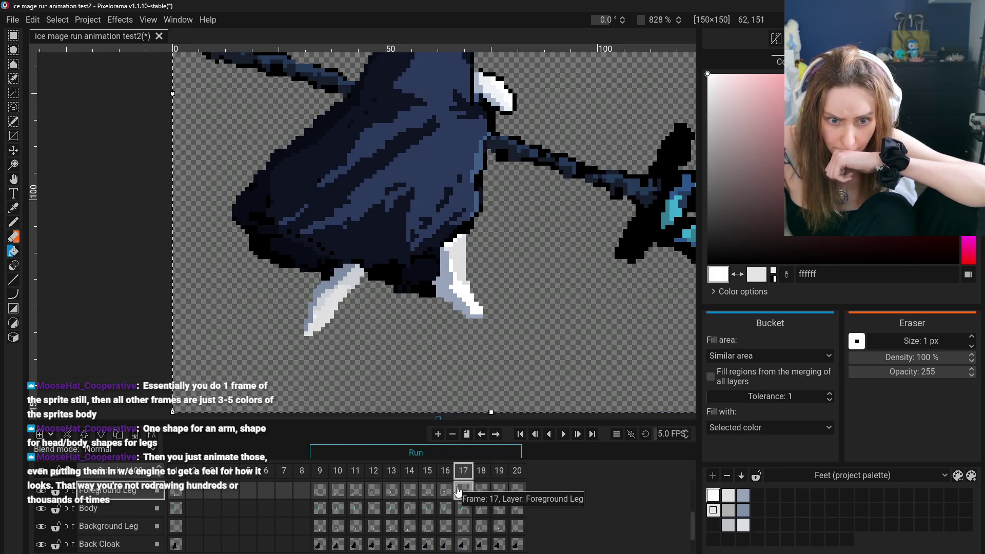
{"action": "left_click", "coordinate": [357, 530]}
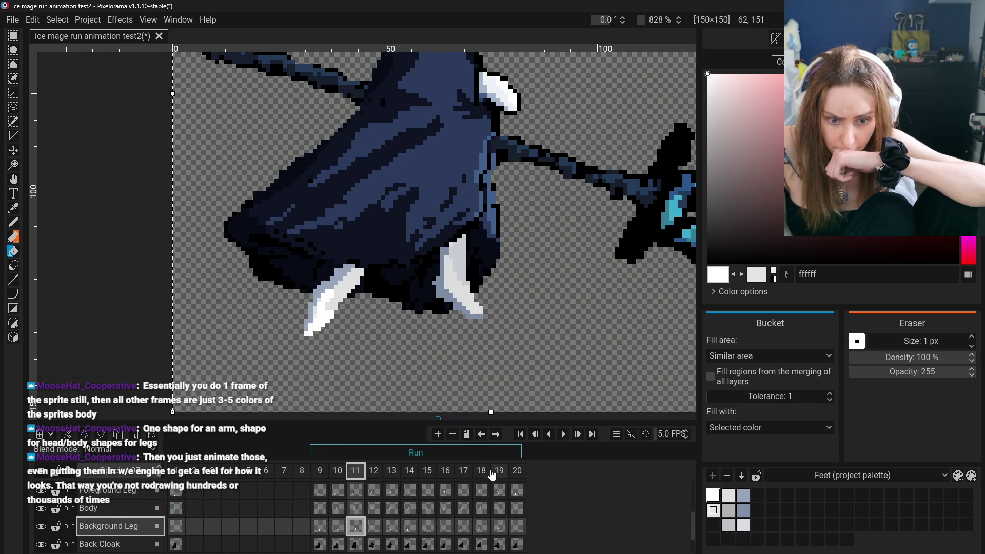
{"action": "left_click", "coordinate": [465, 491]}
{"action": "left_click", "coordinate": [358, 532]}
{"action": "key", "text": "p"}
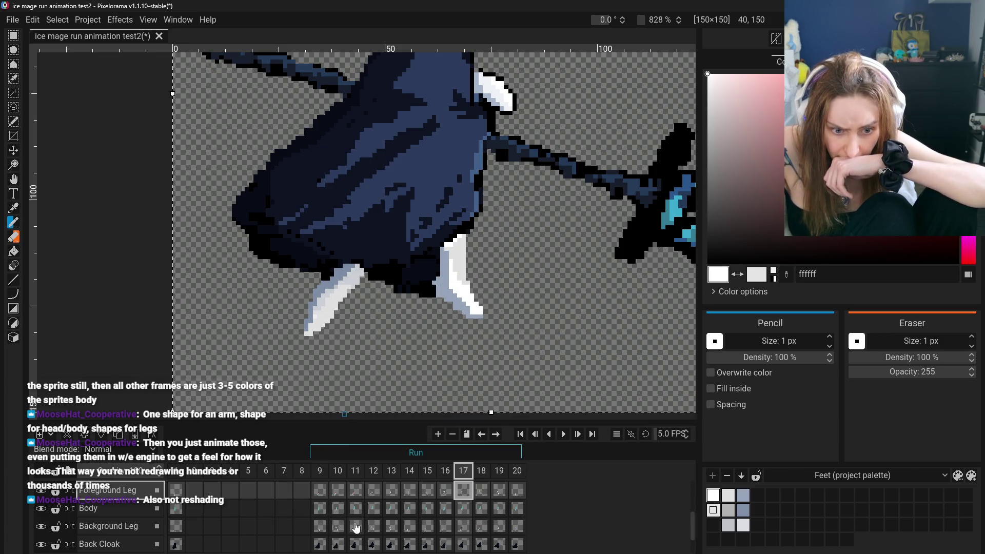
- Flip repeatedly between frames 17 and 18, then advance to frame 19 and zoom out
{"action": "left_click", "coordinate": [481, 492]}
{"action": "left_click", "coordinate": [463, 491]}
{"action": "left_click", "coordinate": [481, 492]}
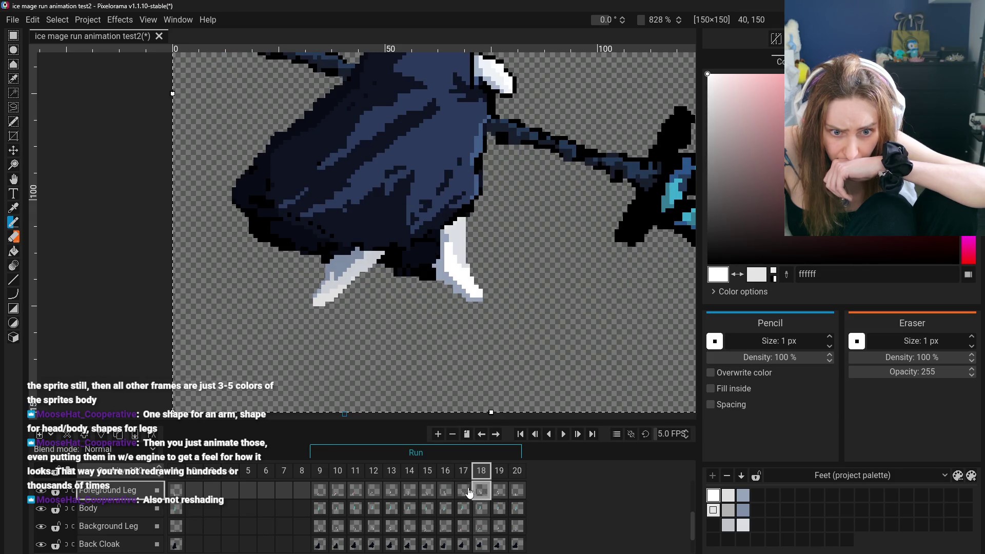
{"action": "left_click", "coordinate": [463, 491]}
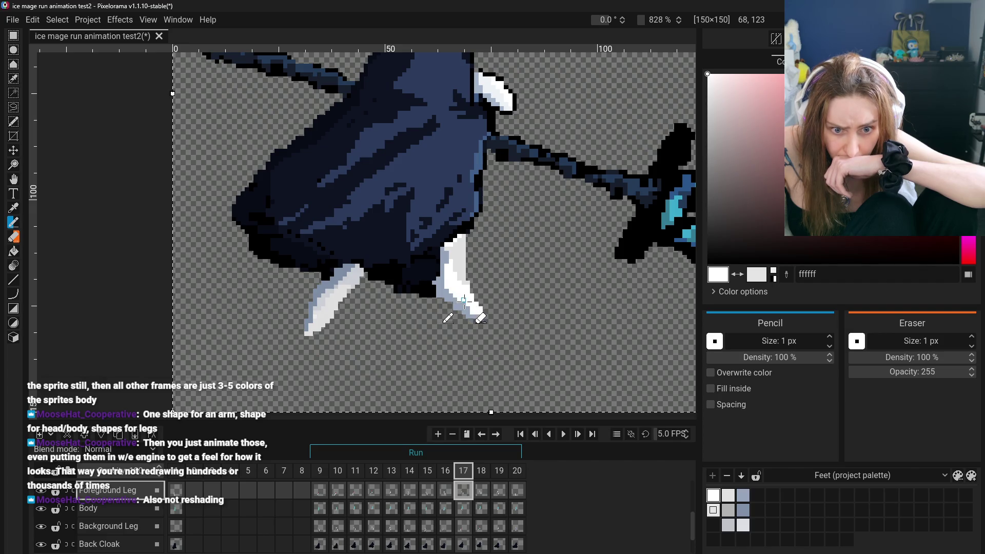
{"action": "left_click", "coordinate": [486, 494]}
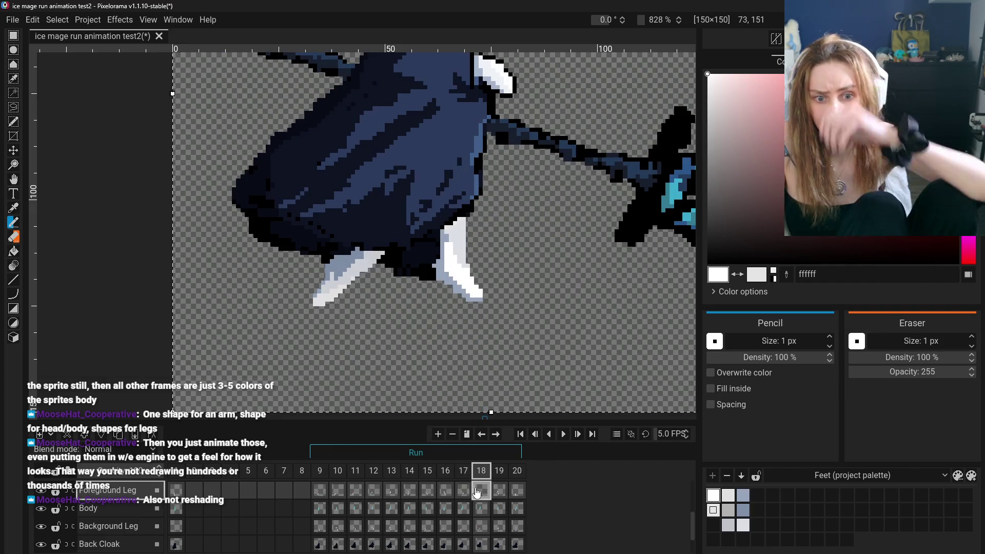
{"action": "left_click", "coordinate": [463, 491]}
{"action": "left_click", "coordinate": [478, 492]}
{"action": "left_click", "coordinate": [463, 491]}
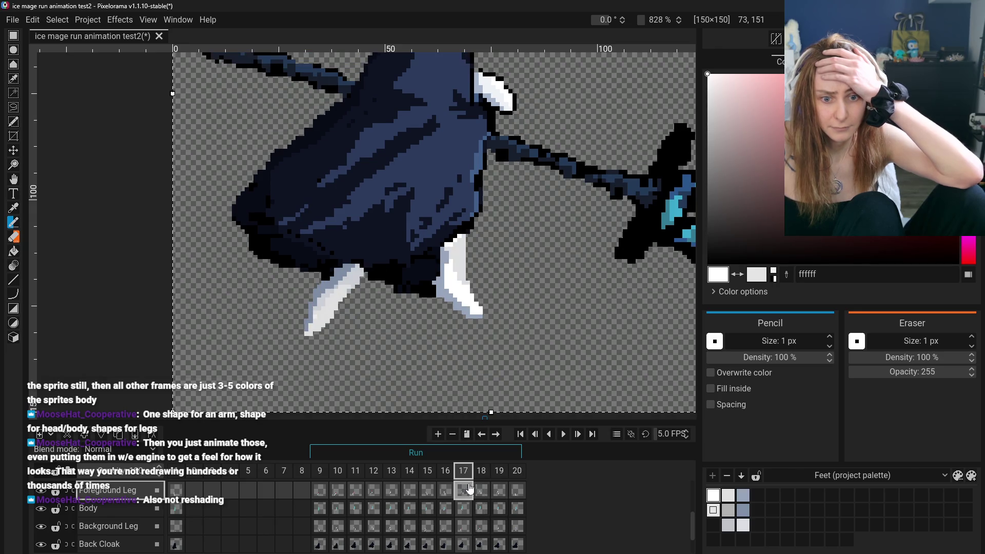
{"action": "left_click", "coordinate": [480, 491]}
{"action": "left_click", "coordinate": [463, 491]}
{"action": "left_click", "coordinate": [481, 491]}
{"action": "scroll", "coordinate": [488, 489], "scroll_direction": "up", "scroll_amount": 1}
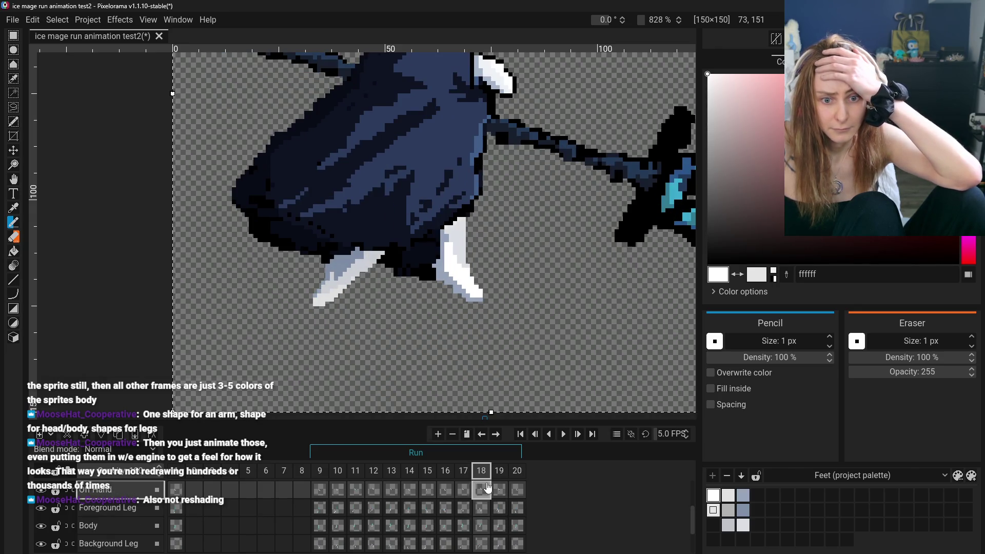
{"action": "left_click", "coordinate": [464, 489]}
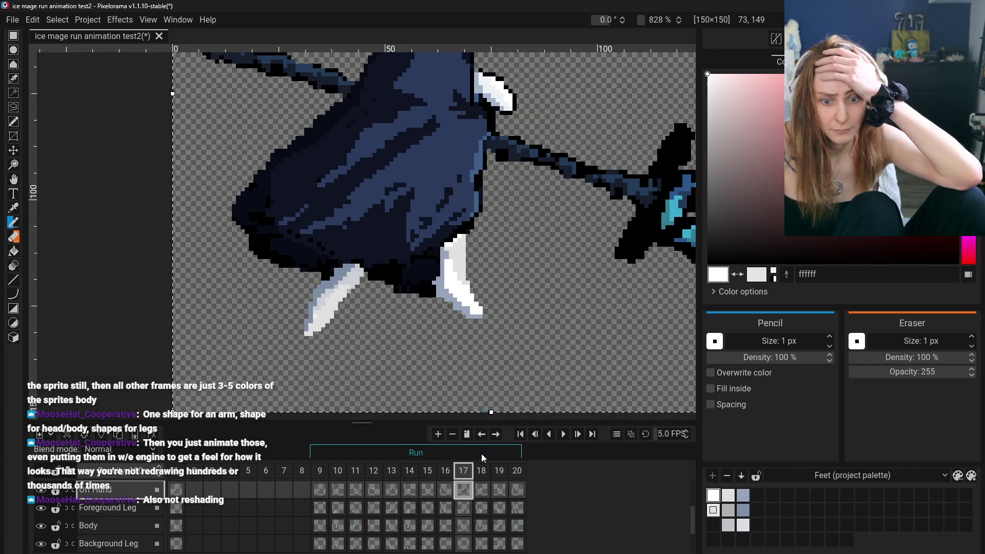
{"action": "left_click", "coordinate": [481, 490]}
{"action": "left_click", "coordinate": [494, 490]}
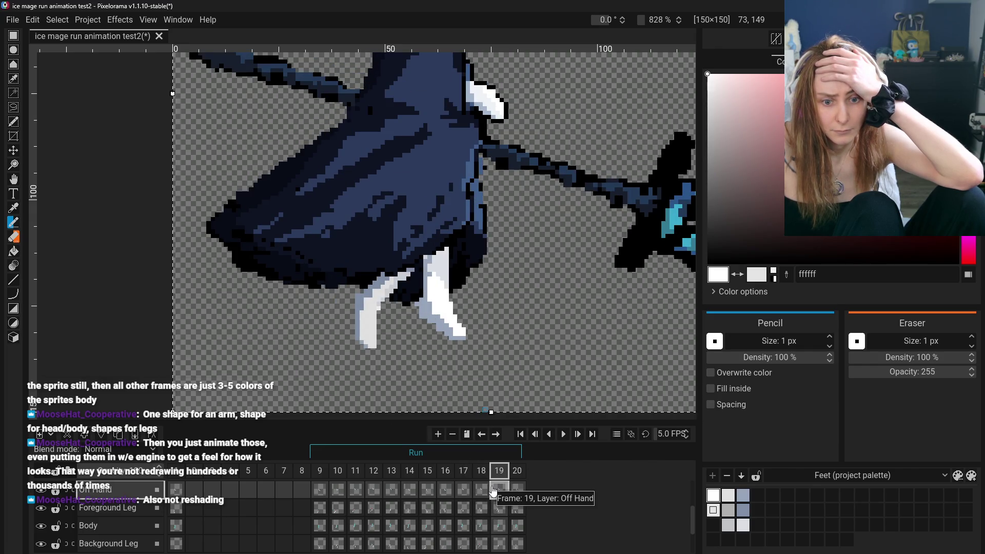
{"action": "scroll", "coordinate": [474, 297], "scroll_direction": "down", "scroll_amount": 5}
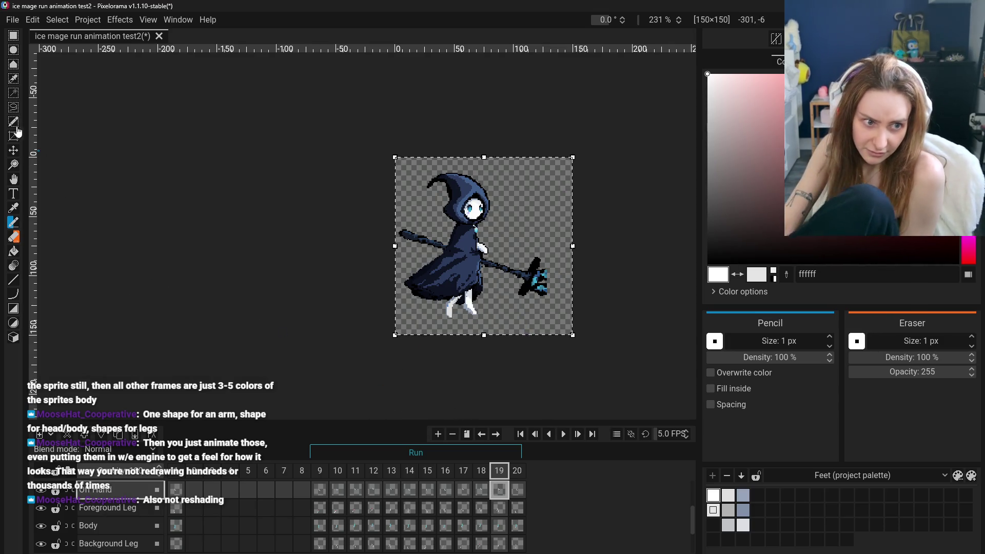
- Play the run cycle at 5 FPS while zooming, then restore the window to reveal Paint
{"action": "scroll", "coordinate": [216, 510], "scroll_direction": "down", "scroll_amount": 3}
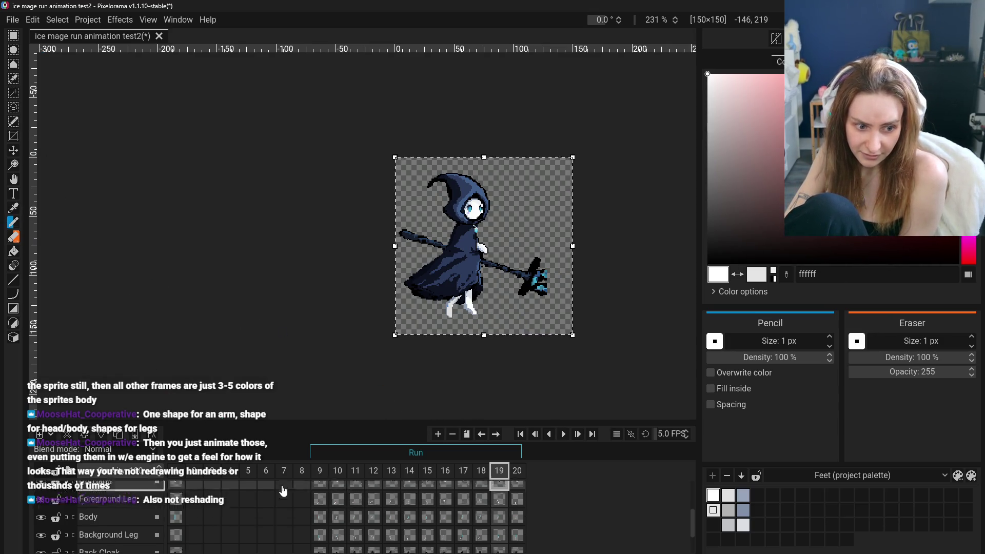
{"action": "scroll", "coordinate": [216, 514], "scroll_direction": "up", "scroll_amount": 4}
{"action": "scroll", "coordinate": [217, 514], "scroll_direction": "up", "scroll_amount": 2}
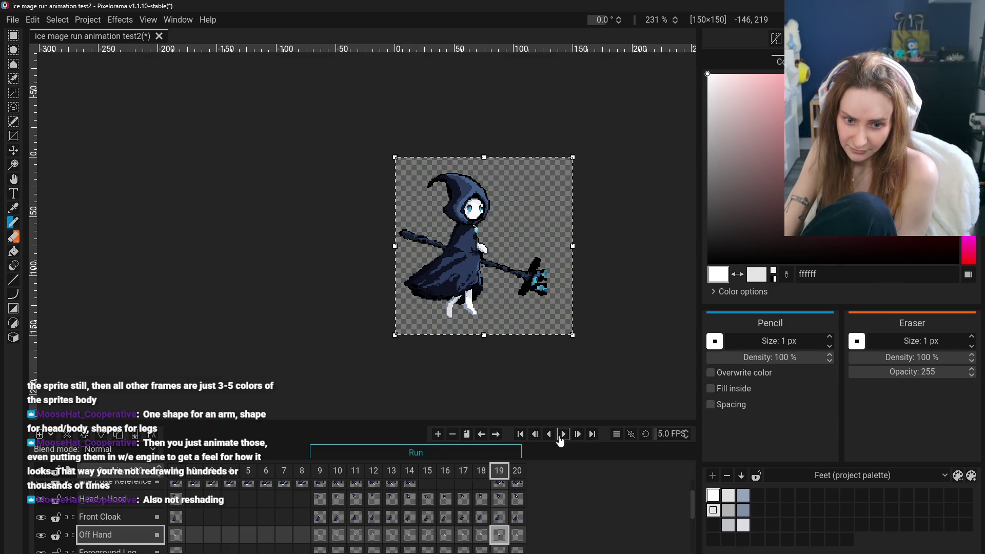
{"action": "left_click", "coordinate": [561, 436]}
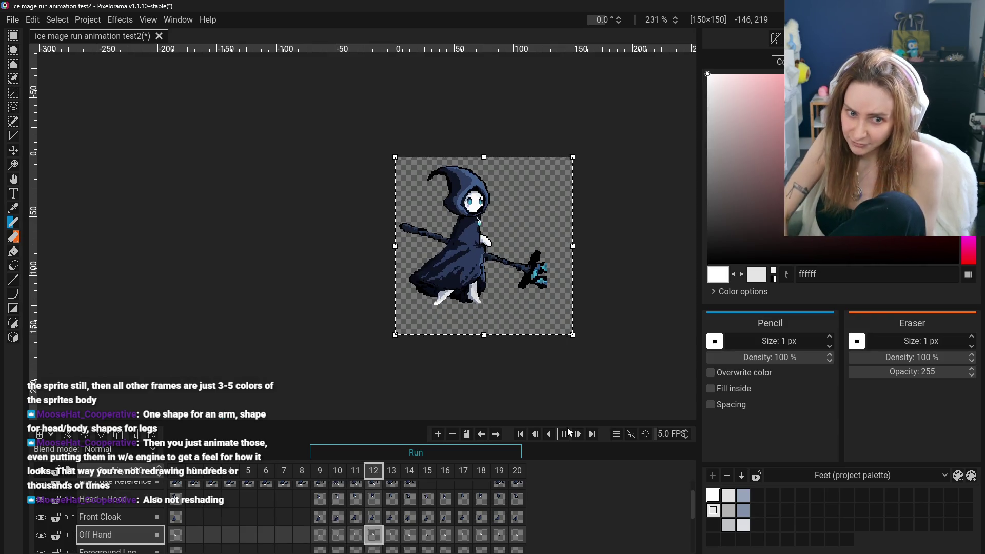
{"action": "scroll", "coordinate": [461, 312], "scroll_direction": "up", "scroll_amount": 3}
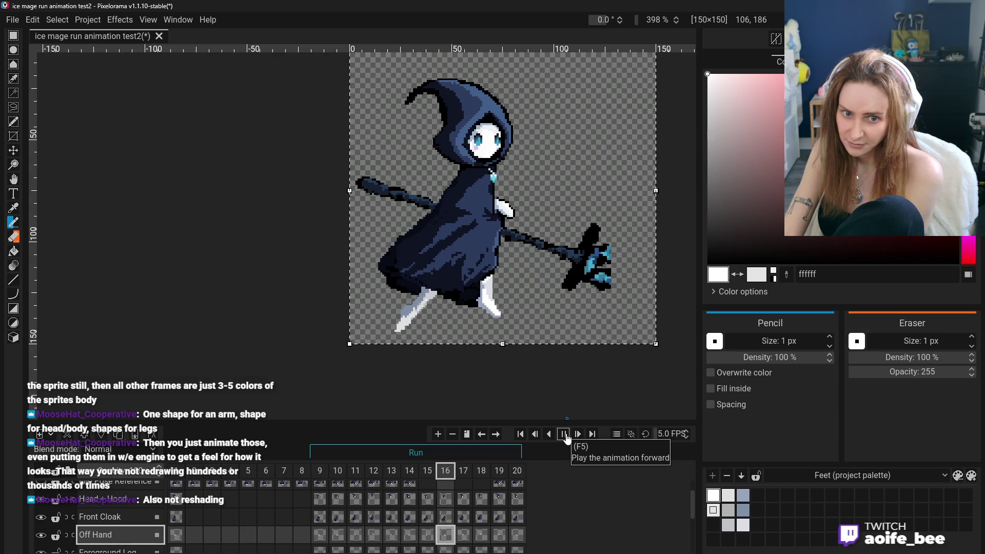
{"action": "scroll", "coordinate": [528, 347], "scroll_direction": "down", "scroll_amount": 4}
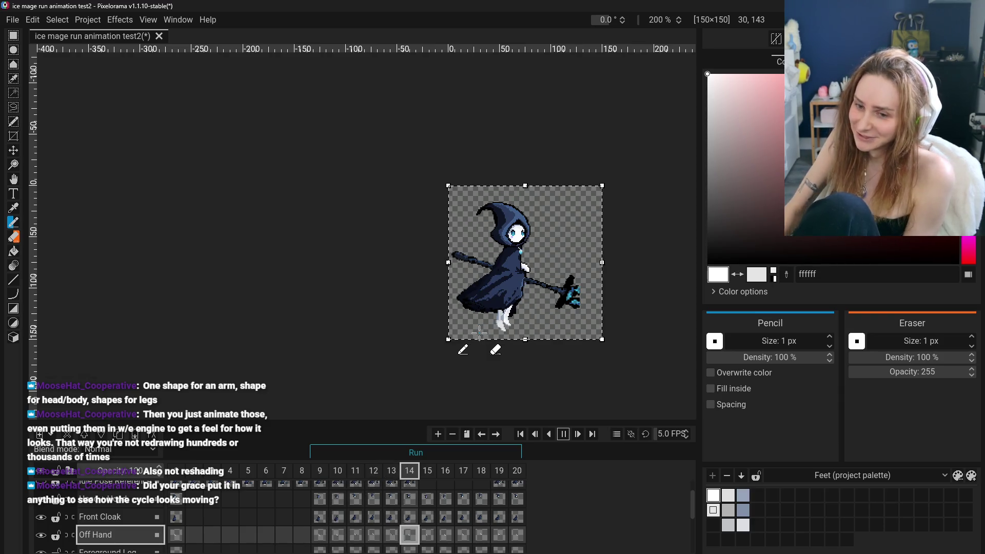
{"action": "mouse_move", "coordinate": [519, 8]}
{"action": "left_mouse_down"}
{"action": "mouse_move", "coordinate": [462, 20]}
{"action": "mouse_move", "coordinate": [374, 77]}
{"action": "left_mouse_up"}
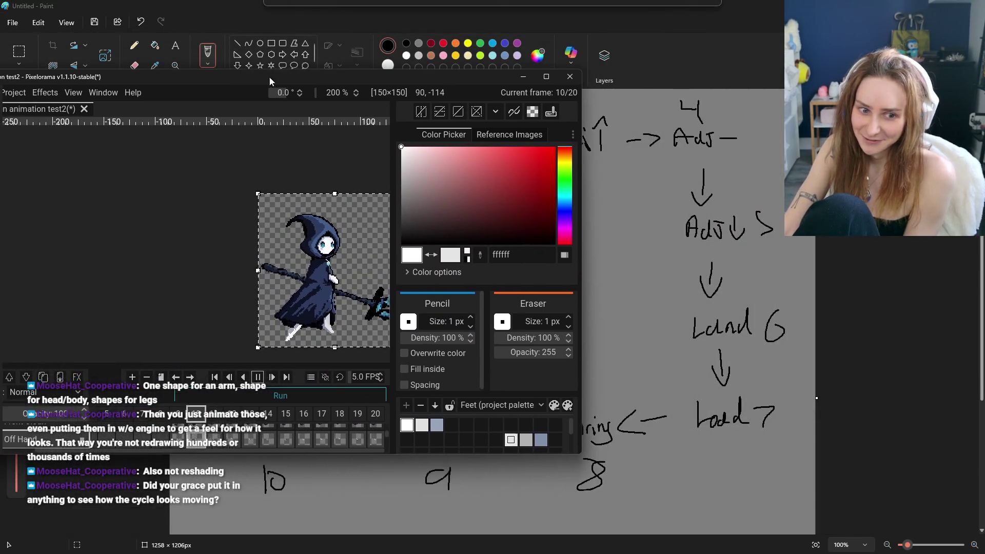
- View the Paint 12-step run-cycle sketch, then bring Pixelorama back and shift it right over it
{"action": "left_click", "coordinate": [338, 37]}
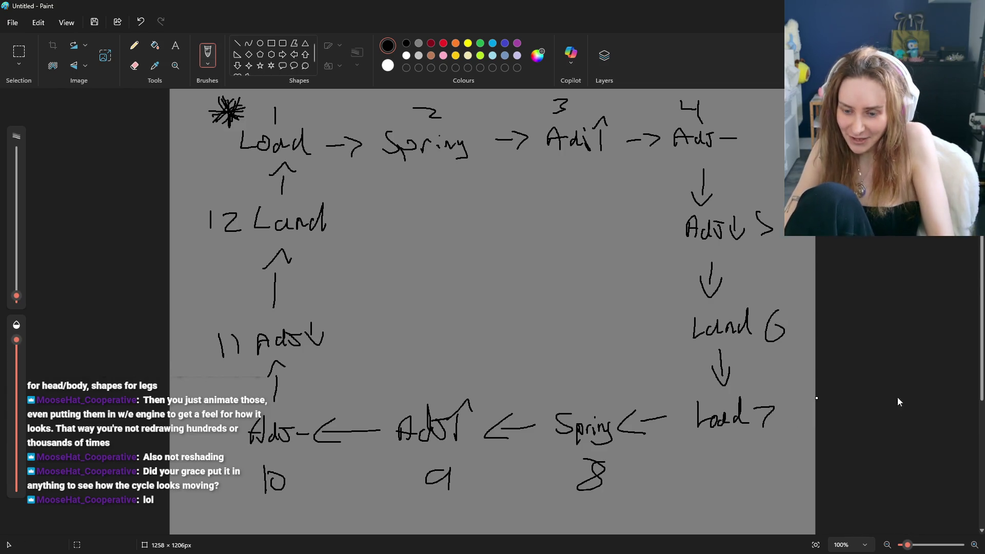
{"action": "key", "text": "alt+Tab"}
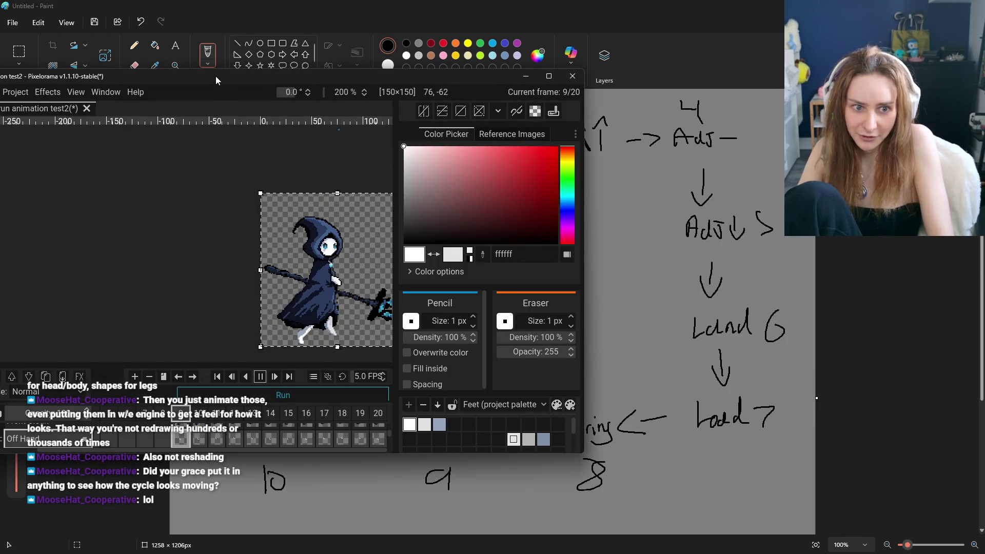
{"action": "mouse_move", "coordinate": [215, 76]}
{"action": "left_mouse_down"}
{"action": "mouse_move", "coordinate": [695, 89]}
{"action": "mouse_move", "coordinate": [121, 105]}
{"action": "mouse_move", "coordinate": [839, 132]}
{"action": "mouse_move", "coordinate": [1, 87]}
{"action": "mouse_move", "coordinate": [118, 138]}
{"action": "mouse_move", "coordinate": [929, 154]}
{"action": "mouse_move", "coordinate": [434, 125]}
{"action": "mouse_move", "coordinate": [5, 128]}
{"action": "mouse_move", "coordinate": [339, 141]}
{"action": "mouse_move", "coordinate": [506, 136]}
{"action": "mouse_move", "coordinate": [592, 109]}
{"action": "mouse_move", "coordinate": [703, 106]}
{"action": "mouse_move", "coordinate": [431, 1]}
{"action": "mouse_move", "coordinate": [64, 144]}
{"action": "mouse_move", "coordinate": [340, 153]}
{"action": "mouse_move", "coordinate": [685, 143]}
{"action": "mouse_move", "coordinate": [56, 130]}
{"action": "mouse_move", "coordinate": [121, 149]}
{"action": "mouse_move", "coordinate": [246, 154]}
{"action": "mouse_move", "coordinate": [550, 151]}
{"action": "mouse_move", "coordinate": [47, 123]}
{"action": "mouse_move", "coordinate": [244, 145]}
{"action": "mouse_move", "coordinate": [300, 145]}
{"action": "mouse_move", "coordinate": [299, 131]}
{"action": "mouse_move", "coordinate": [301, 168]}
{"action": "mouse_move", "coordinate": [320, 140]}
{"action": "left_mouse_up"}
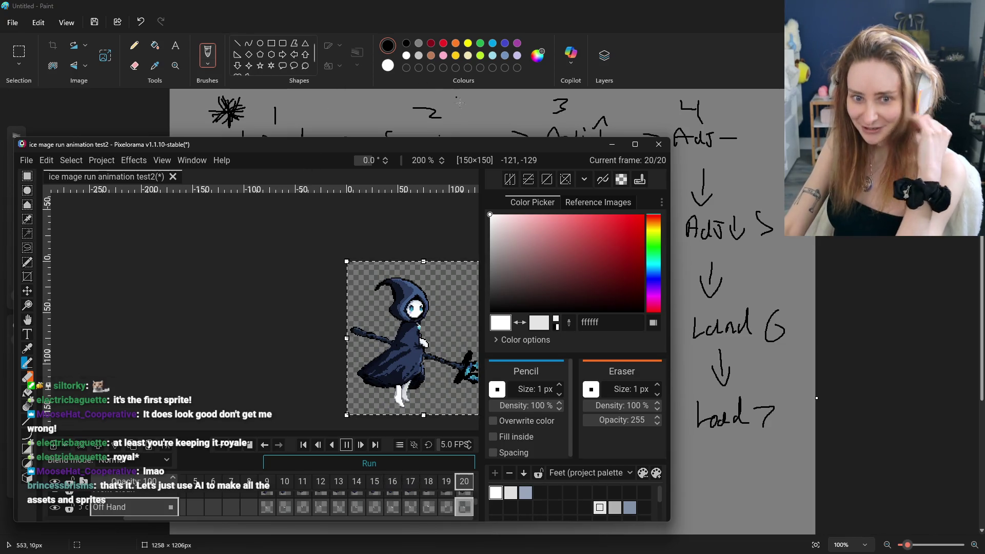
- Snap the Pixelorama window back to maximised with the run cycle still playing
{"action": "left_click_drag", "start_coordinate": [506, 146], "coordinate": [585, 3]}
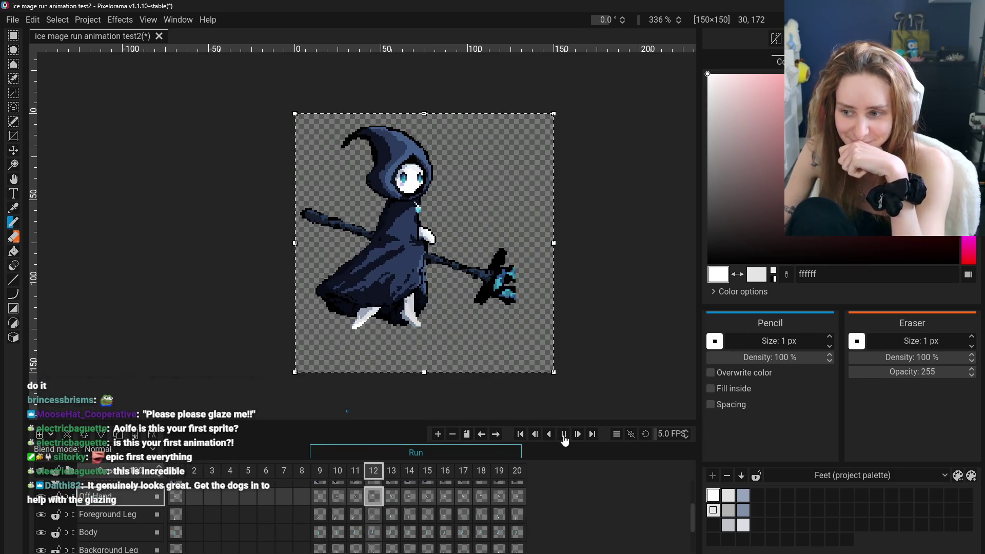
- Pause and resume the run animation a few times, then stop it
{"action": "left_click", "coordinate": [564, 436]}
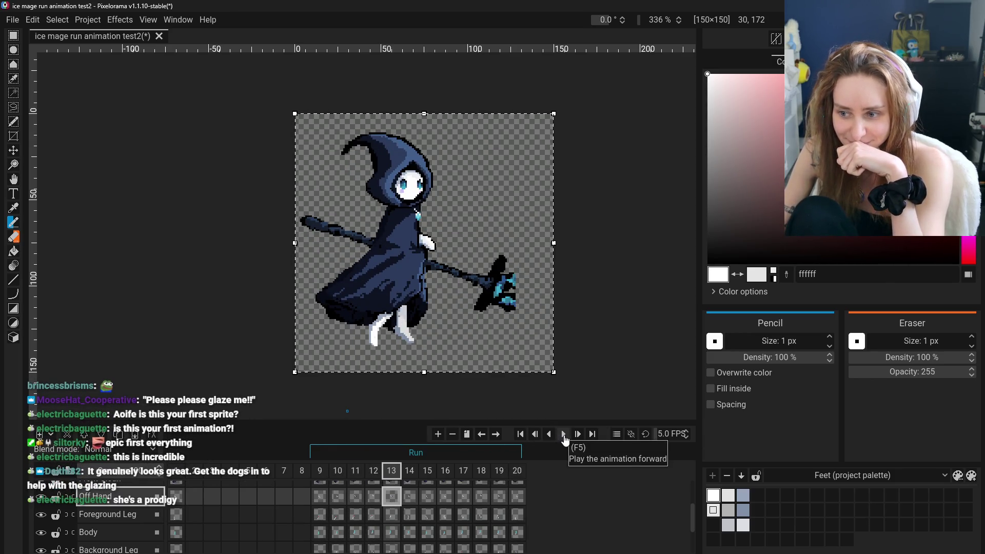
{"action": "left_click", "coordinate": [564, 436]}
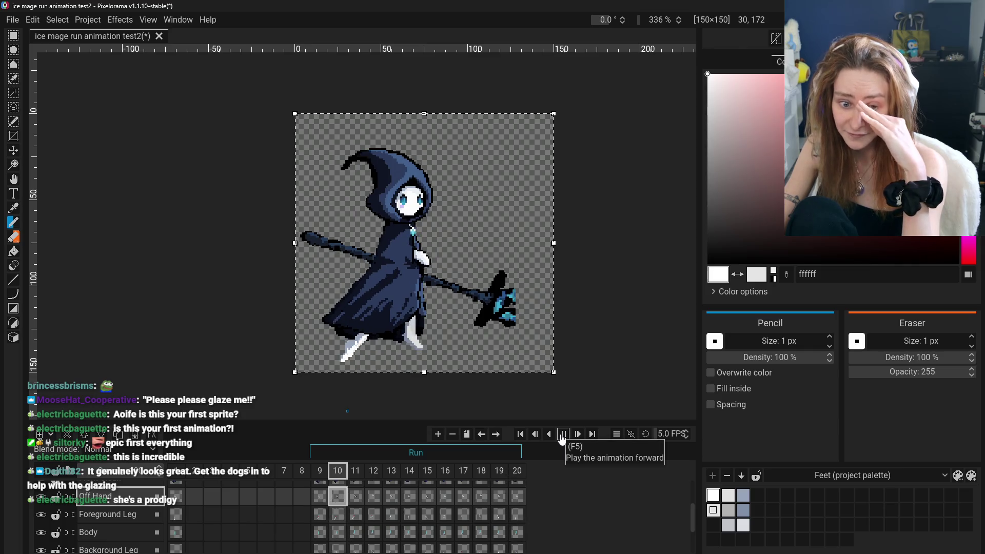
{"action": "left_click", "coordinate": [562, 436]}
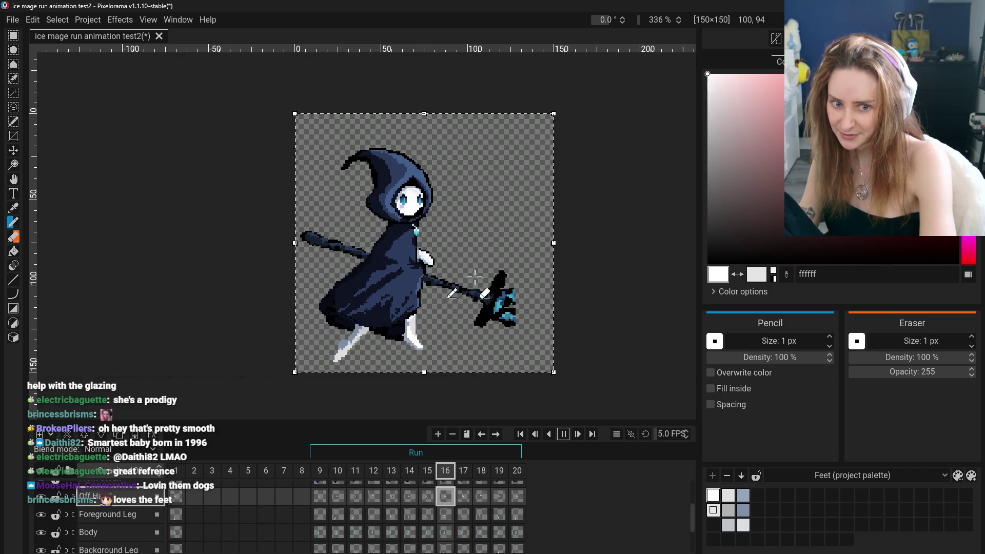
{"action": "scroll", "coordinate": [57, 541], "scroll_direction": "down", "scroll_amount": 1}
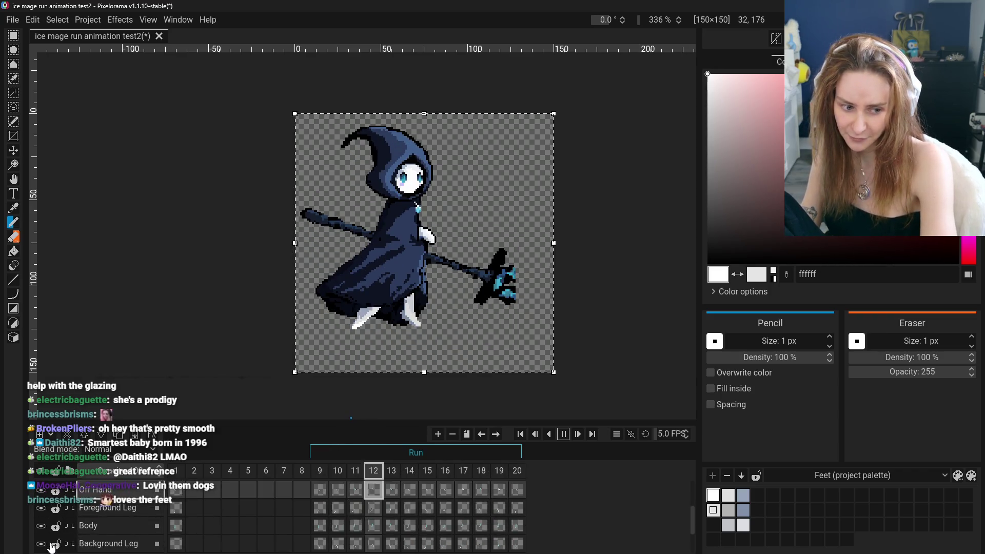
{"action": "scroll", "coordinate": [77, 536], "scroll_direction": "up", "scroll_amount": 1}
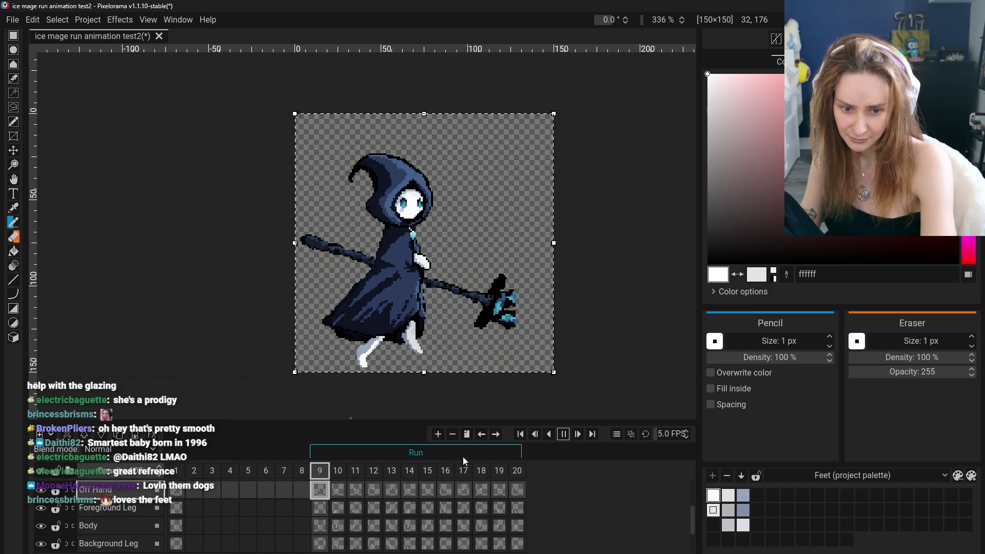
{"action": "left_click", "coordinate": [564, 434]}
{"action": "scroll", "coordinate": [209, 527], "scroll_direction": "down", "scroll_amount": 3}
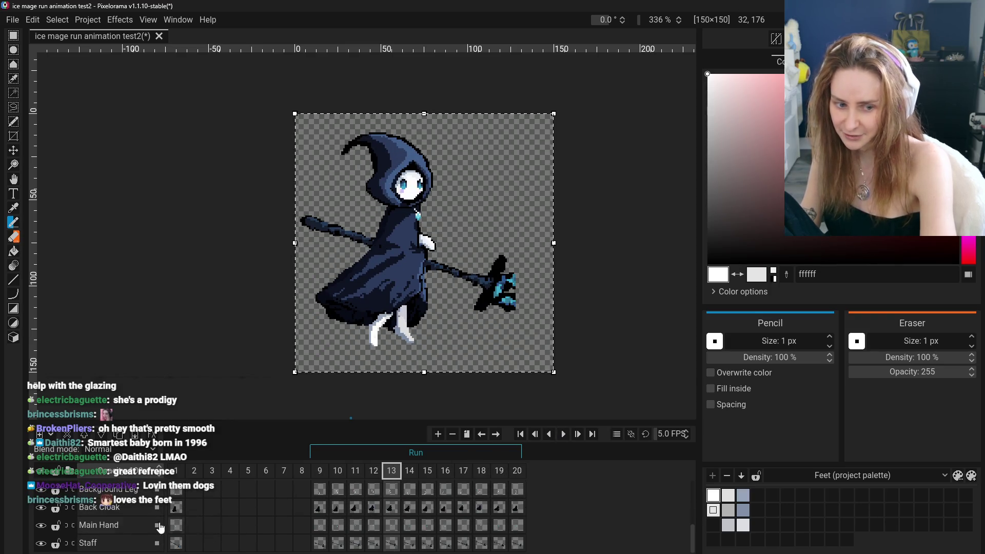
- Hide the Staff layer, replay the cycle, then stop and step back to frame 9
{"action": "left_click", "coordinate": [40, 543]}
{"action": "left_click", "coordinate": [563, 434]}
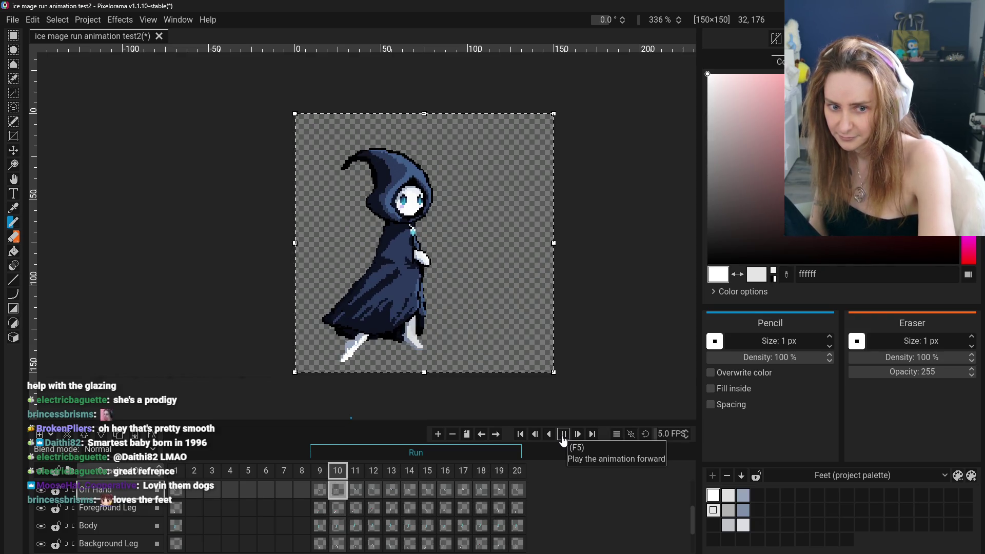
{"action": "left_click", "coordinate": [563, 438]}
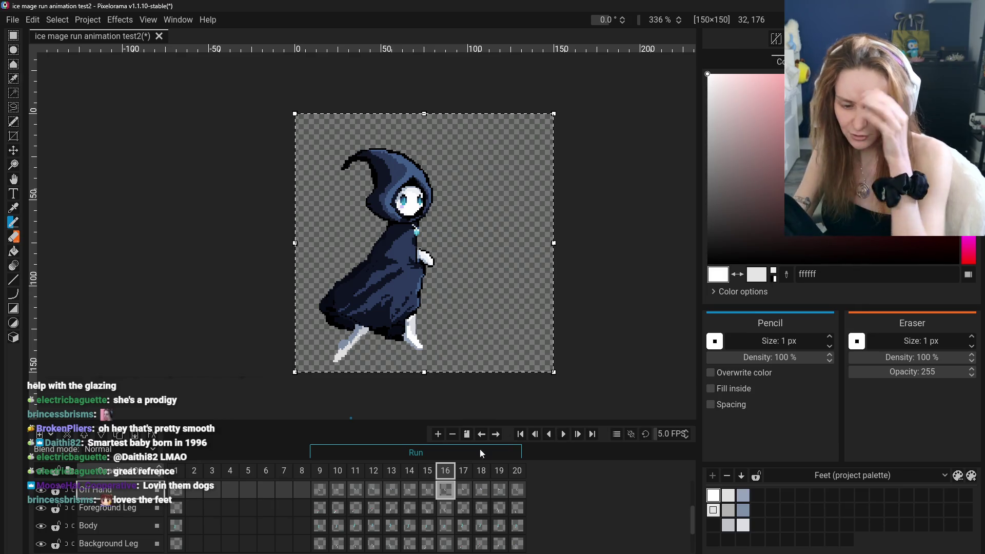
{"action": "left_click", "coordinate": [320, 471]}
{"action": "left_click", "coordinate": [339, 475]}
{"action": "left_click", "coordinate": [327, 475]}
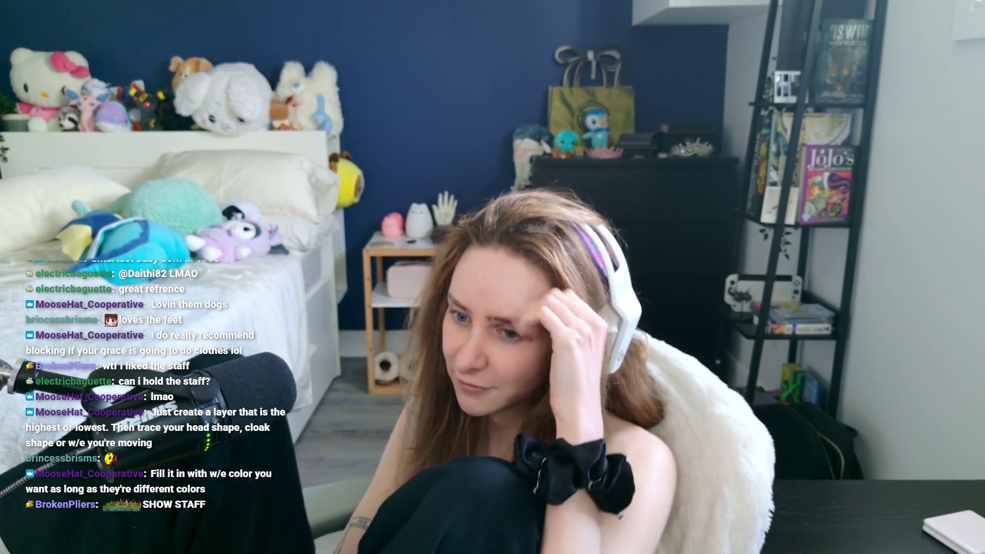
{"action": "scroll", "coordinate": [102, 510], "scroll_direction": "up", "scroll_amount": 4}
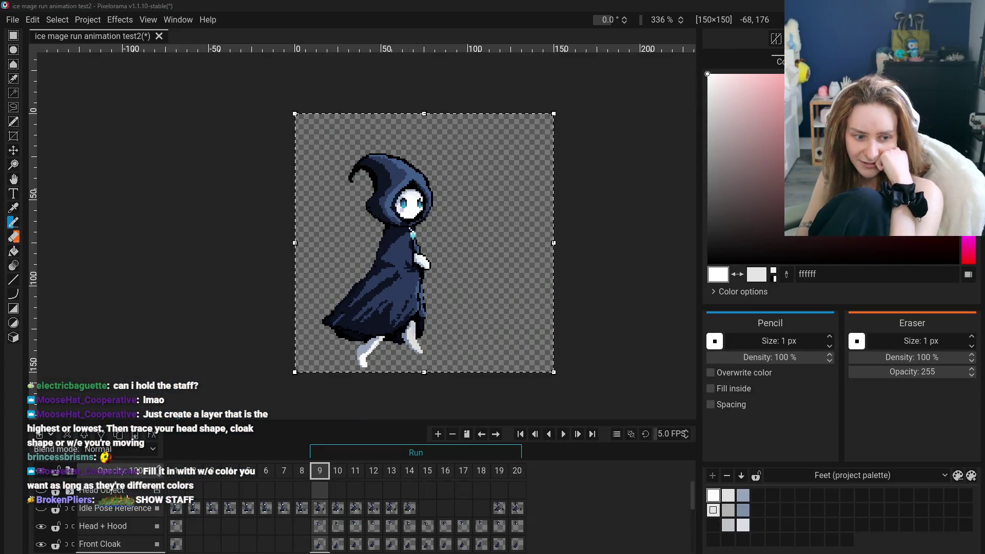
- Show and select the Head Object layer, preview stick-figure poses across frames 2–9, then go to frame 10
{"action": "left_click", "coordinate": [41, 492]}
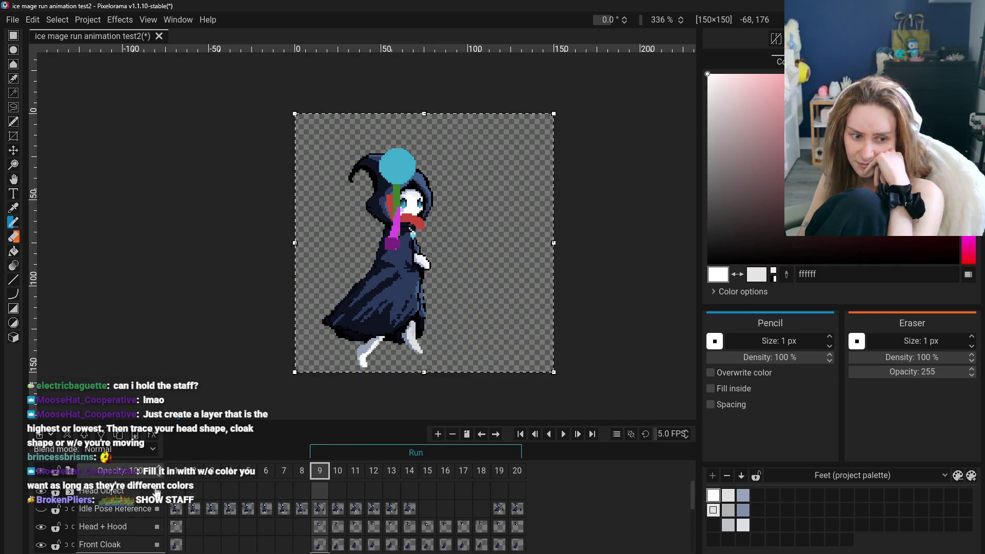
{"action": "left_click", "coordinate": [107, 493], "text": "alt"}
{"action": "left_click", "coordinate": [248, 490]}
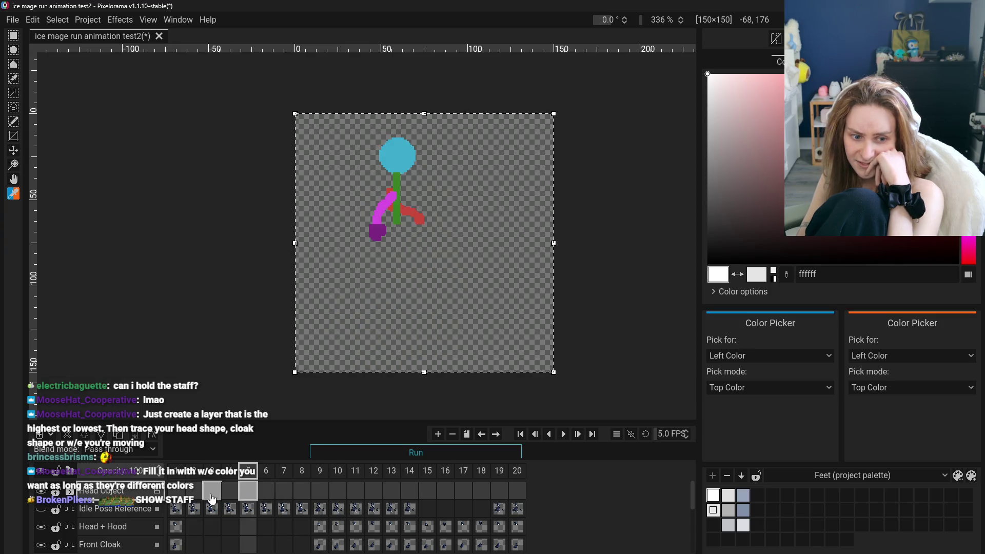
{"action": "left_click", "coordinate": [194, 491]}
{"action": "mouse_move", "coordinate": [215, 501]}
{"action": "left_mouse_down"}
{"action": "mouse_move", "coordinate": [373, 505]}
{"action": "mouse_move", "coordinate": [177, 497]}
{"action": "mouse_move", "coordinate": [371, 501]}
{"action": "mouse_move", "coordinate": [200, 500]}
{"action": "mouse_move", "coordinate": [285, 495]}
{"action": "left_mouse_up"}
{"action": "left_click", "coordinate": [338, 493]}
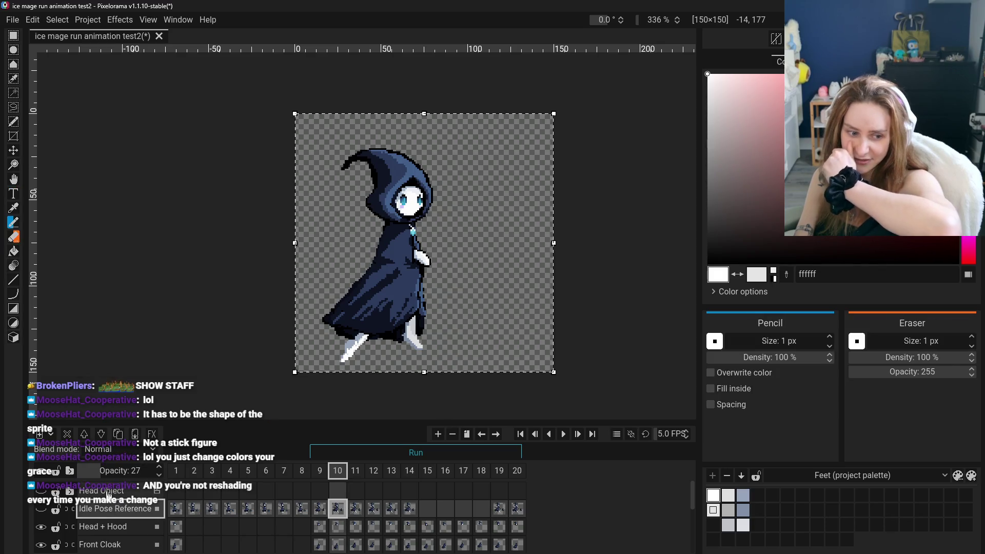
- Select a pixel layer and add a new empty Layer 18 above Head + Hood
{"action": "scroll", "coordinate": [126, 522], "scroll_direction": "down", "scroll_amount": 4}
{"action": "left_click", "coordinate": [122, 508]}
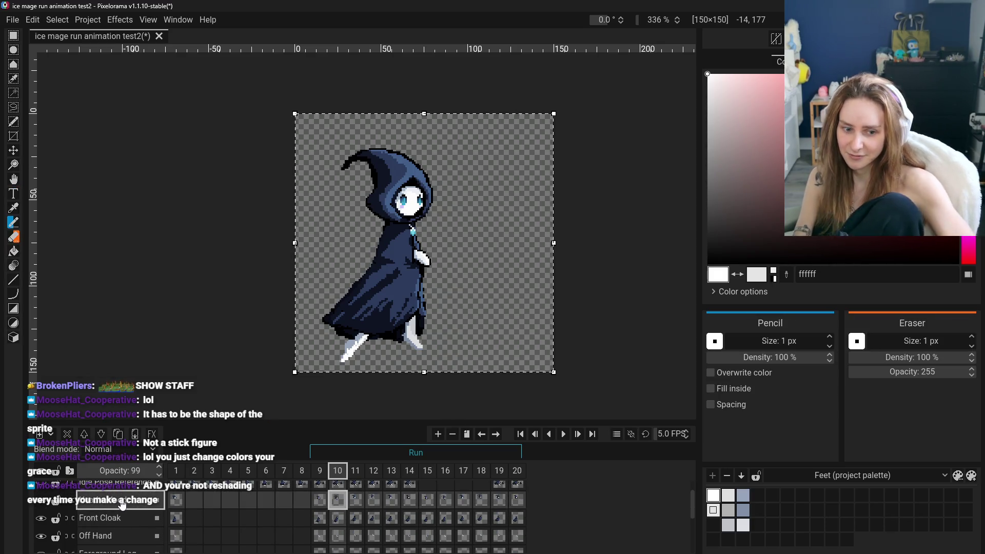
{"action": "scroll", "coordinate": [122, 505], "scroll_direction": "up", "scroll_amount": 3}
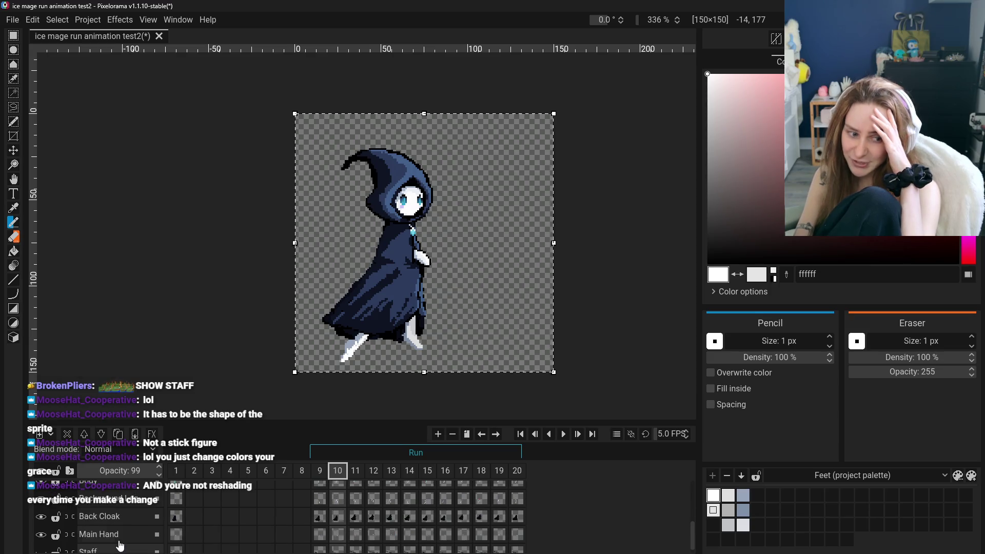
{"action": "scroll", "coordinate": [121, 536], "scroll_direction": "up", "scroll_amount": 1}
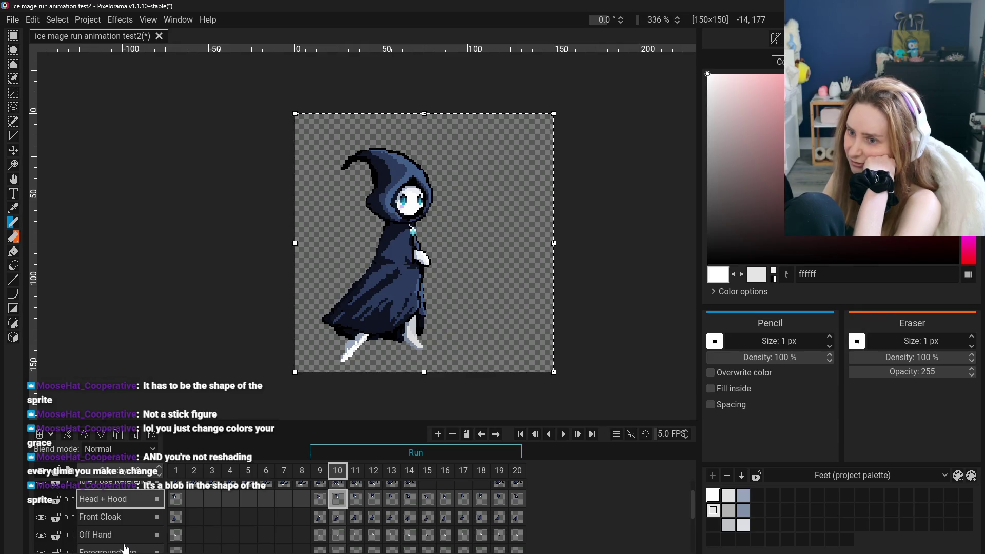
{"action": "right_click", "coordinate": [118, 498]}
{"action": "left_click", "coordinate": [103, 505]}
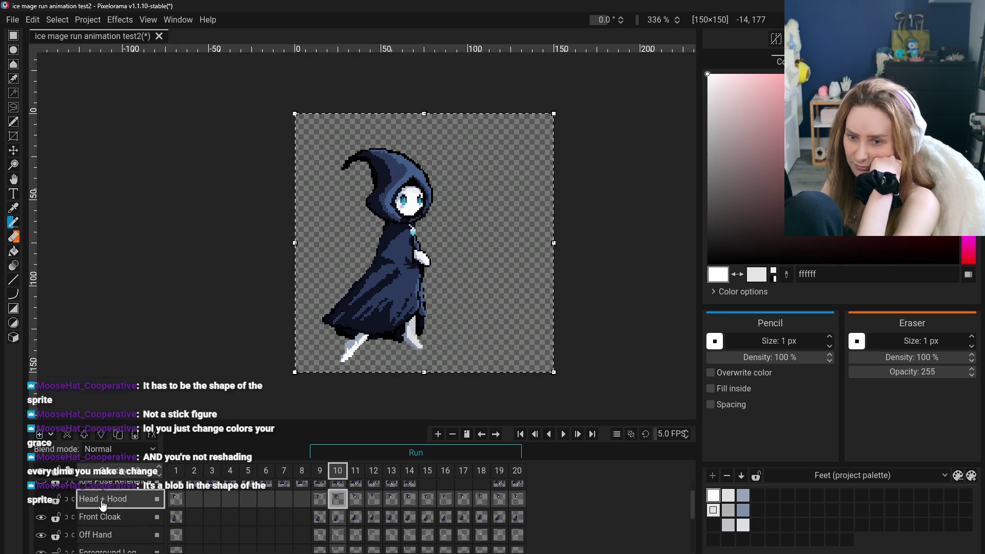
{"action": "left_click", "coordinate": [40, 435]}
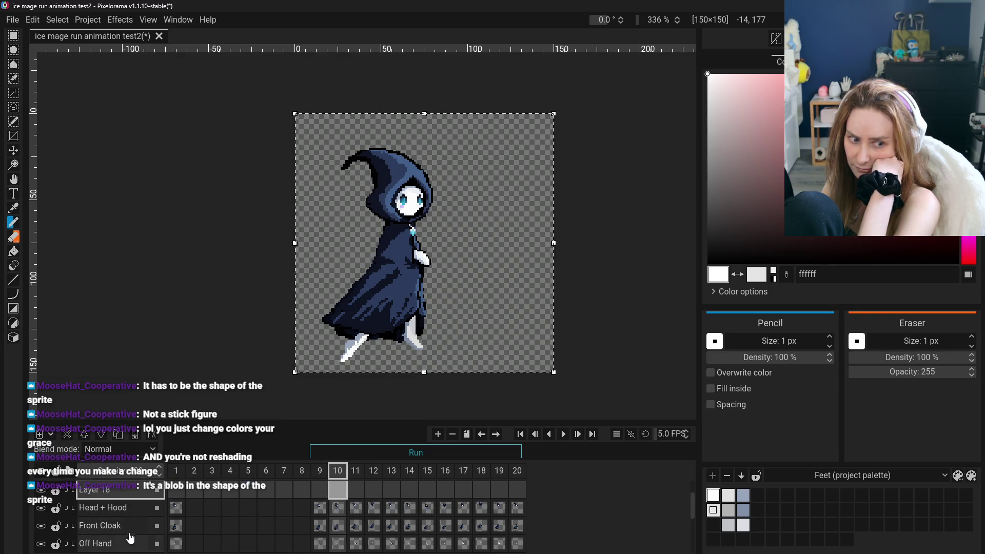
- Undo the empty layer and duplicate the Head + Hood layer
{"action": "key", "text": "ctrl+z"}
{"action": "right_click", "coordinate": [112, 492]}
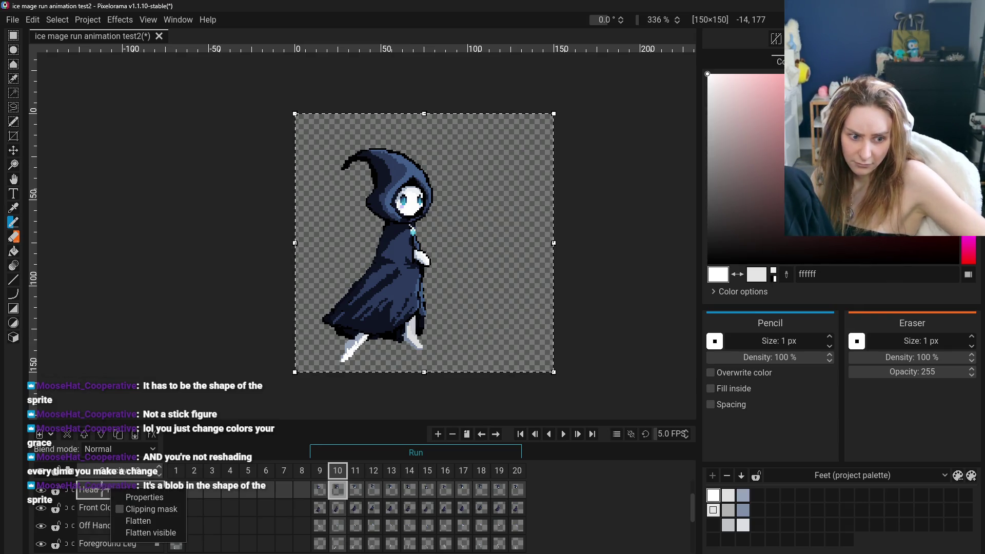
{"action": "left_click", "coordinate": [103, 492]}
{"action": "left_click", "coordinate": [119, 437]}
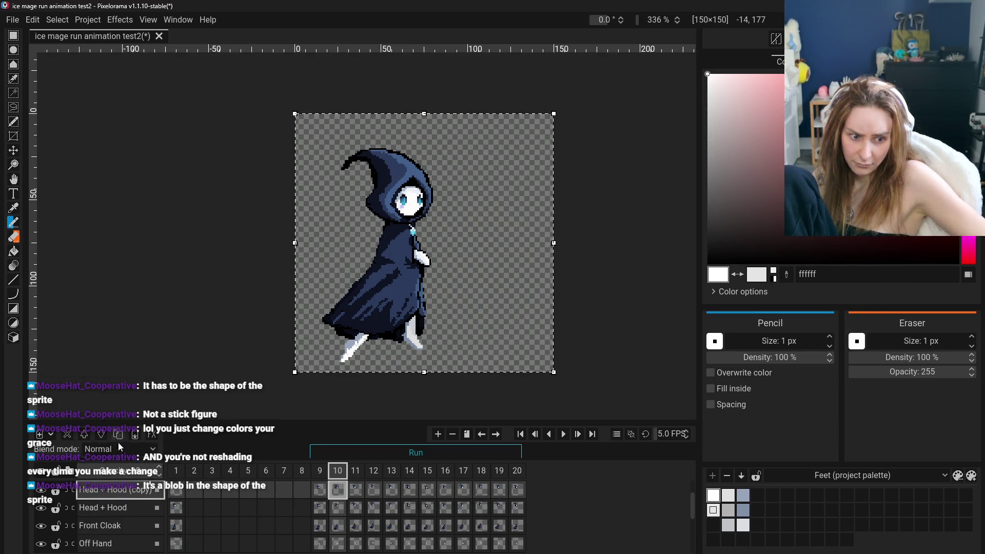
- Duplicate the Front Cloak, Foreground Leg and Body layers
{"action": "left_click", "coordinate": [122, 528]}
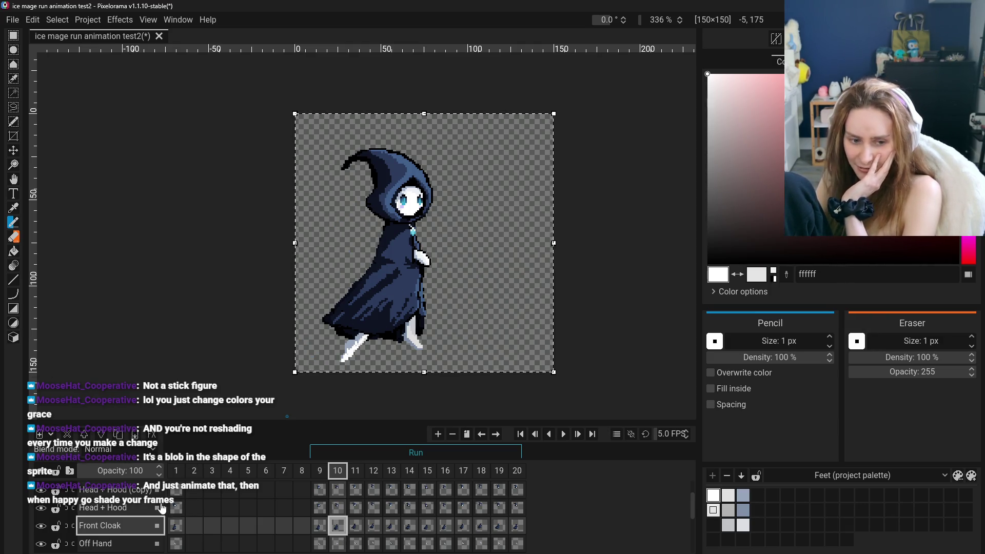
{"action": "scroll", "coordinate": [136, 513], "scroll_direction": "up", "scroll_amount": 1}
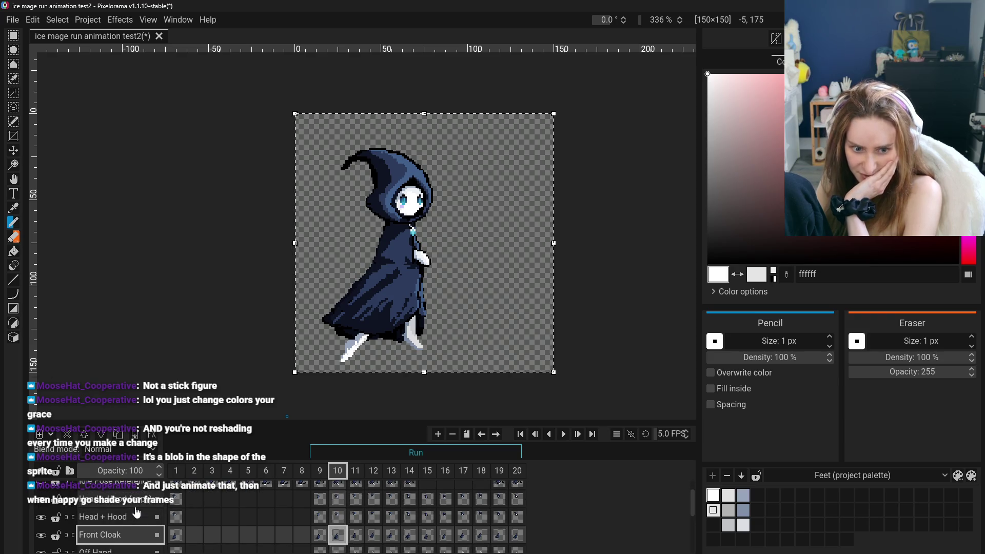
{"action": "scroll", "coordinate": [141, 523], "scroll_direction": "up", "scroll_amount": 1}
{"action": "scroll", "coordinate": [145, 534], "scroll_direction": "down", "scroll_amount": 1}
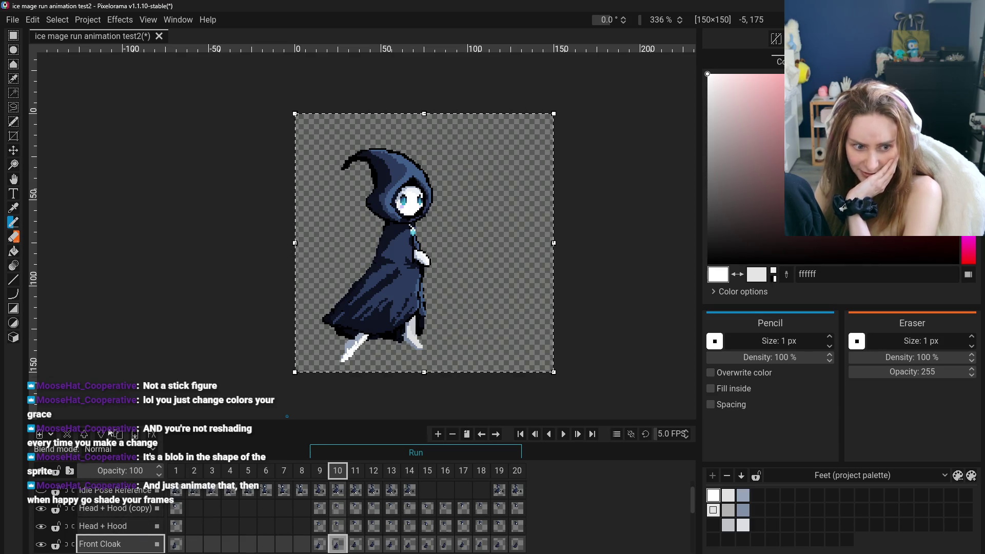
{"action": "left_click", "coordinate": [118, 441]}
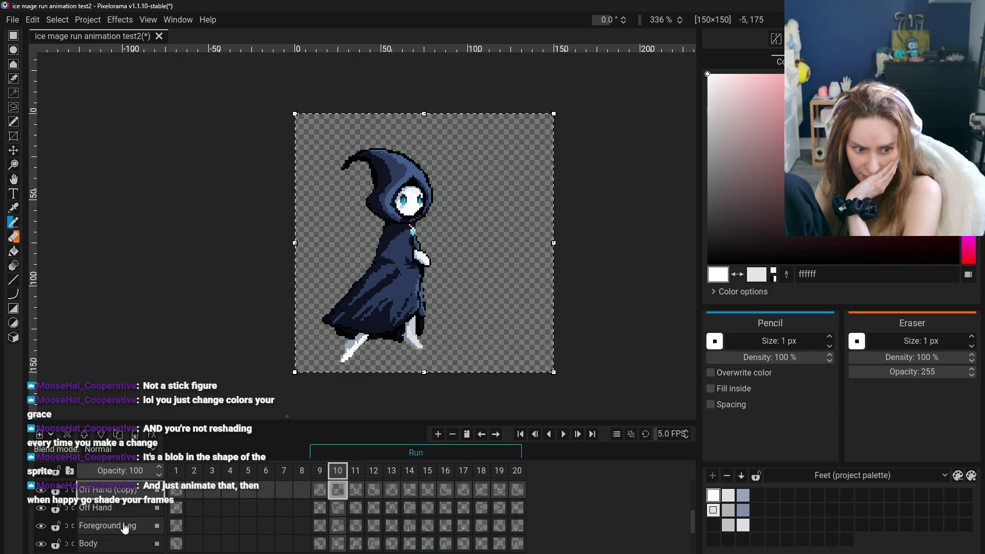
{"action": "left_click", "coordinate": [120, 529]}
{"action": "left_click", "coordinate": [119, 438]}
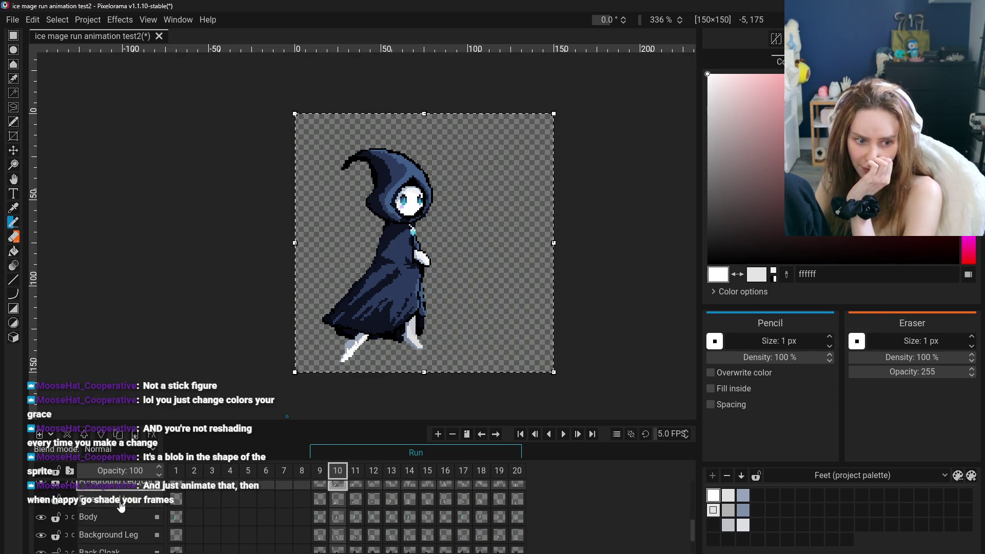
{"action": "left_click", "coordinate": [121, 516]}
{"action": "left_click", "coordinate": [118, 435]}
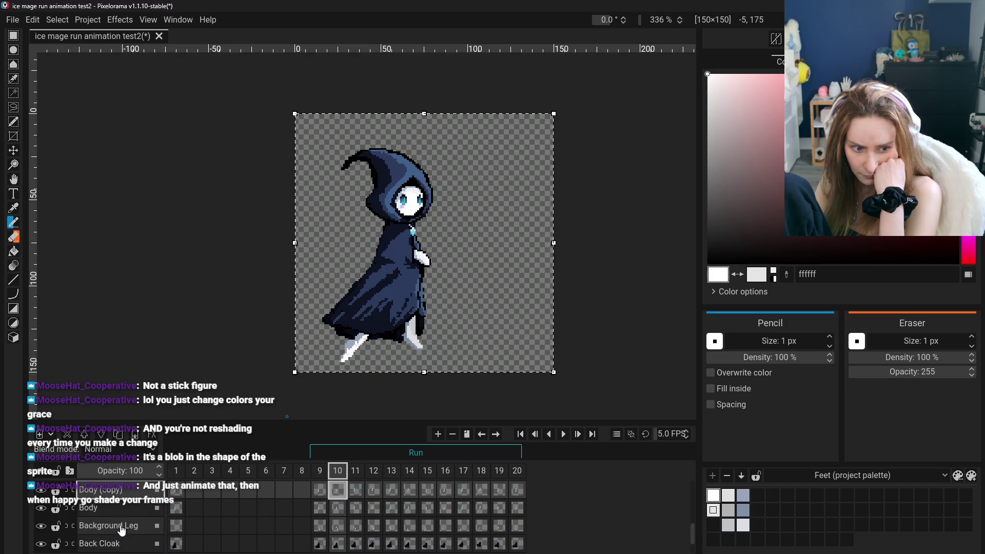
- Duplicate the Back Cloak, Main Hand and Staff layers
{"action": "scroll", "coordinate": [122, 530], "scroll_direction": "up", "scroll_amount": 1}
{"action": "left_click", "coordinate": [118, 523]}
{"action": "left_click", "coordinate": [119, 542]}
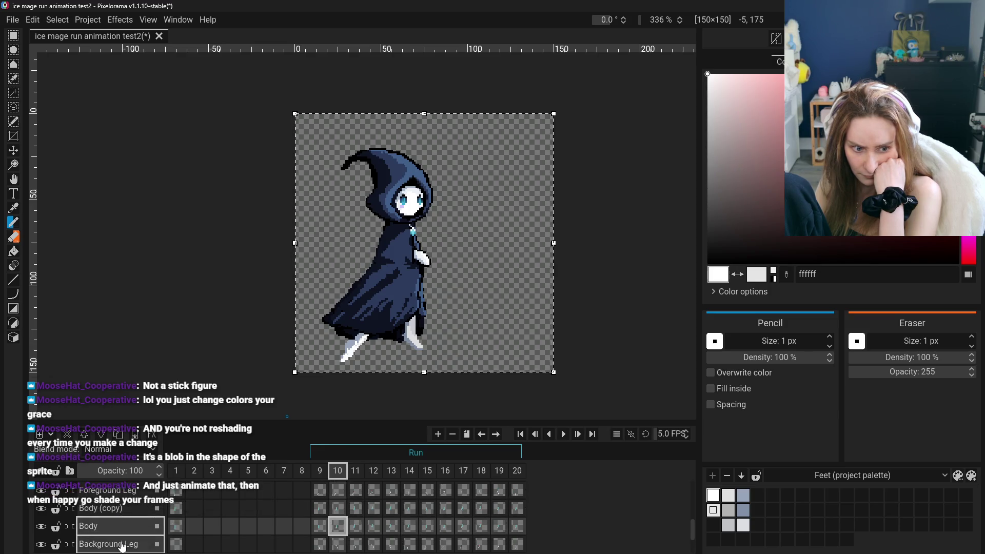
{"action": "scroll", "coordinate": [117, 531], "scroll_direction": "down", "scroll_amount": 1}
{"action": "scroll", "coordinate": [124, 495], "scroll_direction": "down", "scroll_amount": 2}
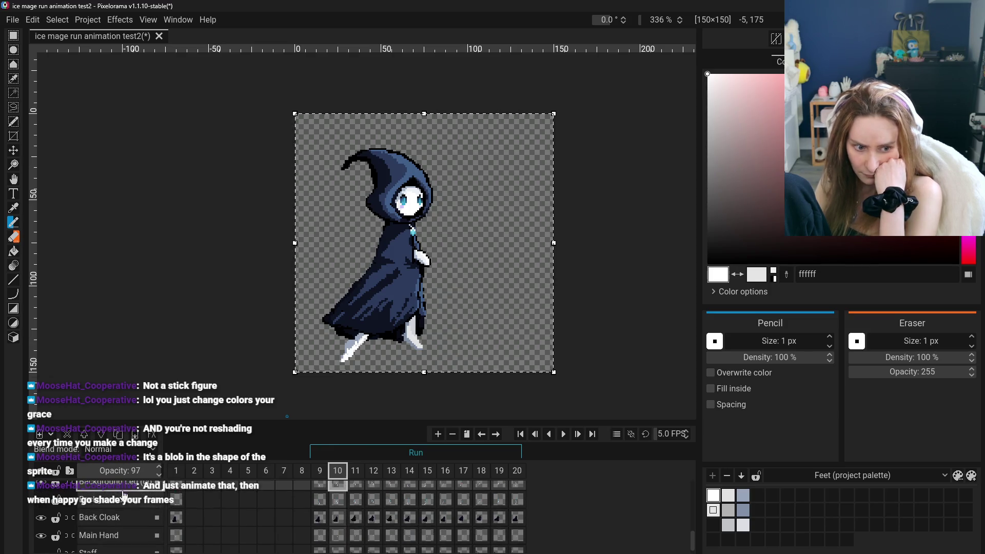
{"action": "left_click", "coordinate": [128, 521]}
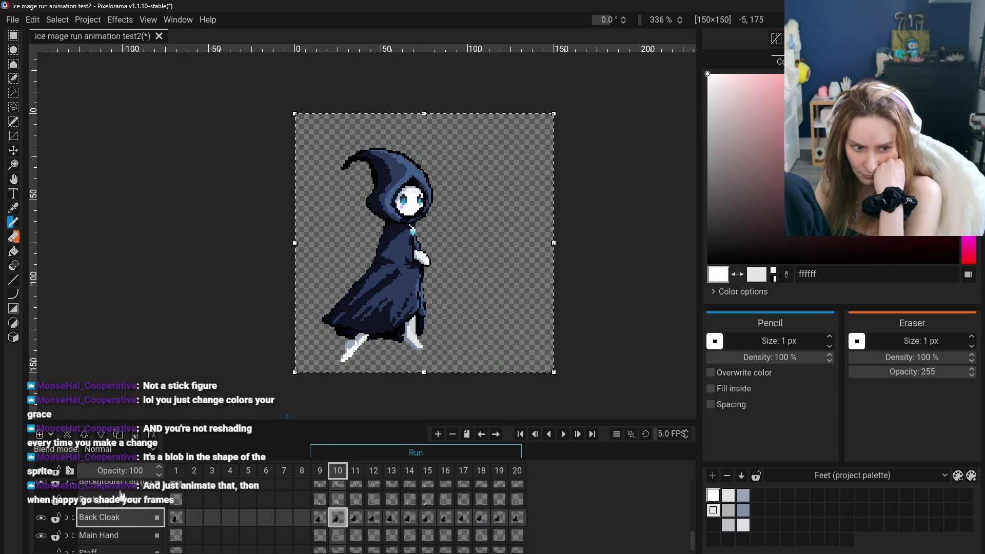
{"action": "left_click", "coordinate": [119, 436]}
{"action": "left_click", "coordinate": [119, 527]}
{"action": "left_click", "coordinate": [122, 436]}
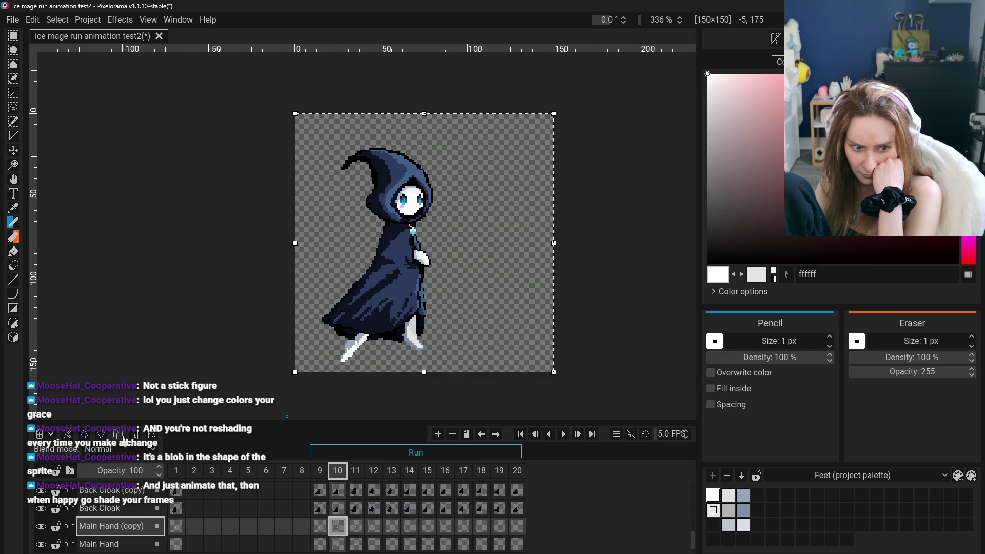
{"action": "scroll", "coordinate": [125, 529], "scroll_direction": "down", "scroll_amount": 1}
{"action": "left_click", "coordinate": [119, 543]}
{"action": "left_click", "coordinate": [118, 436]}
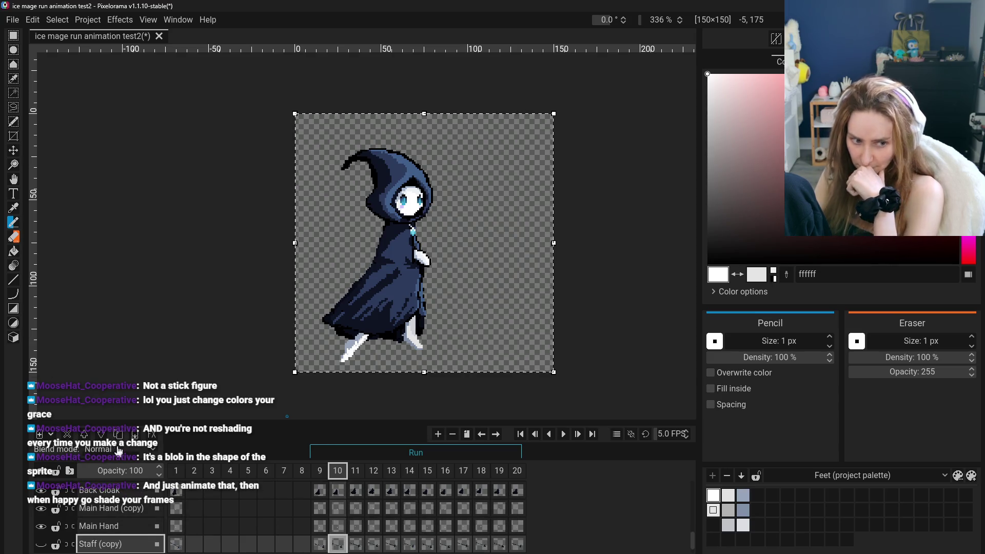
{"action": "scroll", "coordinate": [129, 523], "scroll_direction": "down", "scroll_amount": 8}
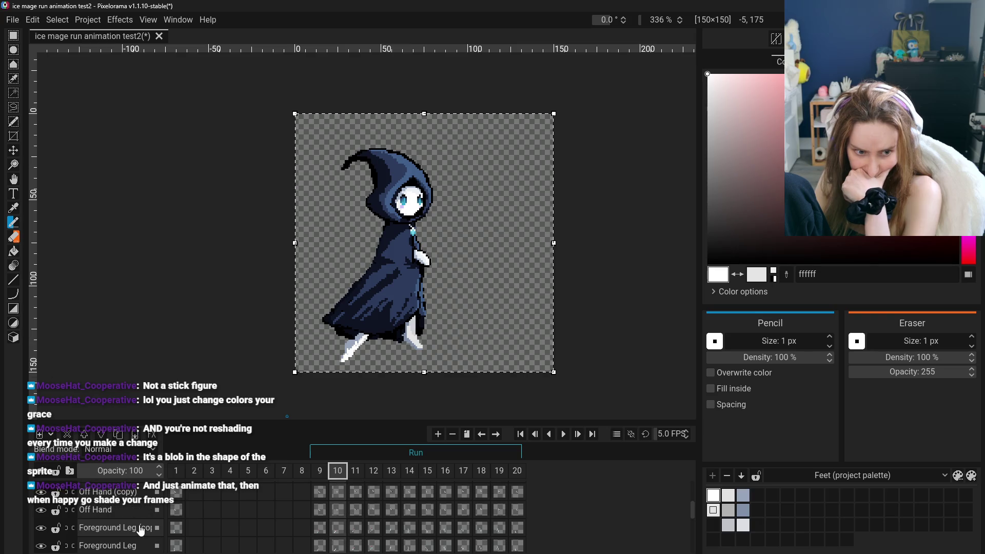
{"action": "scroll", "coordinate": [128, 526], "scroll_direction": "up", "scroll_amount": 3}
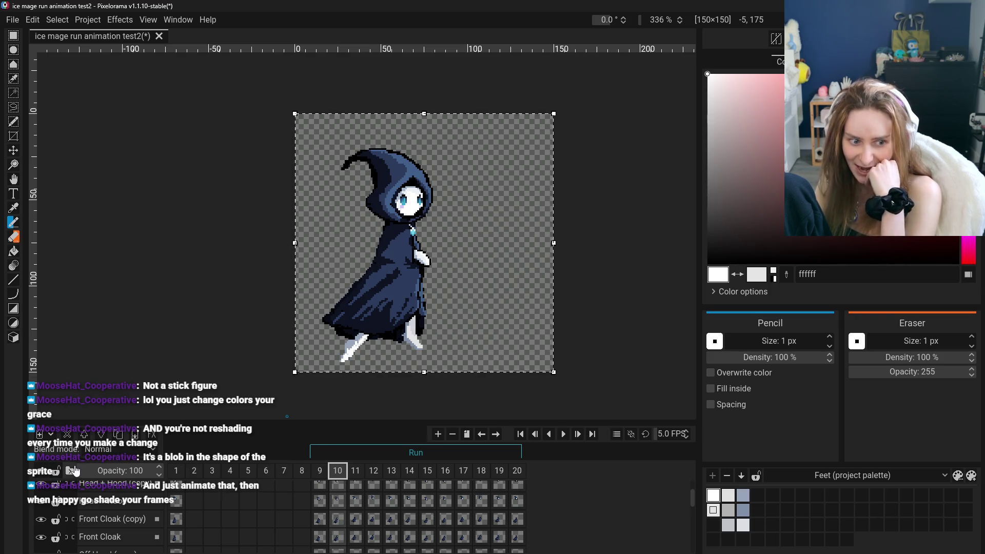
{"action": "scroll", "coordinate": [71, 480], "scroll_direction": "up", "scroll_amount": 3}
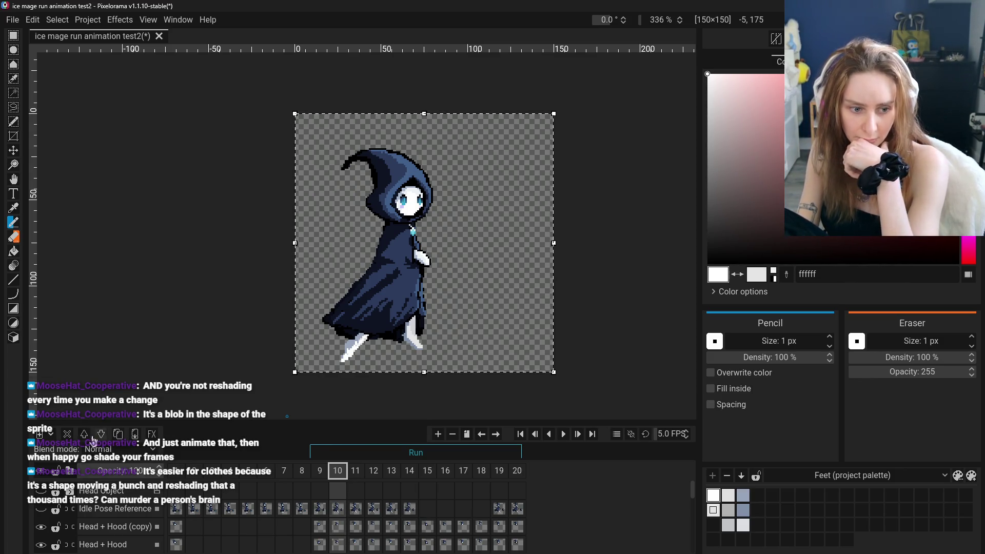
- Add a new group layer and name it BLOCKING POG
{"action": "left_click", "coordinate": [51, 436]}
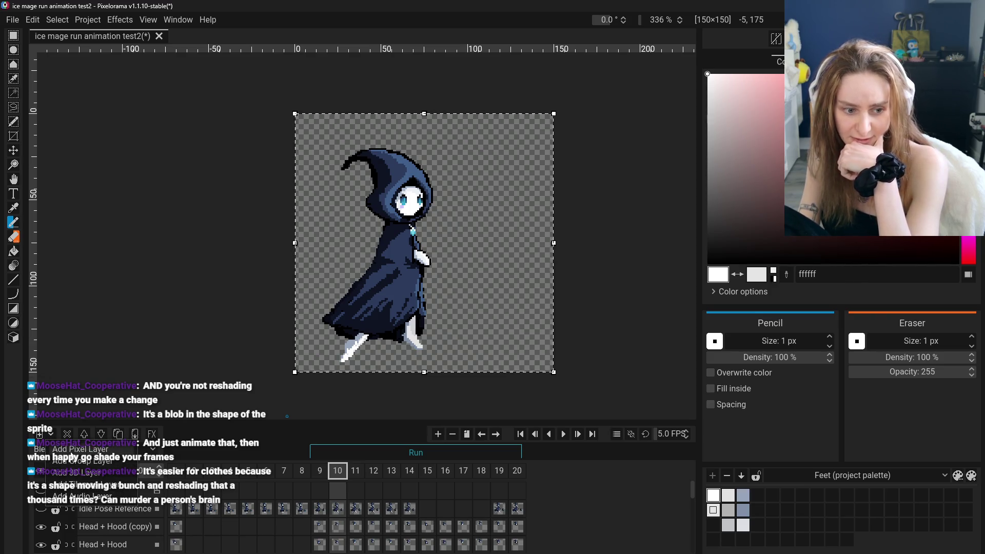
{"action": "left_click", "coordinate": [72, 462]}
{"action": "scroll", "coordinate": [109, 531], "scroll_direction": "up", "scroll_amount": 1}
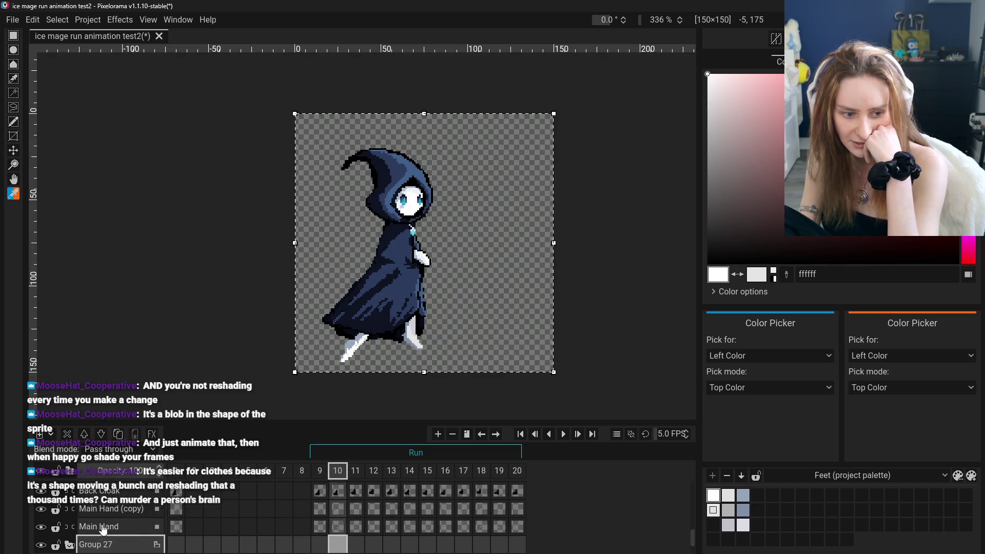
{"action": "double_click", "coordinate": [113, 543]}
{"action": "type", "text": "LOCKING POGGG"}
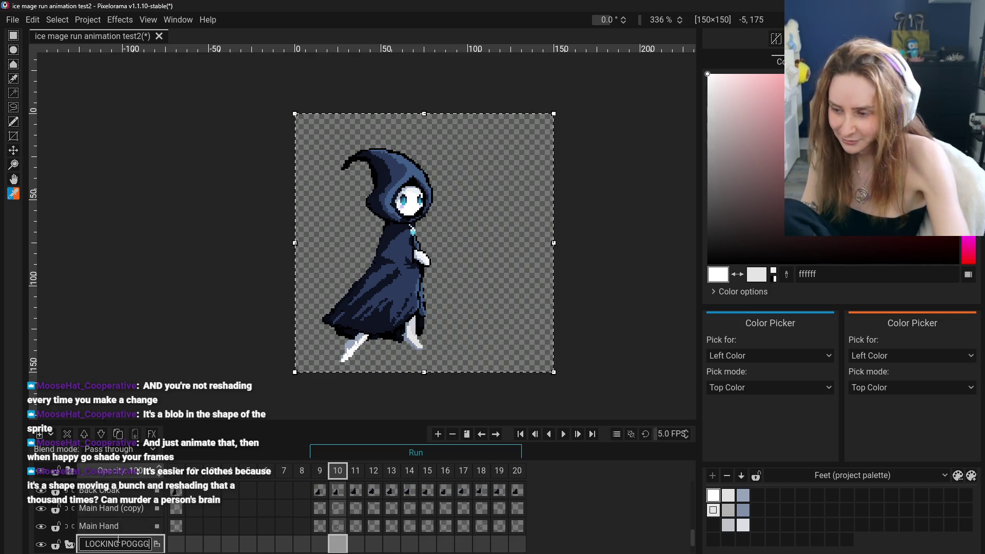
{"action": "key", "text": "BackSpace"}
{"action": "key", "text": "BackSpace"}
{"action": "key", "text": "Return"}
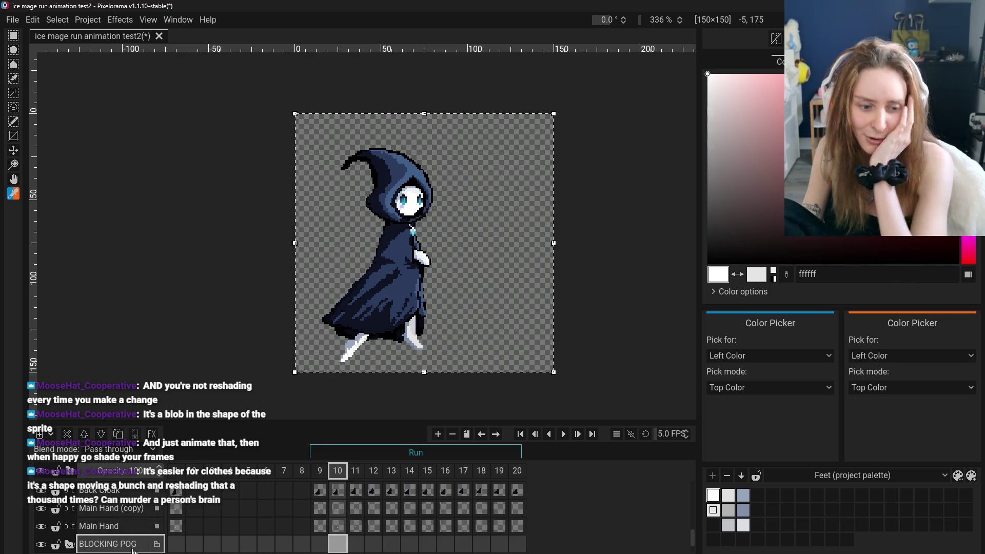
{"action": "scroll", "coordinate": [132, 543], "scroll_direction": "down", "scroll_amount": 1}
- Move Main Hand (copy) and Body (copy) into the BLOCKING POG group
{"action": "mouse_move", "coordinate": [128, 492]}
{"action": "left_mouse_down"}
{"action": "mouse_move", "coordinate": [127, 527]}
{"action": "mouse_move", "coordinate": [116, 527]}
{"action": "left_mouse_up"}
{"action": "scroll", "coordinate": [132, 524], "scroll_direction": "up", "scroll_amount": 1}
{"action": "scroll", "coordinate": [118, 518], "scroll_direction": "up", "scroll_amount": 2}
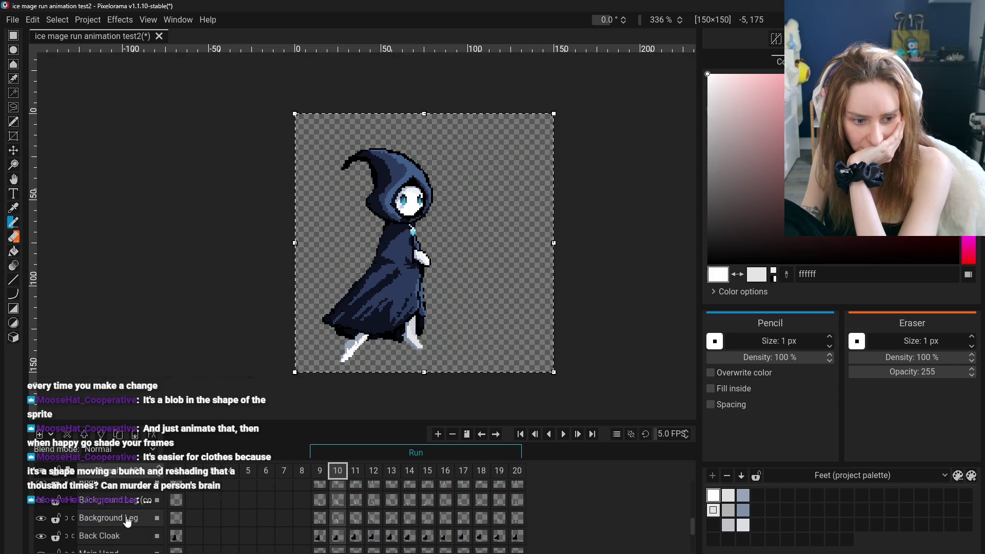
{"action": "double_click", "coordinate": [124, 525]}
{"action": "scroll", "coordinate": [119, 503], "scroll_direction": "down", "scroll_amount": 2}
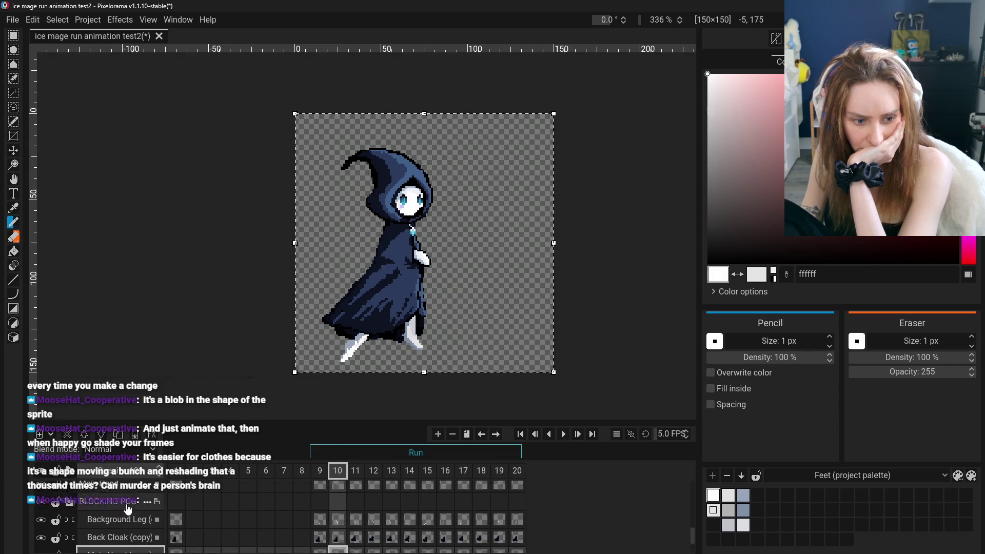
{"action": "scroll", "coordinate": [128, 509], "scroll_direction": "up", "scroll_amount": 4}
{"action": "mouse_move", "coordinate": [128, 509]}
{"action": "left_mouse_down"}
{"action": "mouse_move", "coordinate": [119, 512]}
{"action": "mouse_move", "coordinate": [125, 504]}
{"action": "mouse_move", "coordinate": [127, 528]}
{"action": "mouse_move", "coordinate": [121, 517]}
{"action": "left_mouse_up"}
{"action": "scroll", "coordinate": [128, 512], "scroll_direction": "up", "scroll_amount": 4}
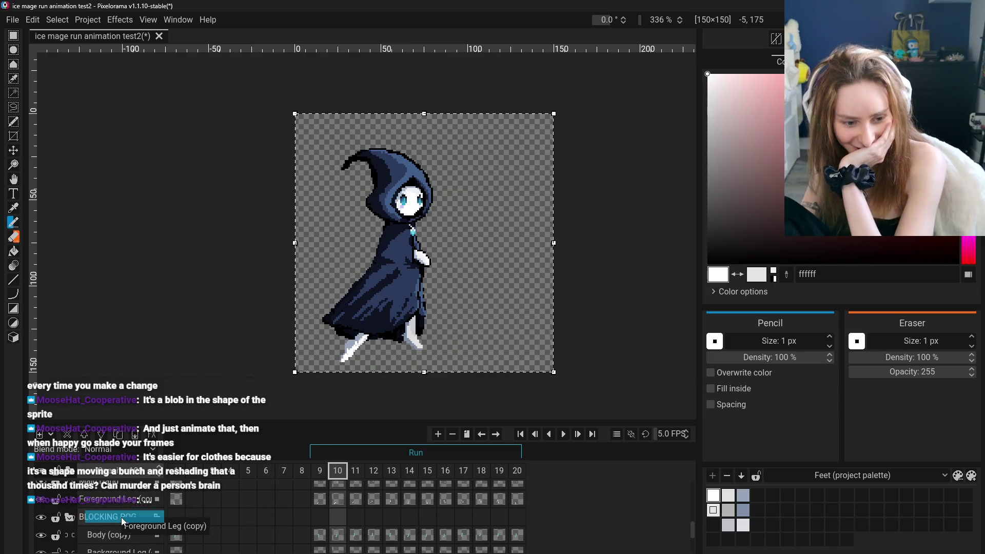
- Drag the remaining copied part layers into the BLOCKING POG group
{"action": "scroll", "coordinate": [122, 518], "scroll_direction": "down", "scroll_amount": 2}
{"action": "scroll", "coordinate": [123, 511], "scroll_direction": "up", "scroll_amount": 2}
{"action": "scroll", "coordinate": [126, 510], "scroll_direction": "down", "scroll_amount": 4}
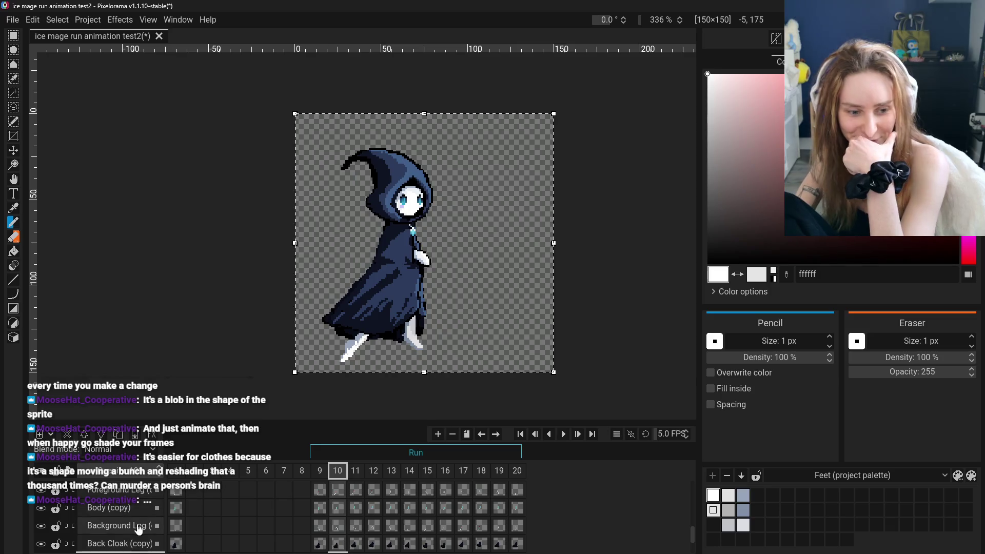
{"action": "scroll", "coordinate": [134, 512], "scroll_direction": "up", "scroll_amount": 3}
{"action": "scroll", "coordinate": [135, 514], "scroll_direction": "down", "scroll_amount": 3}
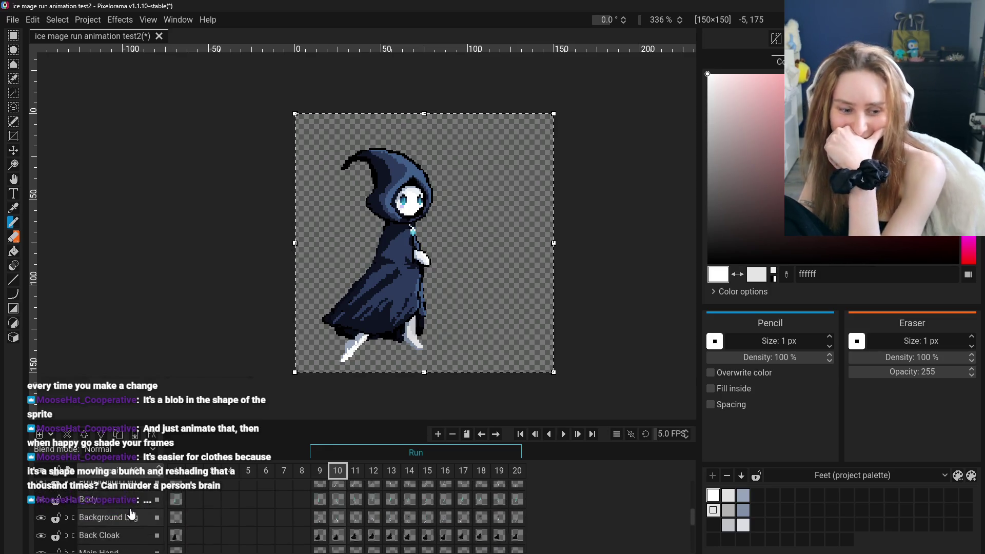
{"action": "scroll", "coordinate": [131, 515], "scroll_direction": "up", "scroll_amount": 3}
{"action": "mouse_move", "coordinate": [128, 516]}
{"action": "left_mouse_down"}
{"action": "mouse_move", "coordinate": [130, 531]}
{"action": "mouse_move", "coordinate": [129, 522]}
{"action": "left_mouse_up"}
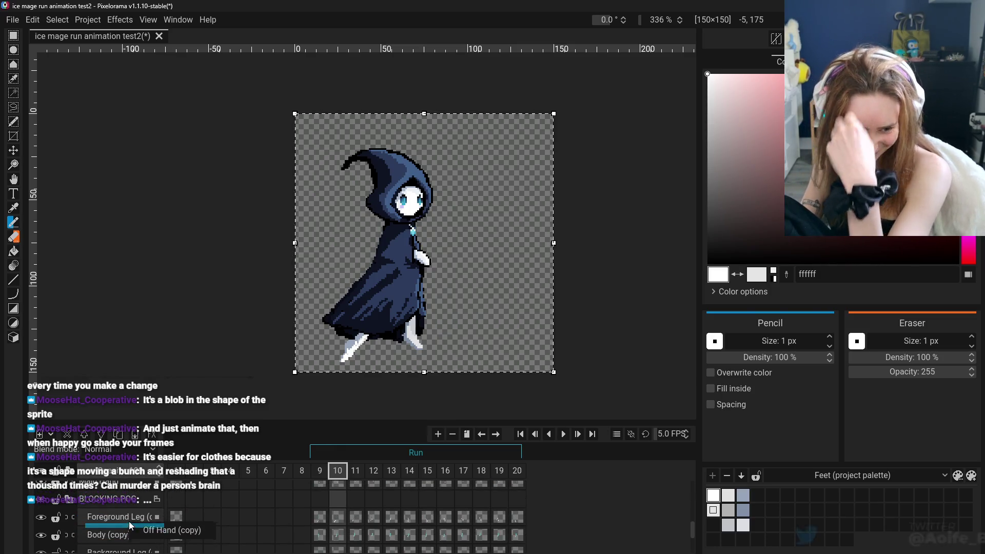
{"action": "scroll", "coordinate": [125, 500], "scroll_direction": "down", "scroll_amount": 2}
{"action": "scroll", "coordinate": [138, 518], "scroll_direction": "up", "scroll_amount": 3}
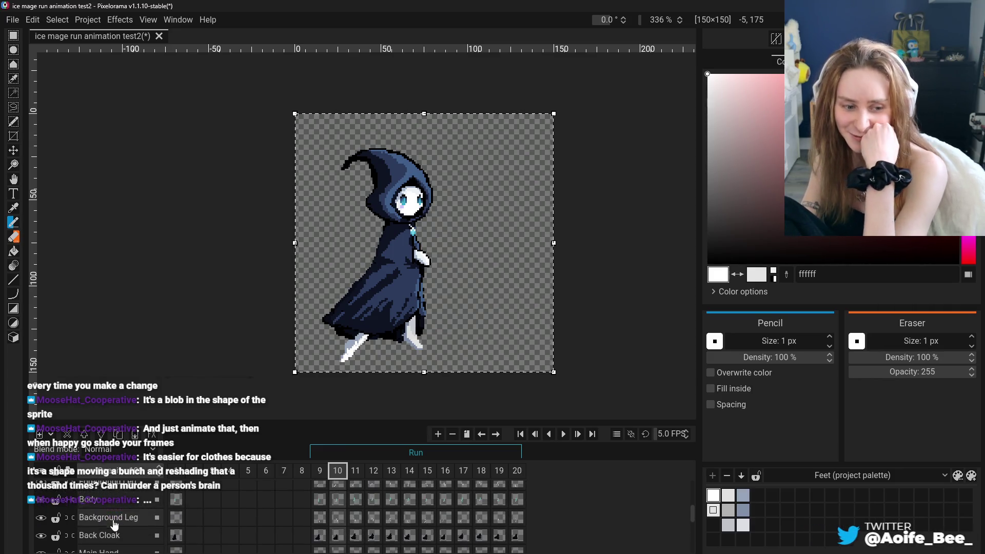
{"action": "mouse_move", "coordinate": [136, 509]}
{"action": "left_mouse_down"}
{"action": "mouse_move", "coordinate": [137, 530]}
{"action": "mouse_move", "coordinate": [125, 513]}
{"action": "mouse_move", "coordinate": [125, 526]}
{"action": "mouse_move", "coordinate": [164, 529]}
{"action": "mouse_move", "coordinate": [130, 531]}
{"action": "mouse_move", "coordinate": [116, 502]}
{"action": "mouse_move", "coordinate": [128, 544]}
{"action": "left_mouse_up"}
{"action": "scroll", "coordinate": [131, 521], "scroll_direction": "down", "scroll_amount": 3}
{"action": "scroll", "coordinate": [131, 521], "scroll_direction": "up", "scroll_amount": 5}
{"action": "scroll", "coordinate": [138, 517], "scroll_direction": "up", "scroll_amount": 2}
{"action": "scroll", "coordinate": [121, 516], "scroll_direction": "down", "scroll_amount": 4}
{"action": "scroll", "coordinate": [125, 510], "scroll_direction": "up", "scroll_amount": 4}
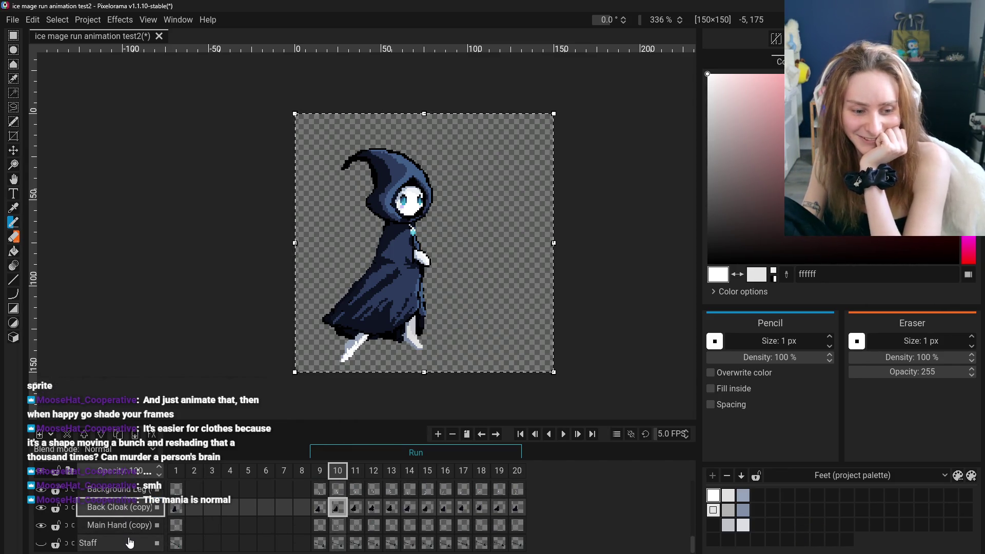
{"action": "scroll", "coordinate": [129, 536], "scroll_direction": "up", "scroll_amount": 5}
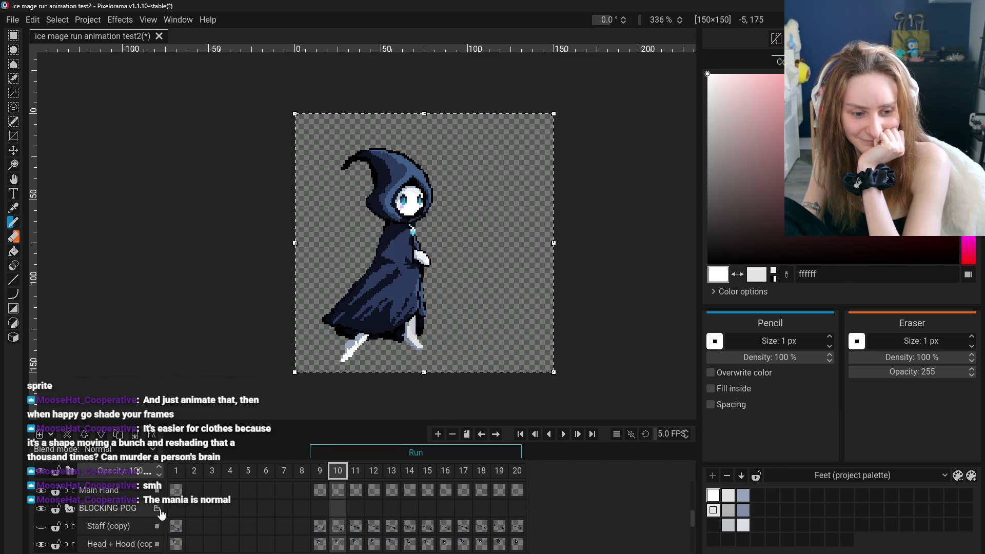
- Collapse the BLOCKING POG group and move it higher in the layer stack
{"action": "left_click", "coordinate": [154, 513]}
{"action": "left_click", "coordinate": [69, 507]}
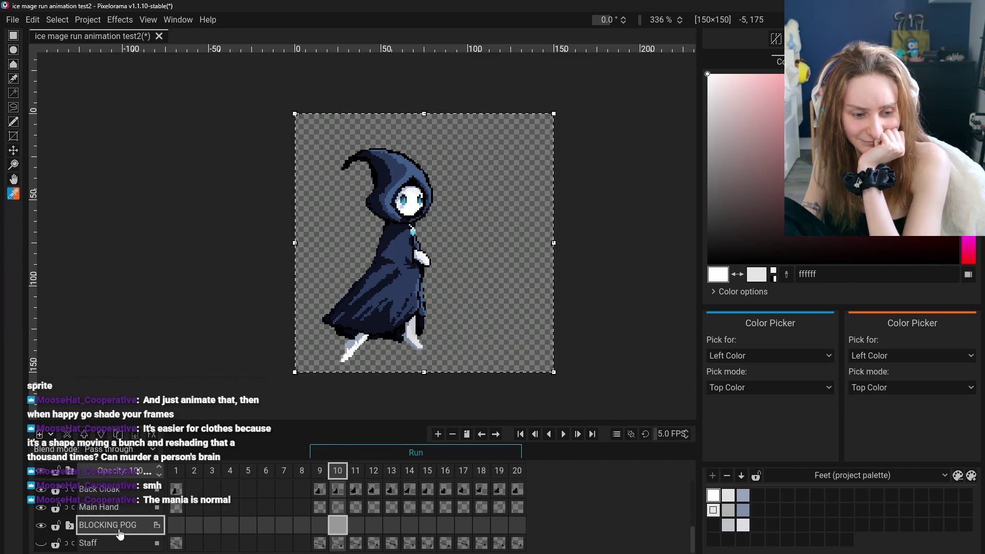
{"action": "scroll", "coordinate": [123, 534], "scroll_direction": "up", "scroll_amount": 10}
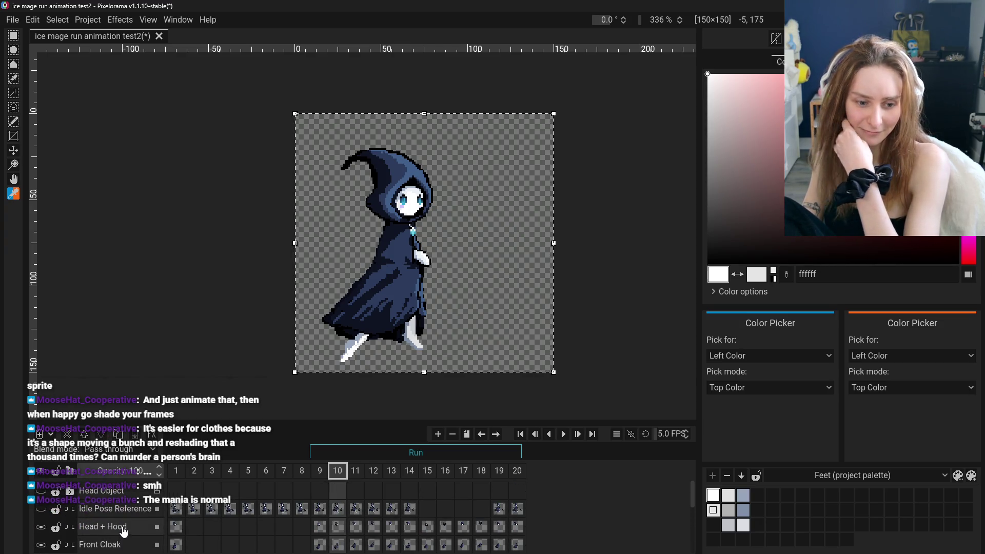
{"action": "scroll", "coordinate": [123, 531], "scroll_direction": "down", "scroll_amount": 8}
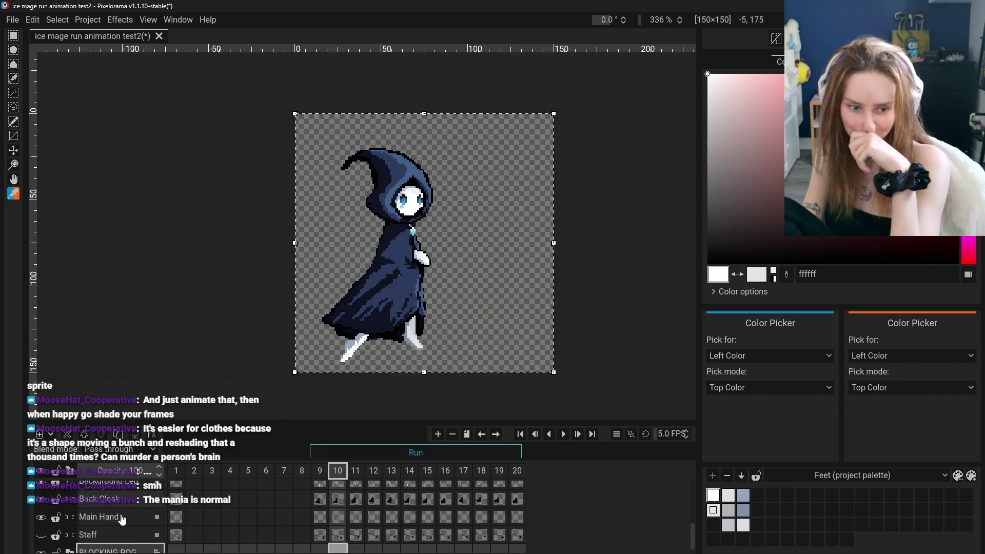
{"action": "scroll", "coordinate": [122, 520], "scroll_direction": "down", "scroll_amount": 1}
{"action": "mouse_move", "coordinate": [118, 543]}
{"action": "left_mouse_down"}
{"action": "mouse_move", "coordinate": [136, 528]}
{"action": "mouse_move", "coordinate": [143, 536]}
{"action": "mouse_move", "coordinate": [128, 494]}
{"action": "mouse_move", "coordinate": [119, 532]}
{"action": "left_mouse_up"}
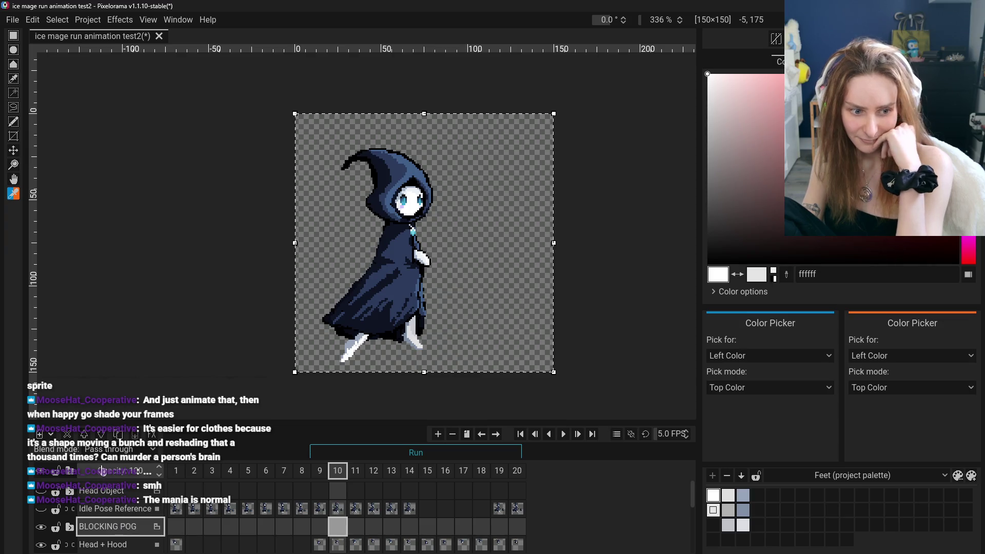
{"action": "scroll", "coordinate": [45, 522], "scroll_direction": "down", "scroll_amount": 1}
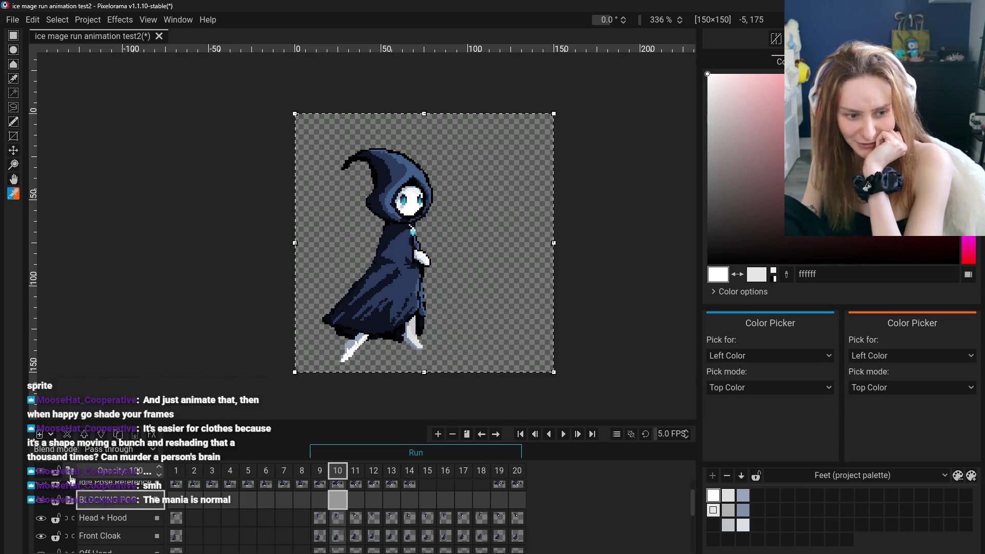
{"action": "left_click", "coordinate": [53, 435]}
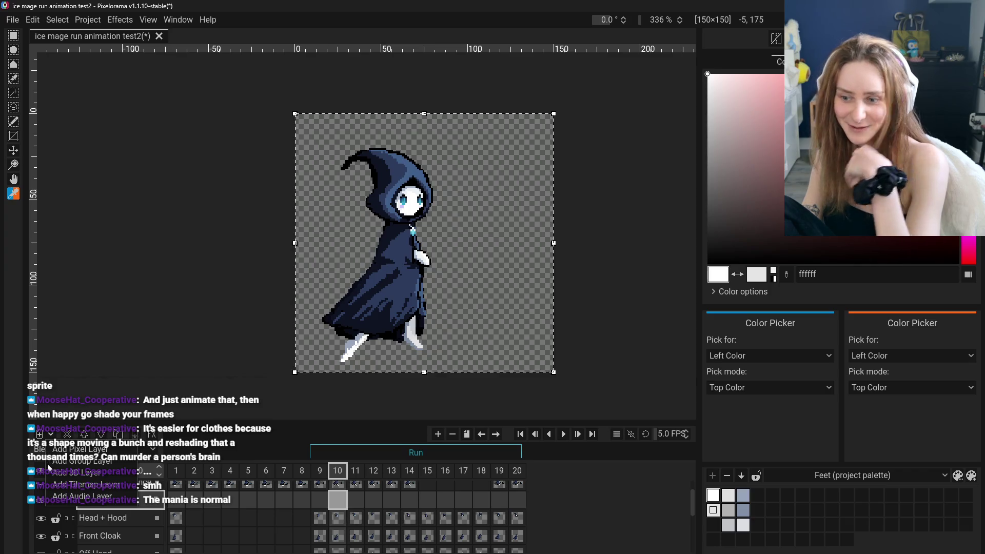
{"action": "left_click", "coordinate": [93, 461]}
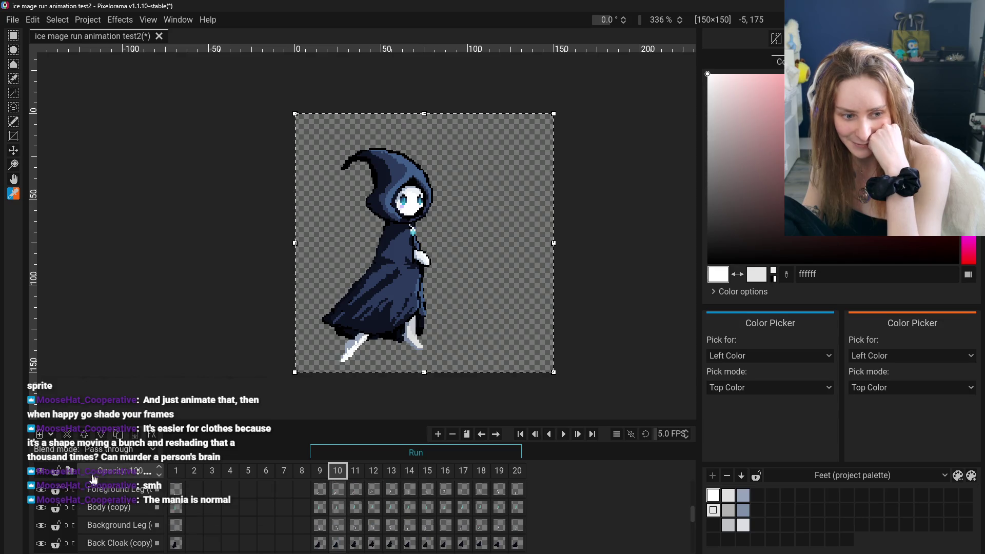
{"action": "scroll", "coordinate": [123, 513], "scroll_direction": "up", "scroll_amount": 2}
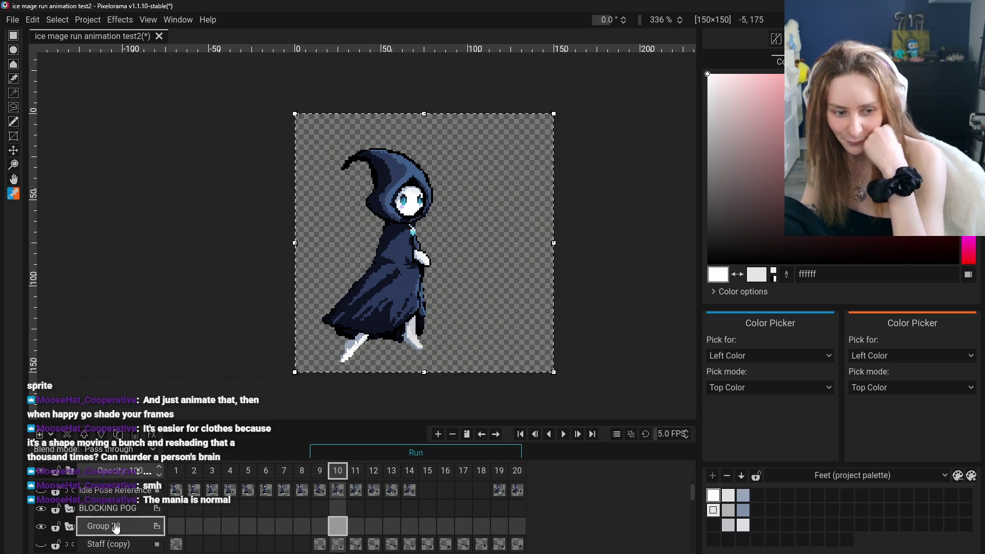
{"action": "double_click", "coordinate": [116, 526]}
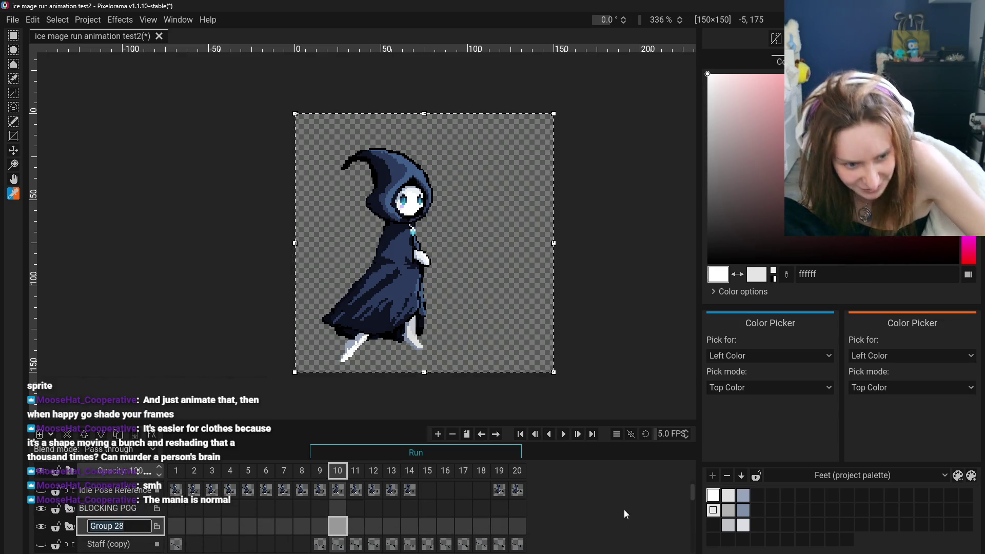
{"action": "key", "text": "ctrl+z"}
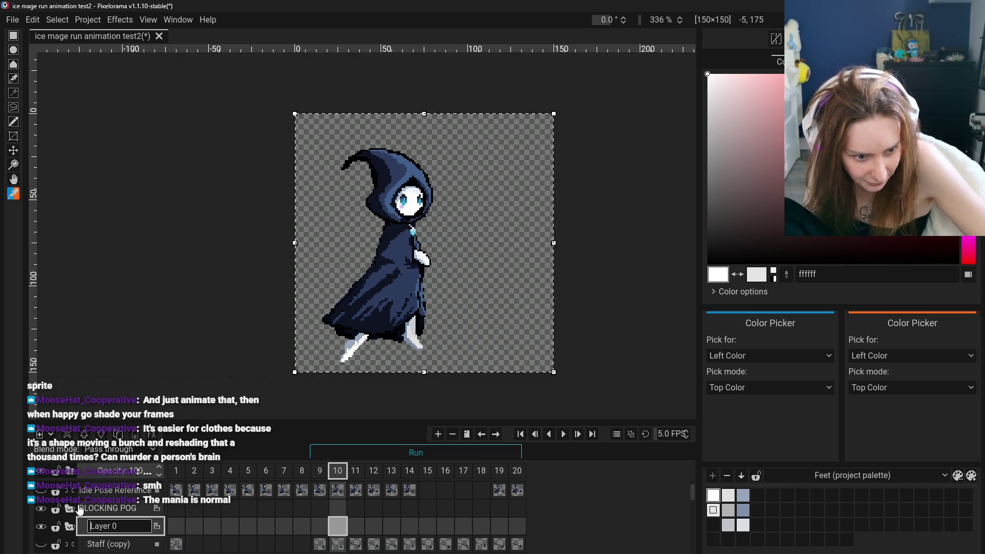
{"action": "left_click", "coordinate": [109, 513]}
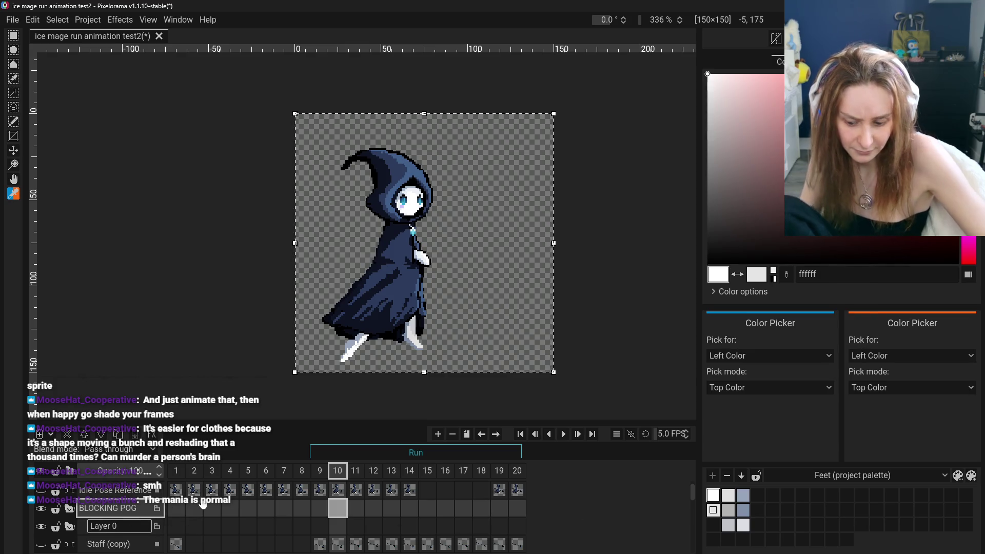
{"action": "key", "text": "ctrl+z"}
{"action": "key", "text": "ctrl+z"}
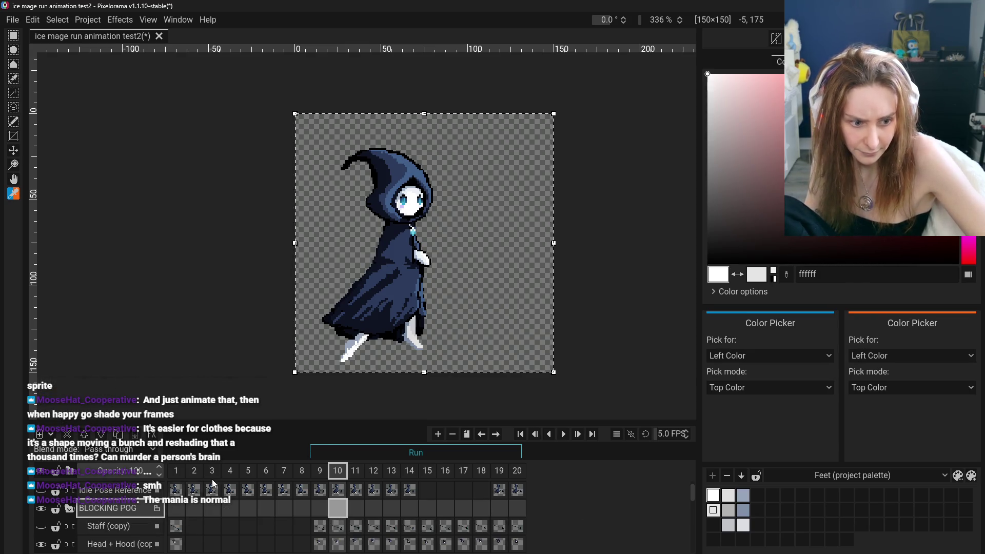
{"action": "scroll", "coordinate": [113, 506], "scroll_direction": "up", "scroll_amount": 1}
{"action": "left_click", "coordinate": [116, 493]}
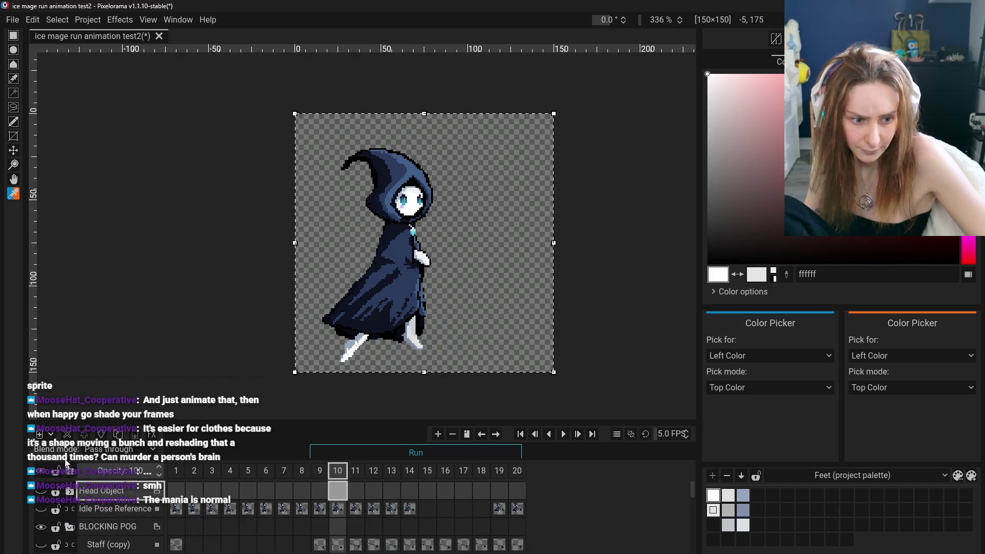
- Delete the stray Group 28 layer inside the Head Object group and collapse it
{"action": "left_click", "coordinate": [69, 491]}
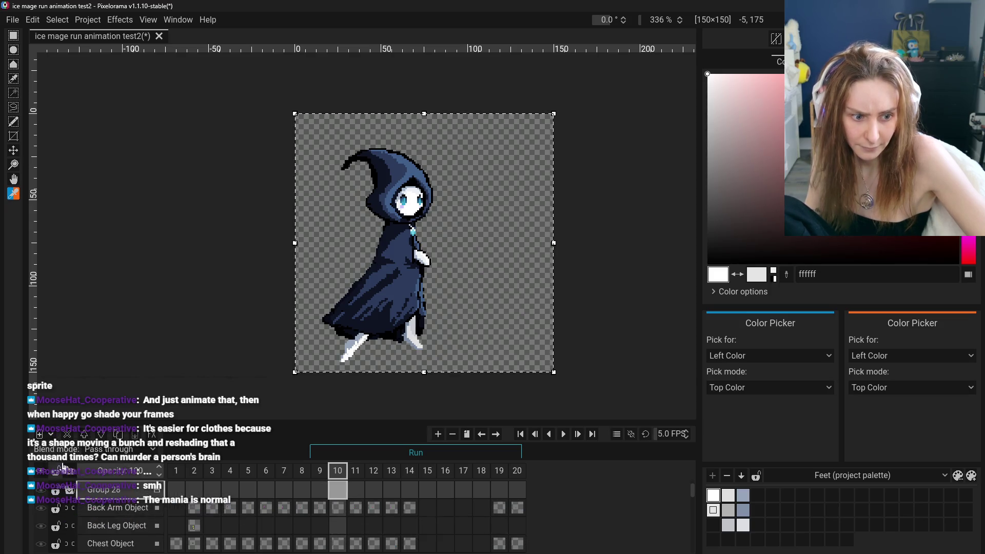
{"action": "left_click", "coordinate": [117, 511]}
{"action": "scroll", "coordinate": [117, 511], "scroll_direction": "up", "scroll_amount": 1}
{"action": "left_click", "coordinate": [68, 435]}
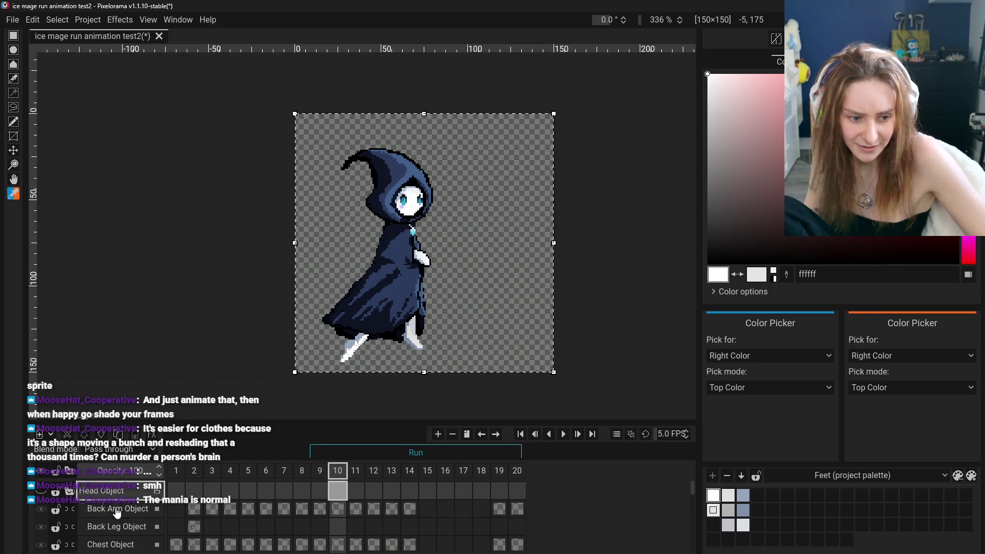
{"action": "left_click", "coordinate": [69, 491]}
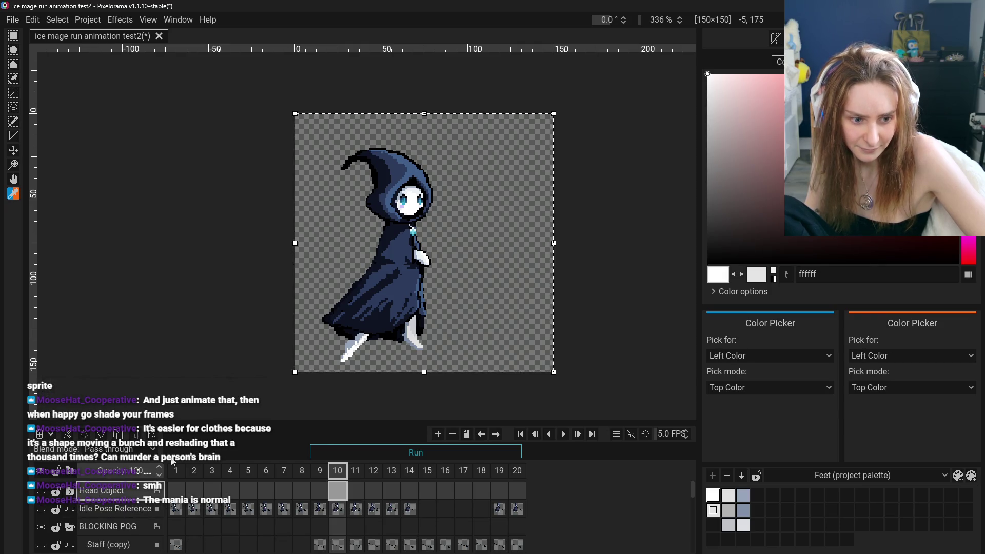
- Add a new group layer above Idle Pose Reference and move it down four positions
{"action": "left_click", "coordinate": [106, 509]}
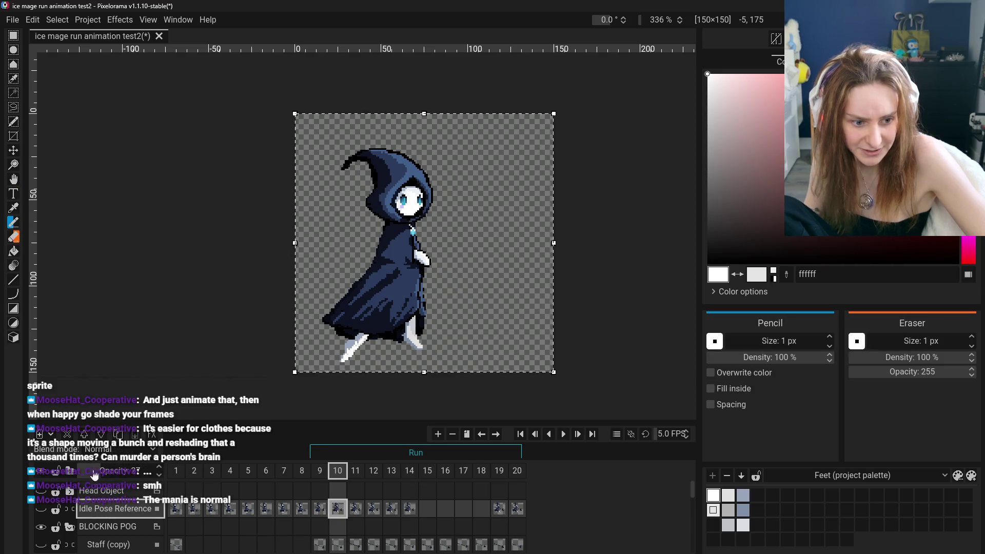
{"action": "left_click", "coordinate": [51, 434]}
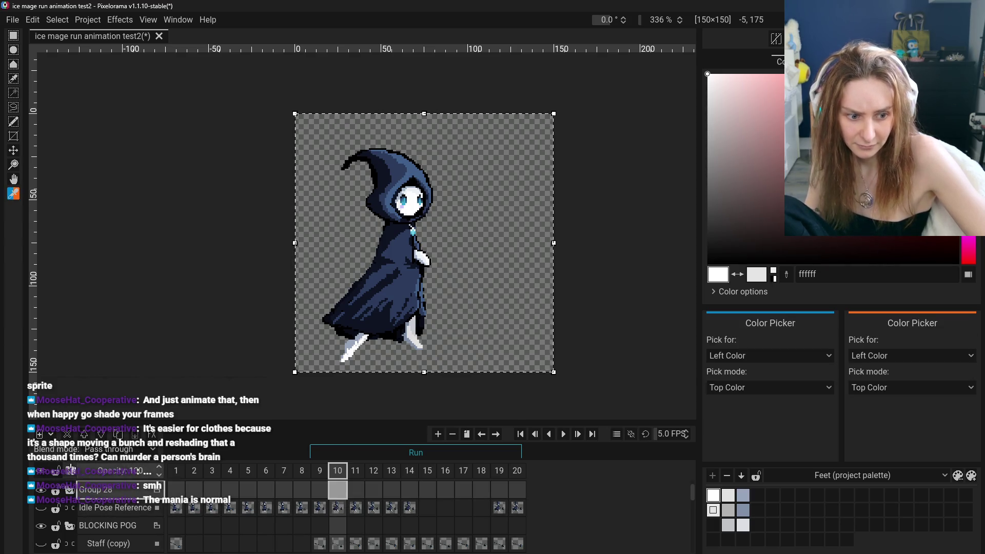
{"action": "left_click", "coordinate": [77, 468]}
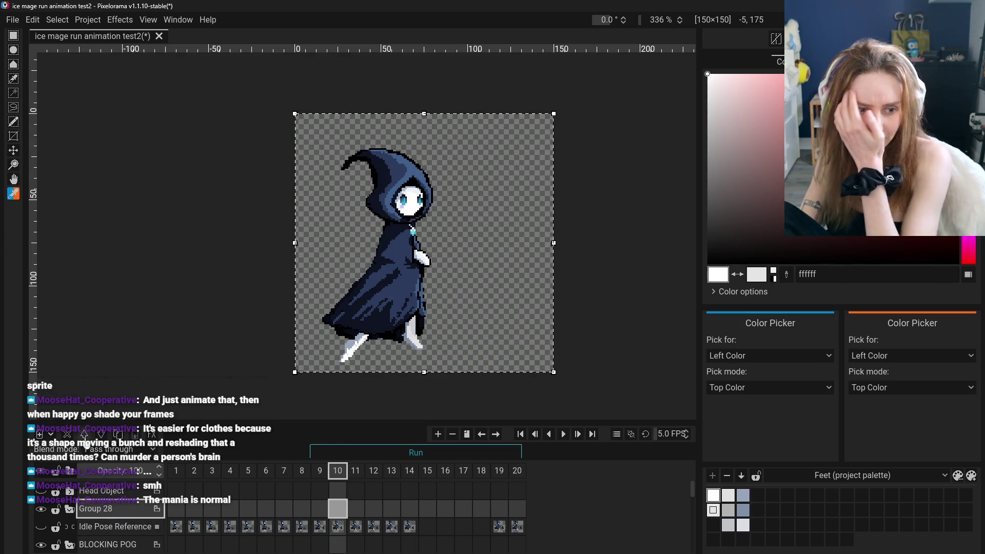
{"action": "left_click", "coordinate": [101, 435]}
{"action": "left_click", "coordinate": [101, 435]}
{"action": "left_click", "coordinate": [101, 435]}
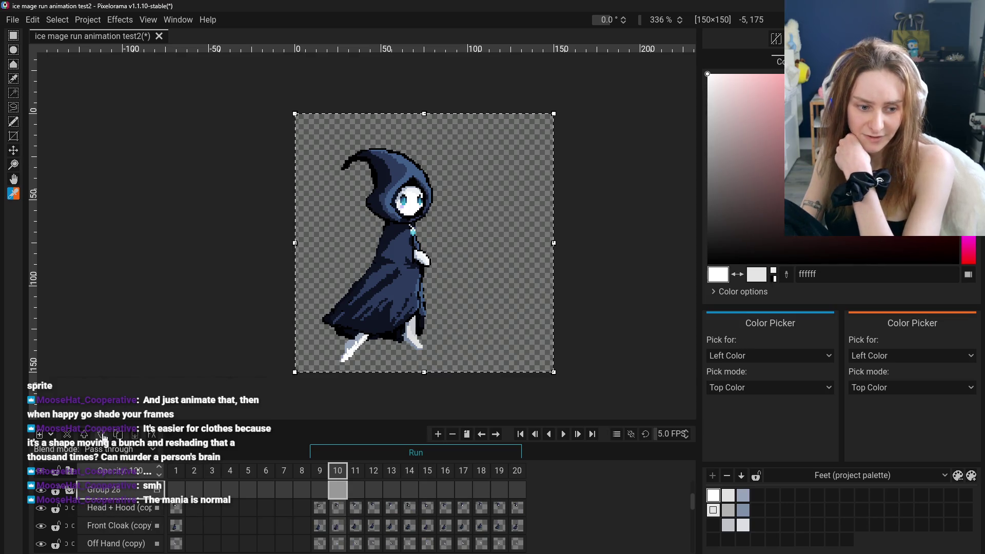
{"action": "left_click", "coordinate": [101, 435]}
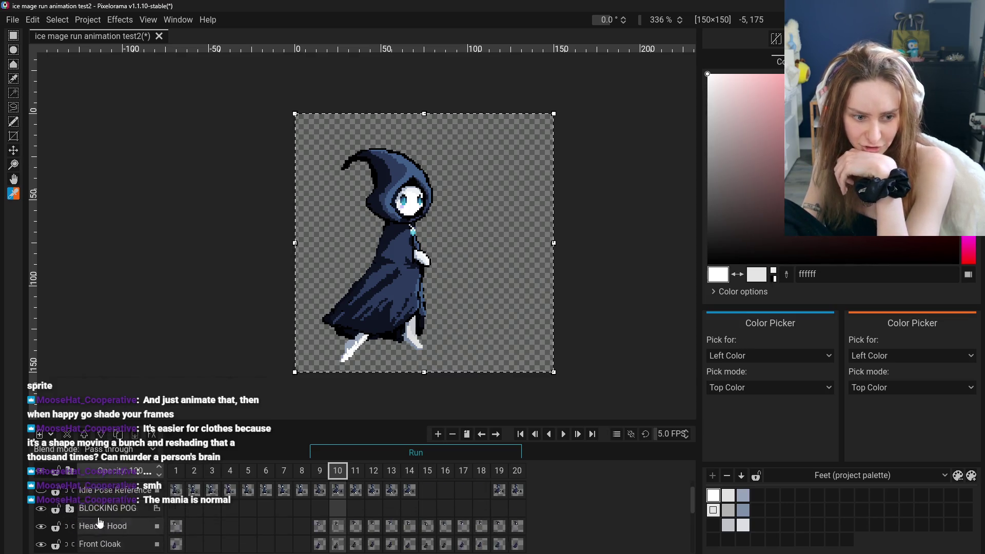
- Drag the Head + Hood layer down toward Back Cloak
{"action": "left_click", "coordinate": [109, 521]}
{"action": "mouse_move", "coordinate": [109, 521]}
{"action": "left_mouse_down"}
{"action": "mouse_move", "coordinate": [124, 509]}
{"action": "mouse_move", "coordinate": [123, 517]}
{"action": "mouse_move", "coordinate": [109, 500]}
{"action": "mouse_move", "coordinate": [134, 519]}
{"action": "left_mouse_up"}
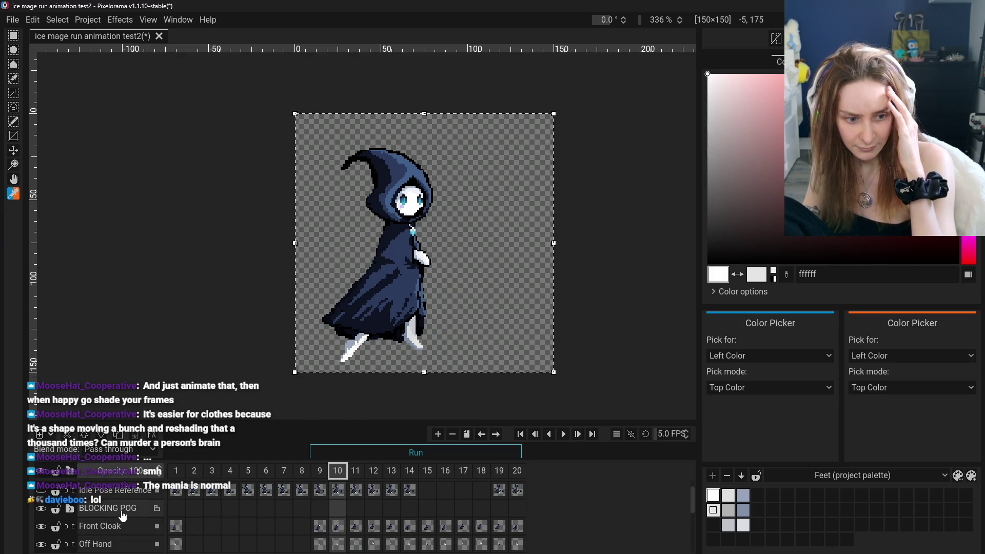
{"action": "scroll", "coordinate": [122, 515], "scroll_direction": "up", "scroll_amount": 1}
{"action": "scroll", "coordinate": [107, 505], "scroll_direction": "down", "scroll_amount": 5}
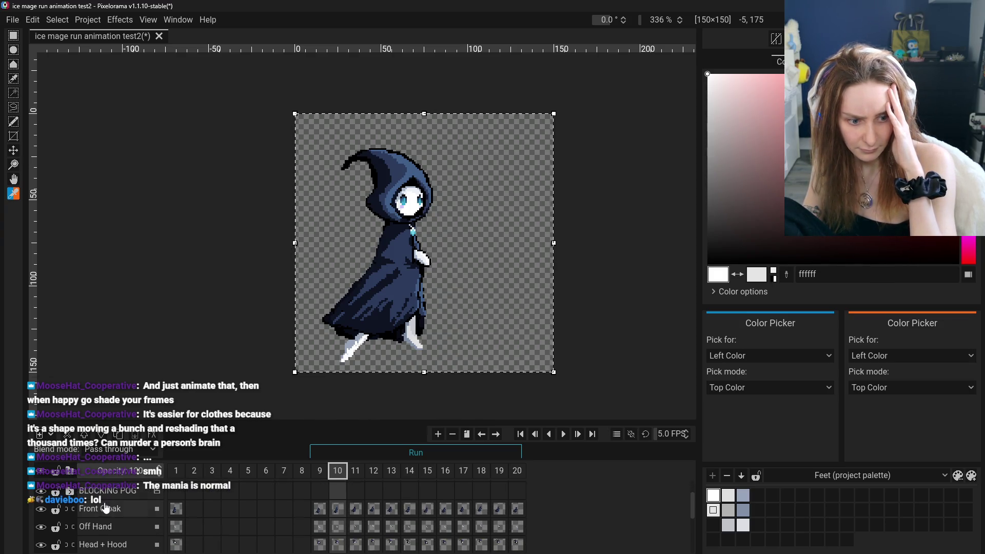
{"action": "scroll", "coordinate": [105, 509], "scroll_direction": "up", "scroll_amount": 5}
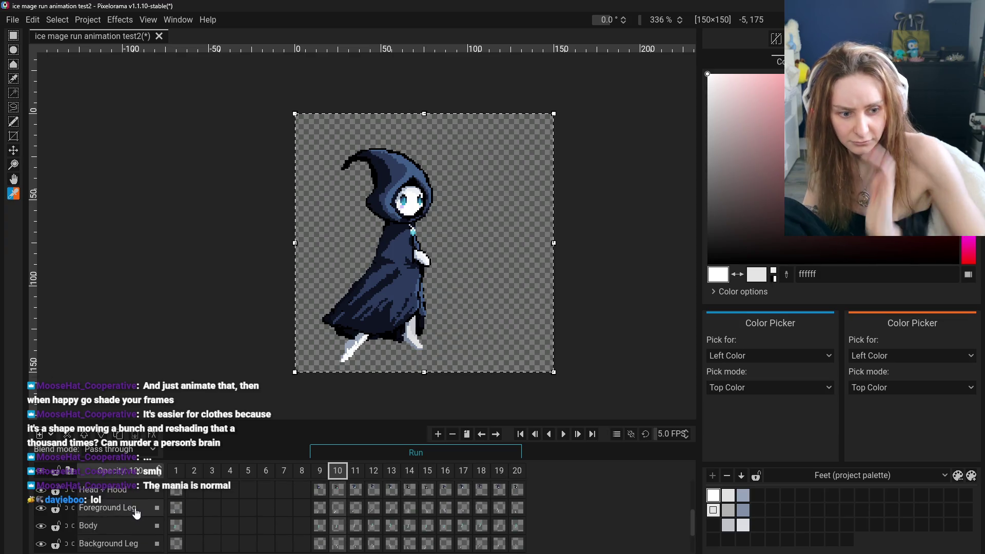
- Undo the layer-order changes, redoing one step back
{"action": "key", "text": "ctrl+z"}
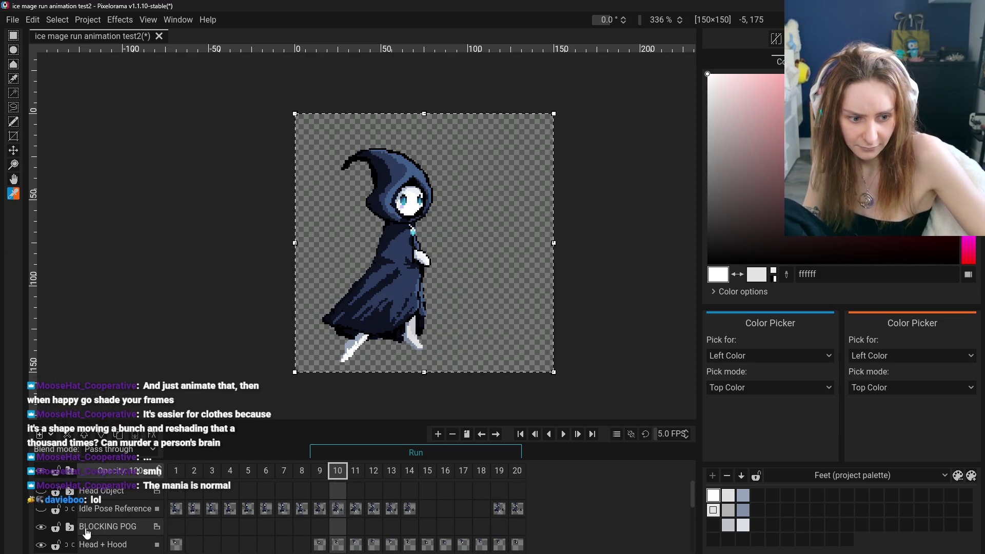
{"action": "scroll", "coordinate": [95, 518], "scroll_direction": "down", "scroll_amount": 5}
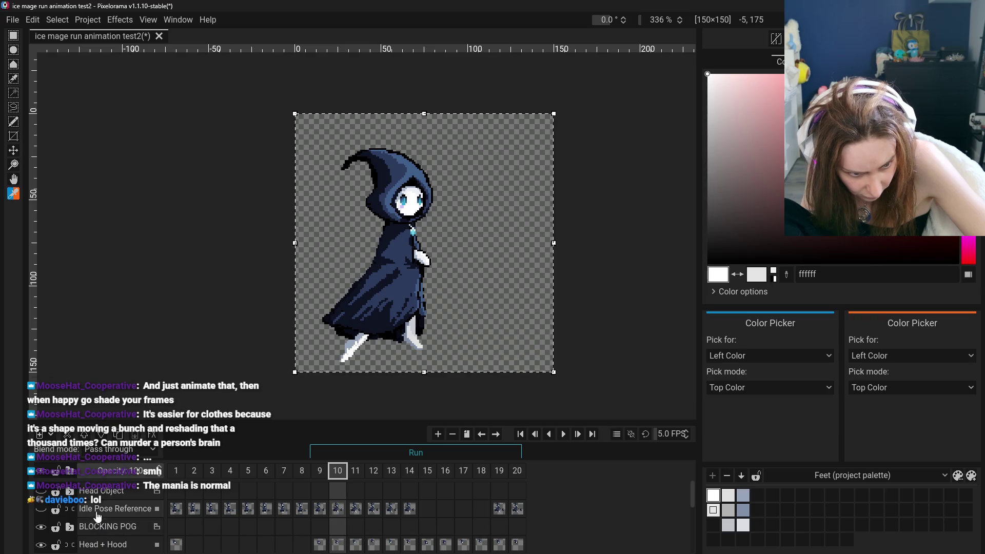
{"action": "scroll", "coordinate": [87, 513], "scroll_direction": "up", "scroll_amount": 5}
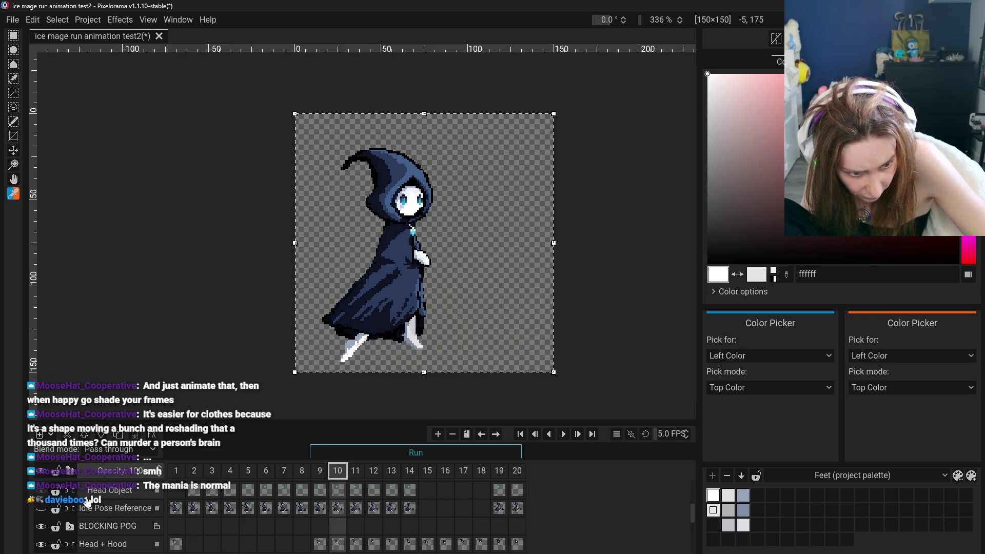
{"action": "scroll", "coordinate": [74, 529], "scroll_direction": "down", "scroll_amount": 2}
{"action": "key", "text": "ctrl+z"}
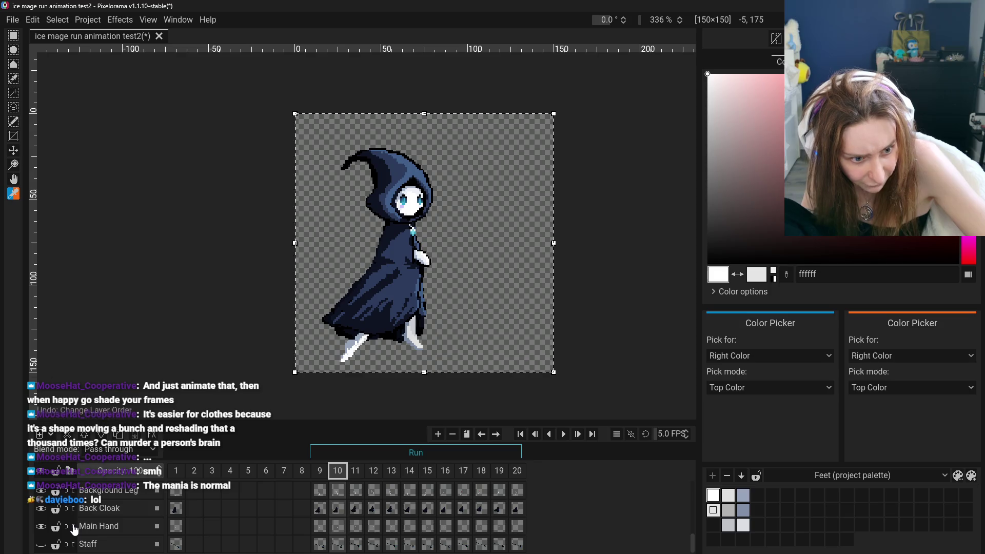
{"action": "key", "text": "ctrl+shift+z"}
{"action": "scroll", "coordinate": [74, 530], "scroll_direction": "down", "scroll_amount": 5}
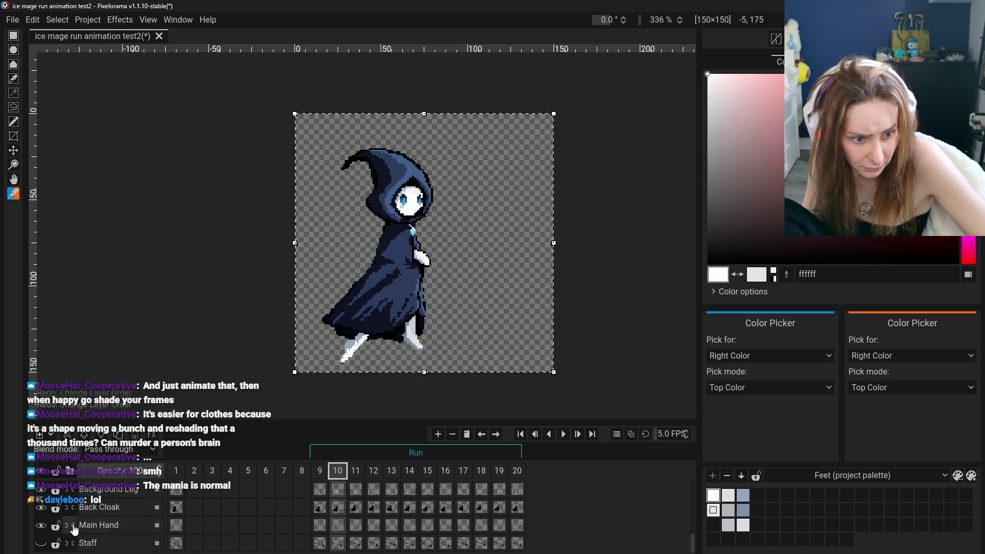
{"action": "scroll", "coordinate": [100, 500], "scroll_direction": "down", "scroll_amount": 4}
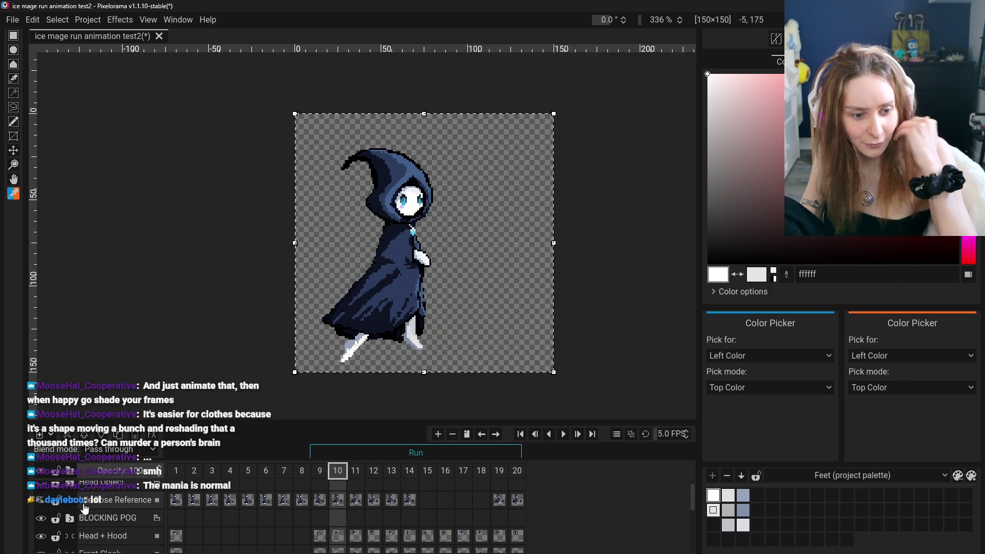
- With Head Object selected, add a new group layer, Group 29
{"action": "left_click", "coordinate": [51, 435]}
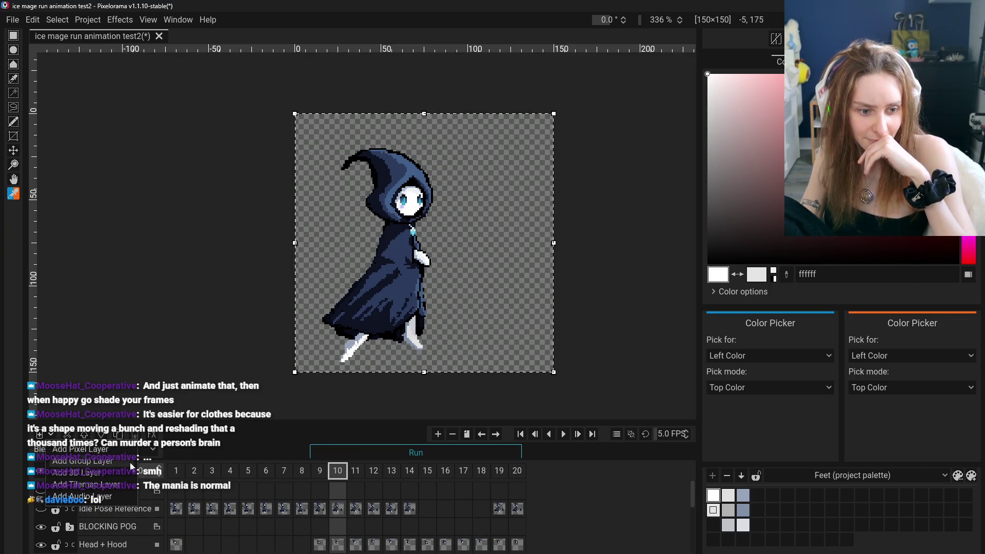
{"action": "left_click", "coordinate": [254, 424]}
{"action": "left_click", "coordinate": [107, 491]}
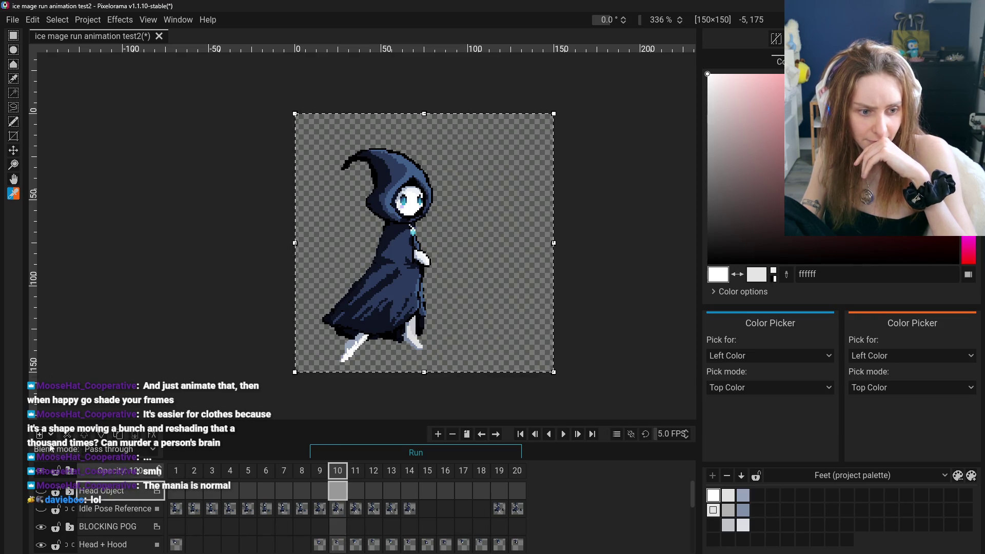
{"action": "left_click", "coordinate": [51, 435]}
{"action": "left_click", "coordinate": [103, 462]}
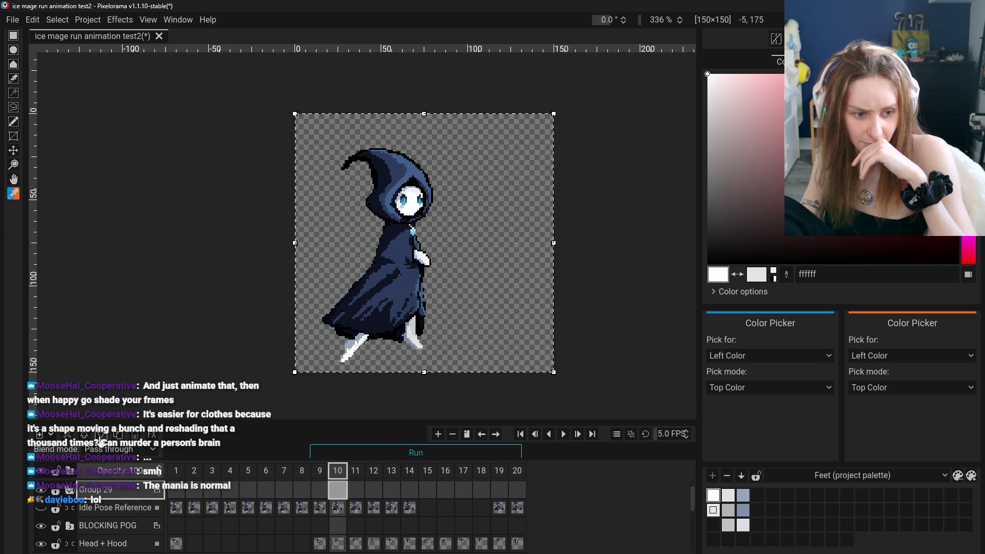
{"action": "scroll", "coordinate": [118, 513], "scroll_direction": "down", "scroll_amount": 5}
{"action": "scroll", "coordinate": [133, 525], "scroll_direction": "up", "scroll_amount": 3}
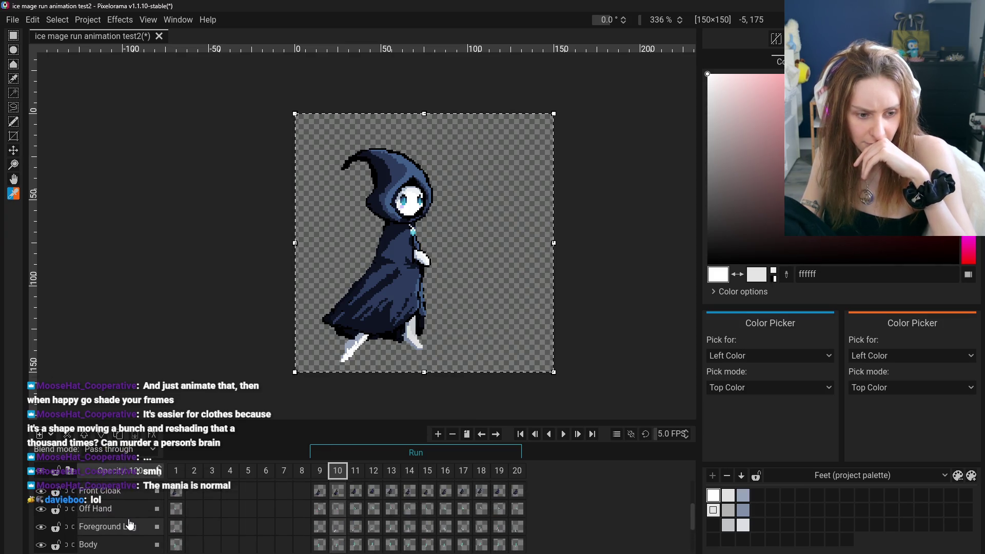
{"action": "scroll", "coordinate": [130, 523], "scroll_direction": "down", "scroll_amount": 4}
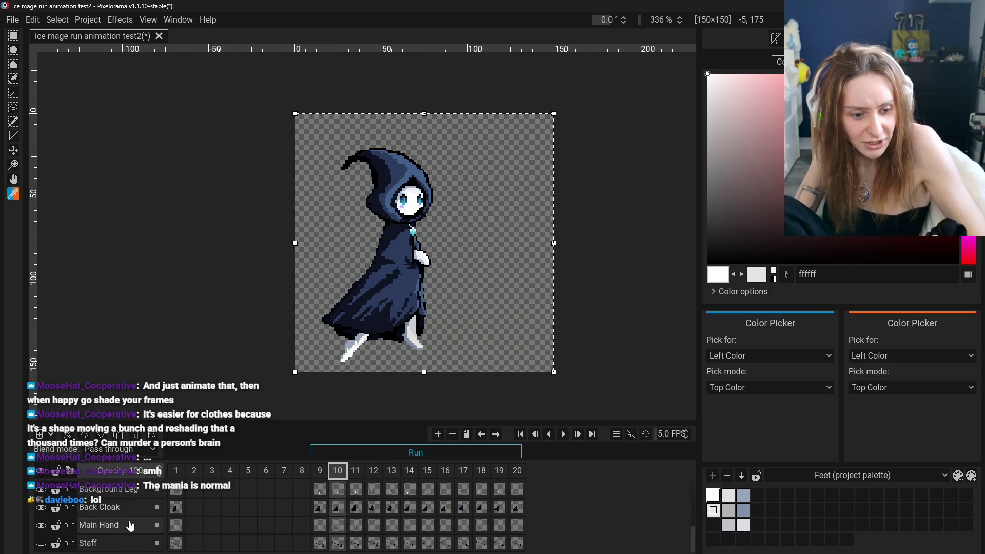
{"action": "scroll", "coordinate": [133, 524], "scroll_direction": "up", "scroll_amount": 6}
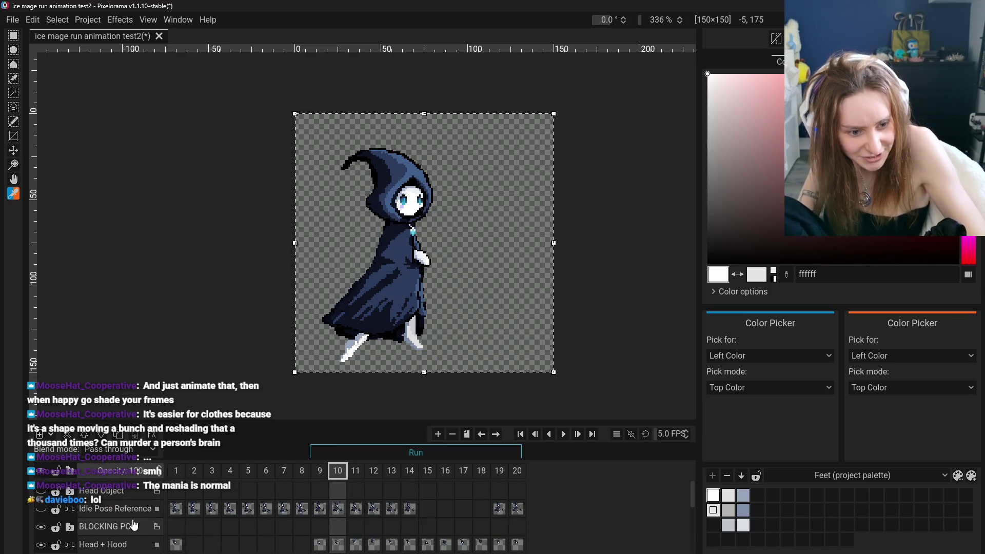
- Select Group 29, BLOCKING POG, and finally the Group 28 layer
{"action": "left_click", "coordinate": [161, 494]}
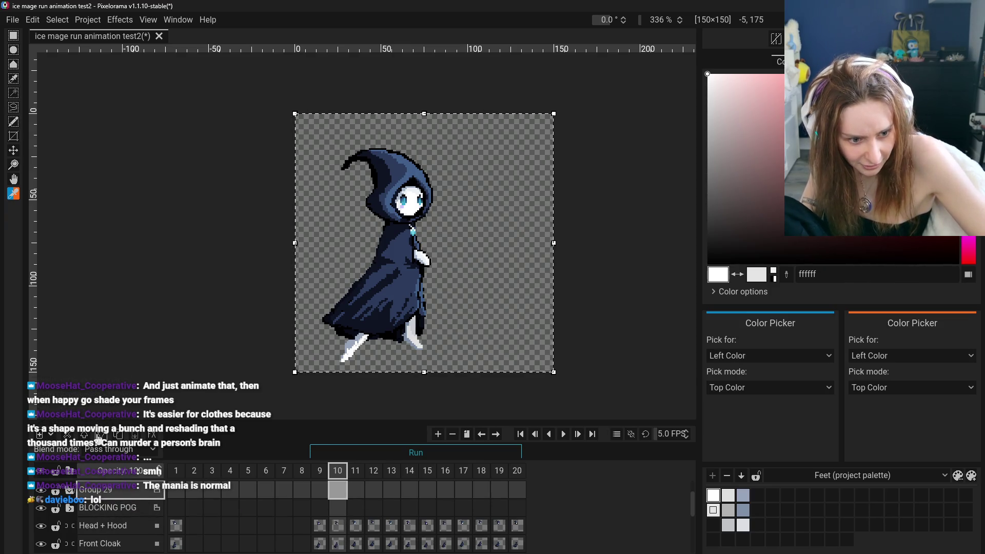
{"action": "left_click", "coordinate": [99, 436]}
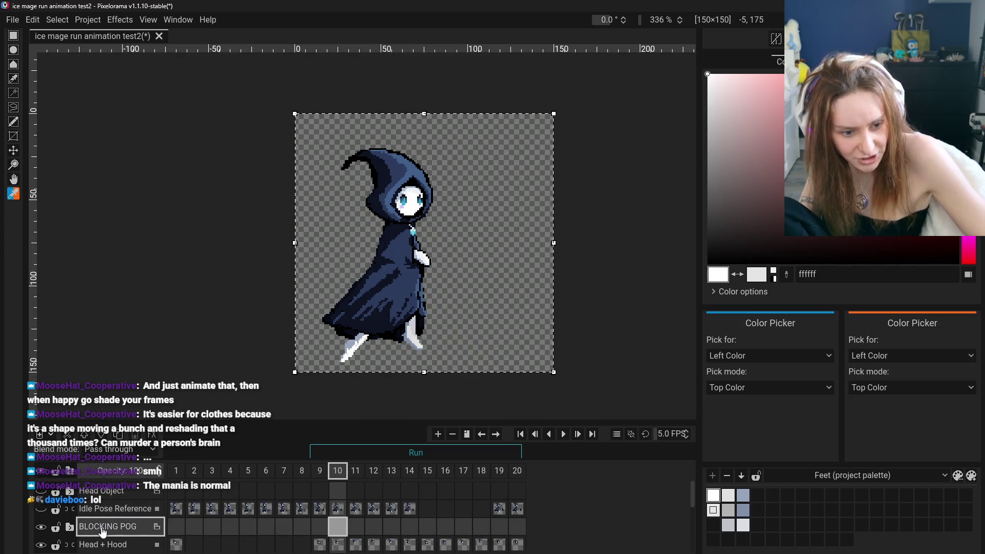
{"action": "scroll", "coordinate": [103, 533], "scroll_direction": "down", "scroll_amount": 2}
{"action": "left_click", "coordinate": [116, 509]}
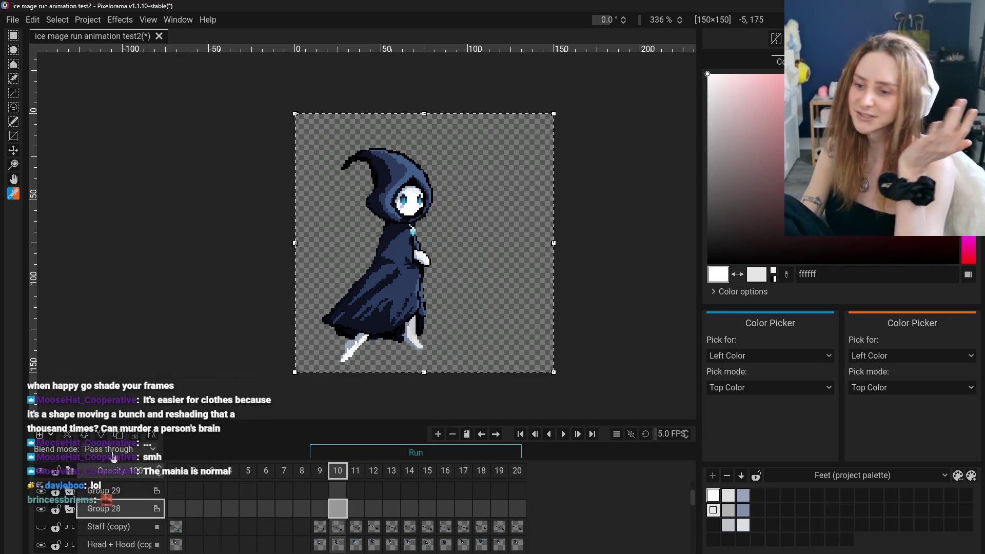
- Delete the Group 28 layer and fold Group 29
{"action": "left_click", "coordinate": [67, 434]}
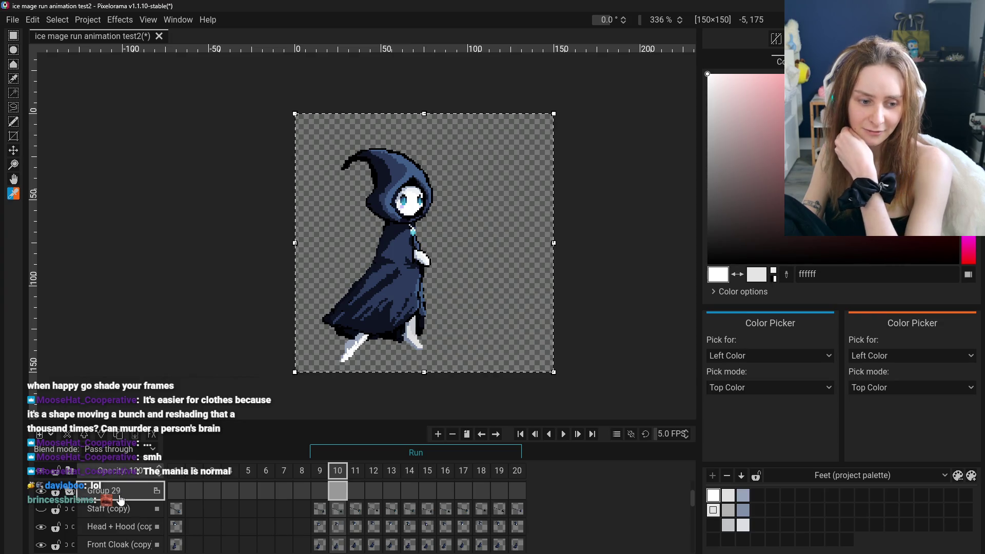
{"action": "left_click", "coordinate": [103, 436]}
{"action": "left_click", "coordinate": [105, 438]}
{"action": "scroll", "coordinate": [105, 462], "scroll_direction": "down", "scroll_amount": 5}
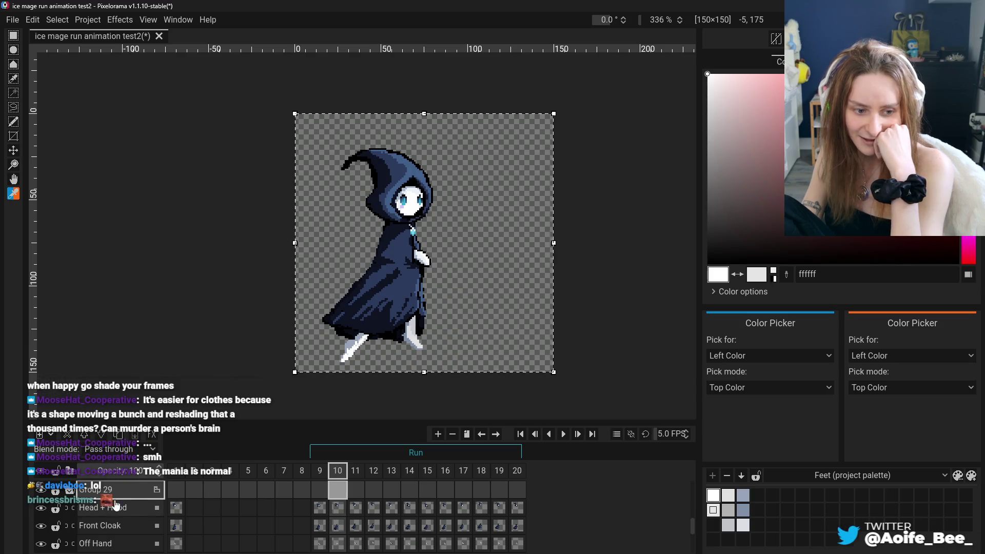
{"action": "scroll", "coordinate": [116, 539], "scroll_direction": "up", "scroll_amount": 2}
{"action": "scroll", "coordinate": [119, 533], "scroll_direction": "down", "scroll_amount": 1}
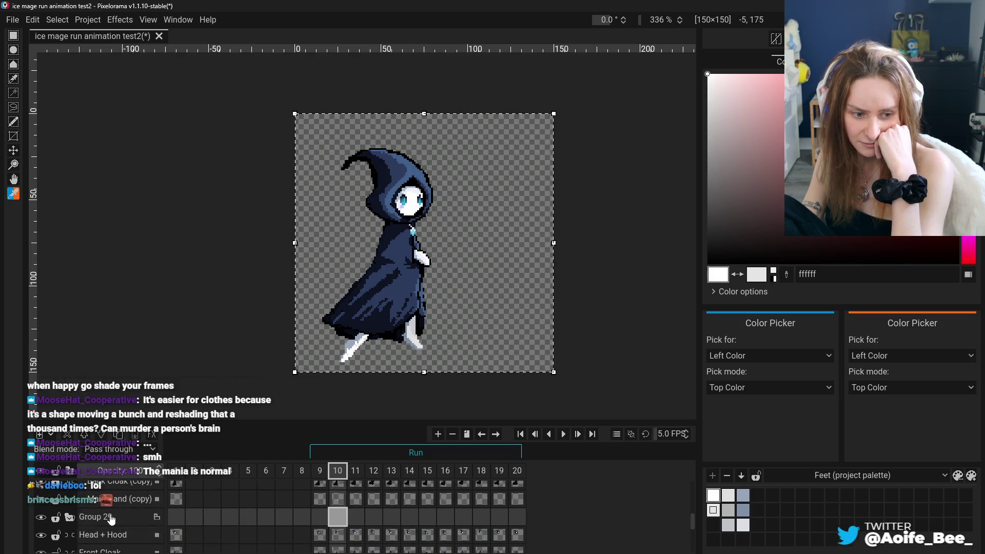
{"action": "scroll", "coordinate": [105, 520], "scroll_direction": "down", "scroll_amount": 1}
- Check the Head + Hood, Front Cloak, Off Hand and Body layers
{"action": "left_click", "coordinate": [105, 520]}
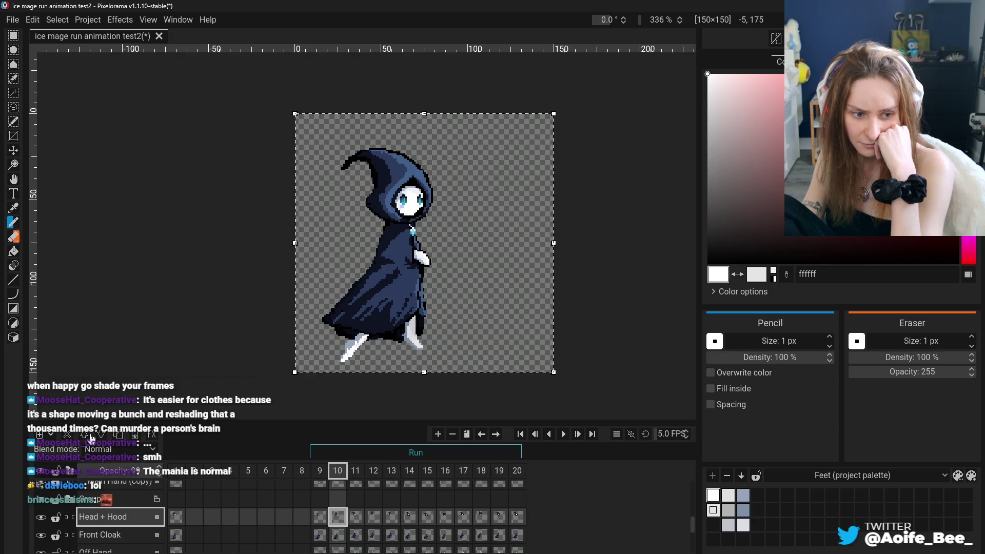
{"action": "scroll", "coordinate": [115, 525], "scroll_direction": "up", "scroll_amount": 4}
{"action": "scroll", "coordinate": [118, 529], "scroll_direction": "up", "scroll_amount": 2}
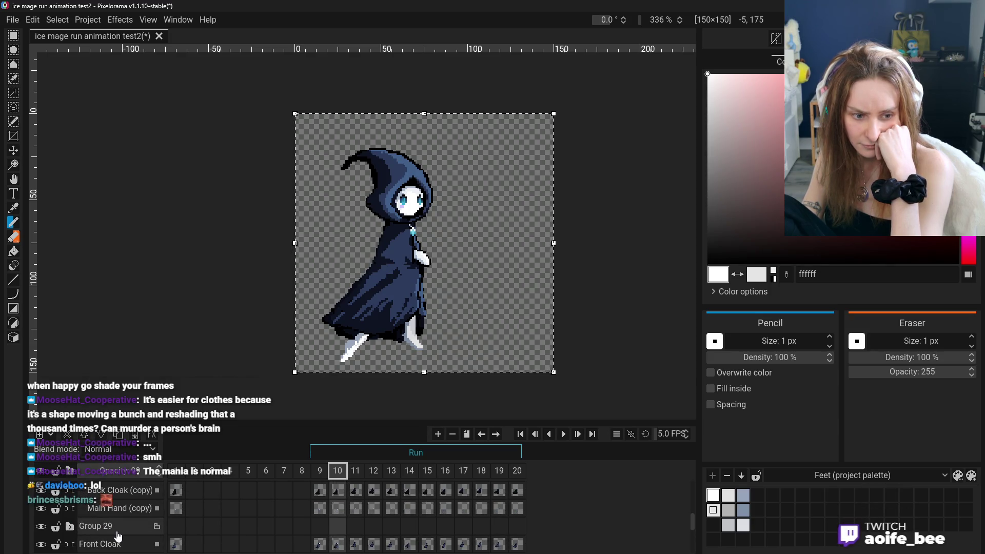
{"action": "scroll", "coordinate": [84, 534], "scroll_direction": "up", "scroll_amount": 1}
{"action": "left_click", "coordinate": [102, 523]}
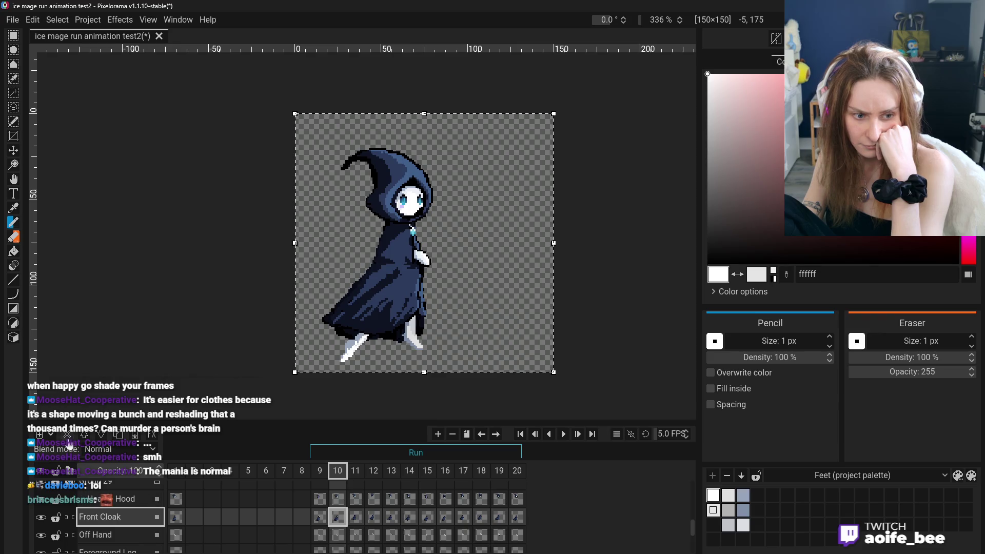
{"action": "scroll", "coordinate": [109, 514], "scroll_direction": "down", "scroll_amount": 1}
{"action": "left_click", "coordinate": [108, 514]}
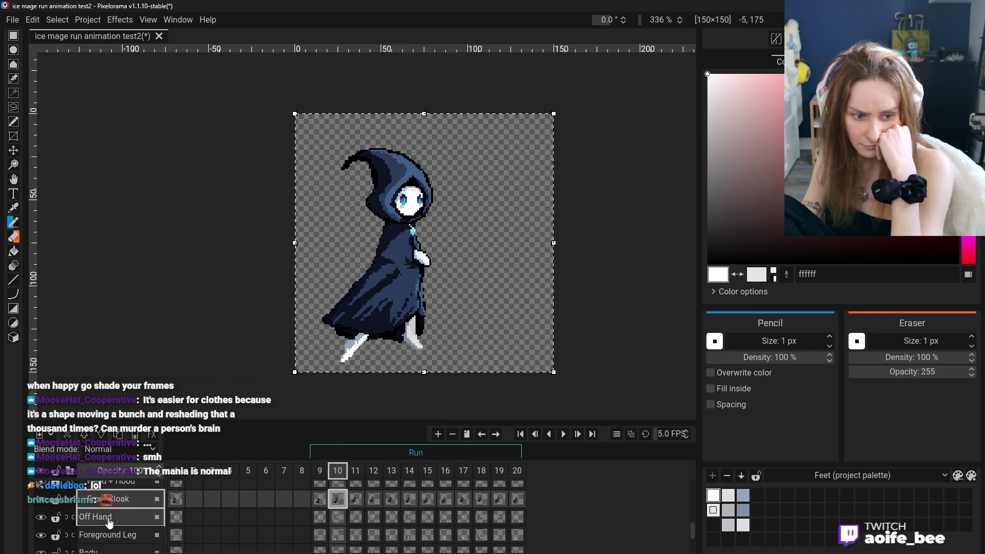
{"action": "scroll", "coordinate": [113, 524], "scroll_direction": "down", "scroll_amount": 1}
{"action": "left_click", "coordinate": [105, 508]}
{"action": "scroll", "coordinate": [103, 508], "scroll_direction": "down", "scroll_amount": 1}
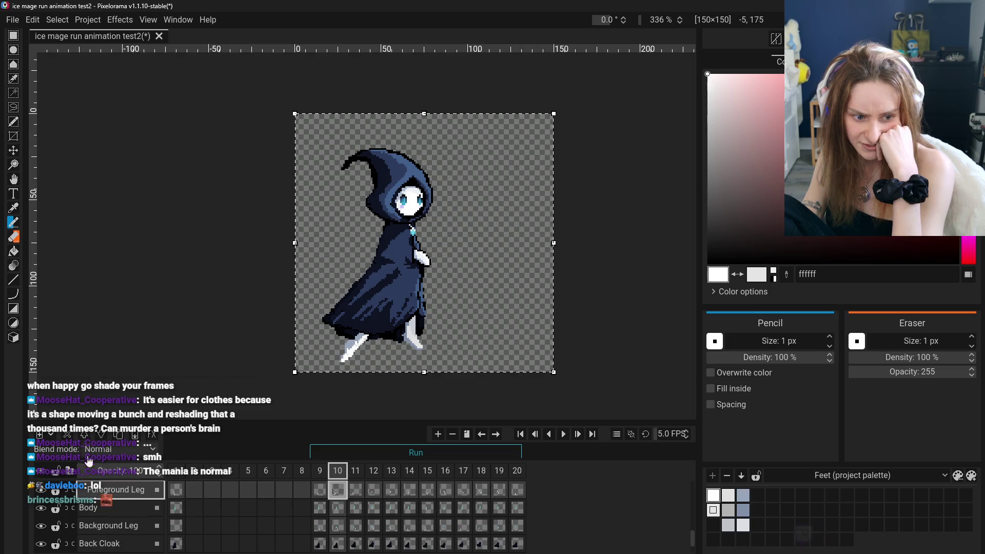
{"action": "left_click", "coordinate": [101, 506]}
- Check the Background Leg, Back Cloak and Staff layers
{"action": "scroll", "coordinate": [89, 505], "scroll_direction": "down", "scroll_amount": 1}
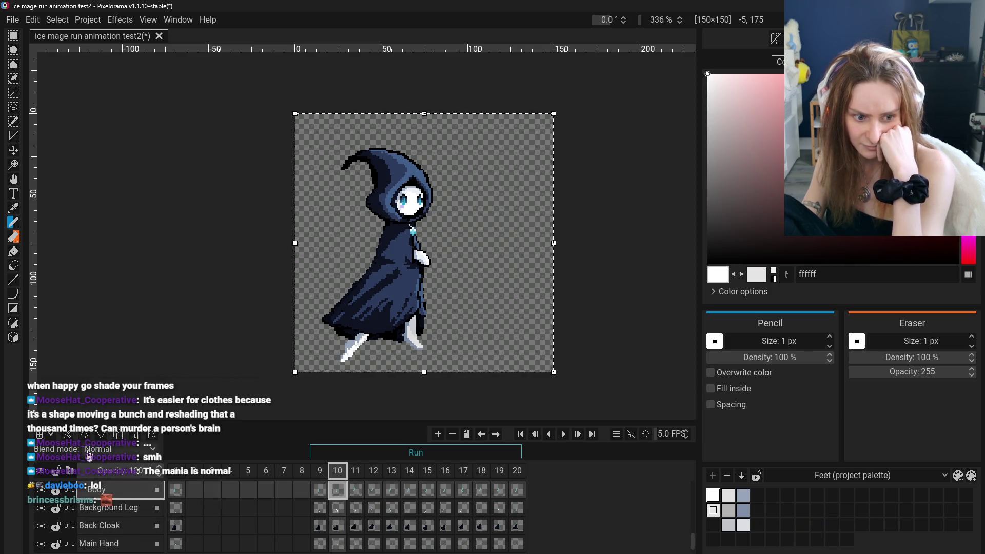
{"action": "left_click", "coordinate": [89, 508]}
{"action": "scroll", "coordinate": [95, 508], "scroll_direction": "down", "scroll_amount": 1}
{"action": "left_click", "coordinate": [100, 507]}
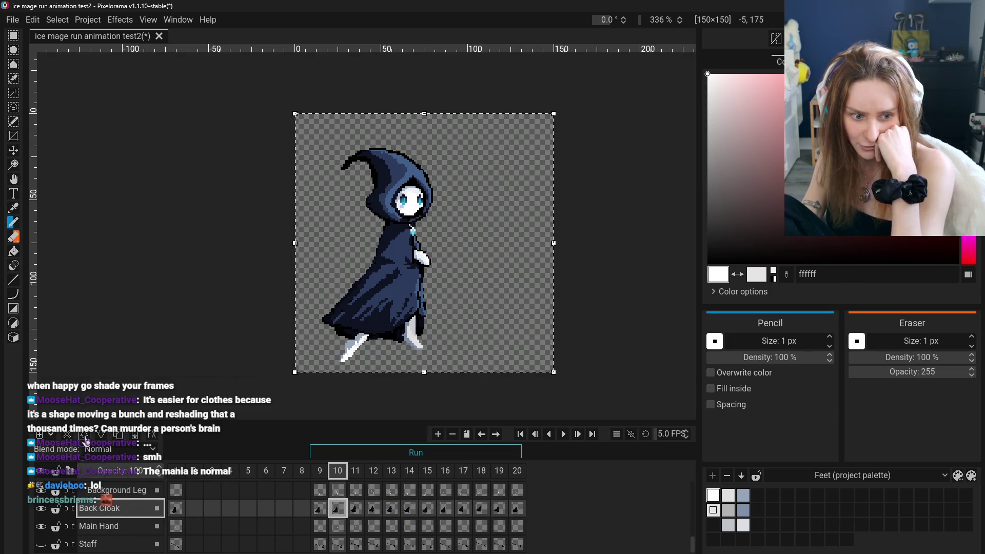
{"action": "key", "text": "Down"}
{"action": "key", "text": "Down"}
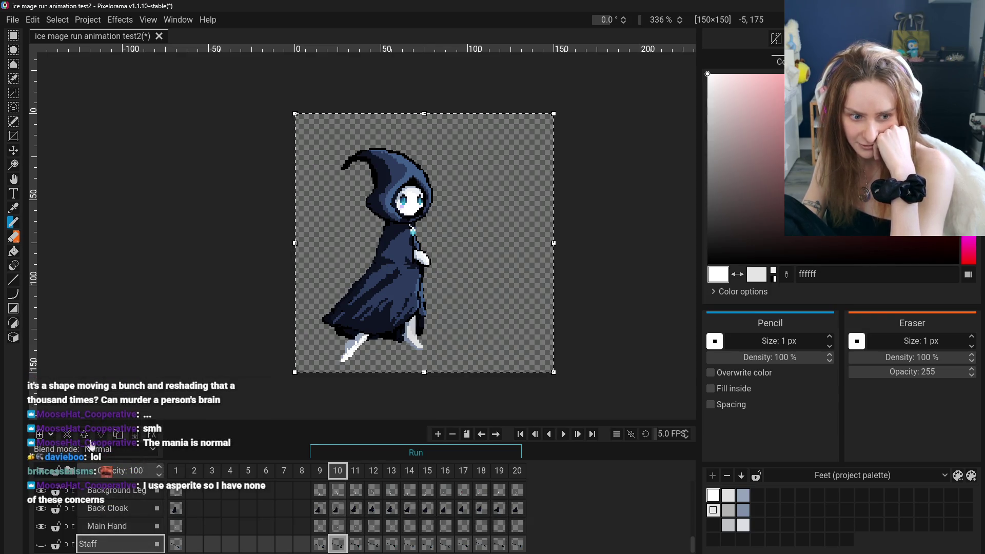
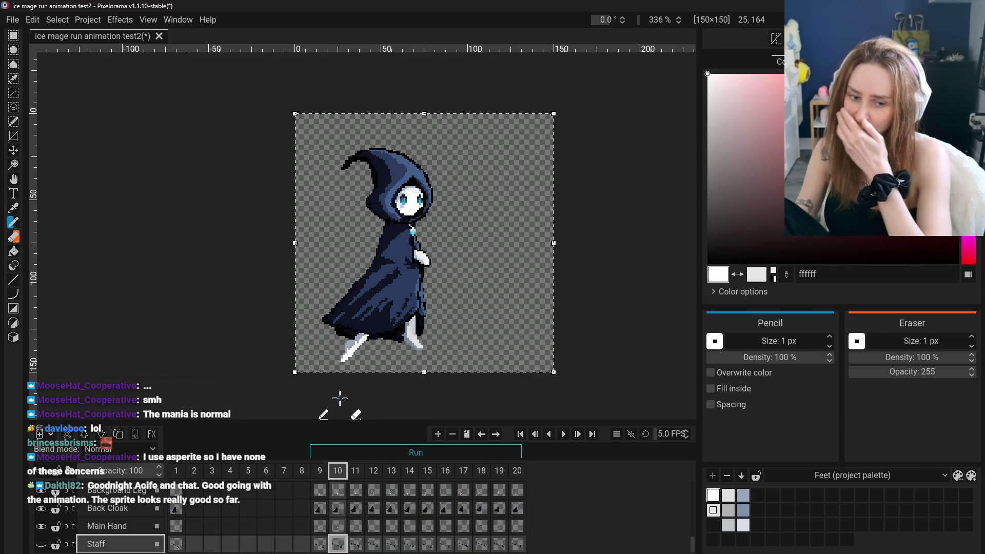
- Select the Group 29 layer group and switch to the Color Picker with the O shortcut
{"action": "scroll", "coordinate": [134, 528], "scroll_direction": "up", "scroll_amount": 2}
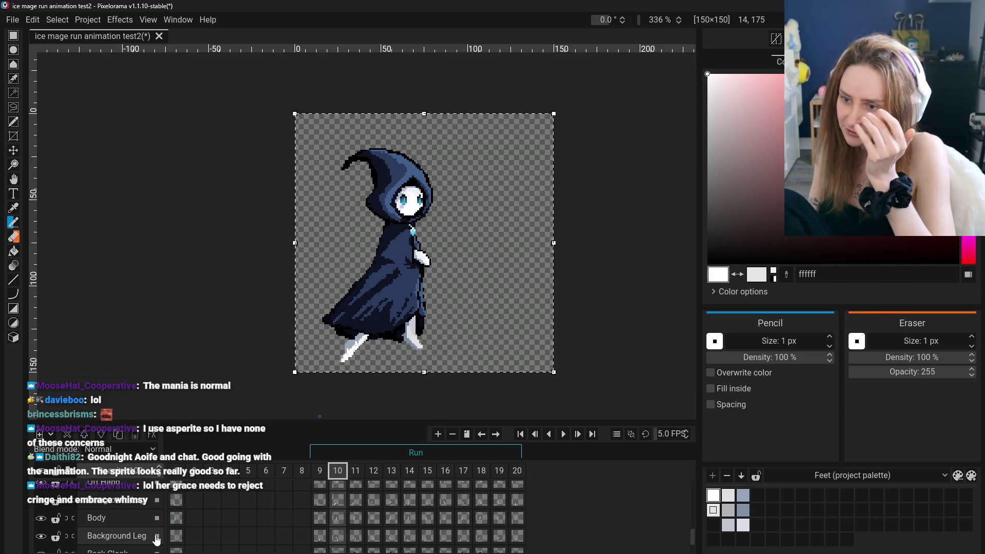
{"action": "scroll", "coordinate": [118, 529], "scroll_direction": "up", "scroll_amount": 4}
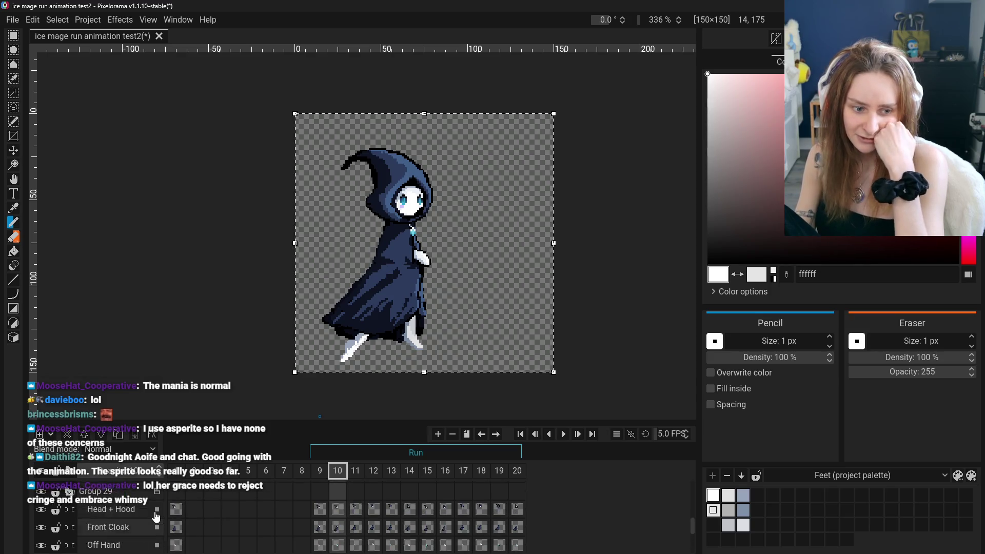
{"action": "left_click", "coordinate": [71, 501]}
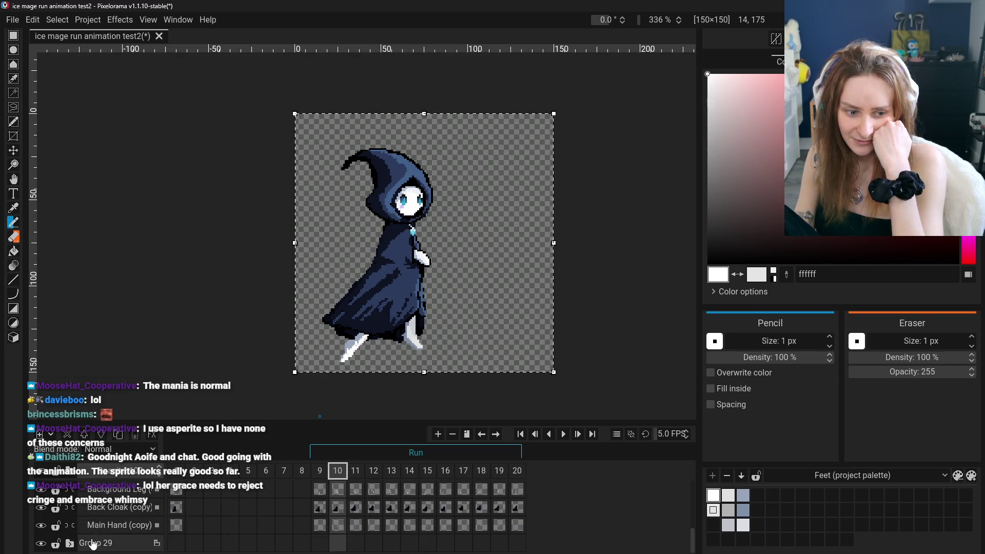
{"action": "key", "text": "o"}
{"action": "scroll", "coordinate": [113, 538], "scroll_direction": "down", "scroll_amount": 5}
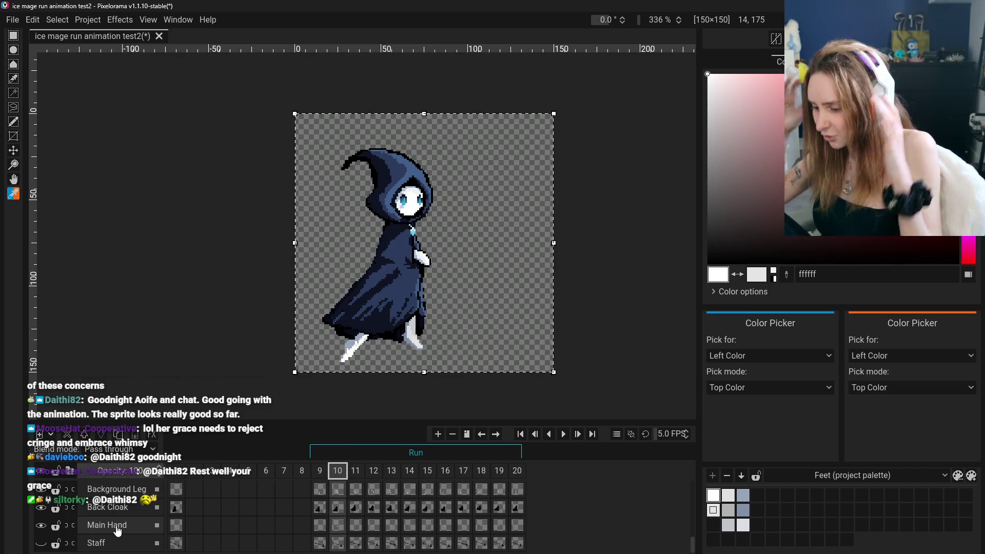
- Open the Main Hand frame 3 cel's options, dismiss them unchanged, then begin renaming Group 29
{"action": "left_click", "coordinate": [218, 525]}
{"action": "right_click", "coordinate": [217, 524]}
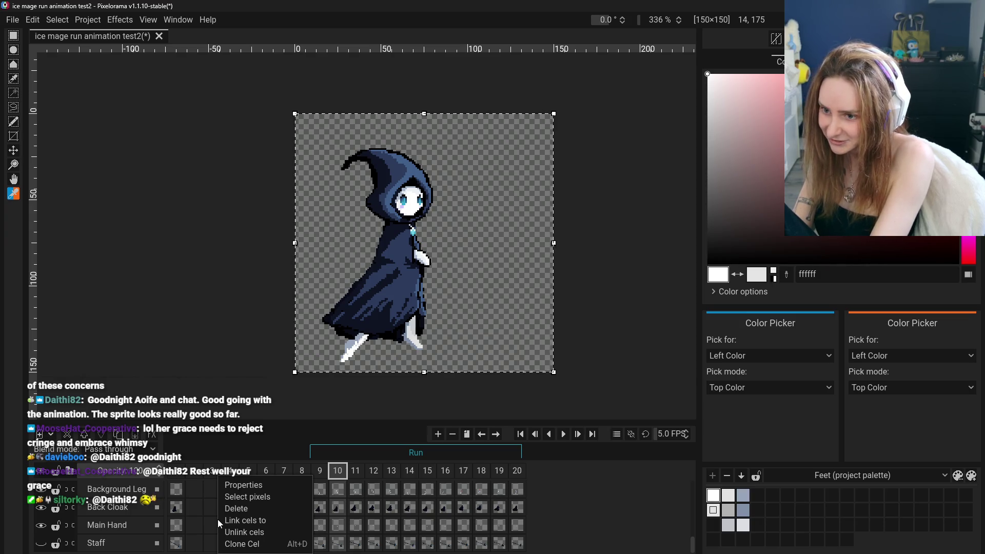
{"action": "left_click", "coordinate": [200, 454]}
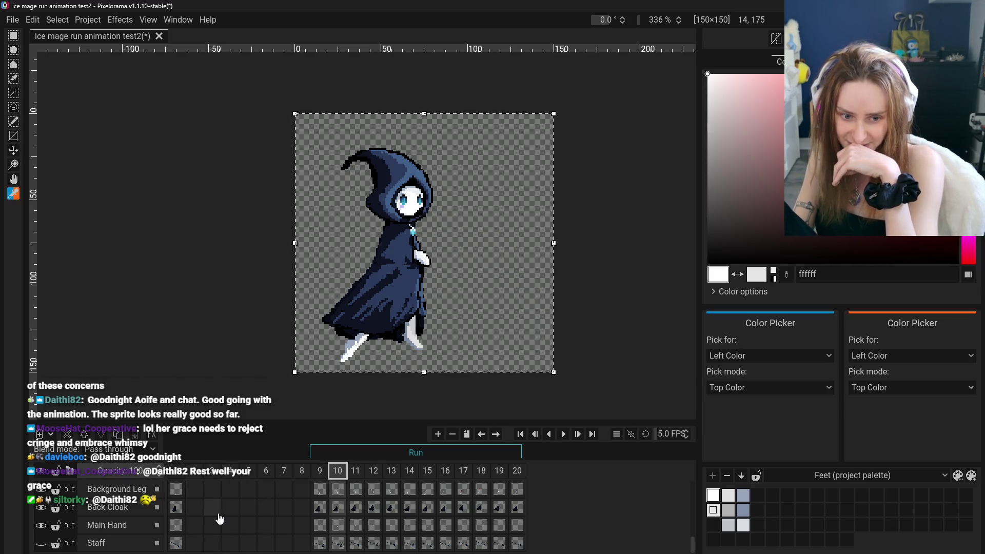
{"action": "scroll", "coordinate": [228, 518], "scroll_direction": "up", "scroll_amount": 3}
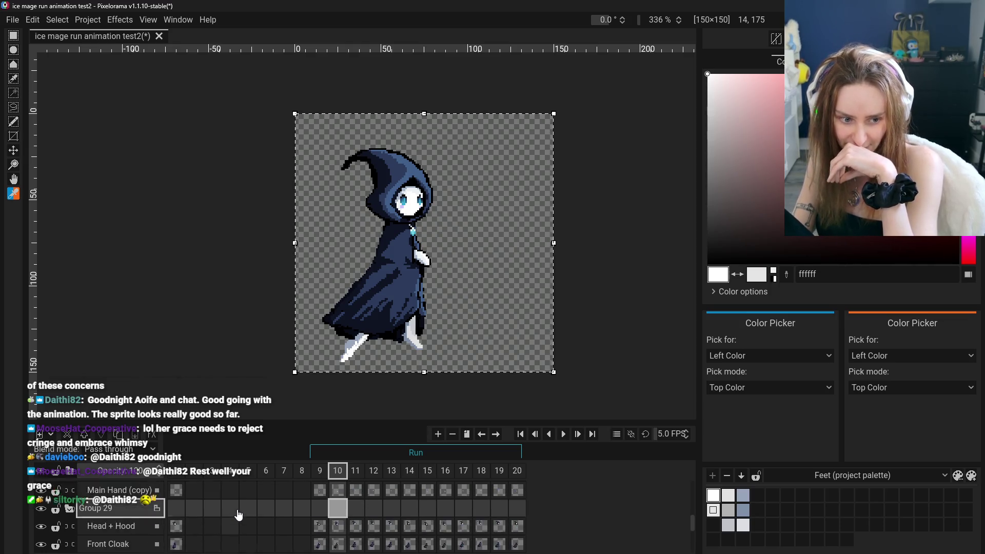
{"action": "scroll", "coordinate": [103, 526], "scroll_direction": "up", "scroll_amount": 2}
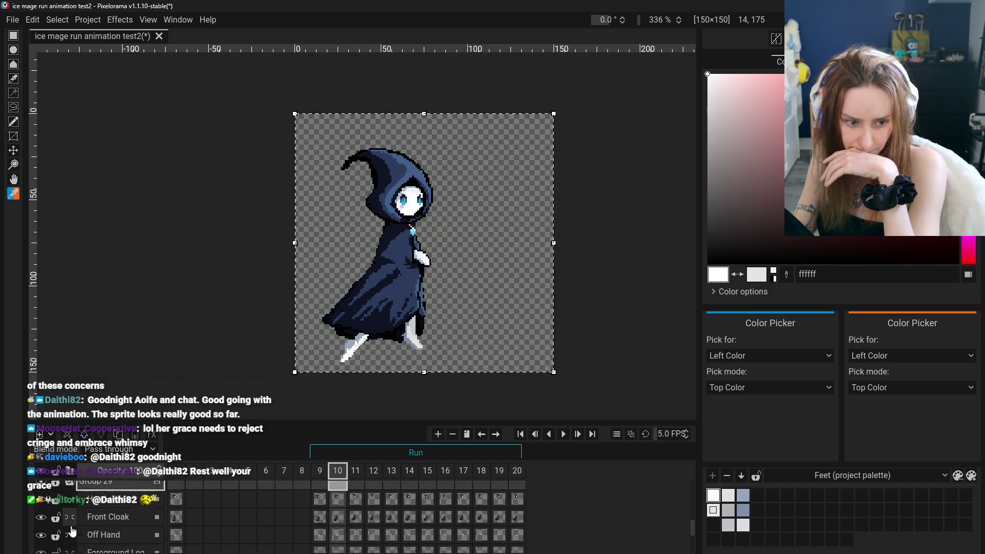
{"action": "double_click", "coordinate": [111, 543]}
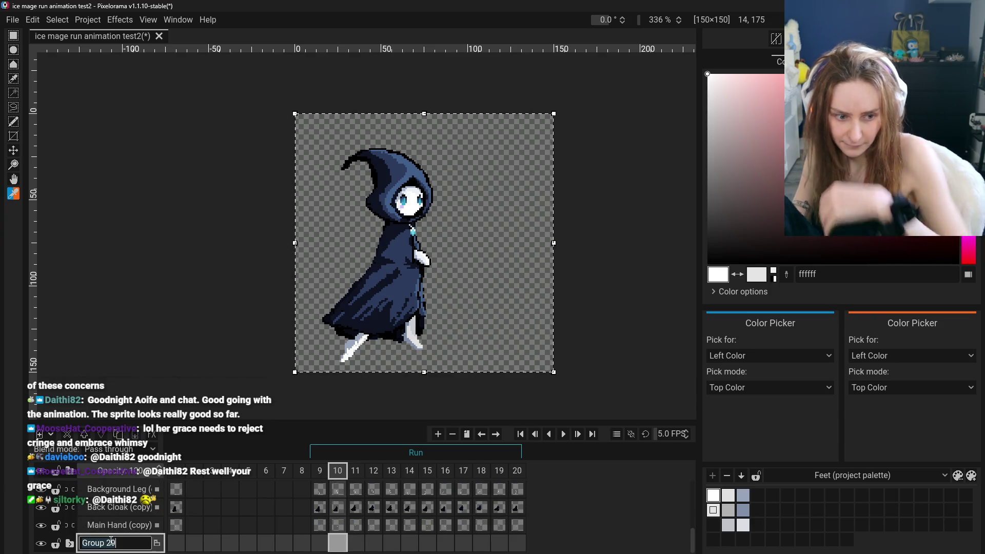
- Name the Group 29 layer group 'real'
{"action": "type", "text": "real"}
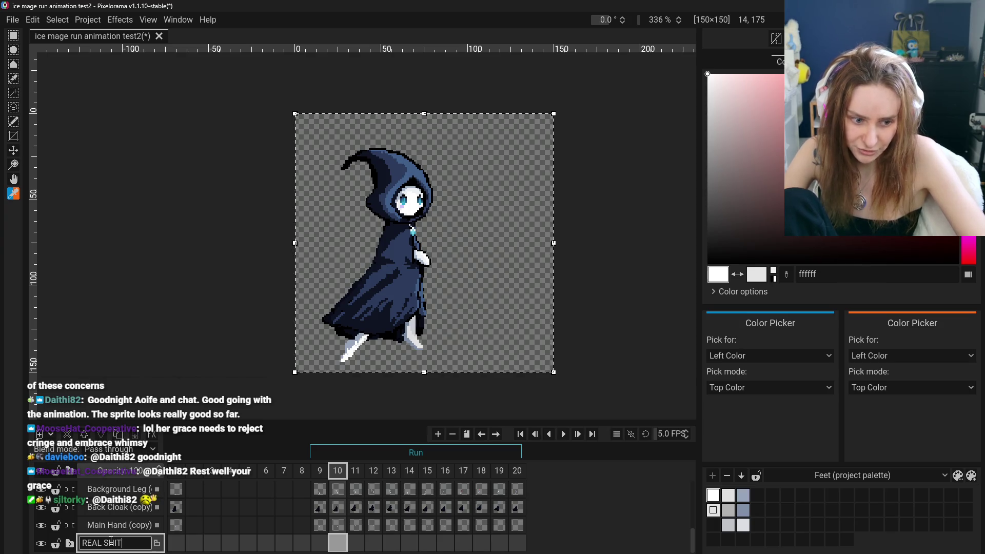
{"action": "key", "text": "Return"}
{"action": "scroll", "coordinate": [105, 538], "scroll_direction": "up", "scroll_amount": 3}
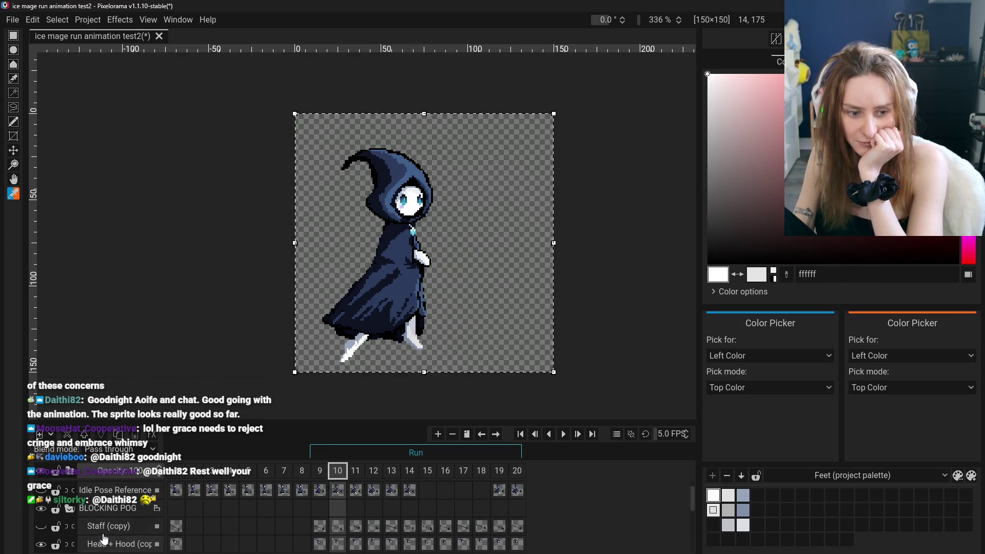
{"action": "scroll", "coordinate": [82, 515], "scroll_direction": "up", "scroll_amount": 1}
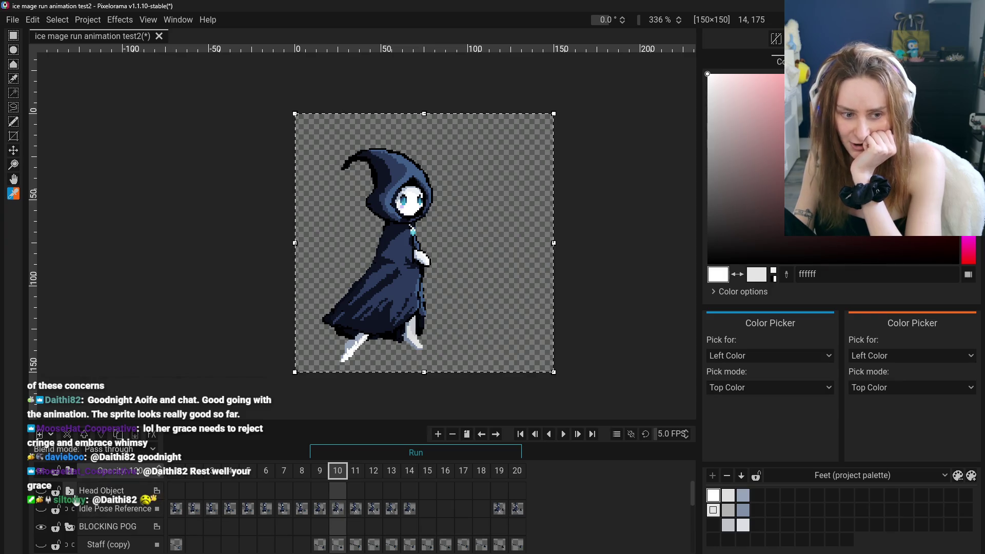
- Delete the Head Object layer
{"action": "left_click", "coordinate": [95, 492]}
{"action": "right_click", "coordinate": [97, 495]}
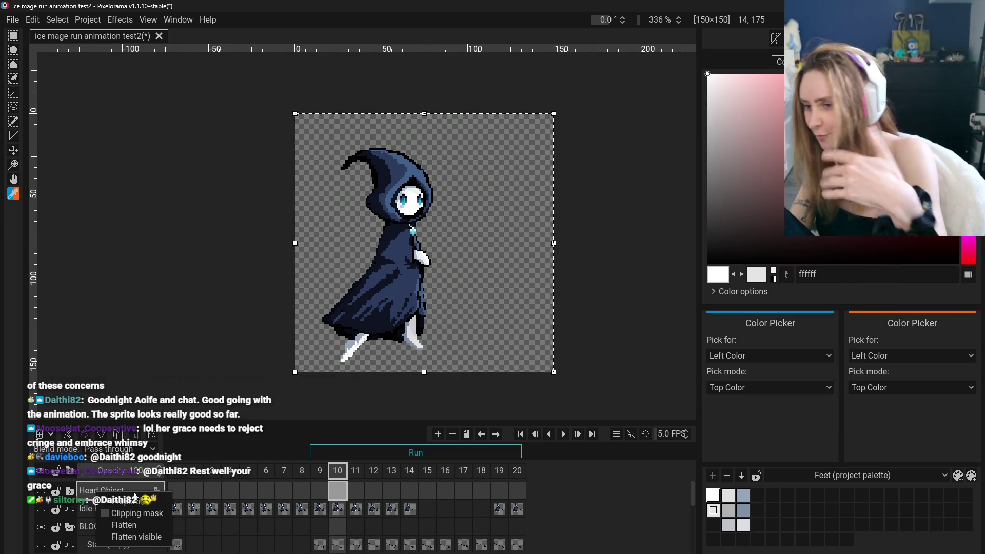
{"action": "left_click", "coordinate": [69, 436]}
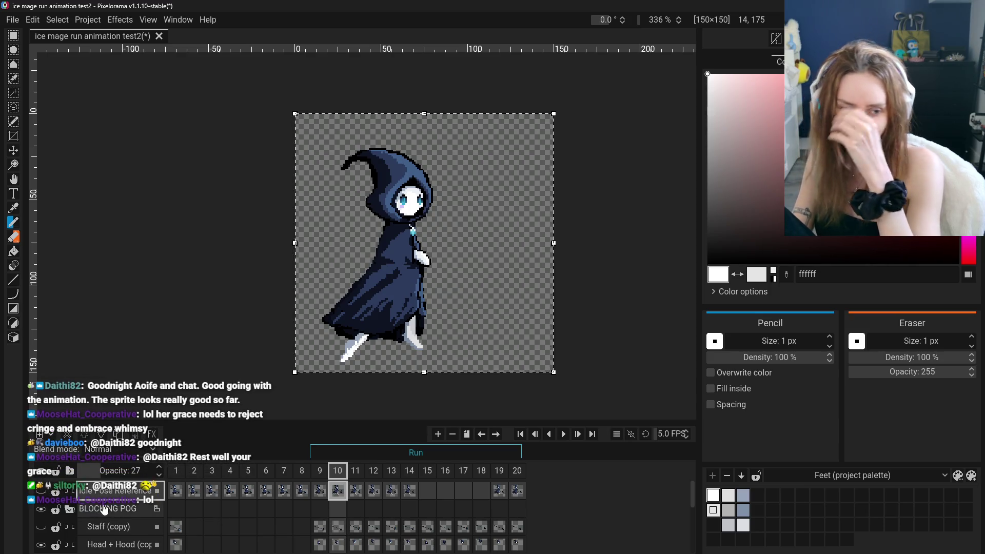
- Collapse and re-expand BLOCKING POG, then select Staff (copy) at frame 1
{"action": "left_click", "coordinate": [69, 510]}
{"action": "left_click", "coordinate": [69, 510]}
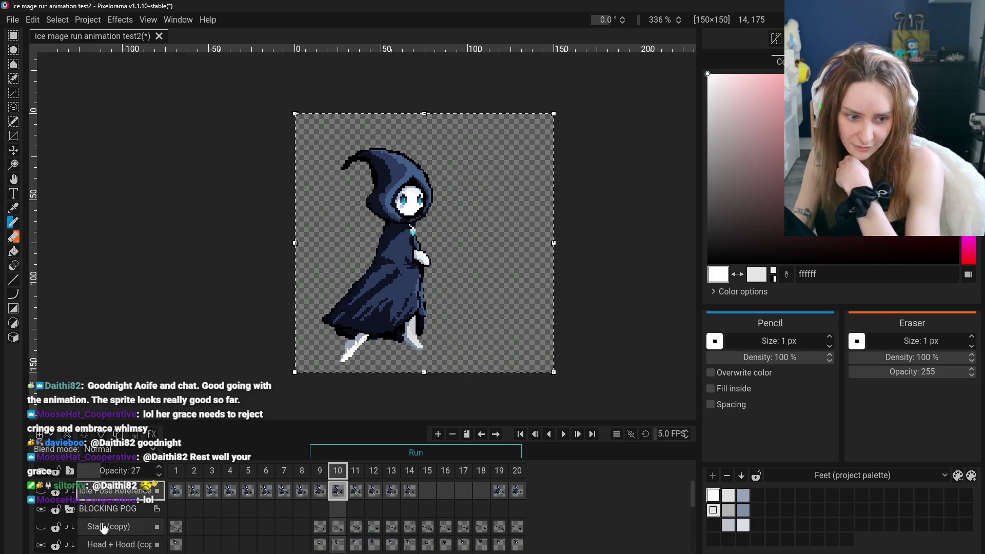
{"action": "left_click", "coordinate": [105, 527]}
{"action": "scroll", "coordinate": [143, 528], "scroll_direction": "down", "scroll_amount": 1}
{"action": "left_click", "coordinate": [179, 521]}
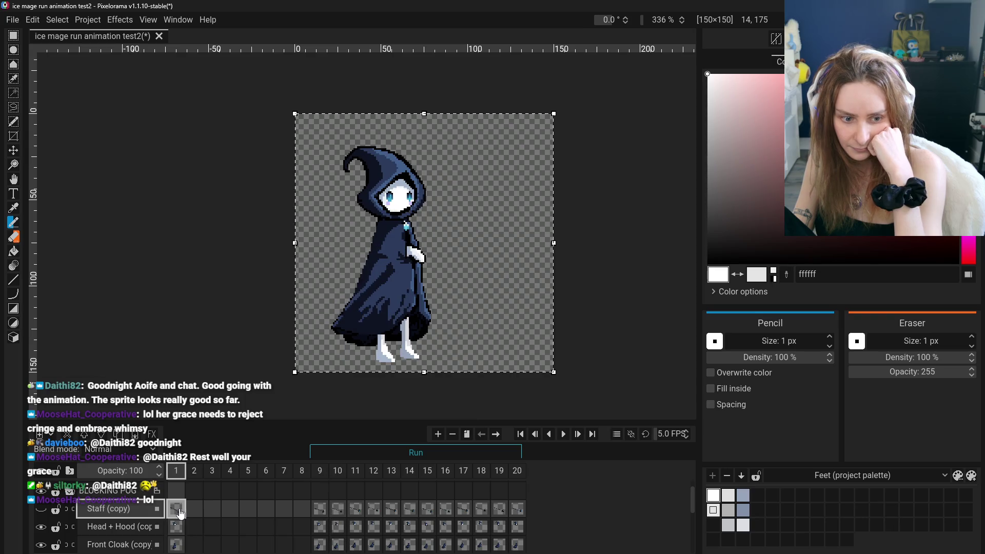
- Go to frame 9 on Staff (copy) and make that layer visible
{"action": "scroll", "coordinate": [182, 526], "scroll_direction": "down", "scroll_amount": 2}
{"action": "scroll", "coordinate": [184, 528], "scroll_direction": "up", "scroll_amount": 3}
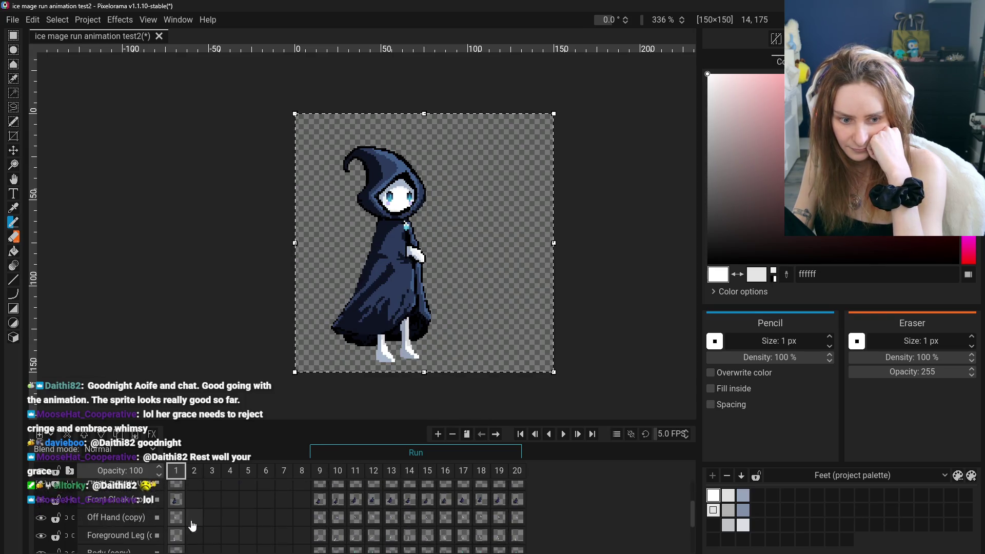
{"action": "scroll", "coordinate": [210, 509], "scroll_direction": "down", "scroll_amount": 5}
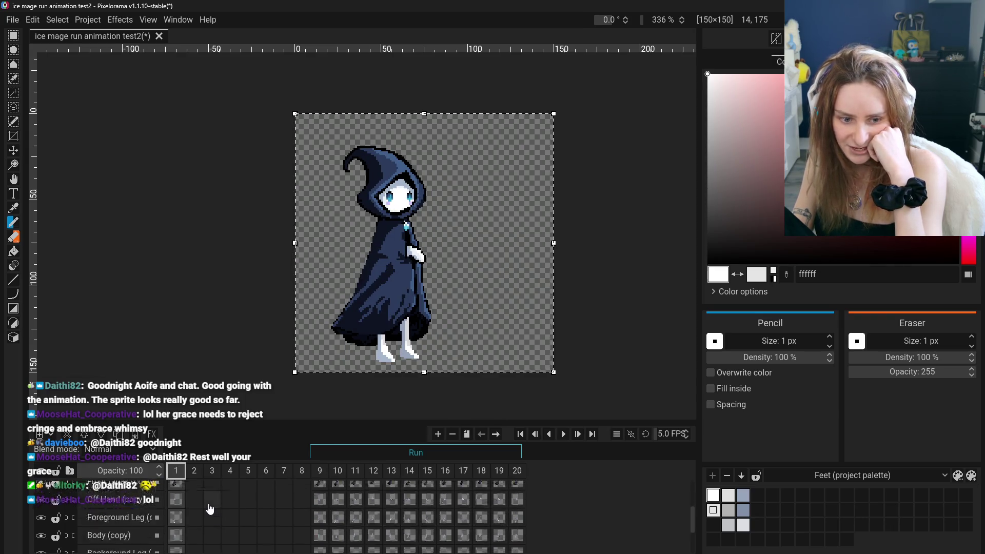
{"action": "scroll", "coordinate": [208, 509], "scroll_direction": "up", "scroll_amount": 3}
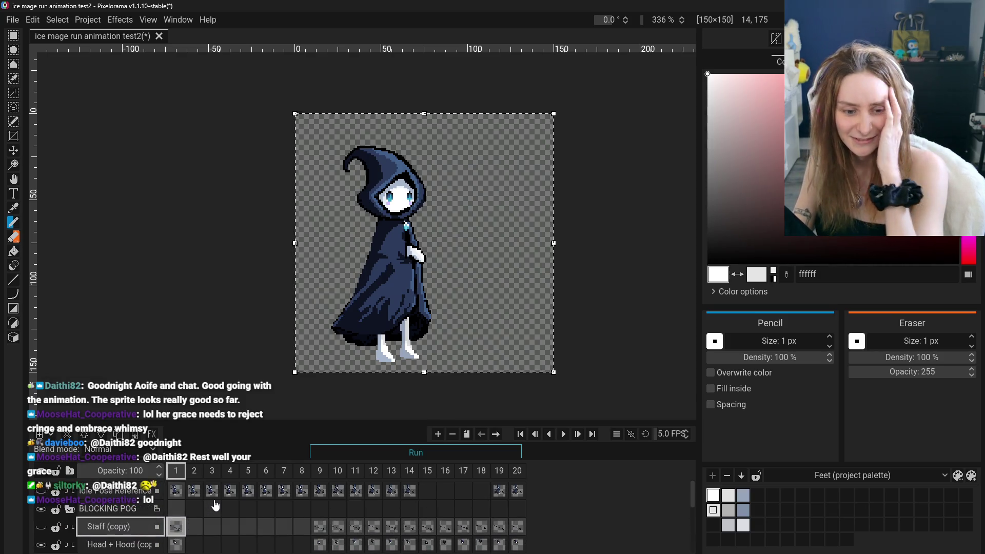
{"action": "left_click", "coordinate": [319, 523]}
{"action": "scroll", "coordinate": [321, 521], "scroll_direction": "down", "scroll_amount": 1}
{"action": "scroll", "coordinate": [322, 521], "scroll_direction": "down", "scroll_amount": 1}
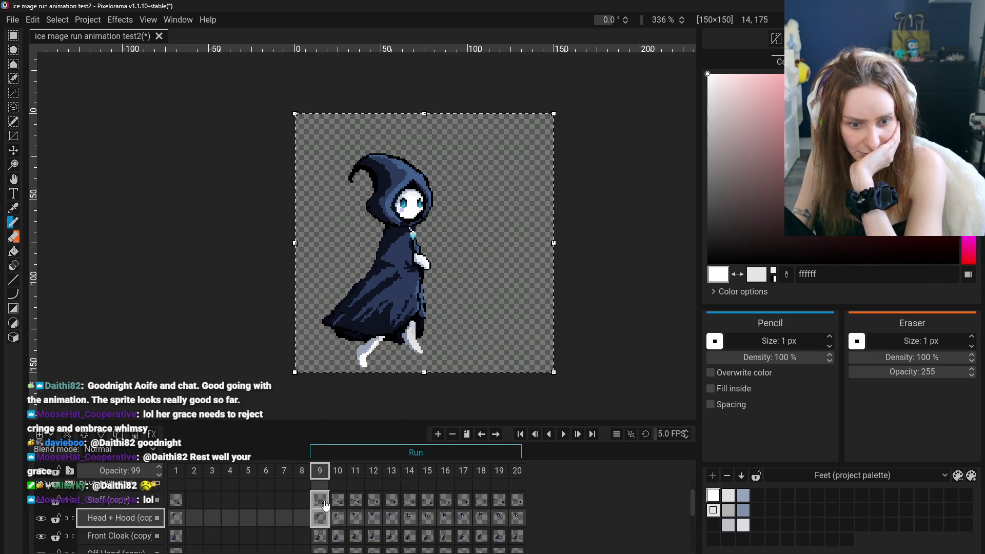
{"action": "scroll", "coordinate": [323, 510], "scroll_direction": "up", "scroll_amount": 1}
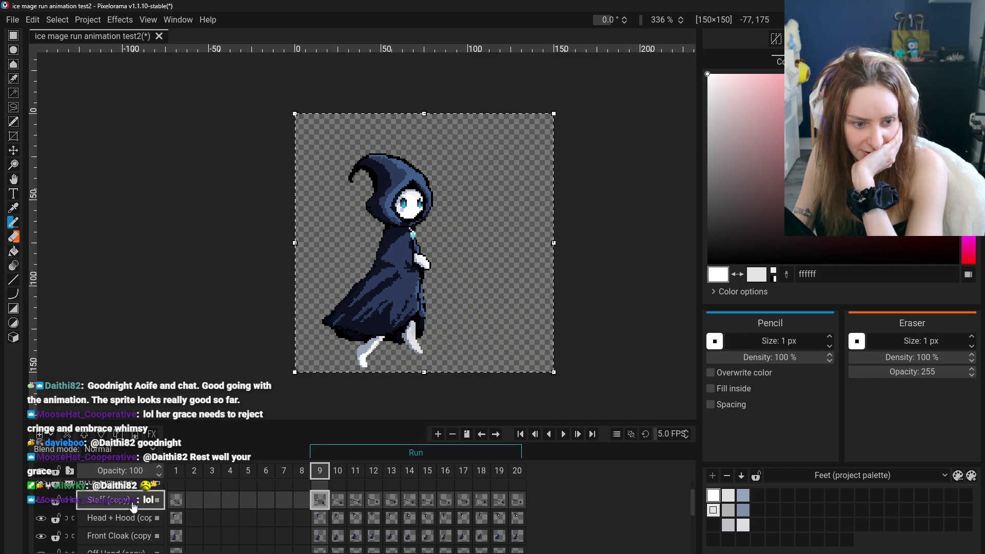
{"action": "scroll", "coordinate": [134, 507], "scroll_direction": "up", "scroll_amount": 1}
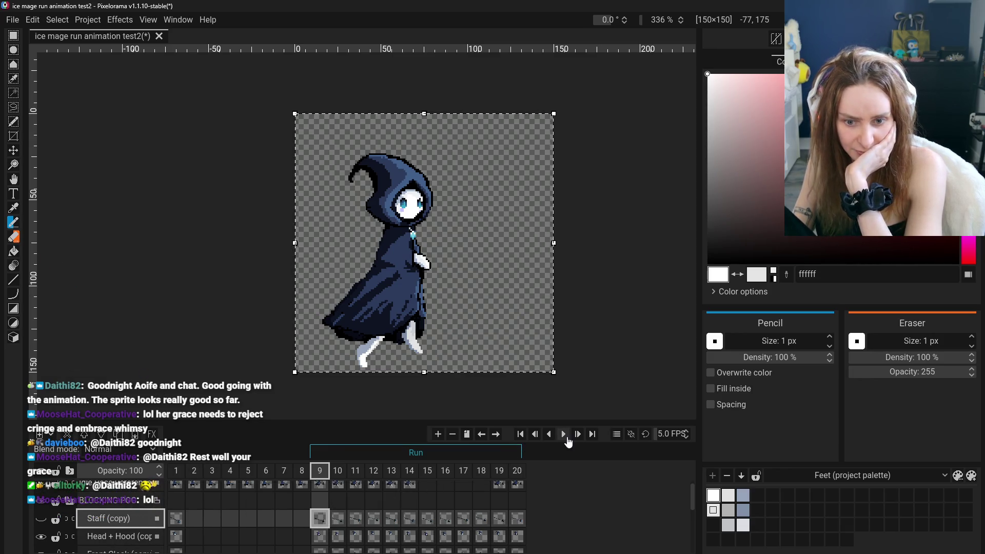
{"action": "left_click", "coordinate": [40, 518]}
- Select the Front Cloak (copy) cel in frame 9
{"action": "scroll", "coordinate": [51, 523], "scroll_direction": "down", "scroll_amount": 2}
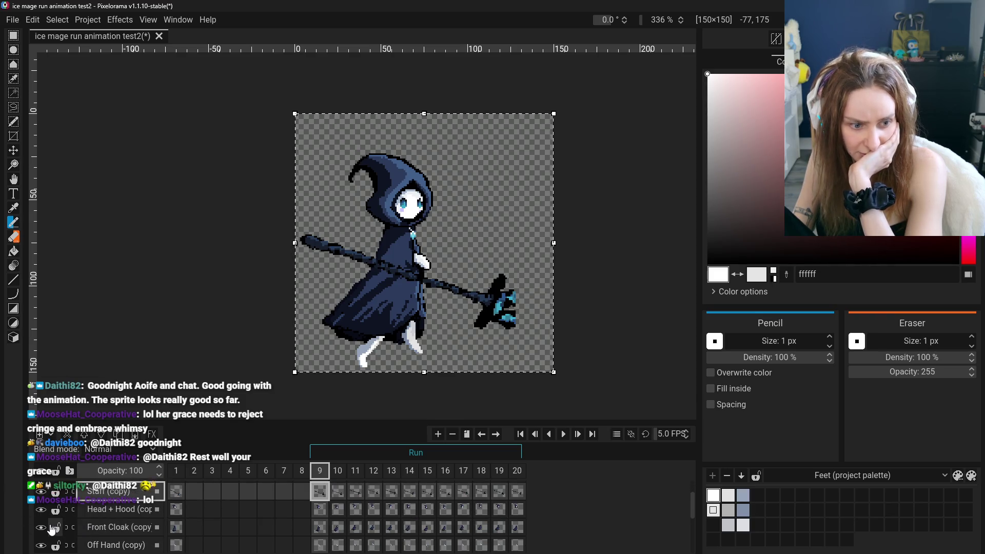
{"action": "scroll", "coordinate": [50, 529], "scroll_direction": "down", "scroll_amount": 1}
{"action": "scroll", "coordinate": [51, 529], "scroll_direction": "down", "scroll_amount": 1}
{"action": "scroll", "coordinate": [51, 528], "scroll_direction": "up", "scroll_amount": 1}
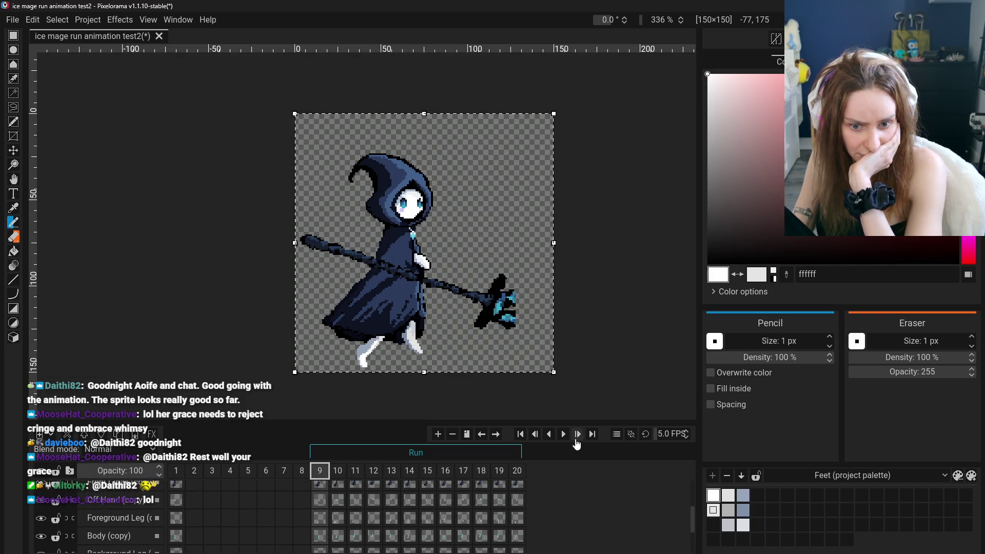
{"action": "scroll", "coordinate": [128, 513], "scroll_direction": "up", "scroll_amount": 2}
{"action": "scroll", "coordinate": [129, 513], "scroll_direction": "up", "scroll_amount": 1}
{"action": "scroll", "coordinate": [97, 518], "scroll_direction": "down", "scroll_amount": 1}
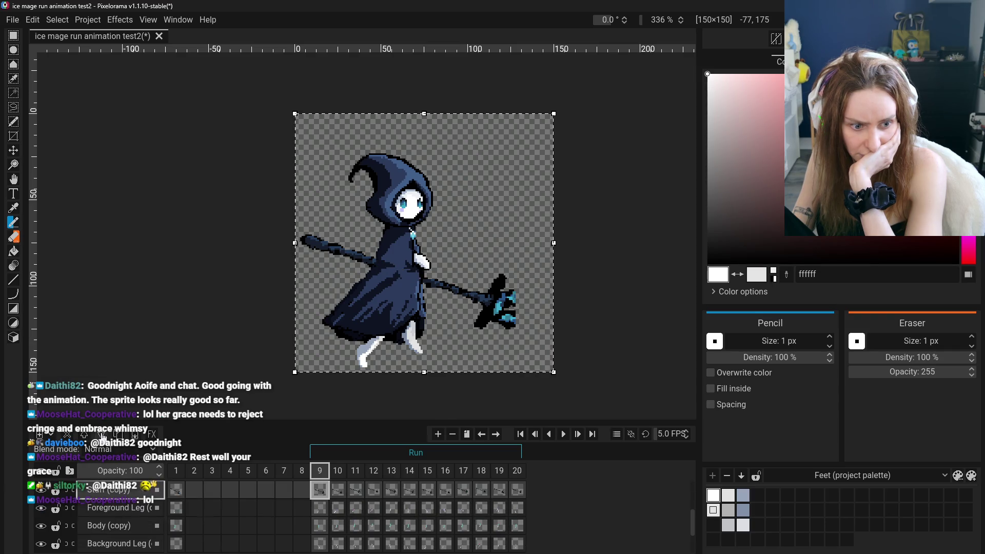
{"action": "scroll", "coordinate": [98, 518], "scroll_direction": "up", "scroll_amount": 2}
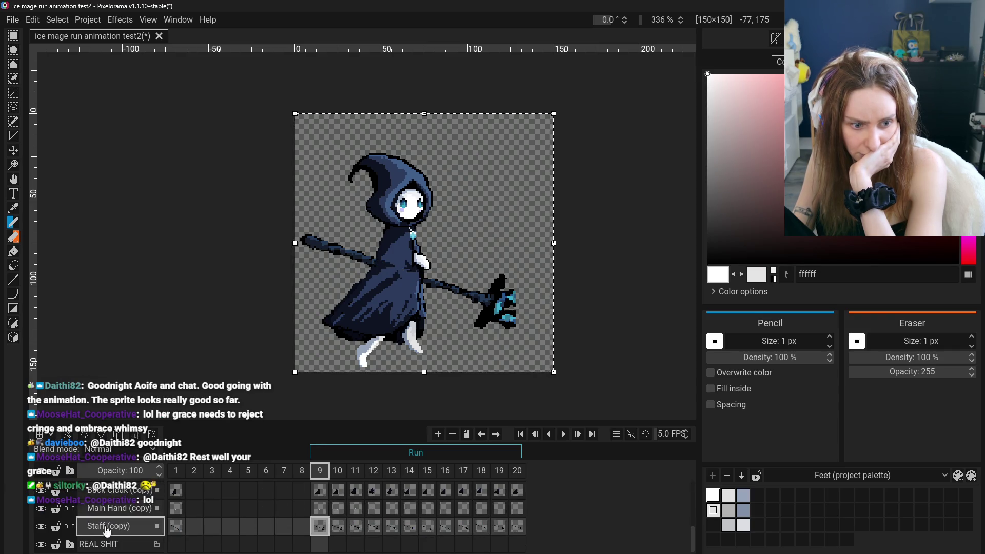
{"action": "scroll", "coordinate": [111, 526], "scroll_direction": "down", "scroll_amount": 3}
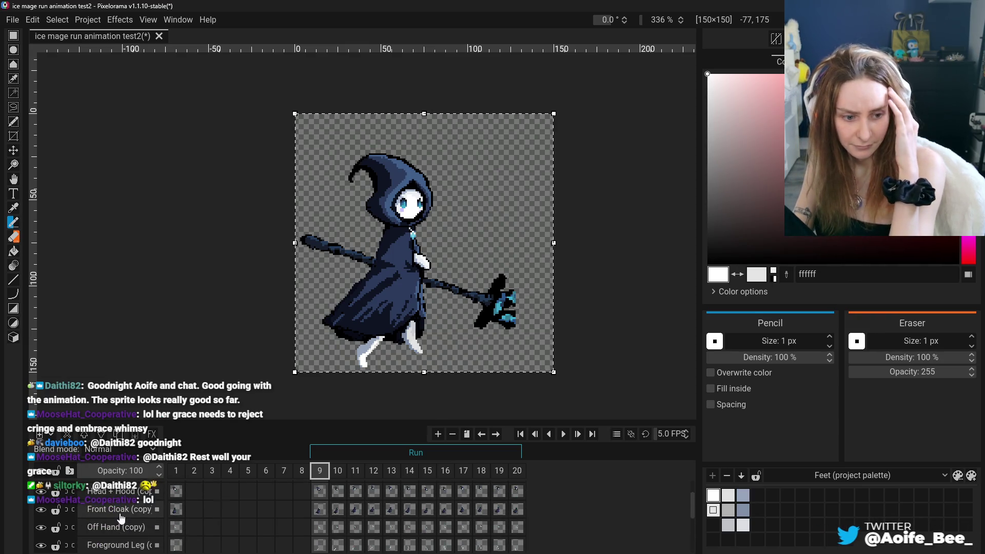
{"action": "scroll", "coordinate": [122, 518], "scroll_direction": "up", "scroll_amount": 1}
{"action": "left_click", "coordinate": [122, 518]}
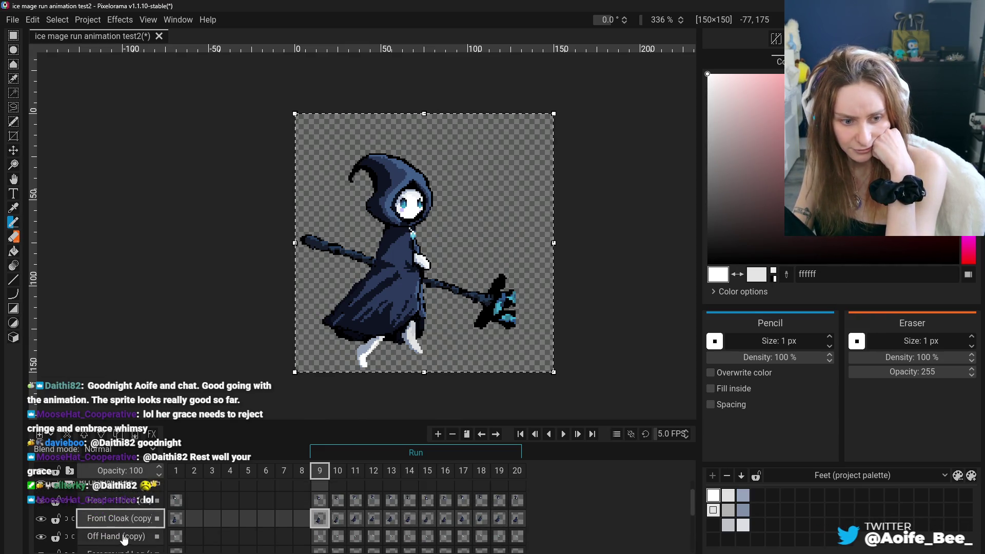
- Select the Head + Hood cel in frame 9 and switch to the Bucket tool
{"action": "scroll", "coordinate": [123, 539], "scroll_direction": "down", "scroll_amount": 1}
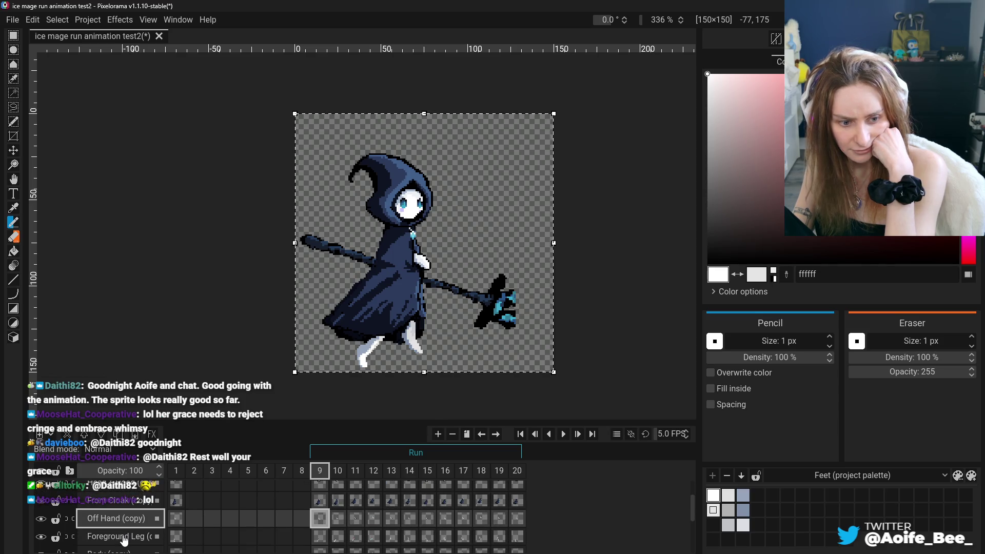
{"action": "scroll", "coordinate": [124, 539], "scroll_direction": "down", "scroll_amount": 1}
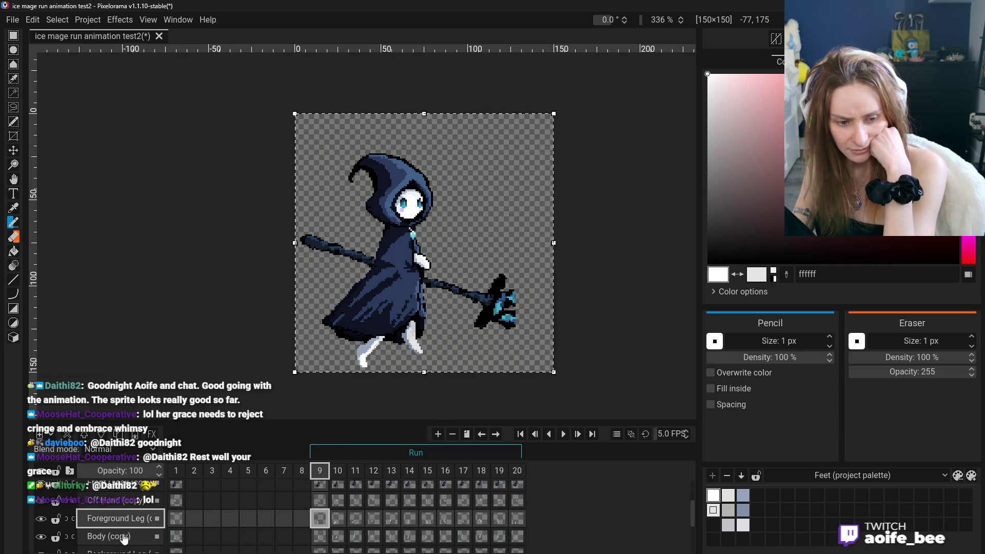
{"action": "scroll", "coordinate": [124, 537], "scroll_direction": "down", "scroll_amount": 1}
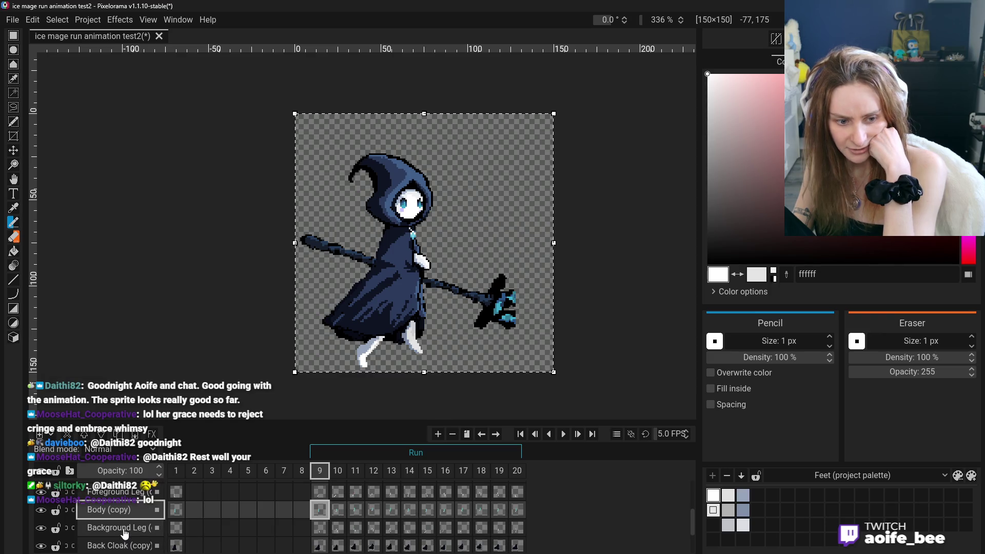
{"action": "scroll", "coordinate": [125, 535], "scroll_direction": "down", "scroll_amount": 1}
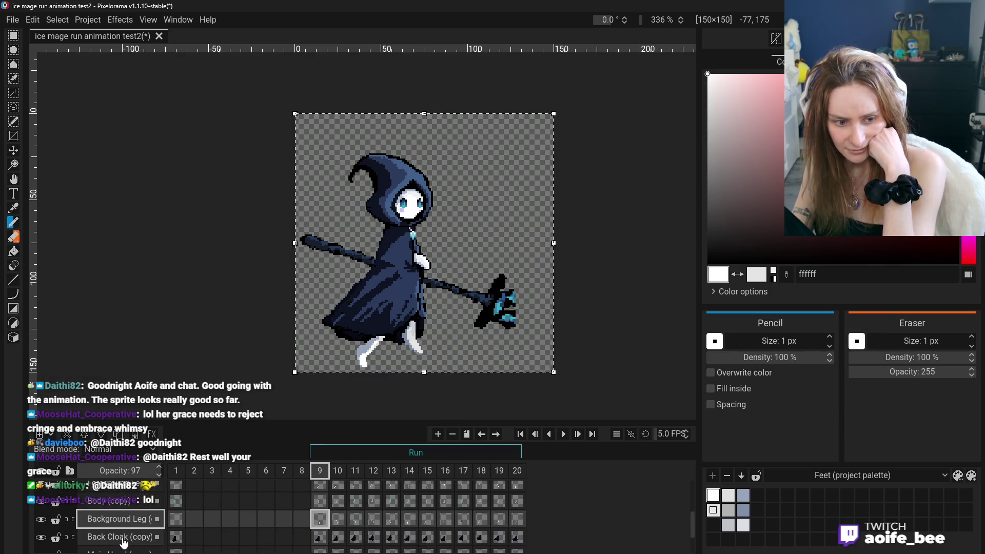
{"action": "scroll", "coordinate": [123, 539], "scroll_direction": "down", "scroll_amount": 1}
{"action": "scroll", "coordinate": [124, 536], "scroll_direction": "down", "scroll_amount": 1}
{"action": "scroll", "coordinate": [124, 532], "scroll_direction": "down", "scroll_amount": 1}
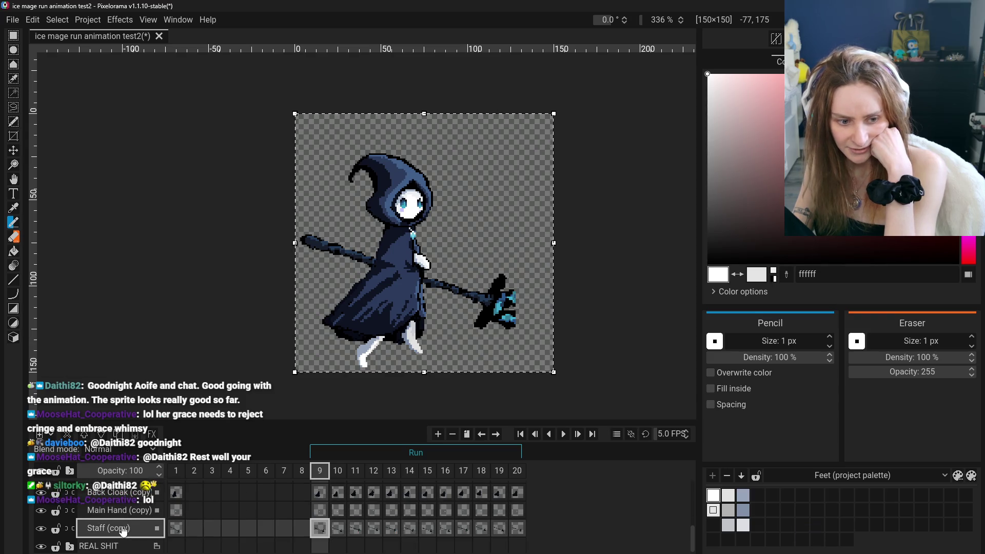
{"action": "scroll", "coordinate": [126, 532], "scroll_direction": "up", "scroll_amount": 4}
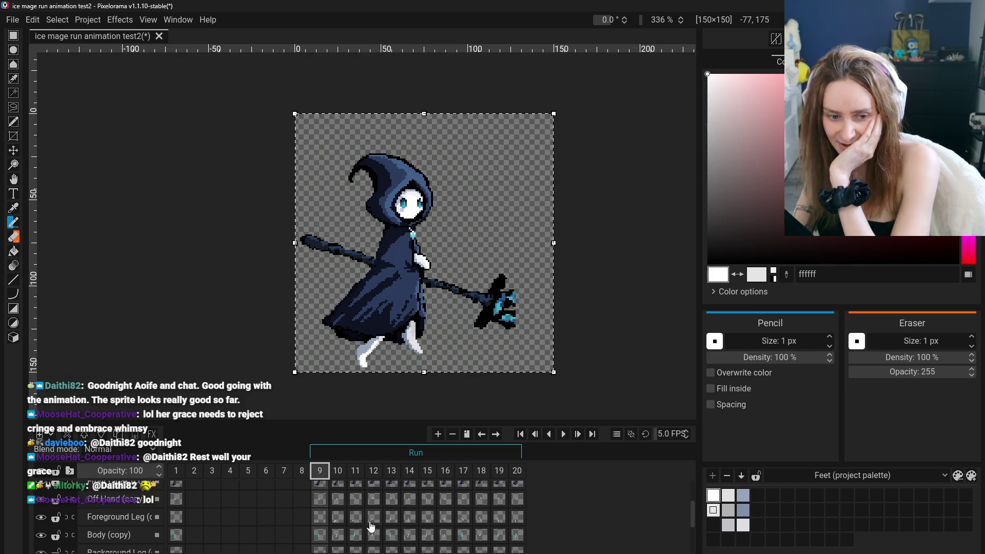
{"action": "scroll", "coordinate": [318, 521], "scroll_direction": "up", "scroll_amount": 1}
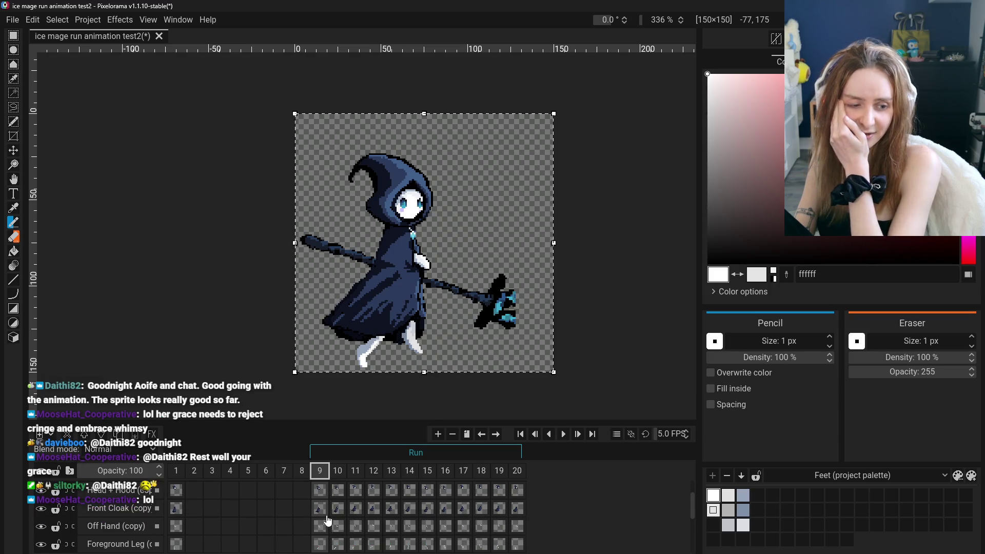
{"action": "scroll", "coordinate": [146, 523], "scroll_direction": "up", "scroll_amount": 3}
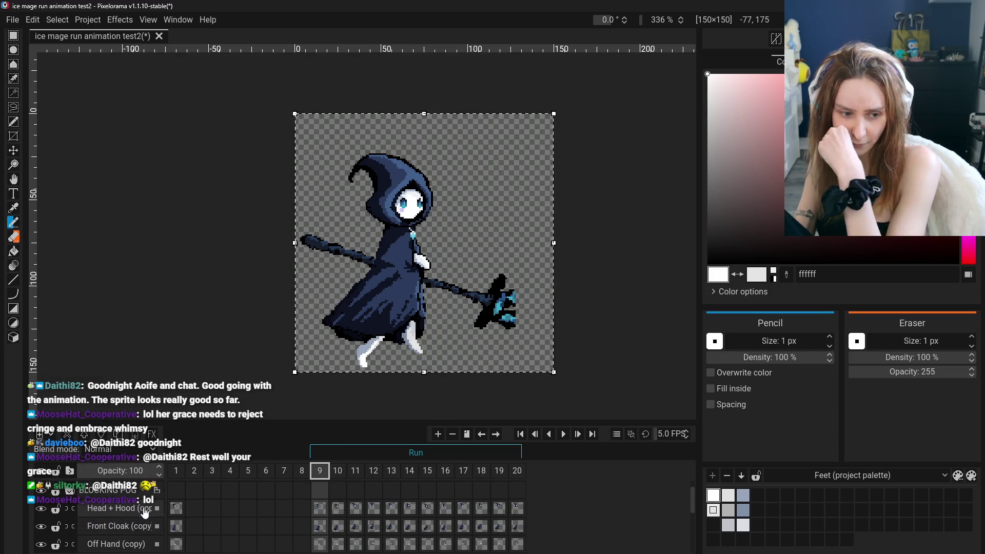
{"action": "left_click", "coordinate": [145, 511]}
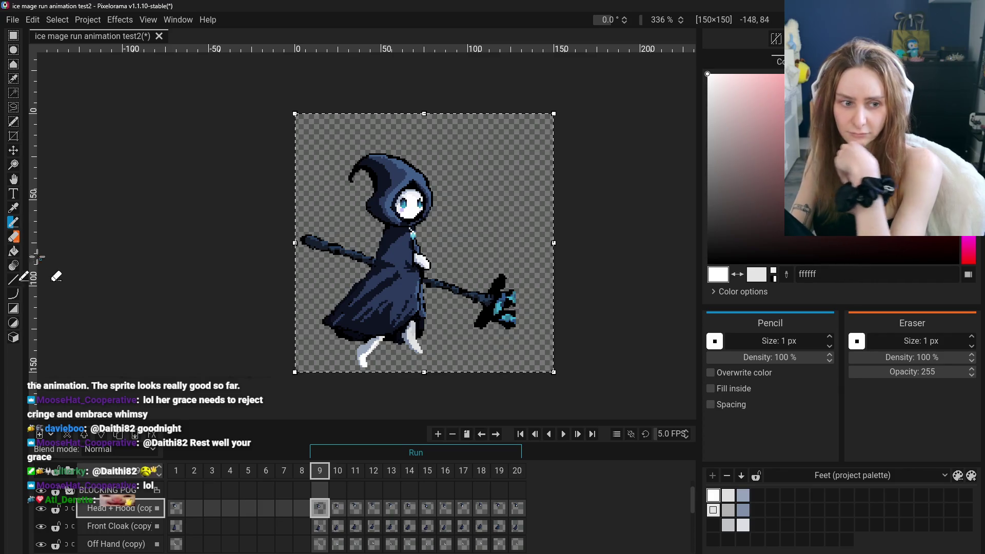
{"action": "left_click", "coordinate": [14, 251]}
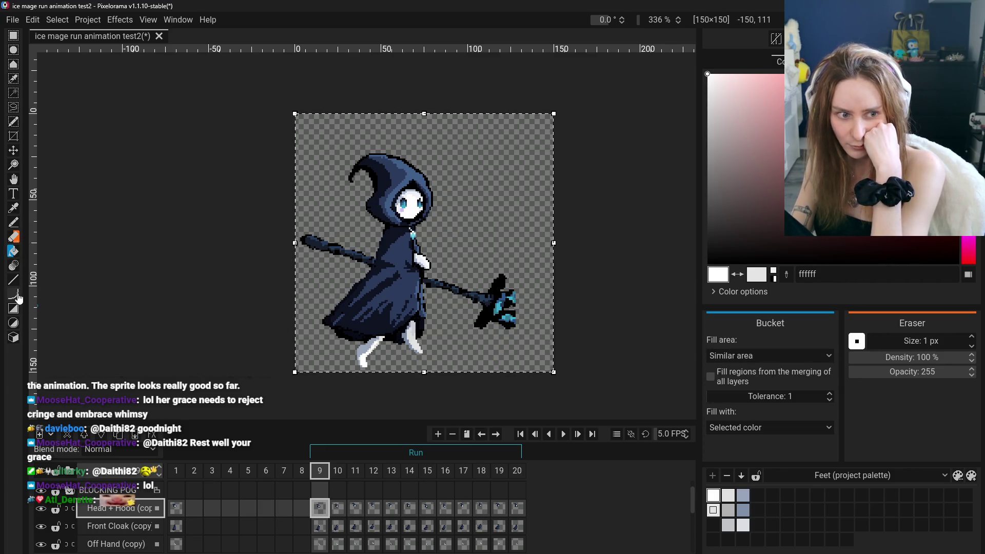
- Bucket-fill the hood, face, eye, specks and all outline areas of Head + Hood red
{"action": "left_click", "coordinate": [942, 85]}
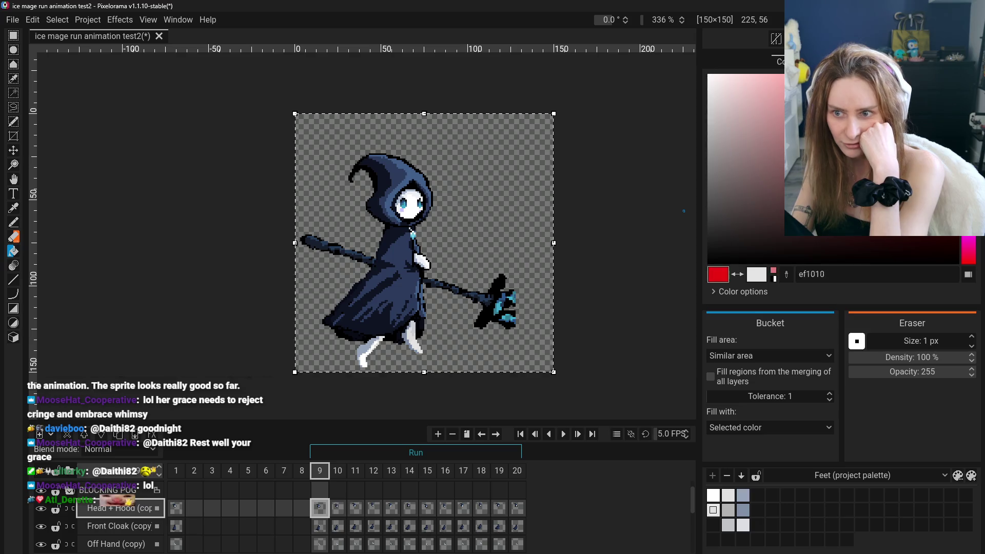
{"action": "left_click", "coordinate": [386, 174]}
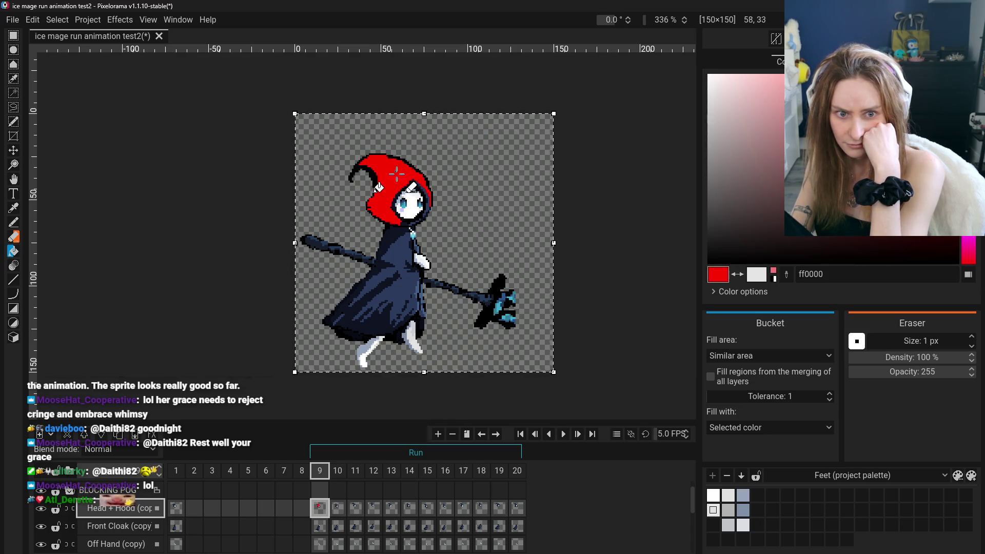
{"action": "scroll", "coordinate": [400, 176], "scroll_direction": "down", "scroll_amount": 1}
{"action": "scroll", "coordinate": [399, 177], "scroll_direction": "up", "scroll_amount": 3}
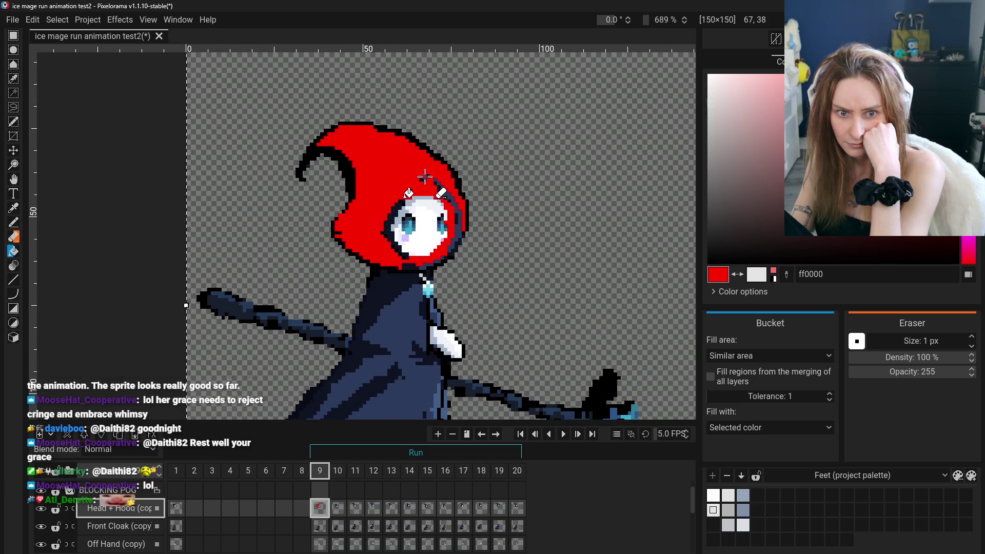
{"action": "left_click", "coordinate": [436, 218]}
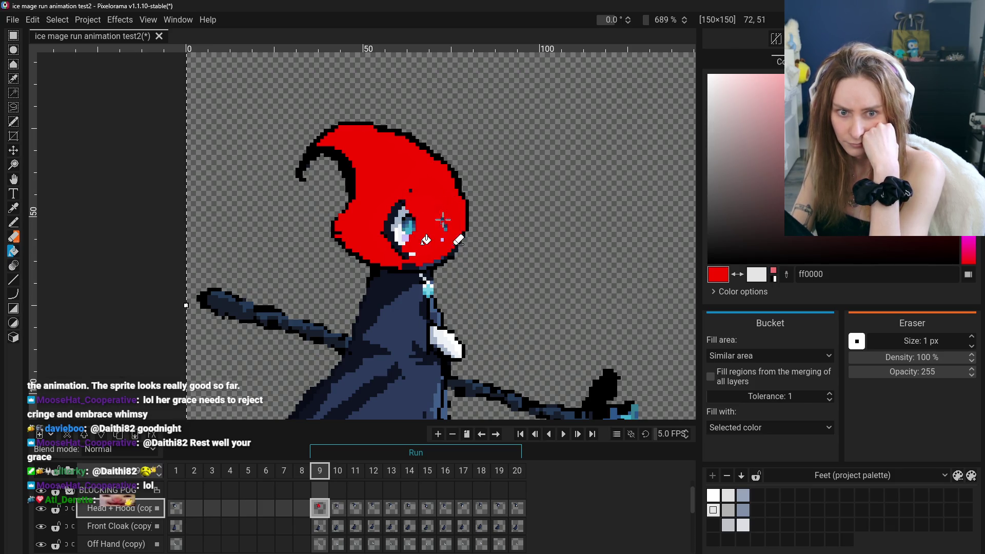
{"action": "left_click", "coordinate": [403, 223]}
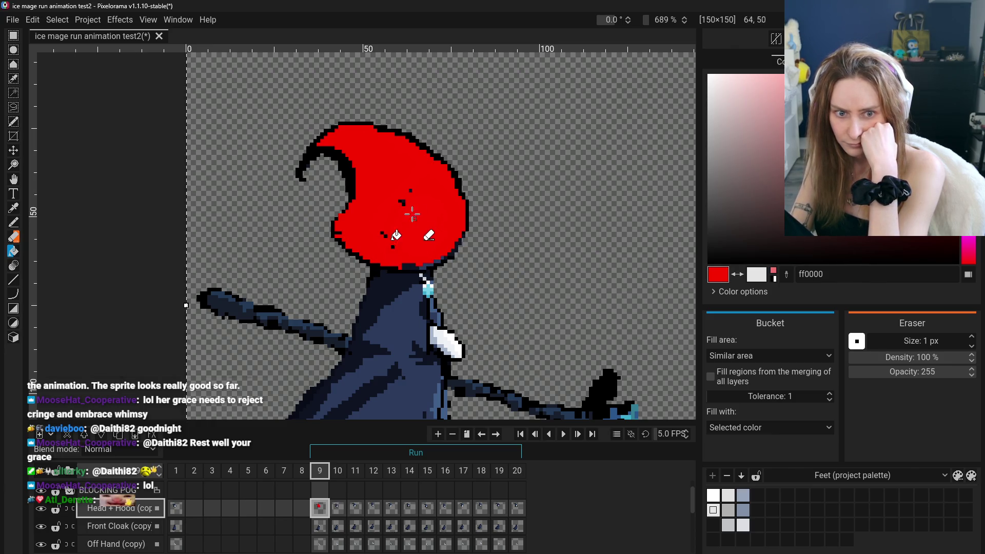
{"action": "left_click", "coordinate": [393, 247]}
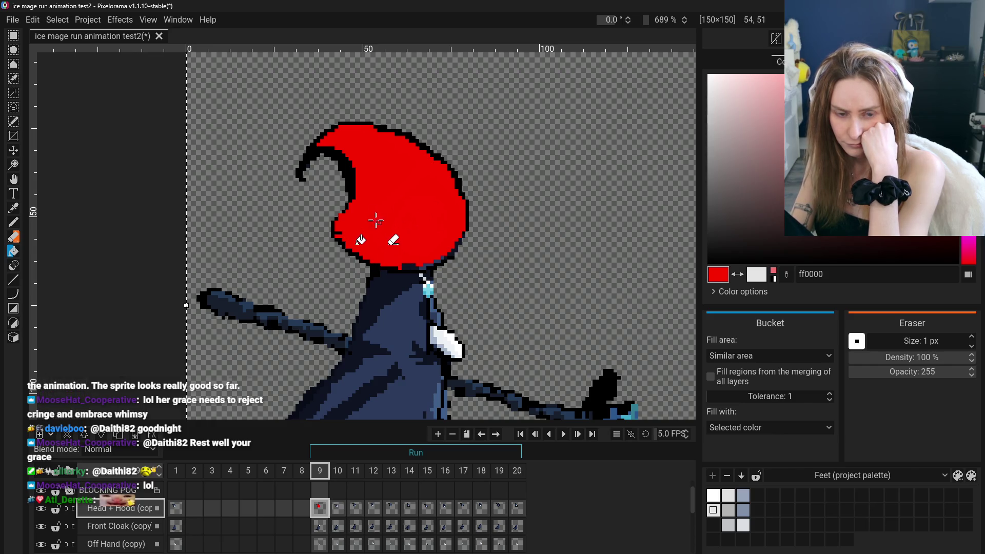
{"action": "left_click", "coordinate": [382, 233]}
{"action": "left_click", "coordinate": [358, 194]}
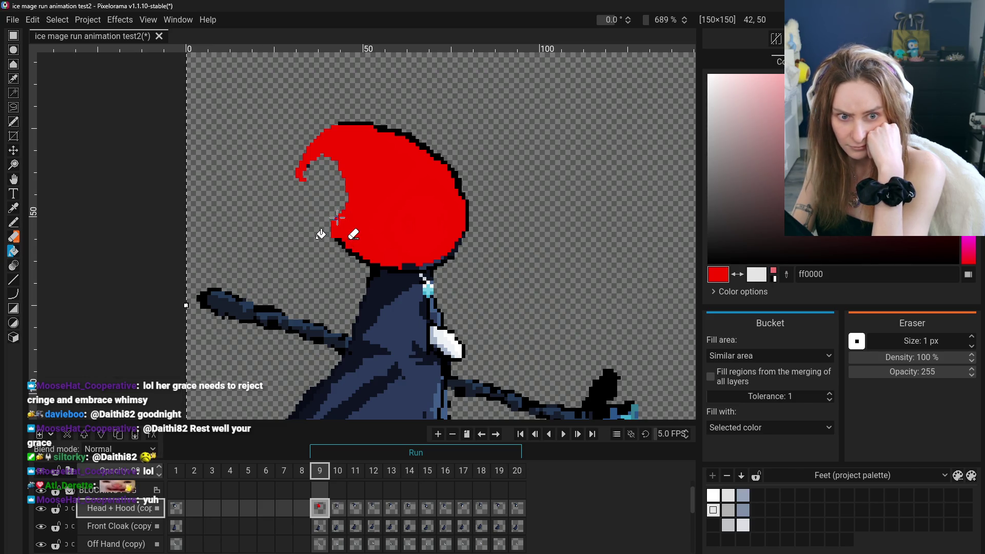
{"action": "left_click", "coordinate": [345, 249]}
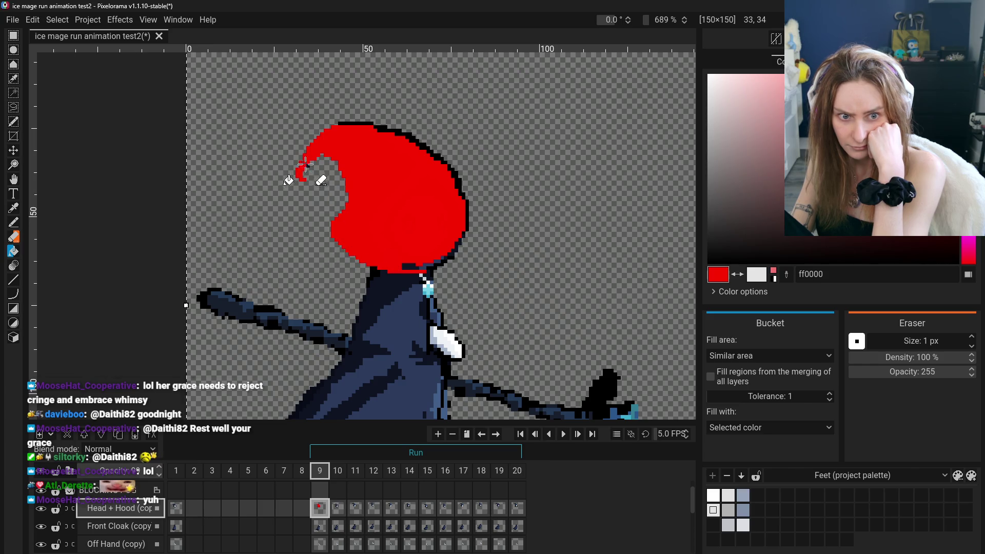
{"action": "left_click", "coordinate": [384, 128]}
{"action": "left_click", "coordinate": [456, 174]}
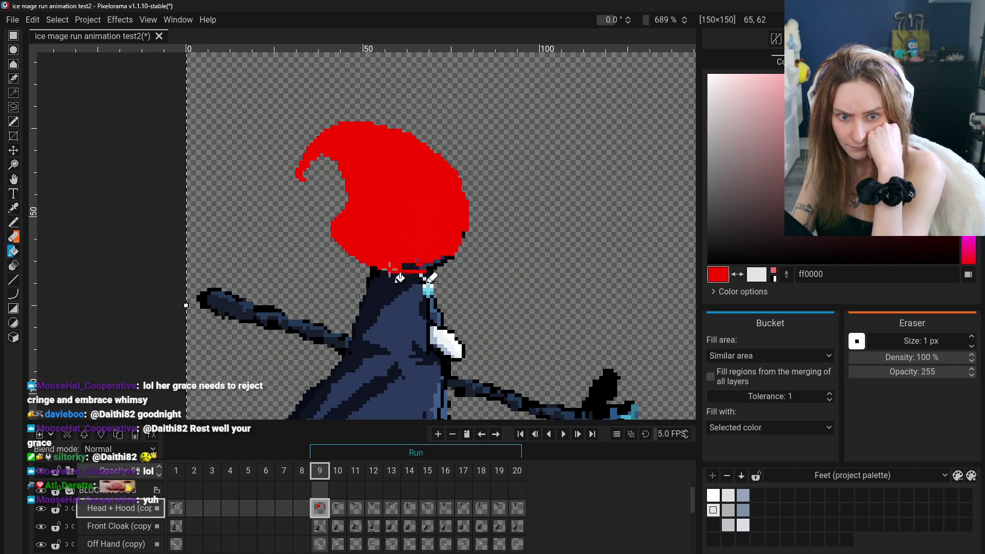
- Isolate the red hood on the canvas and erase leftover outline on its lower-right edge
{"action": "left_click", "coordinate": [45, 528]}
{"action": "scroll", "coordinate": [47, 519], "scroll_direction": "up", "scroll_amount": 1}
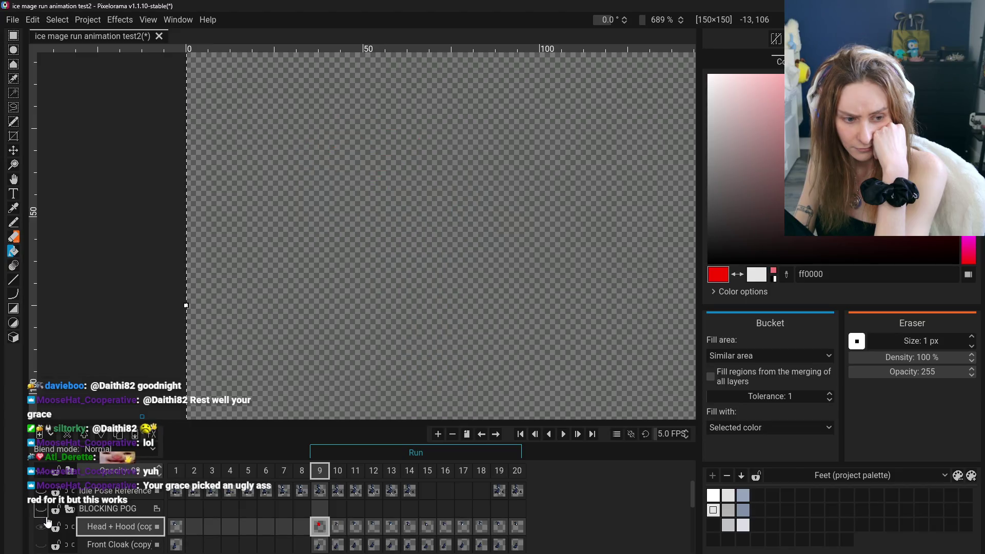
{"action": "left_click", "coordinate": [41, 509]}
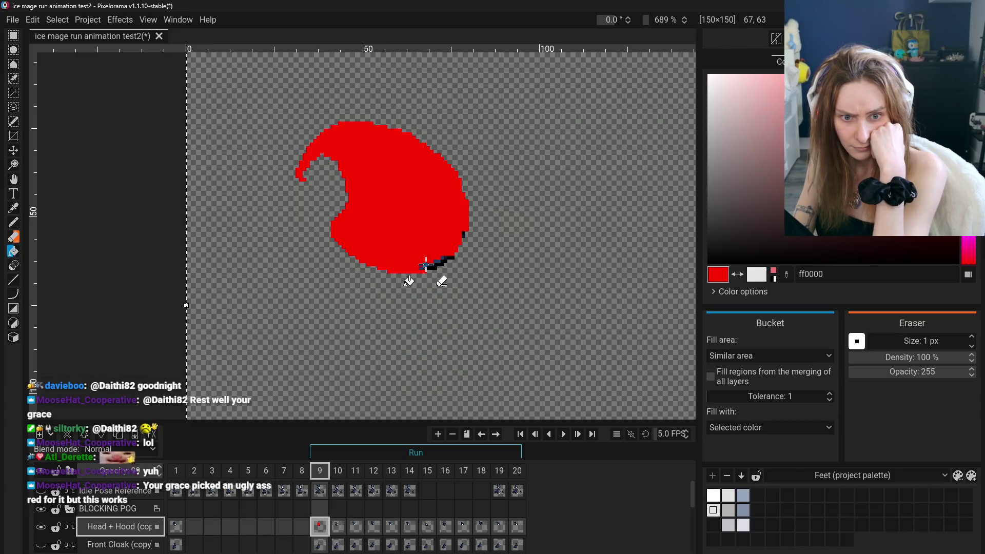
{"action": "left_click_drag", "start_coordinate": [426, 265], "coordinate": [440, 260]}
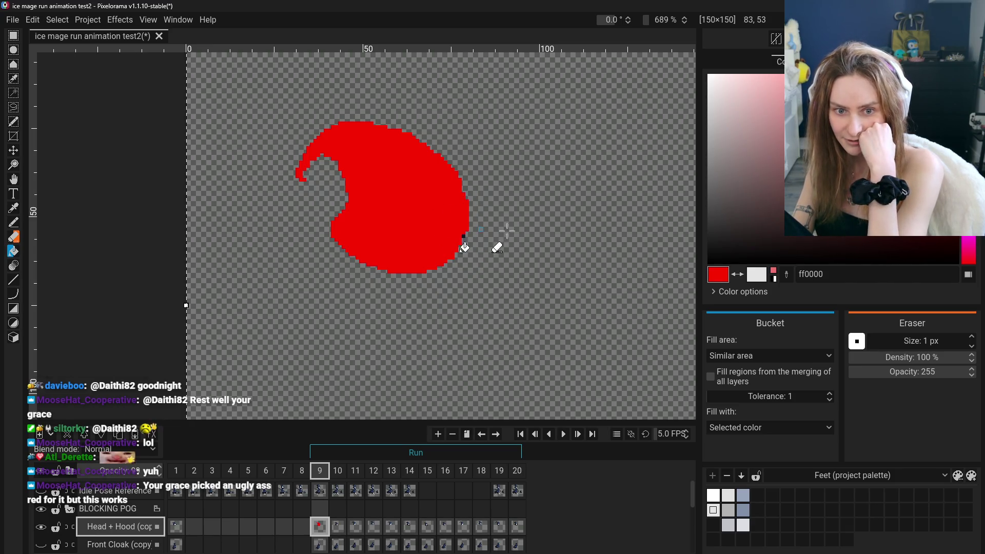
- Refill the hood a single blue (2b9cc5) after trying cyan and teal
{"action": "left_click", "coordinate": [672, 216], "text": "alt"}
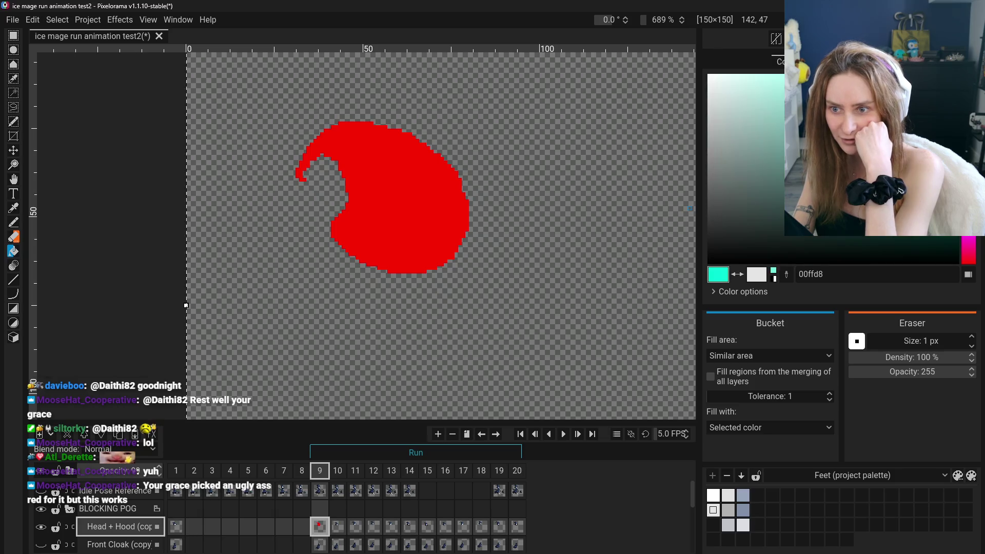
{"action": "left_click", "coordinate": [424, 209]}
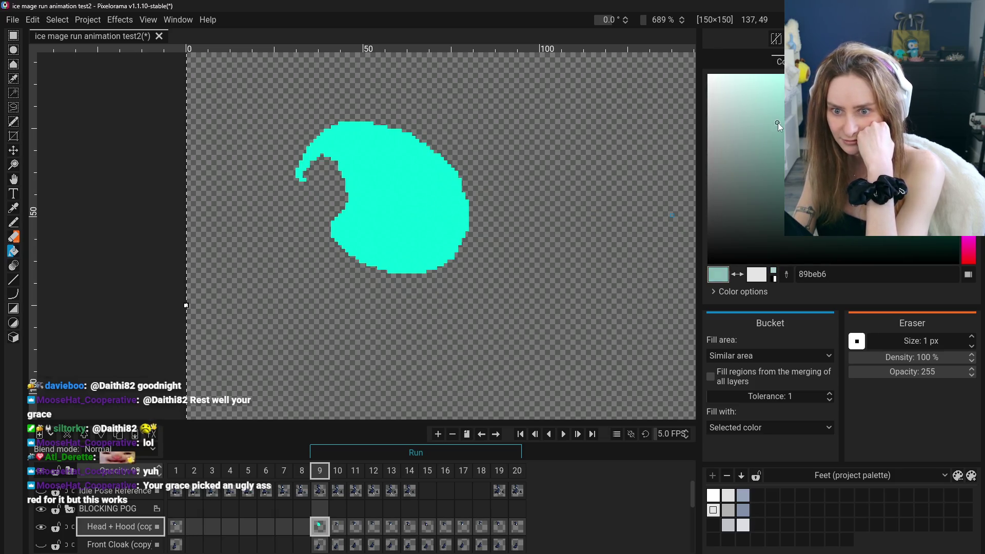
{"action": "left_click", "coordinate": [400, 204]}
{"action": "scroll", "coordinate": [590, 217], "scroll_direction": "down", "scroll_amount": 5}
{"action": "left_click", "coordinate": [904, 117]}
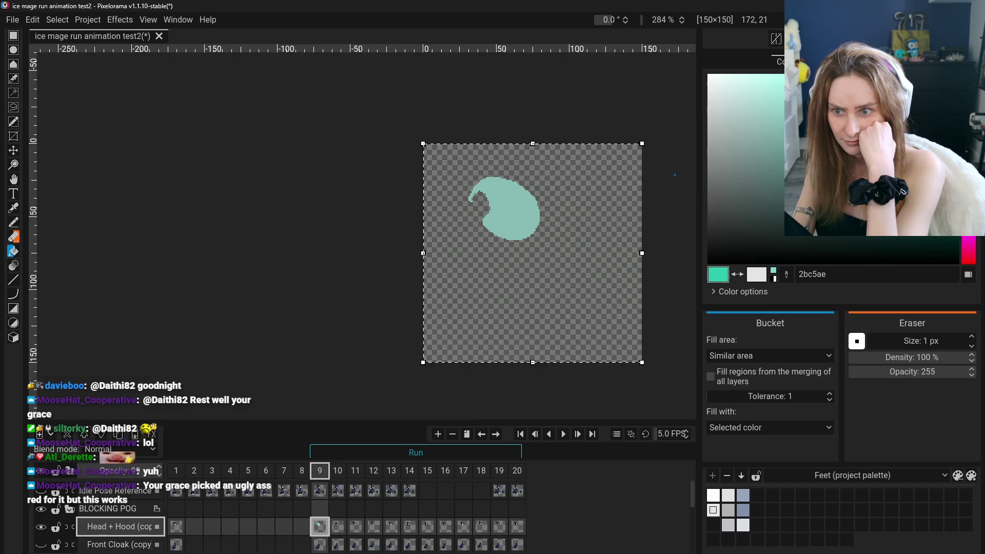
{"action": "left_click_drag", "start_coordinate": [968, 165], "coordinate": [968, 177]}
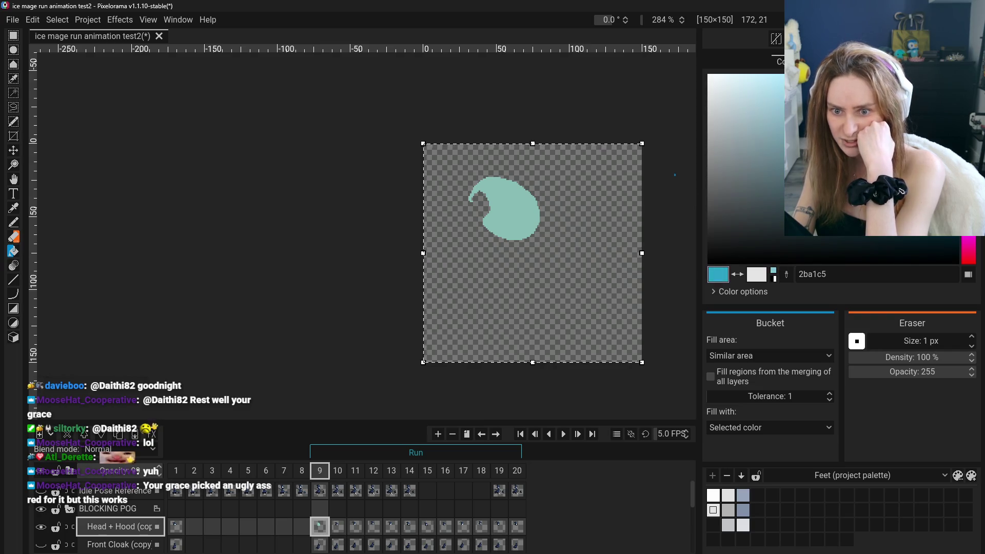
{"action": "left_click", "coordinate": [532, 186]}
- Hide the Head + Hood layer and show the Front Cloak layer
{"action": "scroll", "coordinate": [564, 293], "scroll_direction": "up", "scroll_amount": 3}
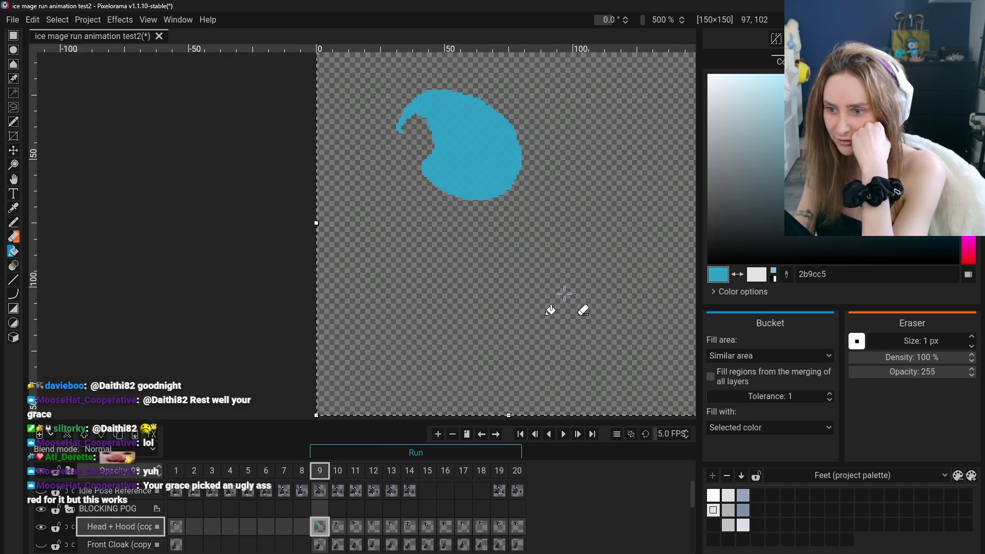
{"action": "scroll", "coordinate": [556, 296], "scroll_direction": "down", "scroll_amount": 1}
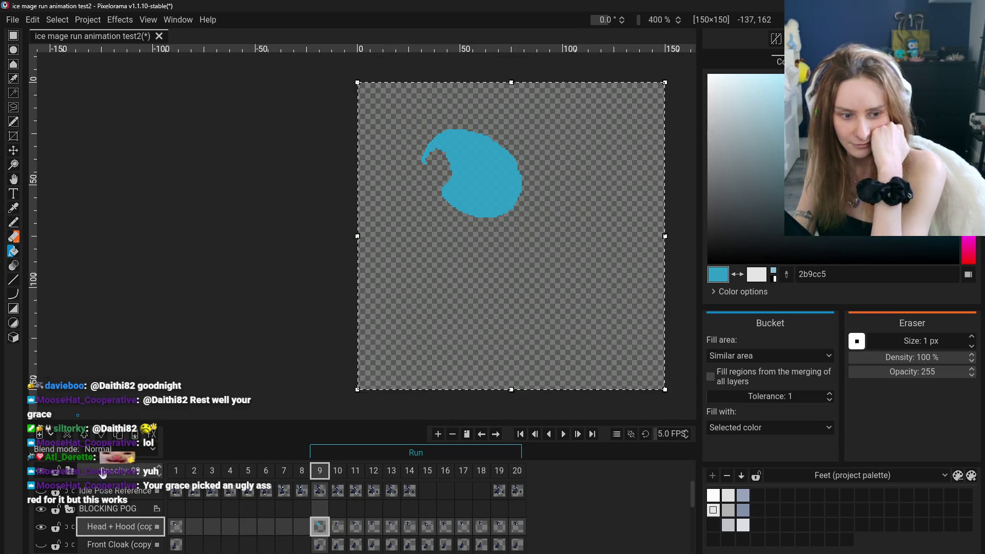
{"action": "left_click", "coordinate": [44, 533]}
{"action": "left_click", "coordinate": [43, 547]}
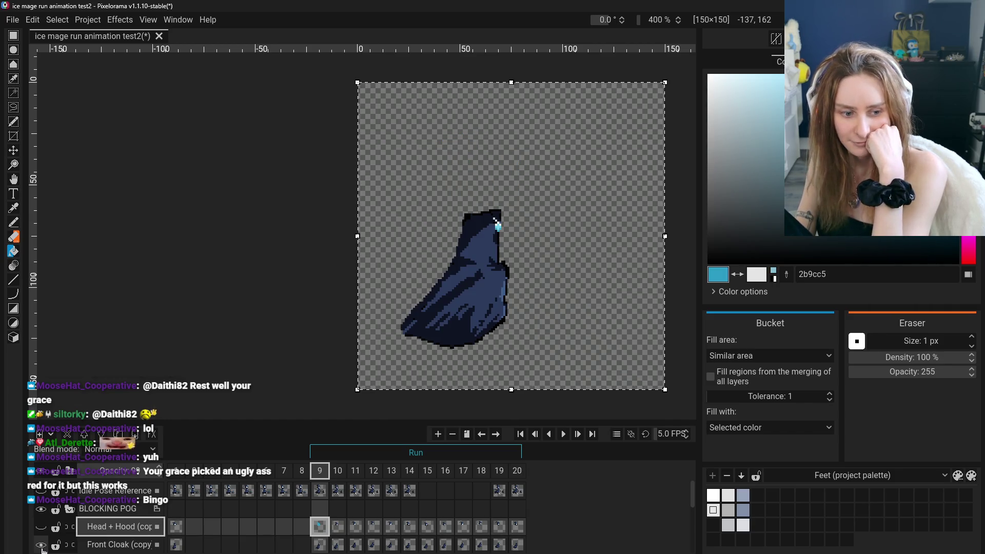
- Keep Head + Hood hidden and select the Front Cloak (copy) layer for recolouring
{"action": "scroll", "coordinate": [471, 279], "scroll_direction": "up", "scroll_amount": 3}
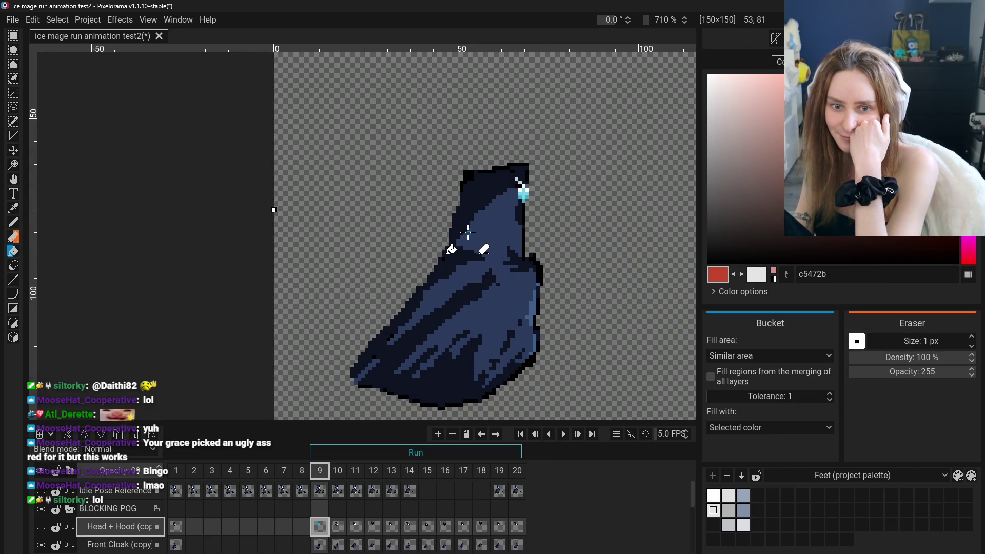
{"action": "scroll", "coordinate": [474, 223], "scroll_direction": "up", "scroll_amount": 4}
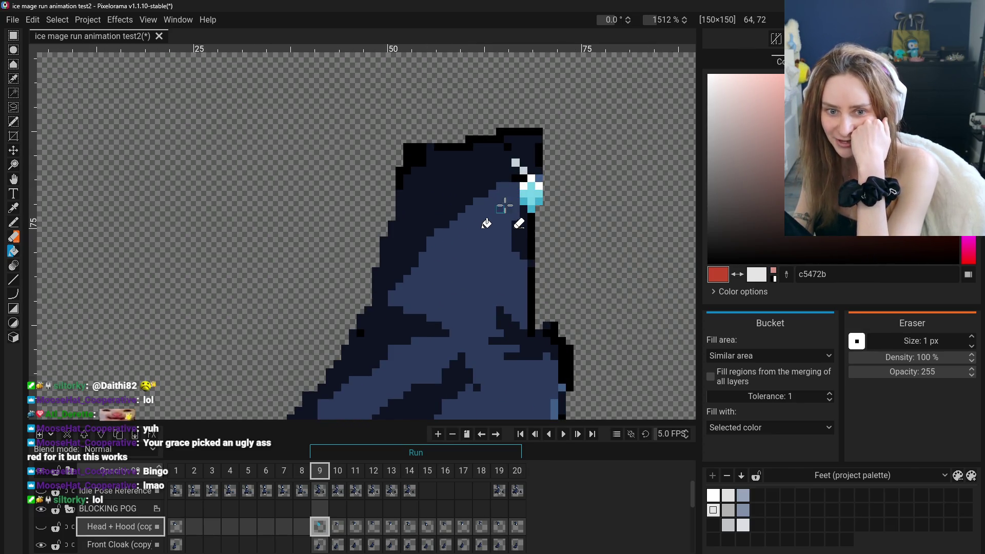
{"action": "scroll", "coordinate": [380, 295], "scroll_direction": "down", "scroll_amount": 4}
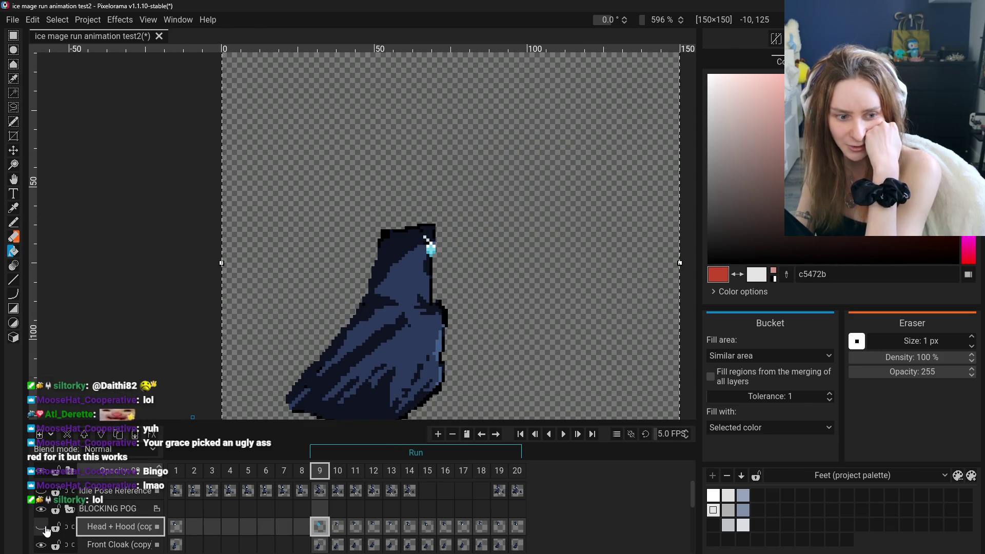
{"action": "left_click", "coordinate": [41, 528]}
{"action": "left_click", "coordinate": [41, 527]}
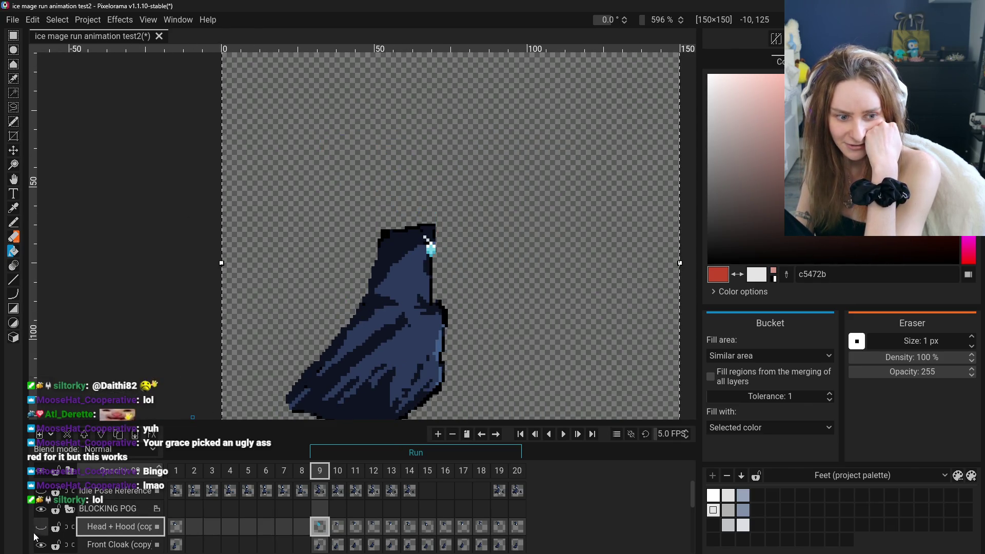
{"action": "left_click", "coordinate": [104, 548]}
{"action": "scroll", "coordinate": [407, 325], "scroll_direction": "up", "scroll_amount": 2}
- Fill the cloak's blue and navy areas, top outlines and dark marks red
{"action": "left_click", "coordinate": [409, 246]}
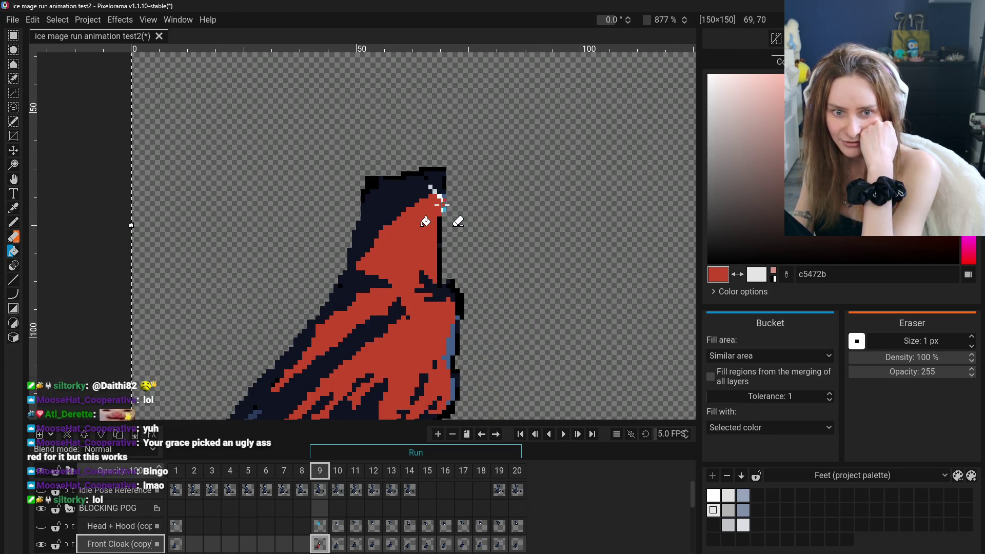
{"action": "left_click", "coordinate": [433, 186]}
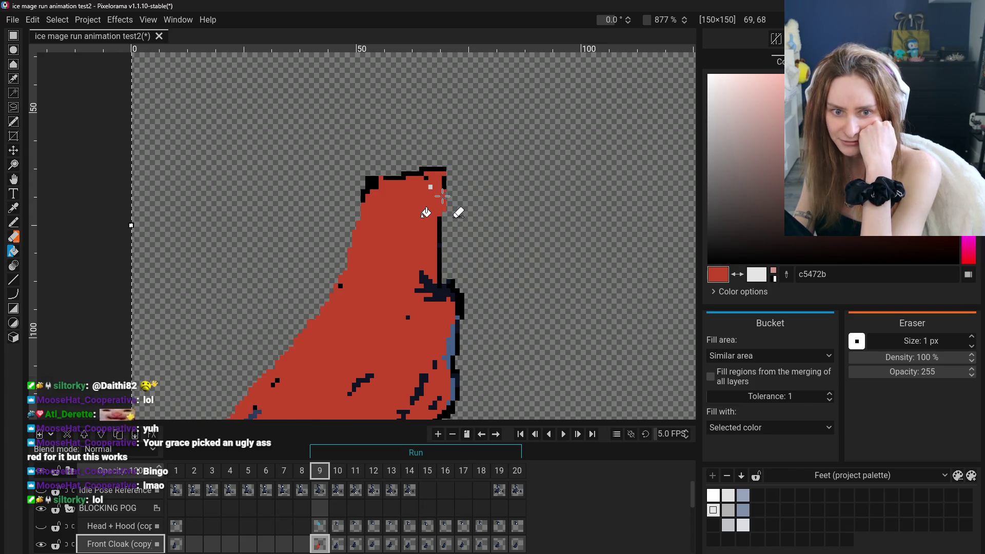
{"action": "left_click", "coordinate": [419, 174]}
{"action": "left_click", "coordinate": [373, 184]}
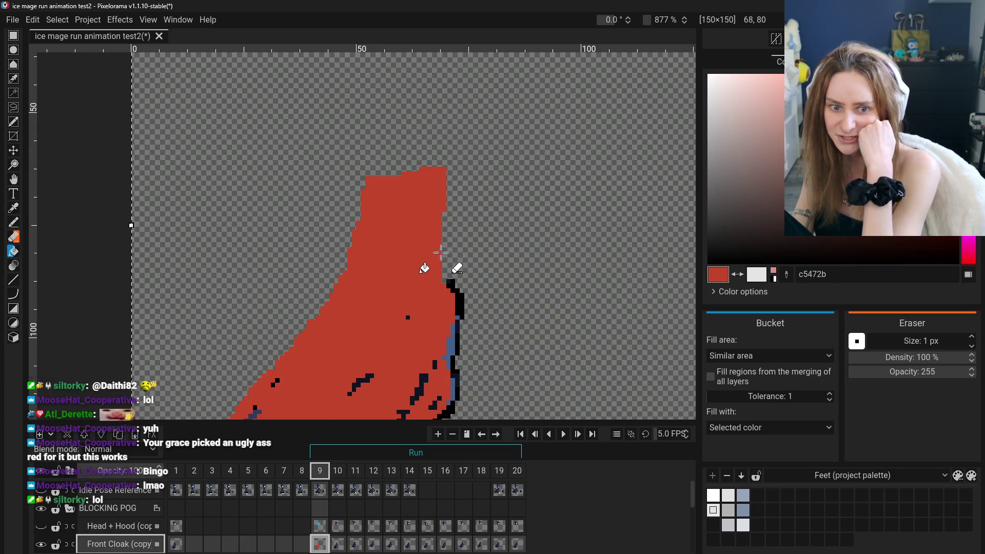
{"action": "left_click", "coordinate": [452, 290]}
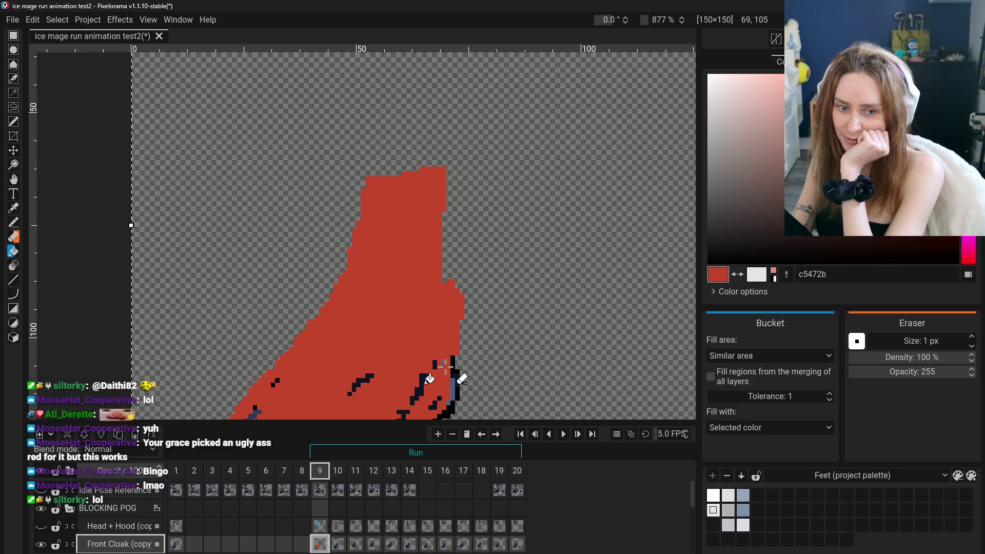
{"action": "scroll", "coordinate": [435, 373], "scroll_direction": "down", "scroll_amount": 3}
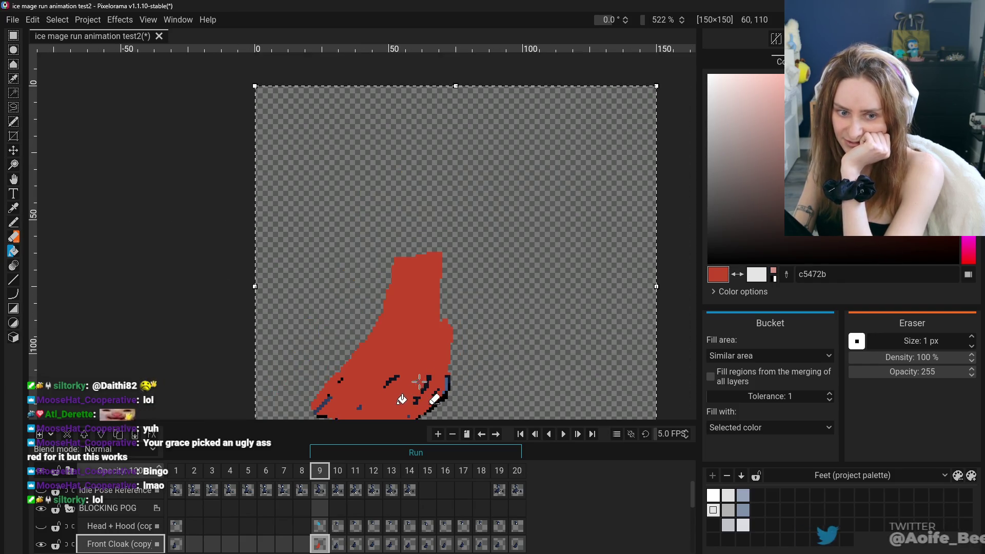
{"action": "left_click", "coordinate": [415, 399]}
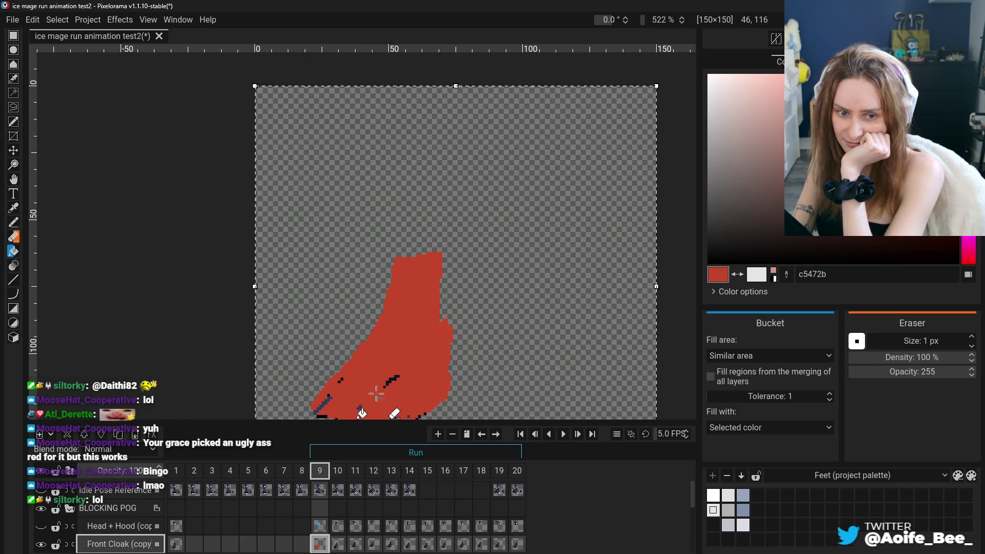
{"action": "left_click", "coordinate": [391, 380]}
{"action": "left_click", "coordinate": [341, 380]}
- Pan to the cloak's lower edge and fill its remaining outline and black pixels red
{"action": "left_click", "coordinate": [13, 179]}
{"action": "left_click_drag", "start_coordinate": [334, 283], "coordinate": [340, 240]}
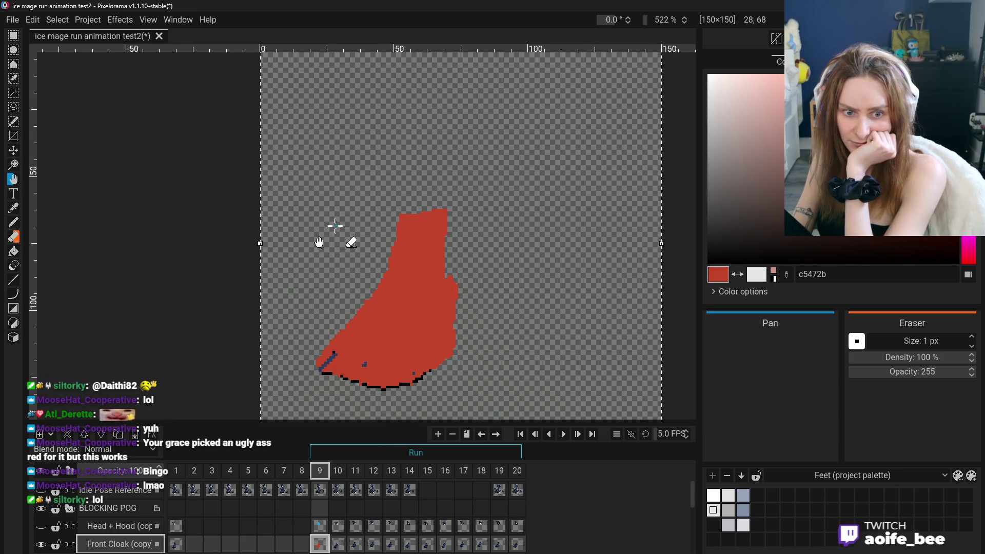
{"action": "left_click", "coordinate": [15, 251]}
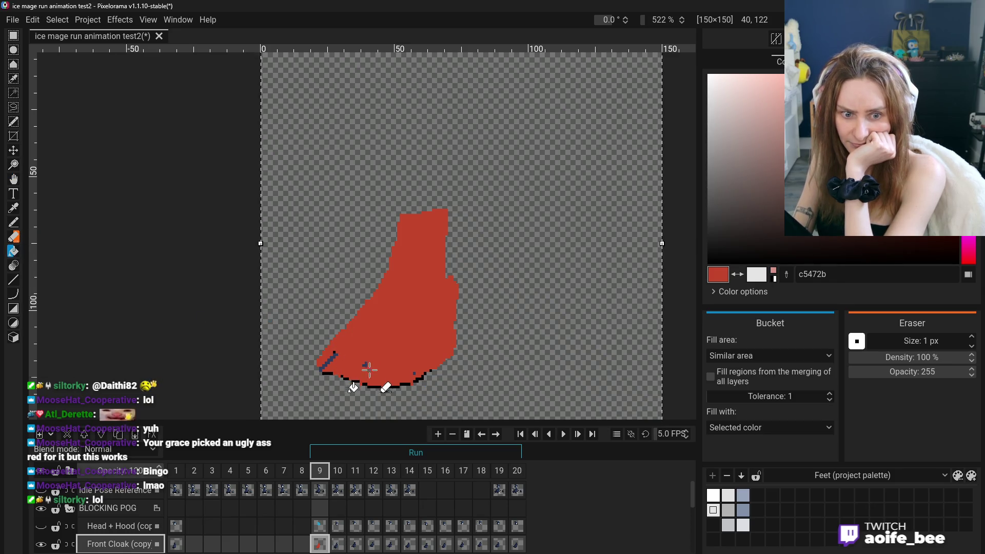
{"action": "left_click", "coordinate": [332, 353]}
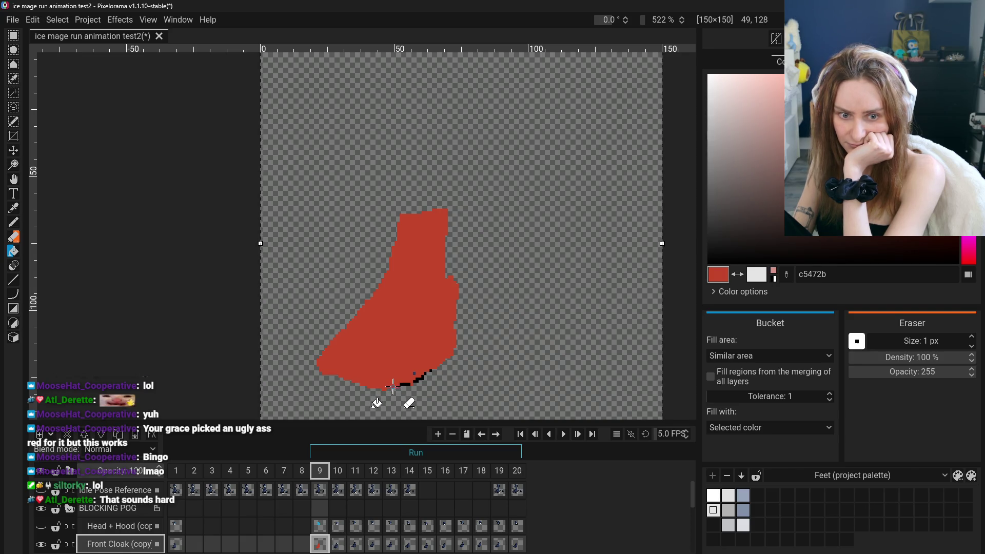
{"action": "left_click", "coordinate": [426, 371]}
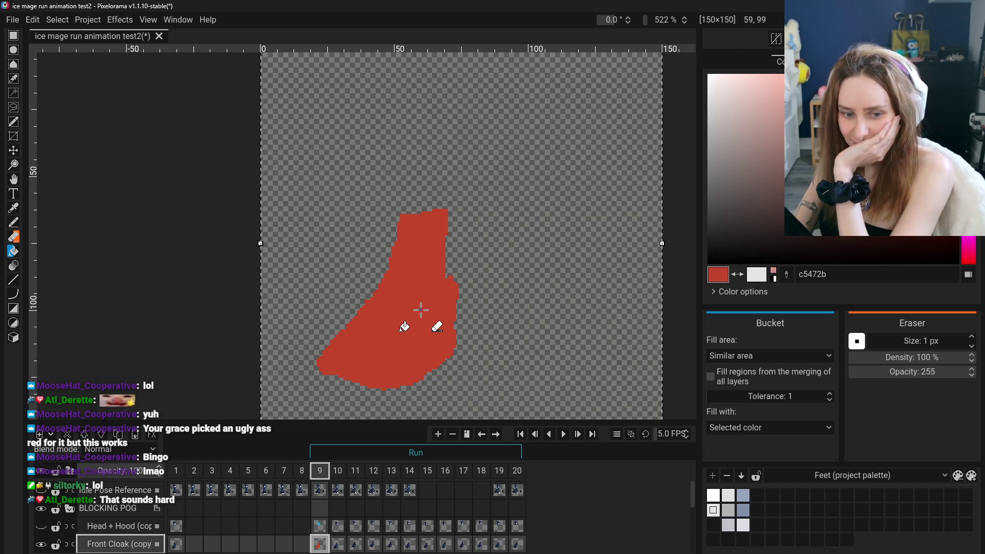
{"action": "scroll", "coordinate": [271, 523], "scroll_direction": "down", "scroll_amount": 1}
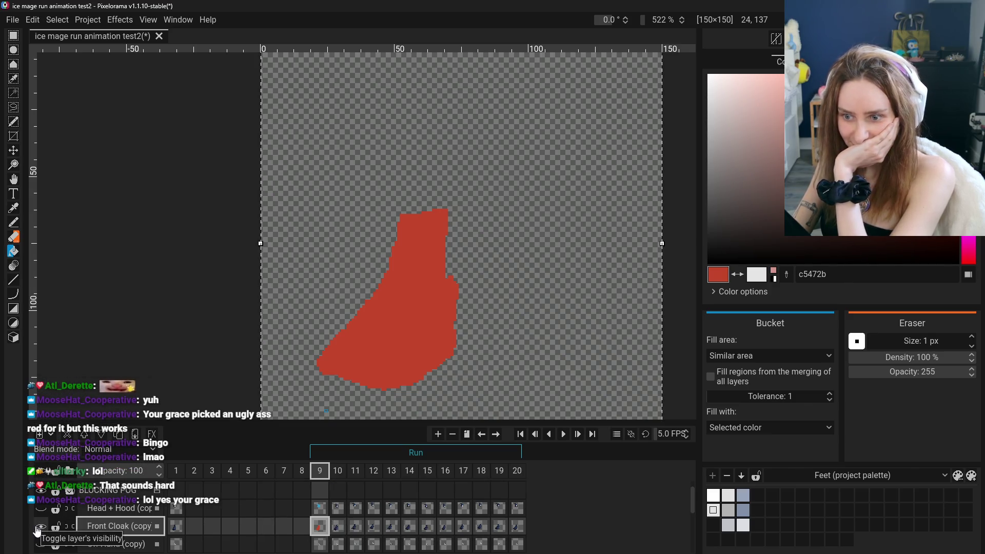
- Hide Front Cloak, show and select Off Hand (copy), and erase most of the arm
{"action": "left_click", "coordinate": [41, 526]}
{"action": "left_click", "coordinate": [40, 544]}
{"action": "left_click", "coordinate": [116, 544]}
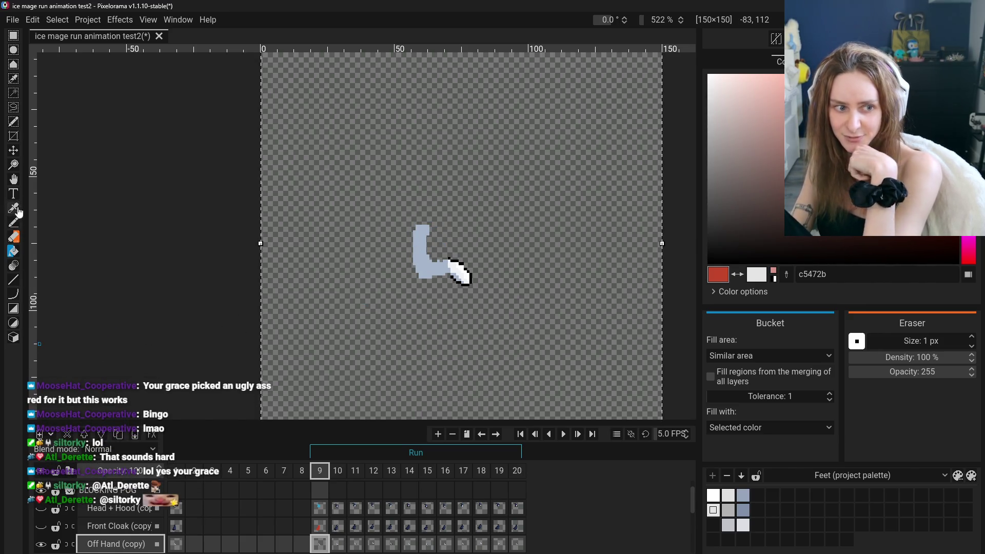
{"action": "left_click", "coordinate": [13, 236]}
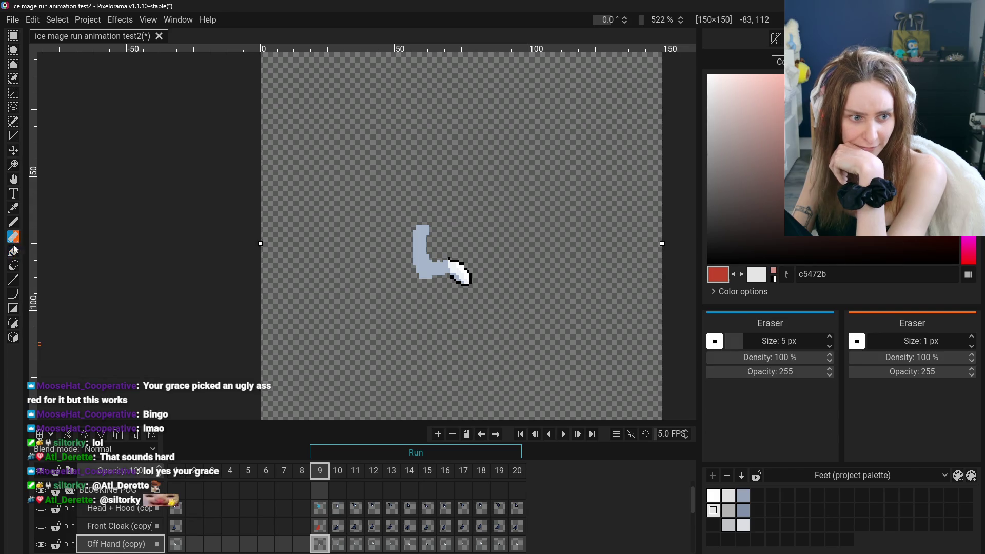
{"action": "mouse_move", "coordinate": [416, 226]}
{"action": "left_mouse_down"}
{"action": "mouse_move", "coordinate": [425, 246]}
{"action": "mouse_move", "coordinate": [399, 277]}
{"action": "mouse_move", "coordinate": [440, 263]}
{"action": "mouse_move", "coordinate": [434, 288]}
{"action": "left_mouse_up"}
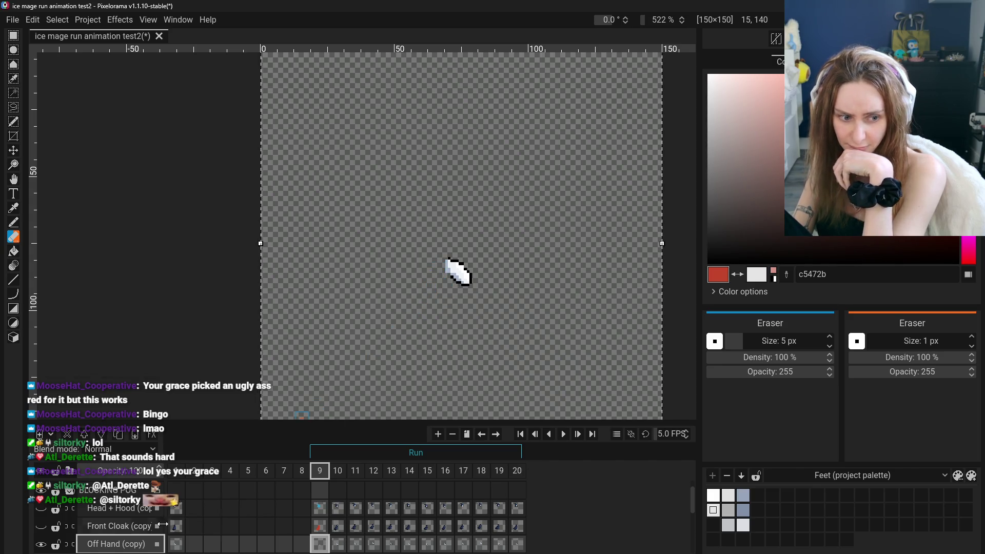
- Check against the cloak and hood, undo the arm erasure, and re-hide those layers
{"action": "left_click", "coordinate": [41, 526]}
{"action": "left_click", "coordinate": [41, 509]}
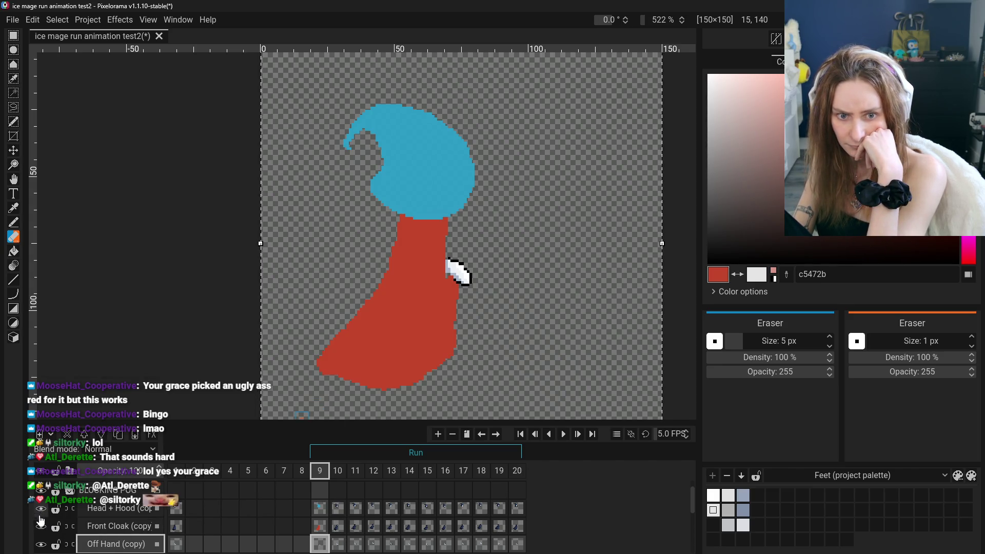
{"action": "key", "text": "ctrl+z"}
{"action": "key", "text": "ctrl+z"}
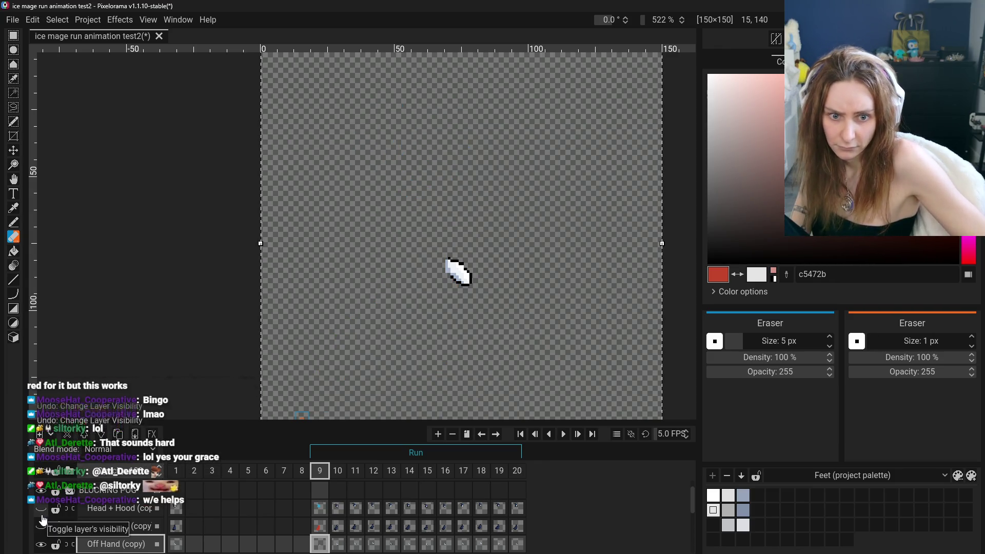
{"action": "key", "text": "ctrl+z"}
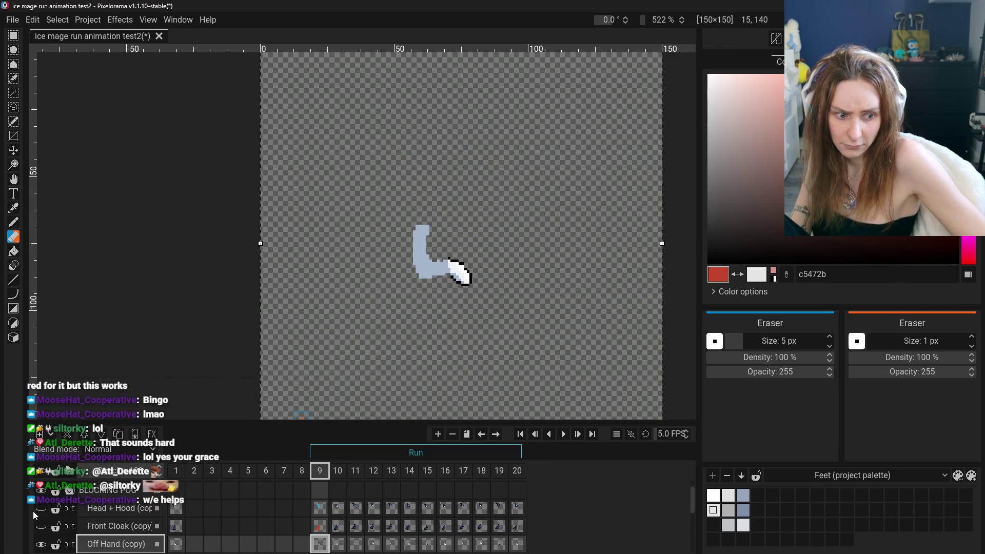
{"action": "left_click", "coordinate": [41, 527]}
{"action": "left_click", "coordinate": [41, 509]}
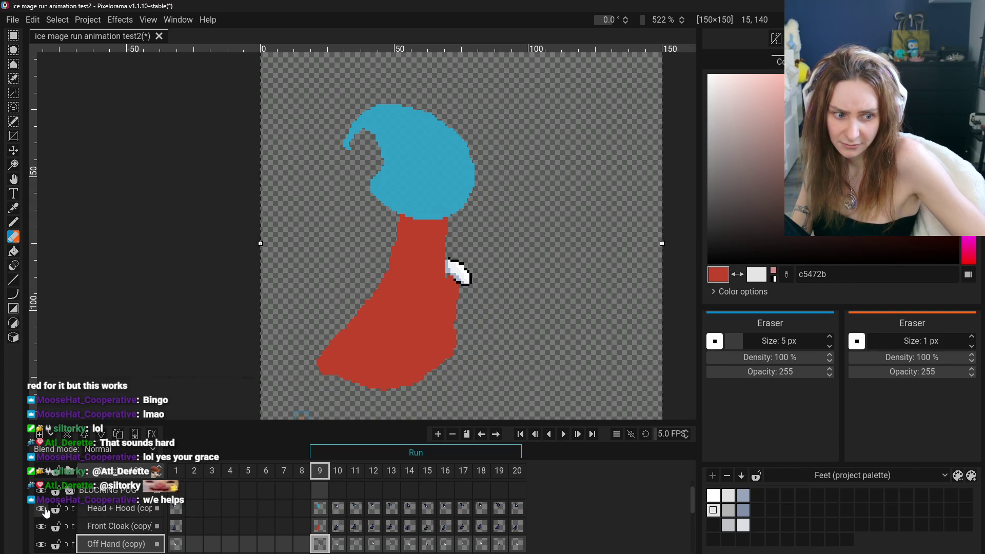
{"action": "left_click", "coordinate": [41, 509]}
{"action": "left_click", "coordinate": [41, 526]}
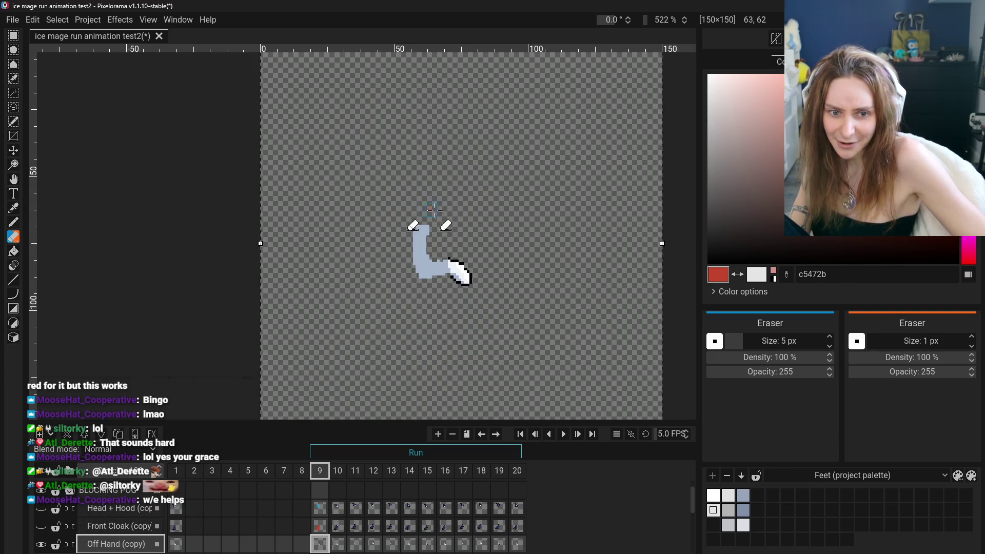
- Erase the blue-grey arm down to the hand and clear the black outline atop the green hand
{"action": "mouse_move", "coordinate": [434, 209]}
{"action": "left_mouse_down"}
{"action": "mouse_move", "coordinate": [418, 279]}
{"action": "mouse_move", "coordinate": [440, 260]}
{"action": "left_mouse_up"}
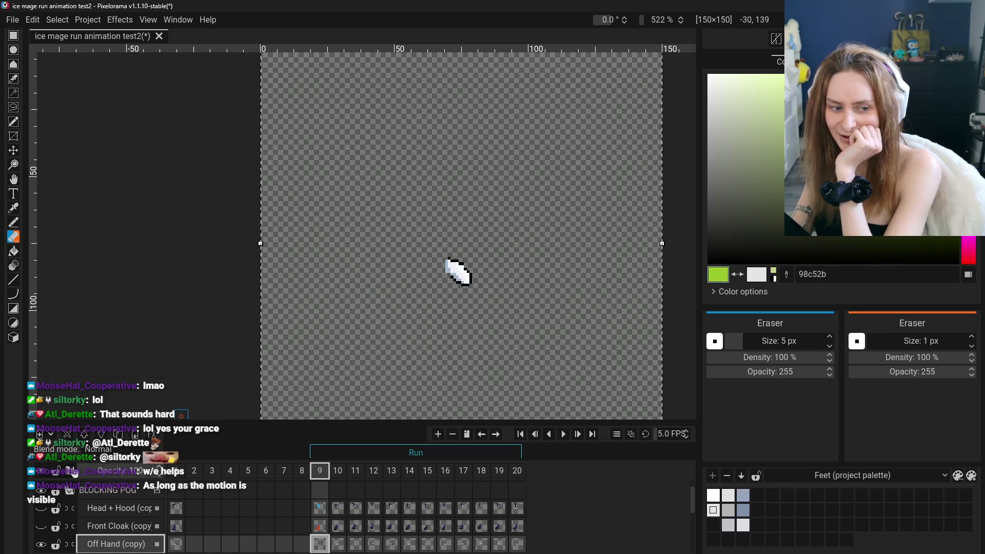
{"action": "left_click", "coordinate": [13, 251]}
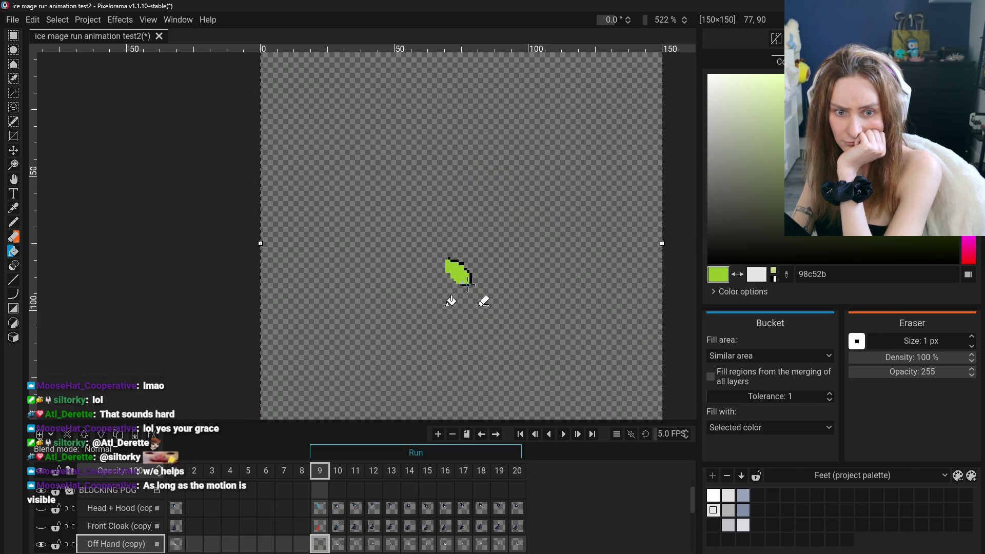
{"action": "scroll", "coordinate": [471, 284], "scroll_direction": "up", "scroll_amount": 5}
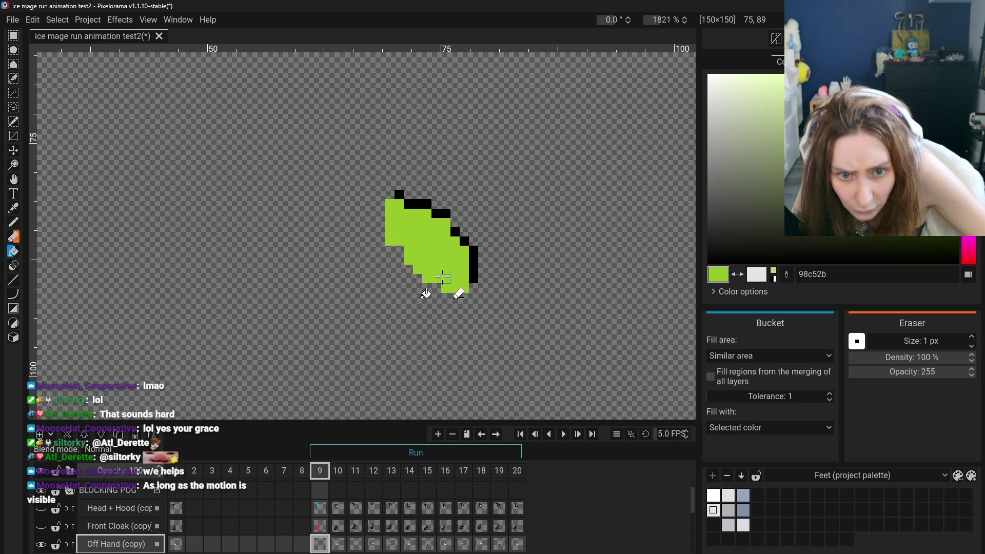
{"action": "mouse_move", "coordinate": [443, 223]}
{"action": "left_mouse_down"}
{"action": "mouse_move", "coordinate": [464, 245]}
{"action": "mouse_move", "coordinate": [399, 194]}
{"action": "left_mouse_up"}
- Preview the green hand with Front Cloak and Head + Hood, then hide all three layers
{"action": "scroll", "coordinate": [451, 274], "scroll_direction": "down", "scroll_amount": 7}
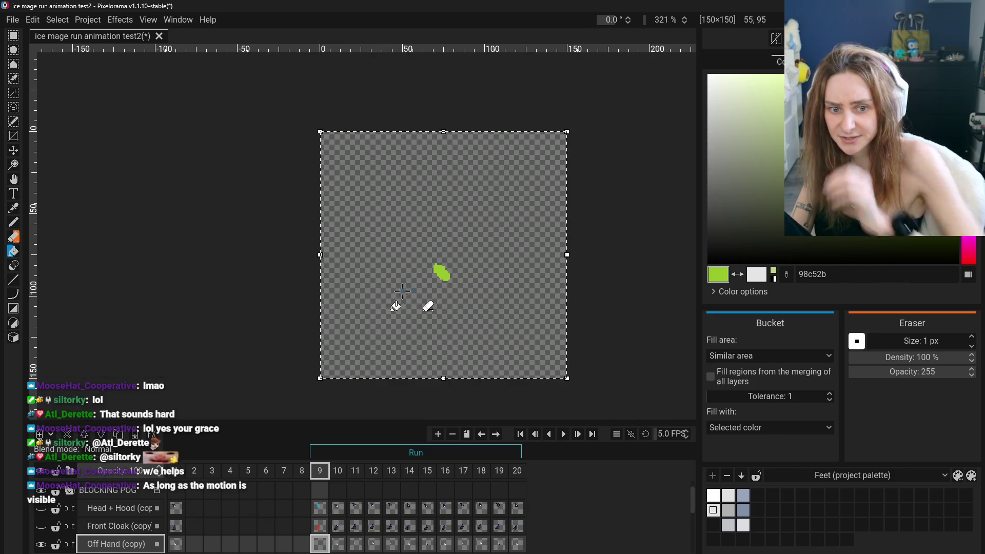
{"action": "scroll", "coordinate": [402, 328], "scroll_direction": "up", "scroll_amount": 2}
{"action": "left_click", "coordinate": [41, 525]}
{"action": "left_click", "coordinate": [41, 508]}
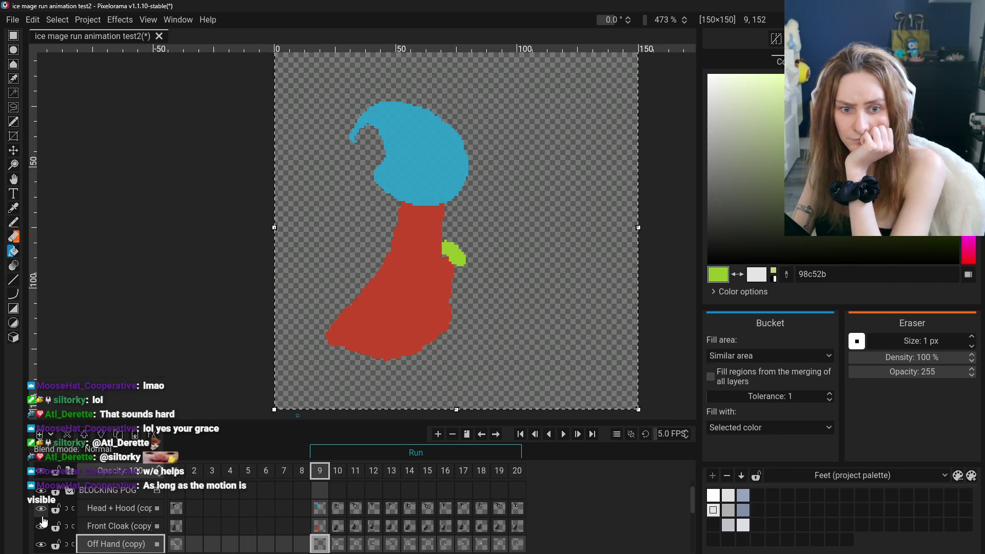
{"action": "left_click", "coordinate": [41, 508]}
{"action": "left_click", "coordinate": [41, 525]}
{"action": "left_click", "coordinate": [41, 543]}
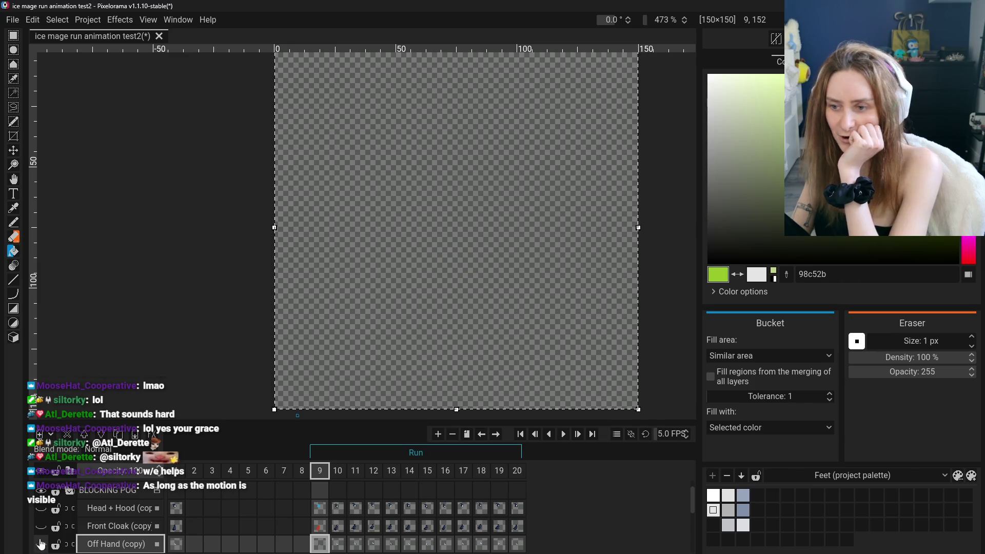
{"action": "scroll", "coordinate": [47, 539], "scroll_direction": "down", "scroll_amount": 2}
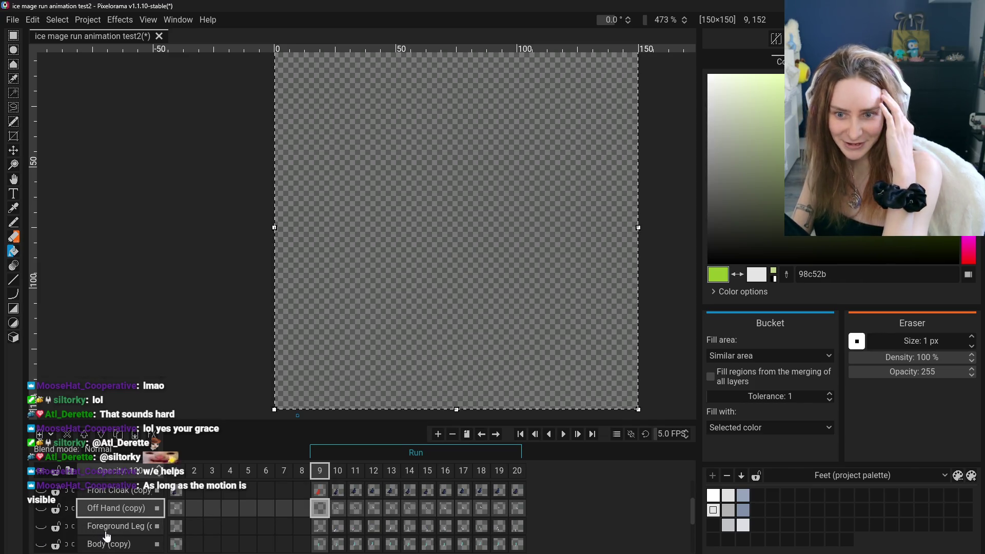
- Erase the stray red stroke at the top of the Foreground Leg (copy) layer
{"action": "left_click", "coordinate": [41, 533]}
{"action": "left_click", "coordinate": [112, 525]}
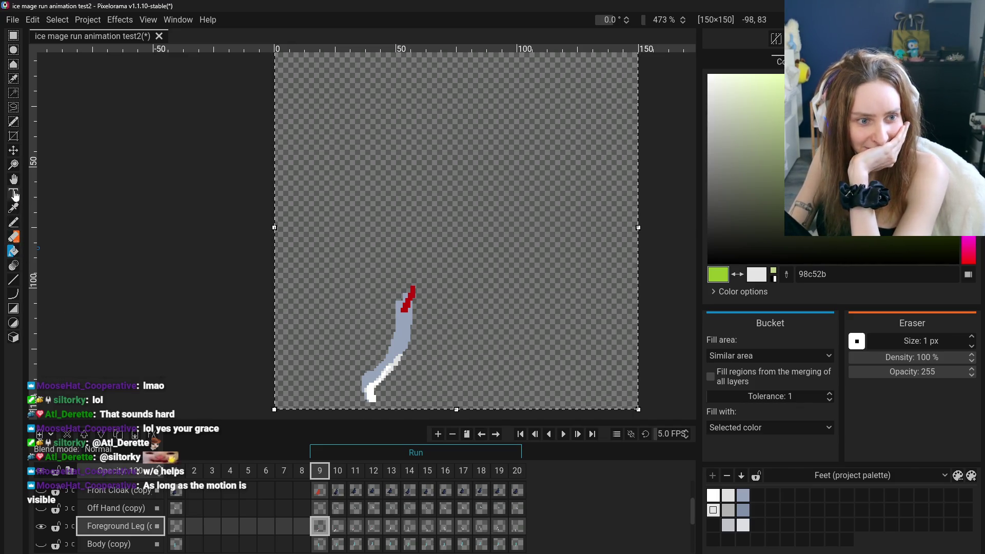
{"action": "left_click", "coordinate": [13, 236]}
{"action": "left_click_drag", "start_coordinate": [403, 308], "coordinate": [409, 293]}
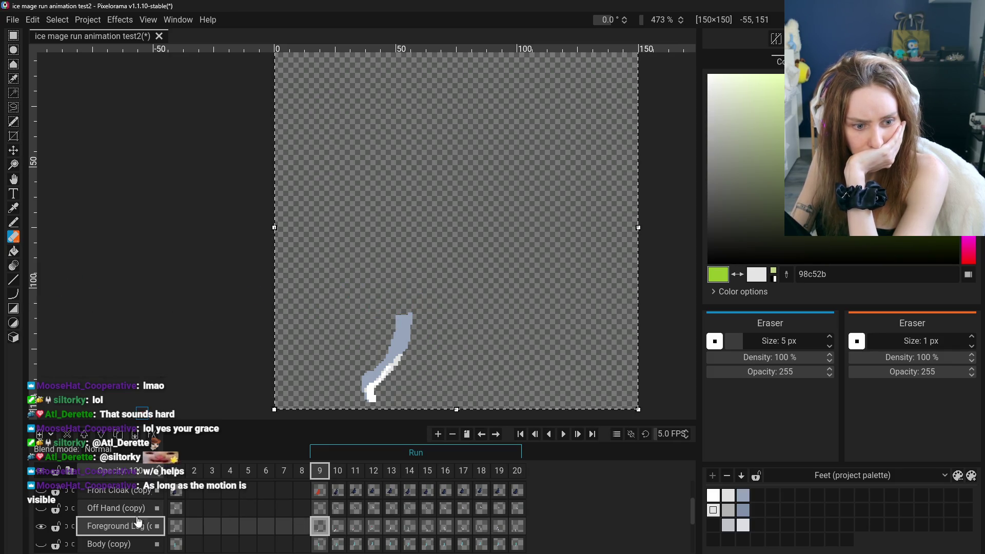
- Bucket-fill the leg flat purple b62bc5, checking it against the cloak and hand layers
{"action": "left_click", "coordinate": [41, 507]}
{"action": "left_click", "coordinate": [41, 490]}
{"action": "scroll", "coordinate": [50, 512], "scroll_direction": "up", "scroll_amount": 1}
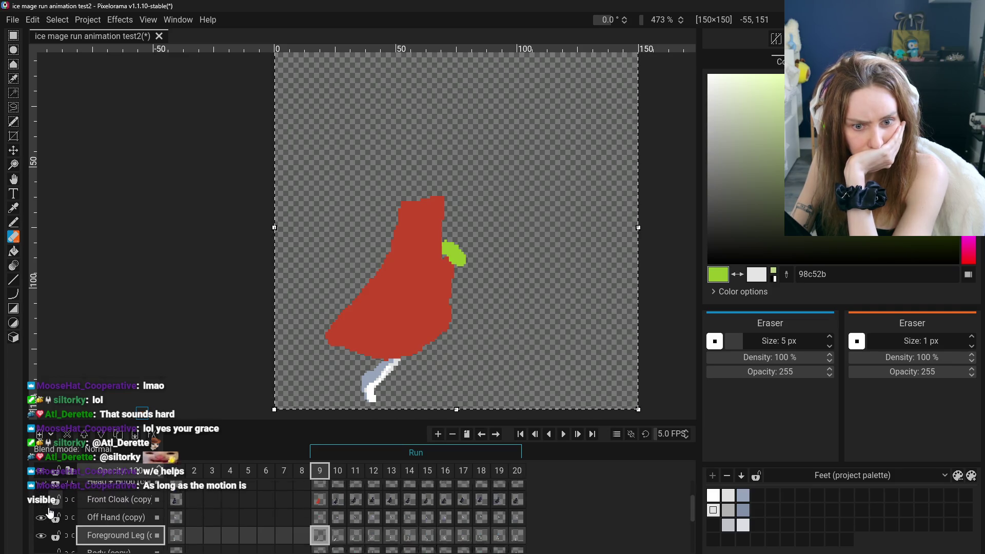
{"action": "scroll", "coordinate": [50, 512], "scroll_direction": "down", "scroll_amount": 1}
{"action": "left_click", "coordinate": [41, 489]}
{"action": "left_click", "coordinate": [41, 508]}
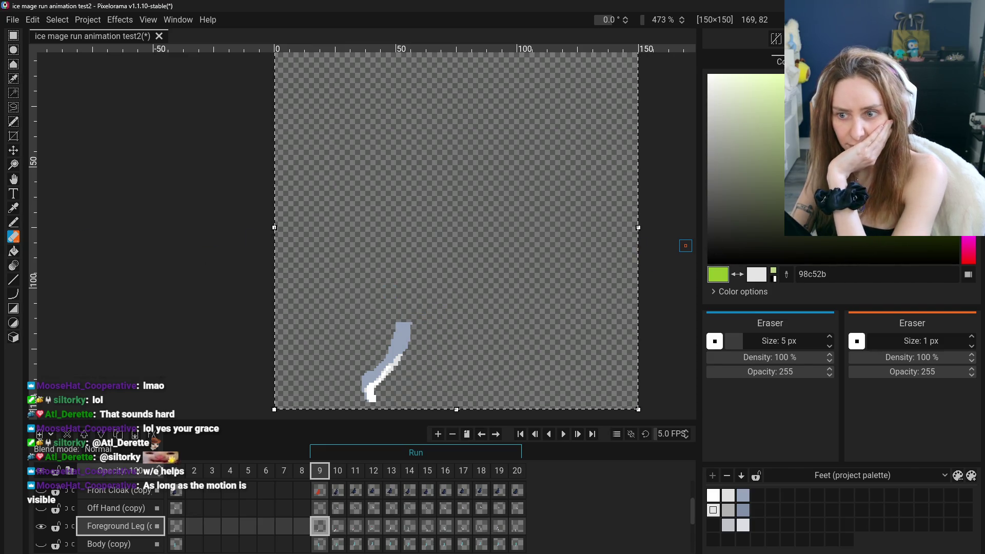
{"action": "left_click", "coordinate": [968, 236]}
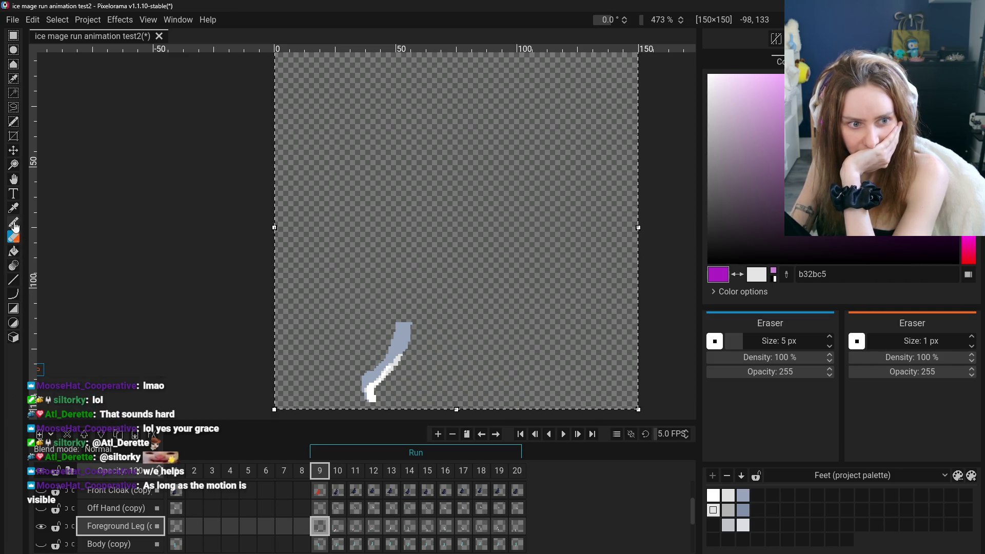
{"action": "left_click", "coordinate": [14, 251]}
{"action": "left_click", "coordinate": [379, 370]}
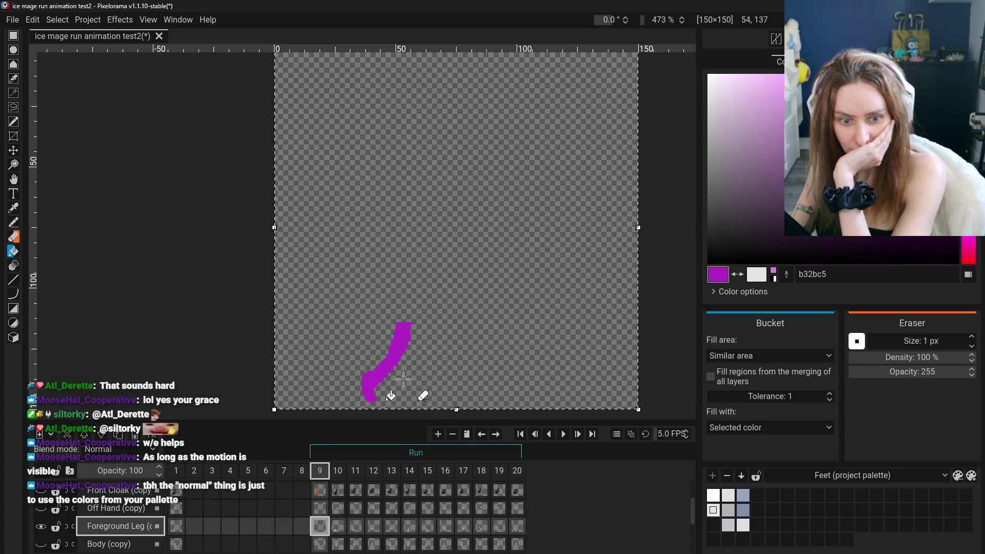
{"action": "scroll", "coordinate": [356, 378], "scroll_direction": "up", "scroll_amount": 3}
{"action": "scroll", "coordinate": [408, 386], "scroll_direction": "up", "scroll_amount": 2}
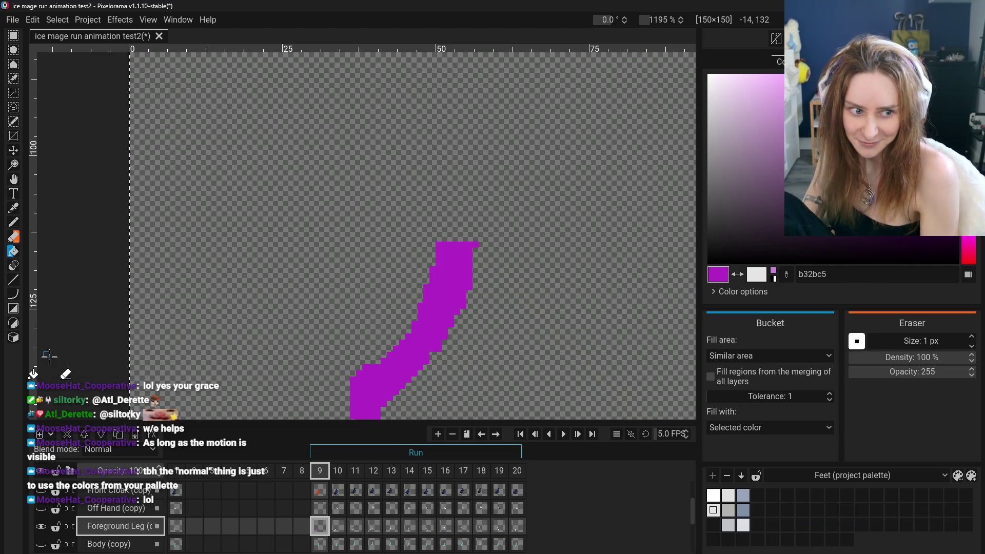
- Show and expand the REAL SHIT artwork group and hide the purple blocking leg
{"action": "scroll", "coordinate": [60, 533], "scroll_direction": "down", "scroll_amount": 3}
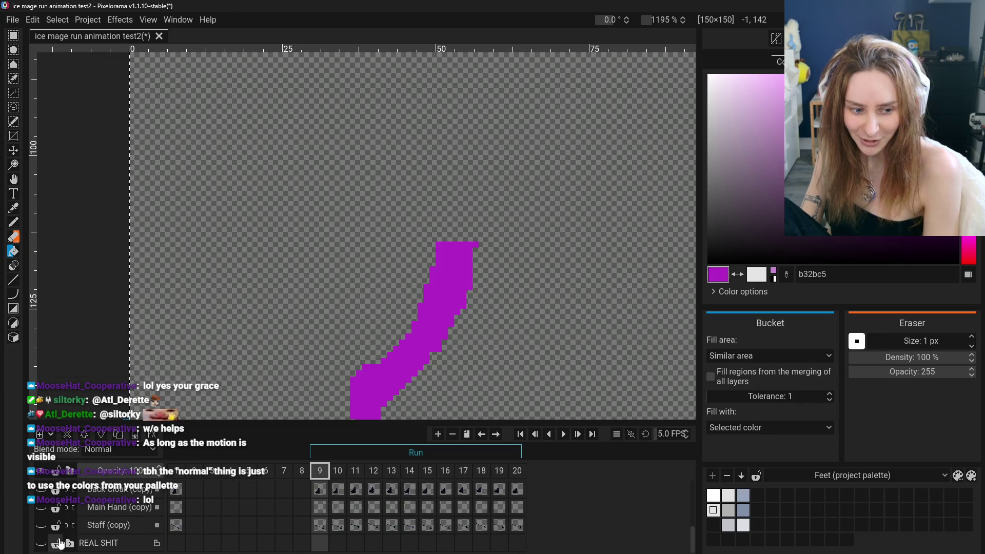
{"action": "left_click", "coordinate": [41, 544]}
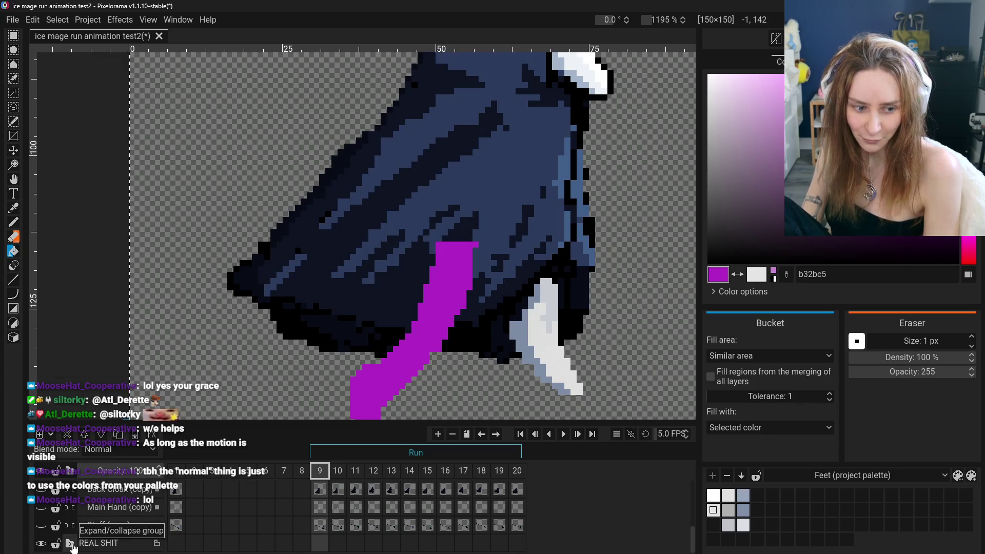
{"action": "left_click", "coordinate": [70, 543]}
{"action": "left_click", "coordinate": [55, 535]}
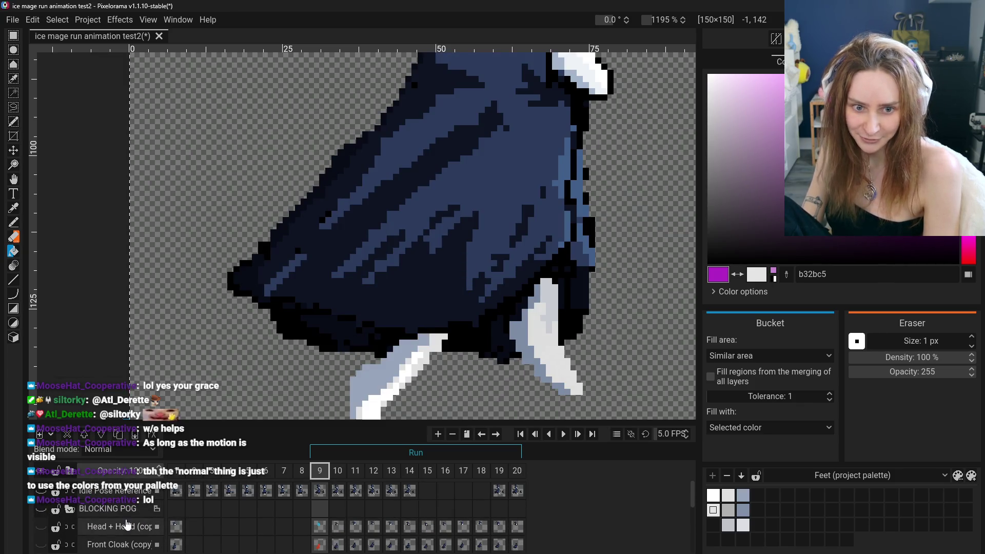
{"action": "scroll", "coordinate": [103, 528], "scroll_direction": "down", "scroll_amount": 3}
{"action": "scroll", "coordinate": [109, 533], "scroll_direction": "down", "scroll_amount": 3}
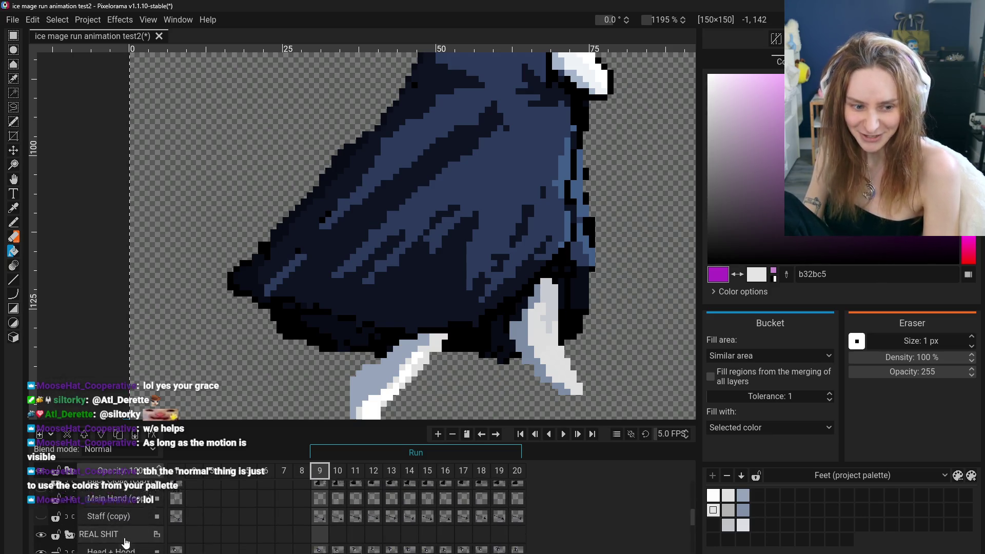
- On the Head + Hood layer, sample the cloak's navy 2b3b5c with the Color Picker
{"action": "left_click", "coordinate": [111, 500]}
{"action": "scroll", "coordinate": [213, 513], "scroll_direction": "up", "scroll_amount": 3}
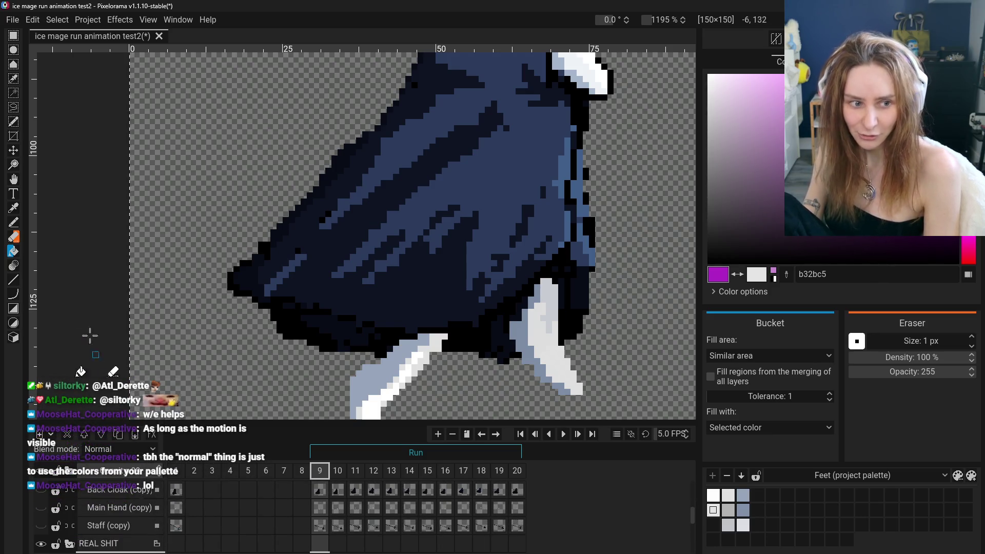
{"action": "key", "text": "o"}
{"action": "scroll", "coordinate": [308, 236], "scroll_direction": "down", "scroll_amount": 3}
{"action": "scroll", "coordinate": [462, 246], "scroll_direction": "up", "scroll_amount": 3}
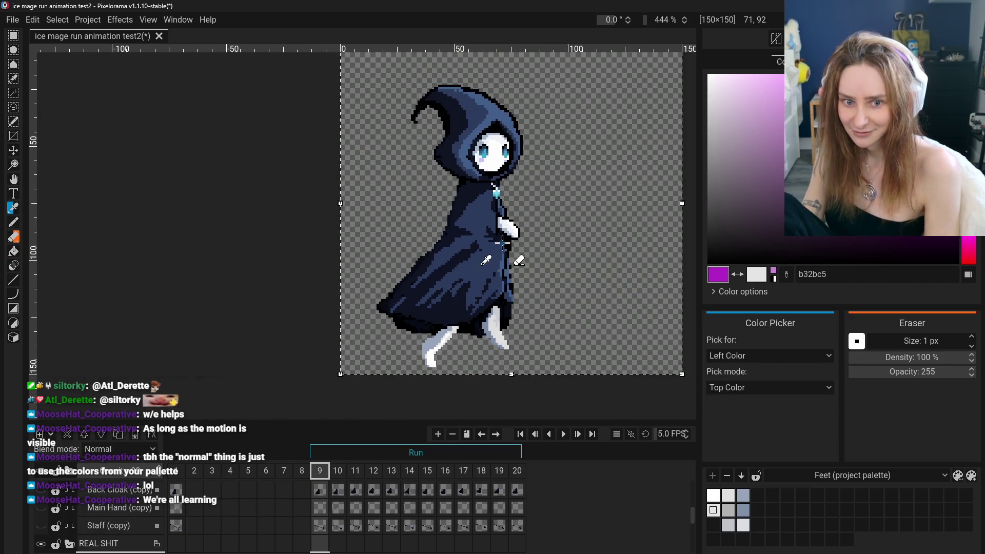
{"action": "left_click", "coordinate": [506, 264]}
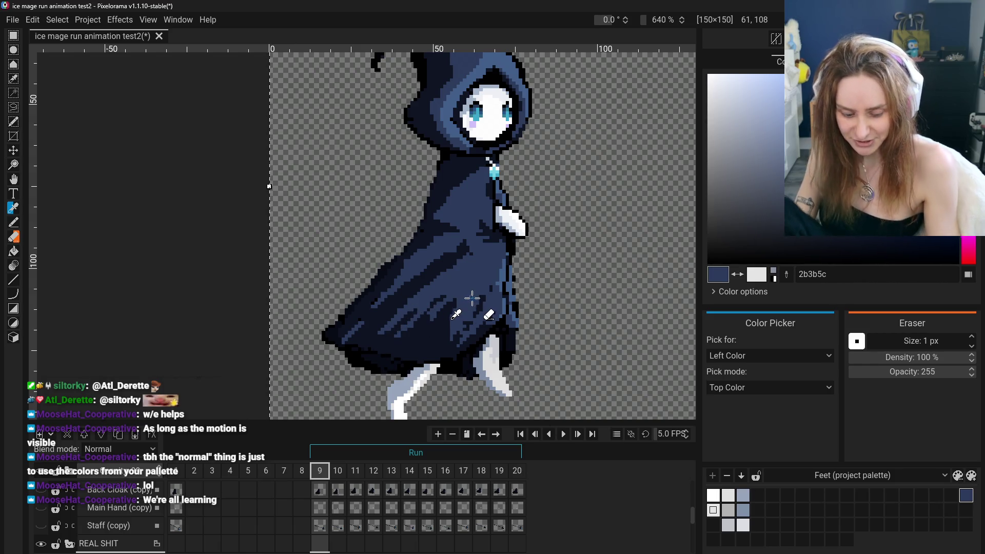
- Create an empty 8×8 project palette named ICE GIRL PALETTE SHES SO PRETTY WOW
{"action": "key", "text": "ctrl"}
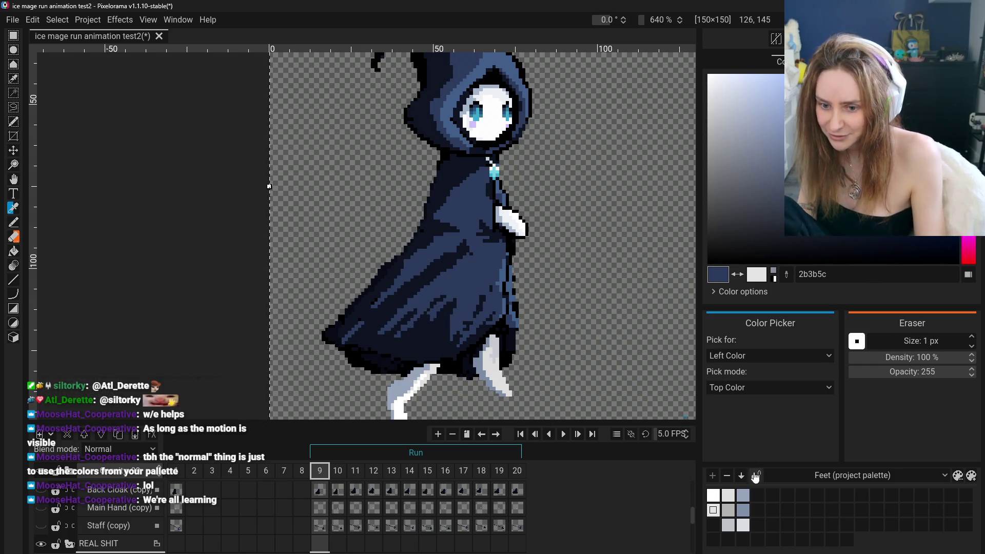
{"action": "left_click", "coordinate": [856, 476]}
{"action": "left_click", "coordinate": [943, 455]}
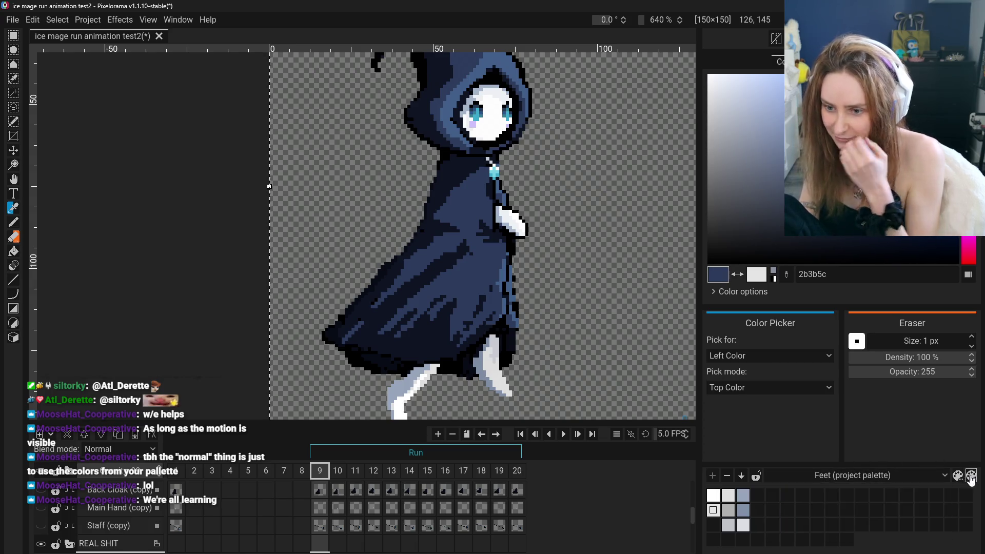
{"action": "left_click", "coordinate": [970, 476]}
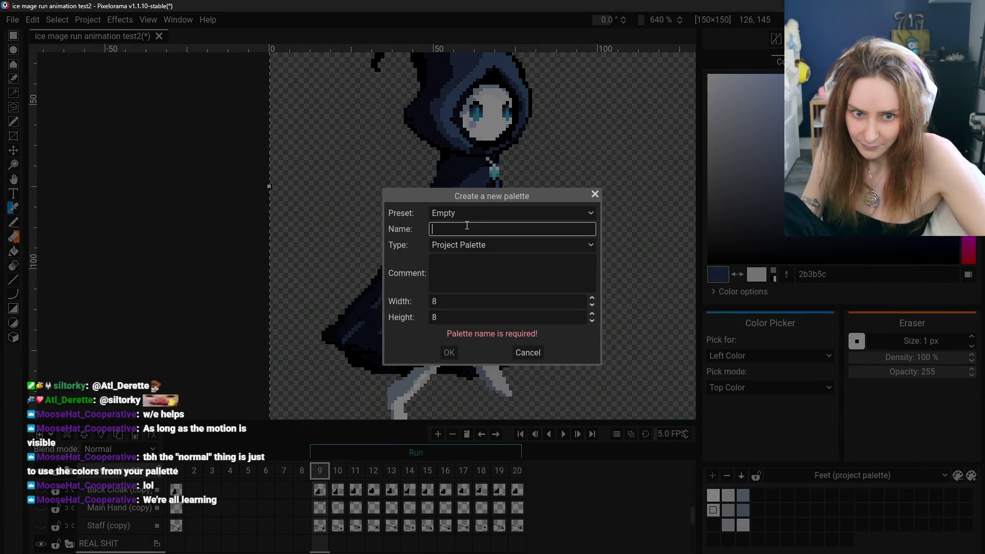
{"action": "type", "text": "l"}
{"action": "type", "text": "CE GIRL PALETTE"}
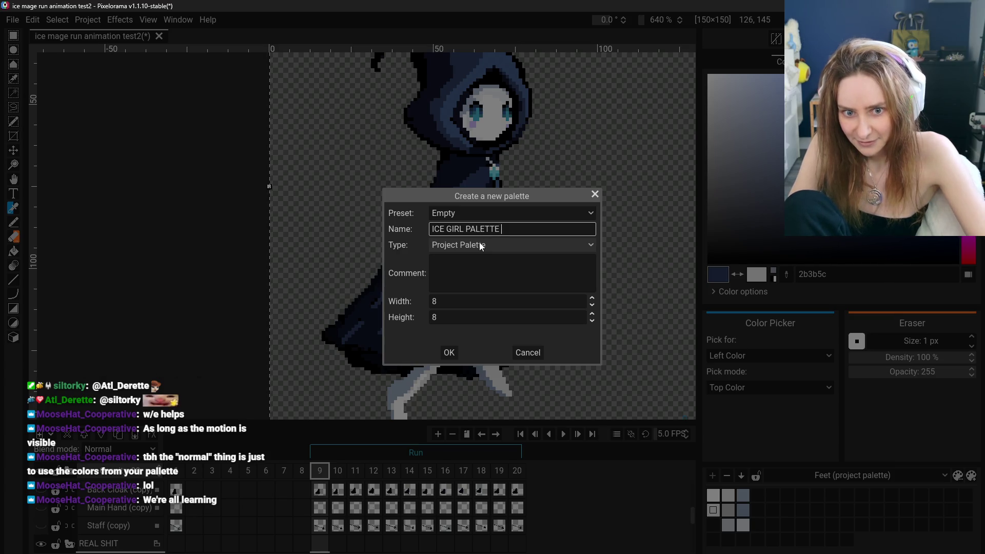
{"action": "type", "text": "SHES SO PRETTY "}
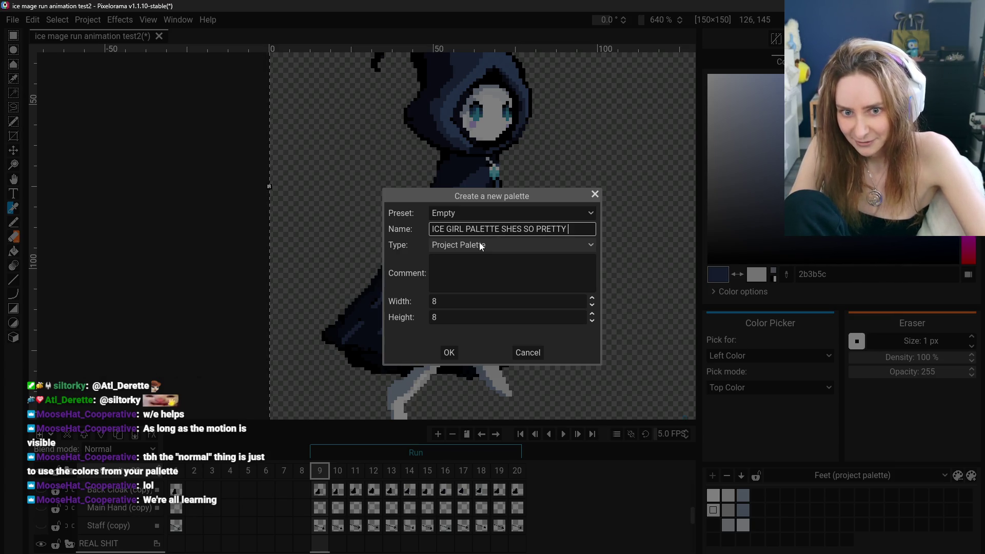
{"action": "type", "text": "WOW"}
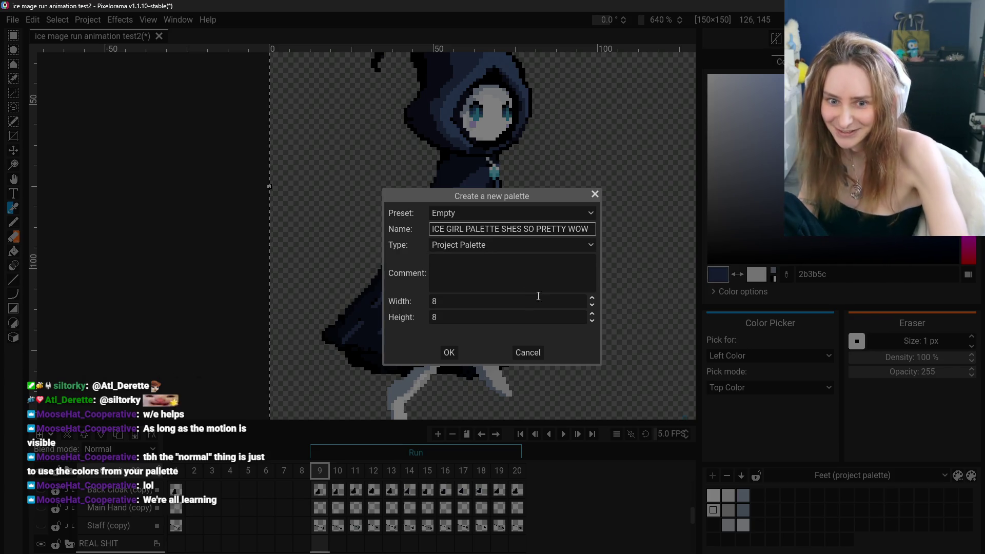
{"action": "left_click", "coordinate": [448, 352]}
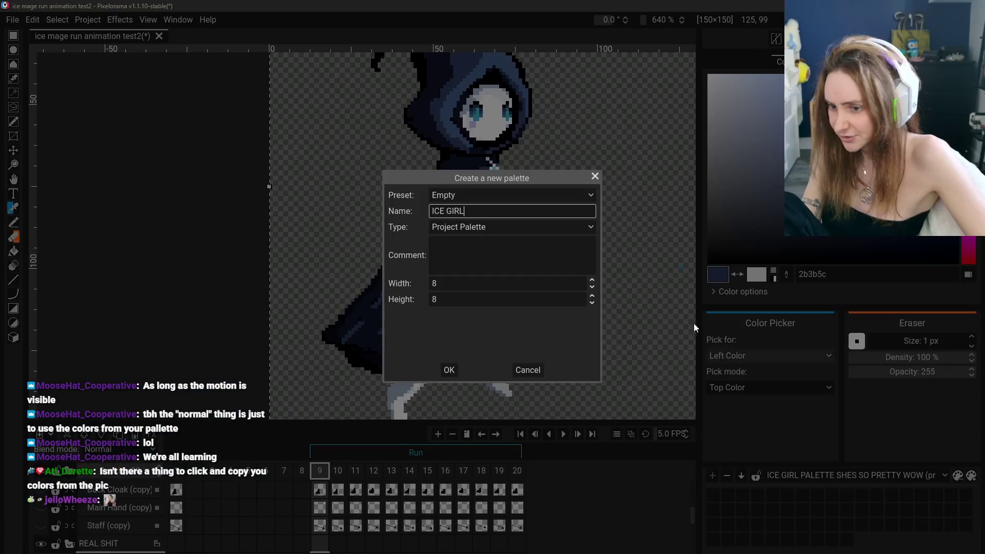
- Create the ICE GIRL palette from current-selection colours gathered across all frames
{"action": "left_click", "coordinate": [494, 230]}
{"action": "left_click", "coordinate": [487, 198]}
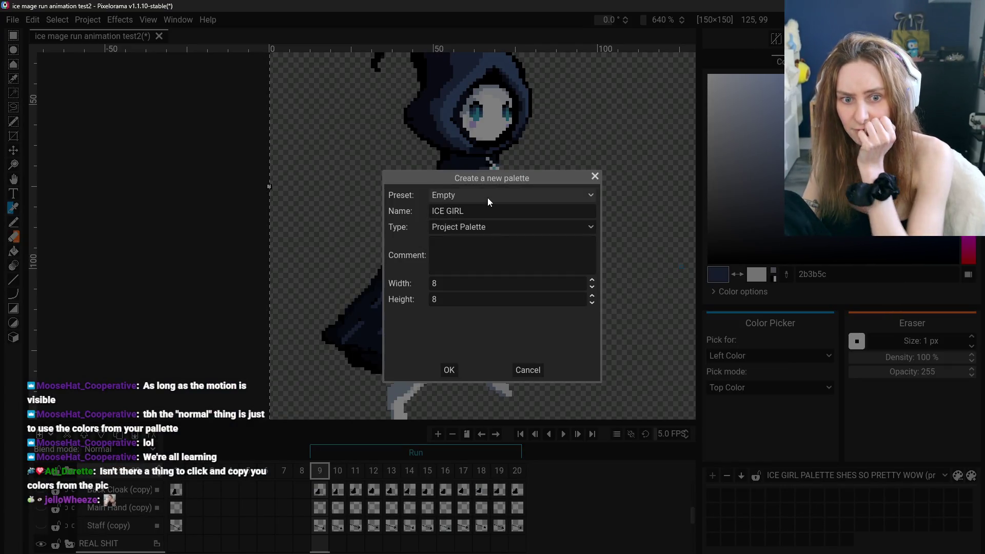
{"action": "left_click", "coordinate": [488, 198]}
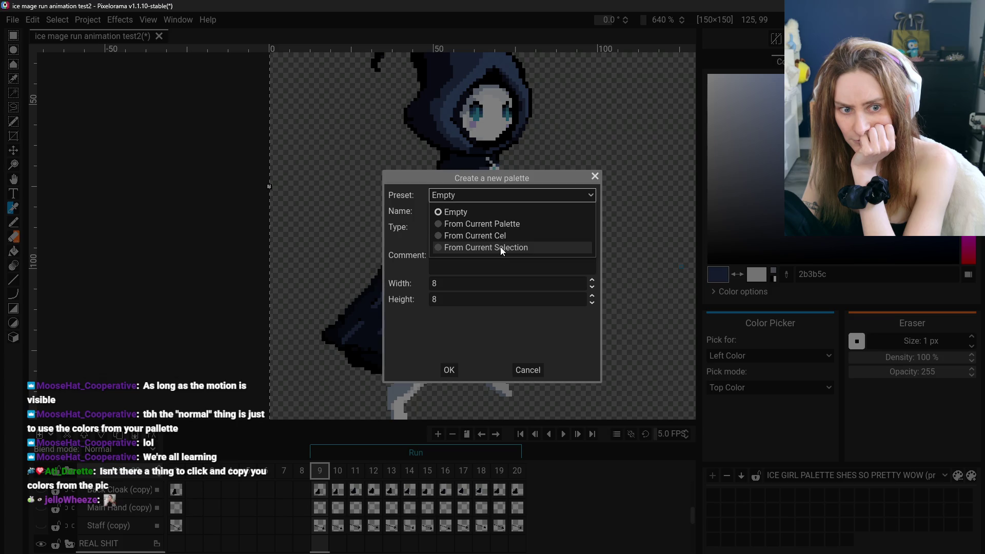
{"action": "left_click", "coordinate": [500, 247]}
{"action": "left_click", "coordinate": [487, 213]}
{"action": "type", "text": "ICE "}
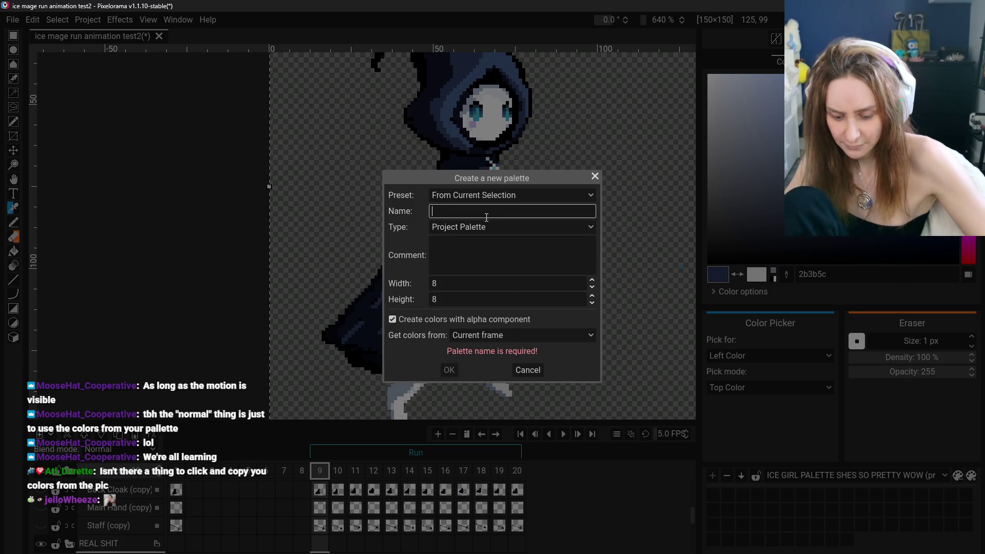
{"action": "type", "text": "GIRL"}
{"action": "key", "text": "ctrl+shift+Left"}
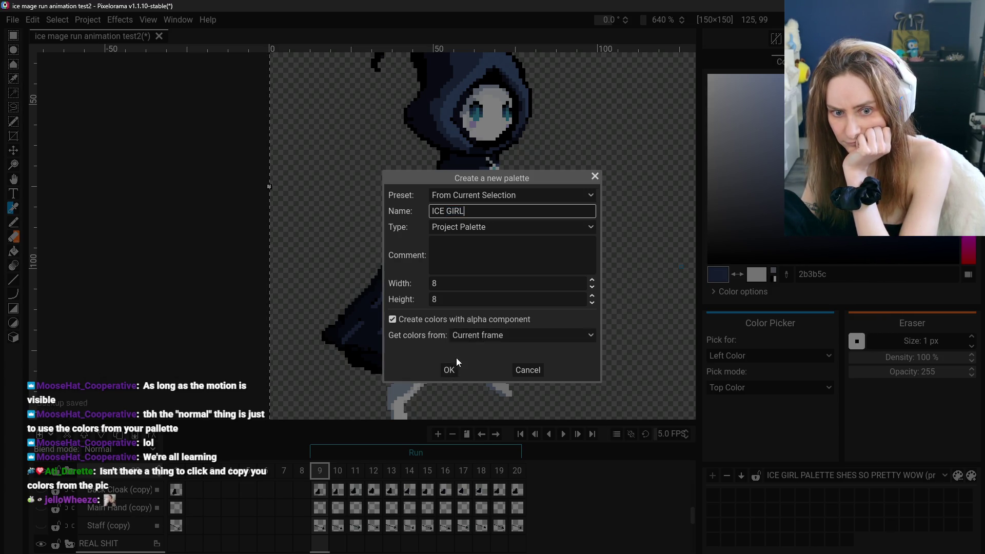
{"action": "left_click", "coordinate": [479, 339]}
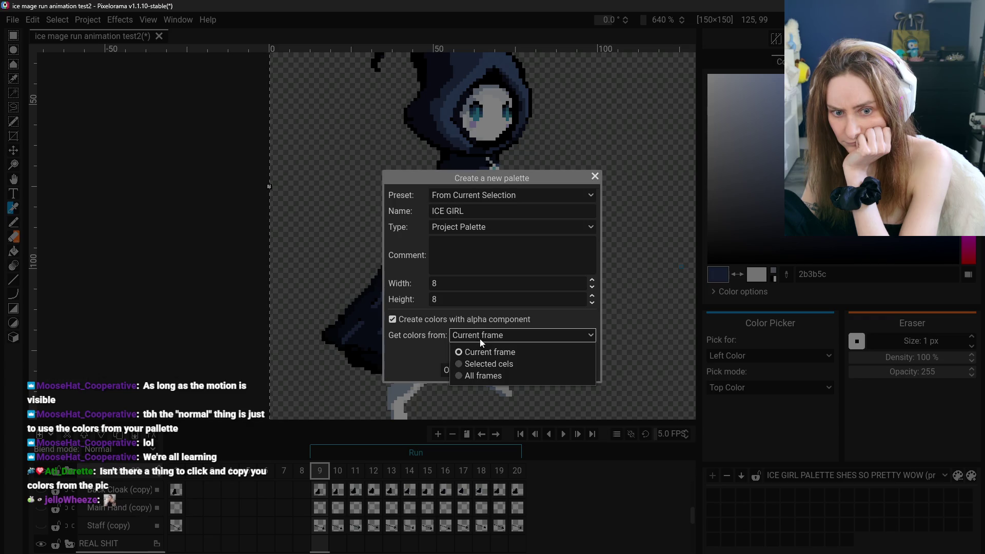
{"action": "left_click", "coordinate": [479, 376]}
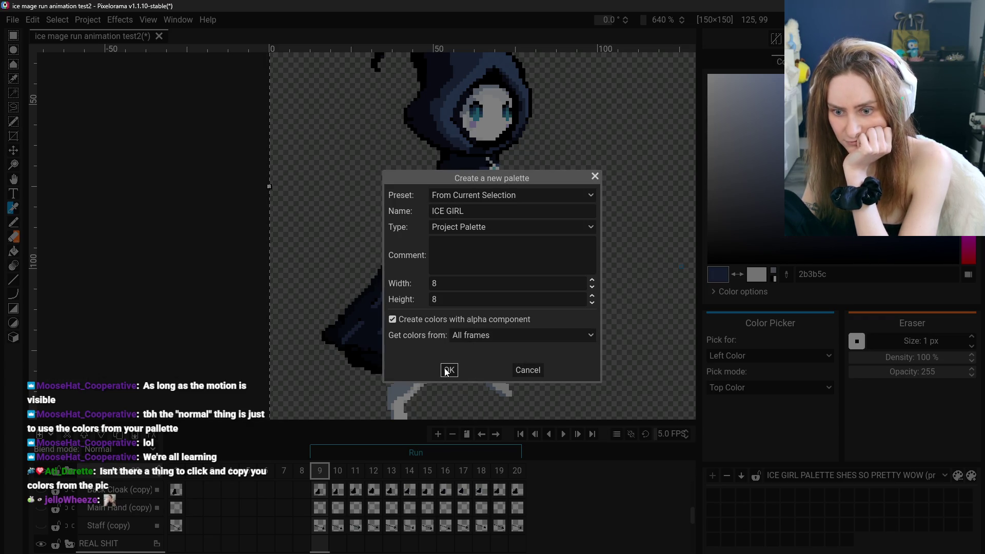
{"action": "left_click", "coordinate": [457, 374]}
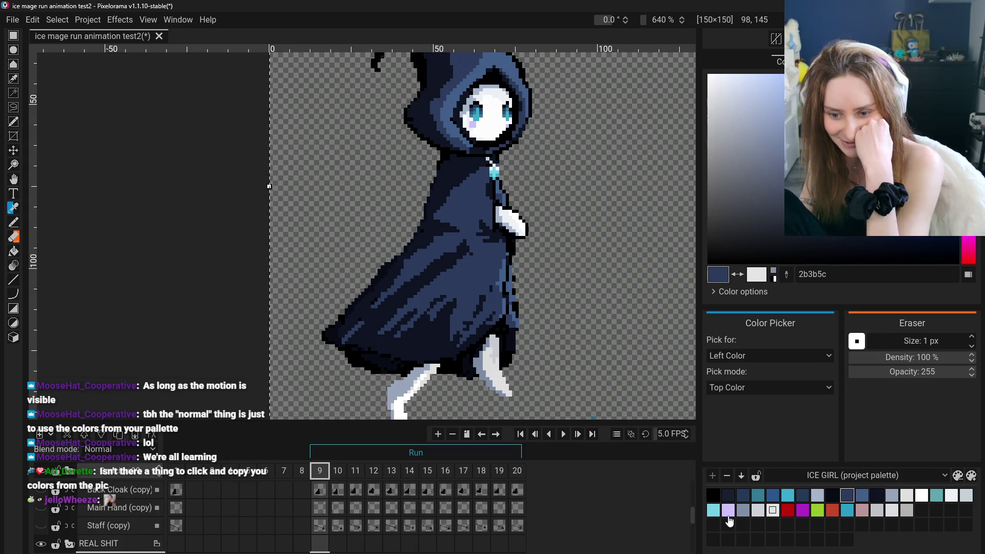
- Select Head + Hood on frame 9, zoom to 475% with the Pan tool, and hide the painted hood
{"action": "scroll", "coordinate": [108, 513], "scroll_direction": "up", "scroll_amount": 5}
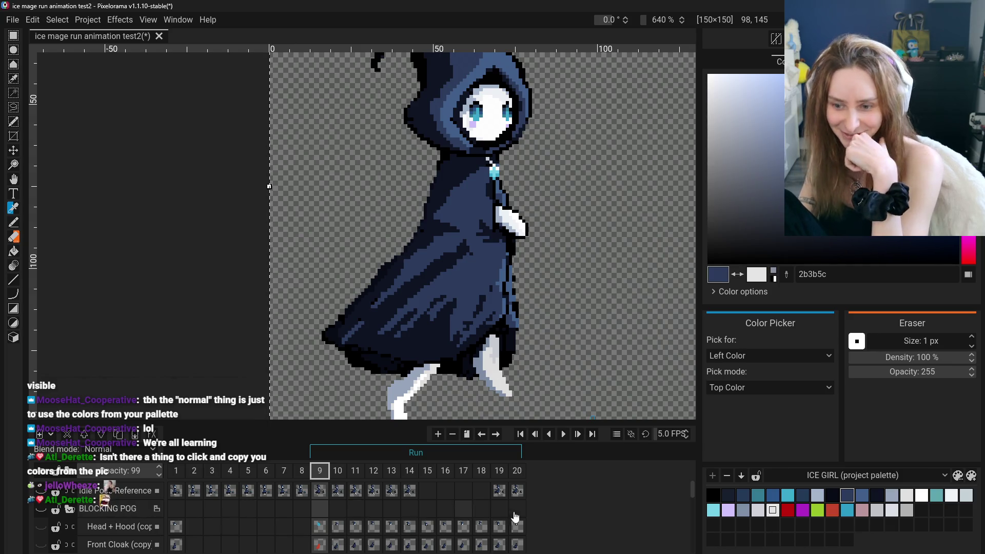
{"action": "scroll", "coordinate": [107, 522], "scroll_direction": "down", "scroll_amount": 1}
{"action": "left_click", "coordinate": [109, 513]}
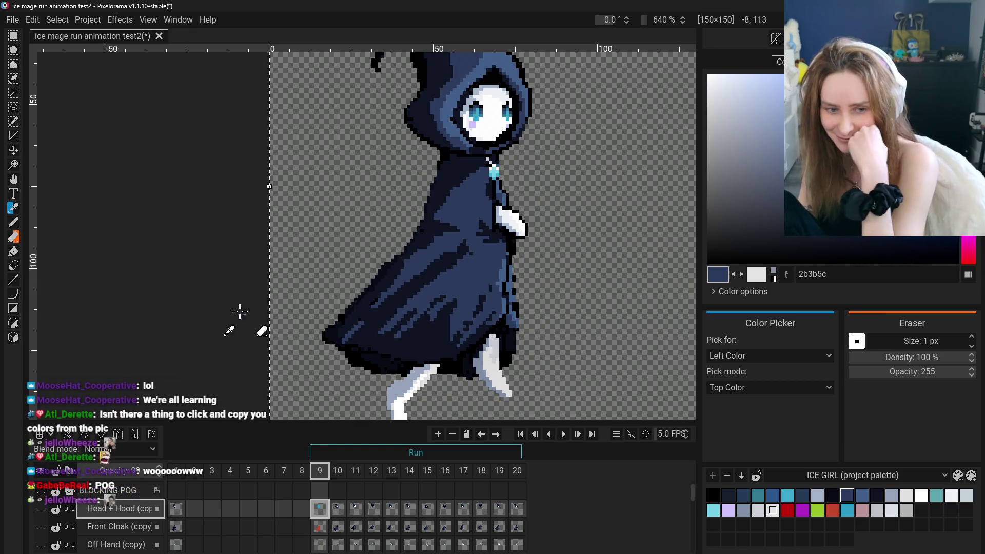
{"action": "left_click", "coordinate": [13, 179]}
{"action": "scroll", "coordinate": [215, 230], "scroll_direction": "down", "scroll_amount": 3}
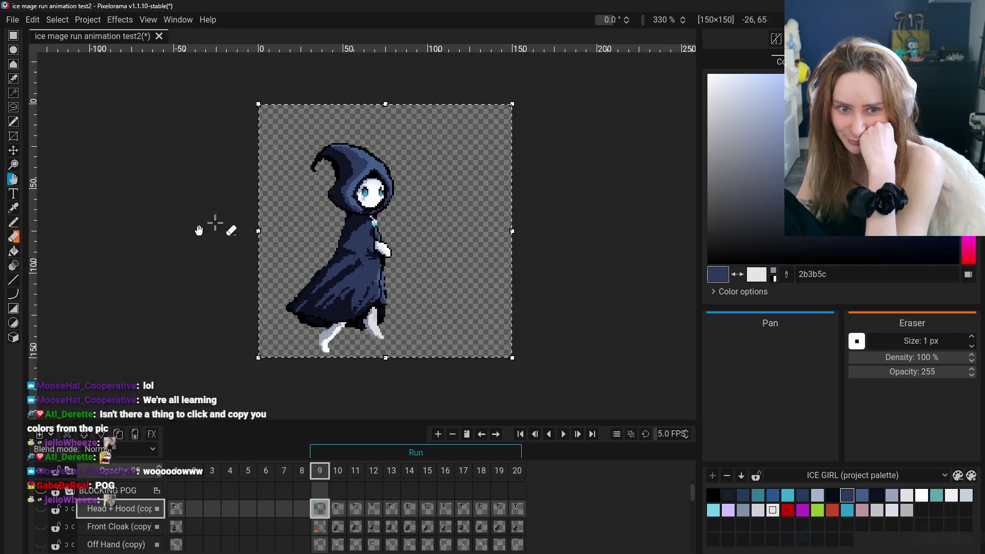
{"action": "scroll", "coordinate": [220, 257], "scroll_direction": "up", "scroll_amount": 2}
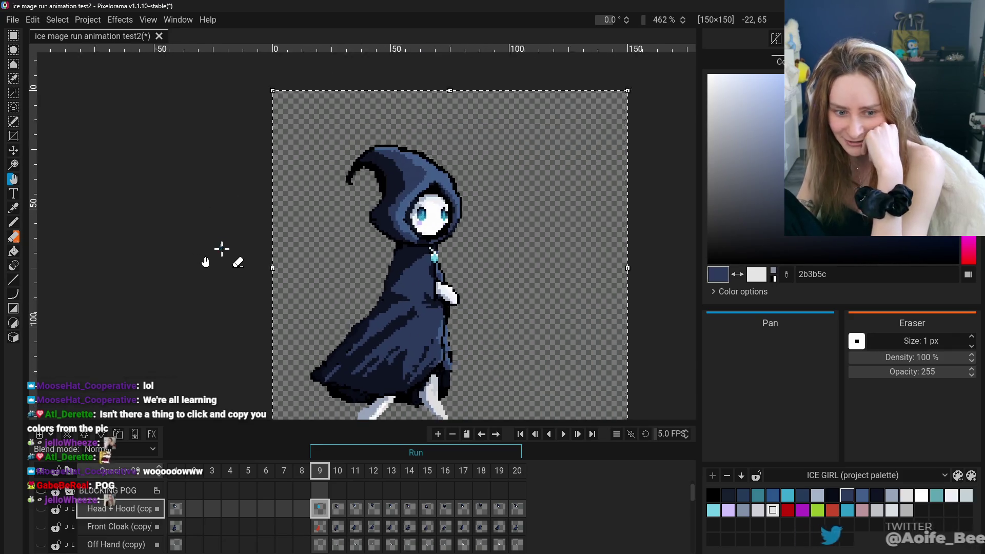
{"action": "left_click", "coordinate": [42, 507]}
- Hide the cloak and body artwork so only the cyan hood and magenta leg blocking show
{"action": "left_click", "coordinate": [44, 507]}
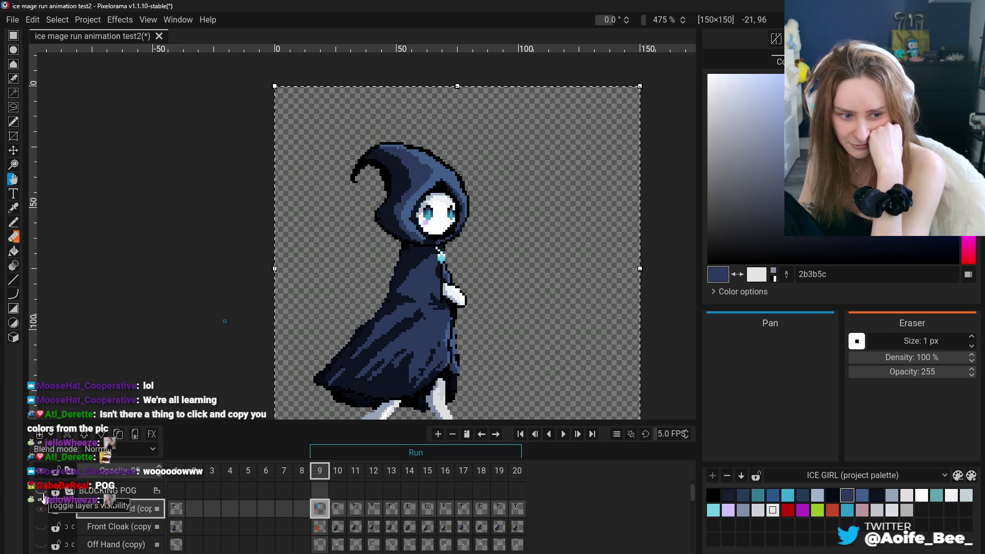
{"action": "left_click", "coordinate": [42, 491]}
{"action": "left_click", "coordinate": [42, 491]}
{"action": "left_click", "coordinate": [42, 491]}
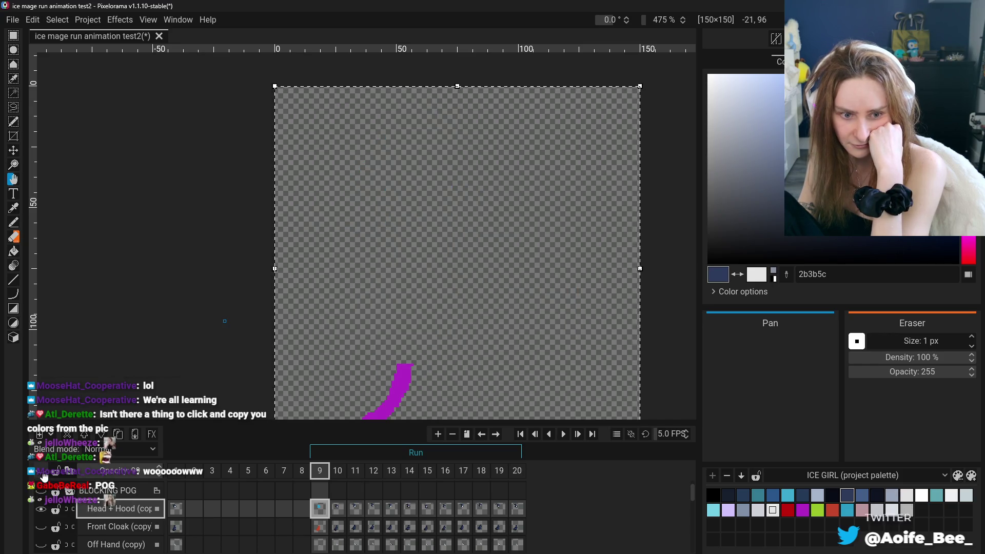
{"action": "left_click", "coordinate": [43, 491]}
- Center the sprite at 416% zoom and pick dark navy 181f2d with the Bucket tool
{"action": "scroll", "coordinate": [285, 374], "scroll_direction": "down", "scroll_amount": 5}
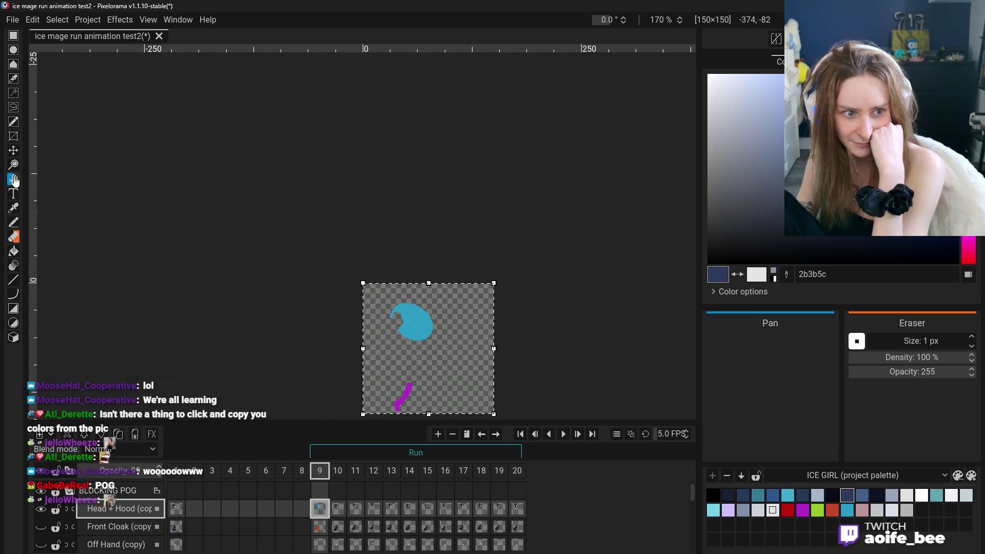
{"action": "left_click_drag", "start_coordinate": [308, 351], "coordinate": [314, 281]}
{"action": "scroll", "coordinate": [328, 302], "scroll_direction": "up", "scroll_amount": 4}
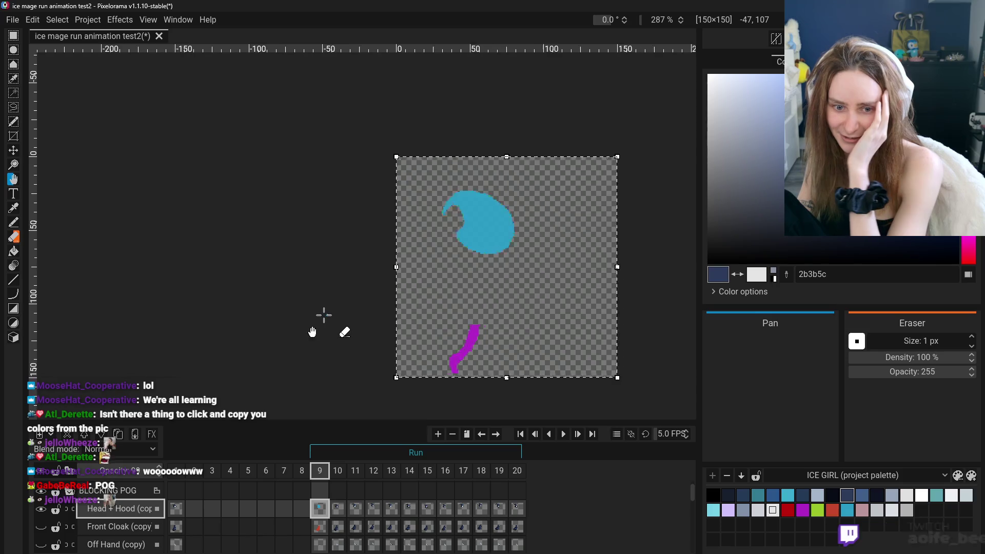
{"action": "scroll", "coordinate": [321, 321], "scroll_direction": "up", "scroll_amount": 5}
{"action": "mouse_move", "coordinate": [318, 325]}
{"action": "left_mouse_down"}
{"action": "mouse_move", "coordinate": [279, 330]}
{"action": "mouse_move", "coordinate": [289, 296]}
{"action": "left_mouse_up"}
{"action": "scroll", "coordinate": [295, 325], "scroll_direction": "down", "scroll_amount": 2}
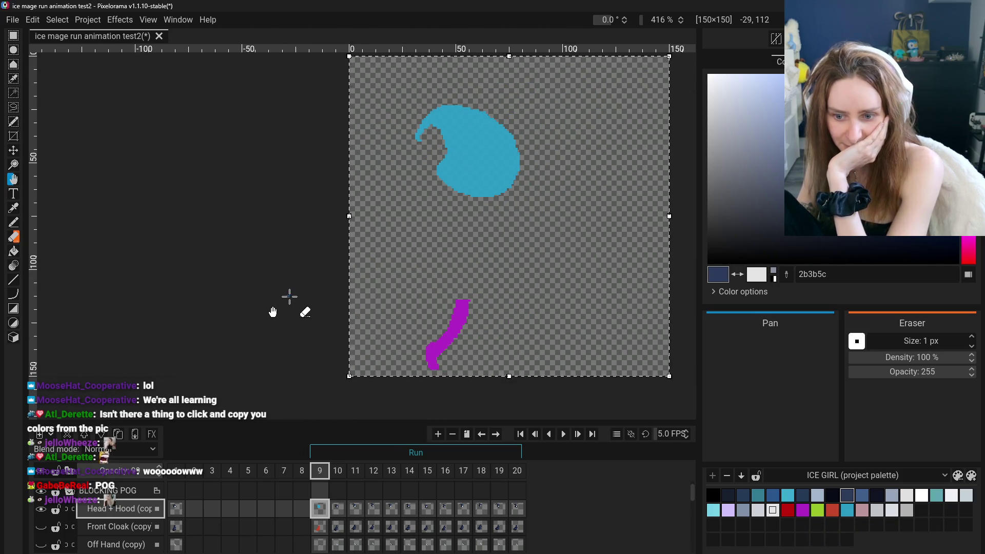
{"action": "left_click", "coordinate": [725, 497]}
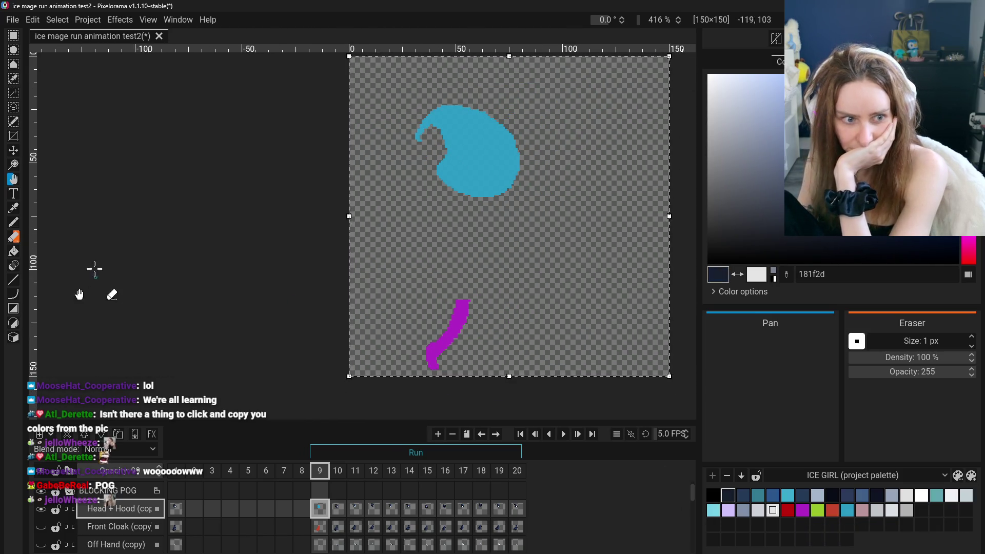
{"action": "left_click", "coordinate": [14, 250]}
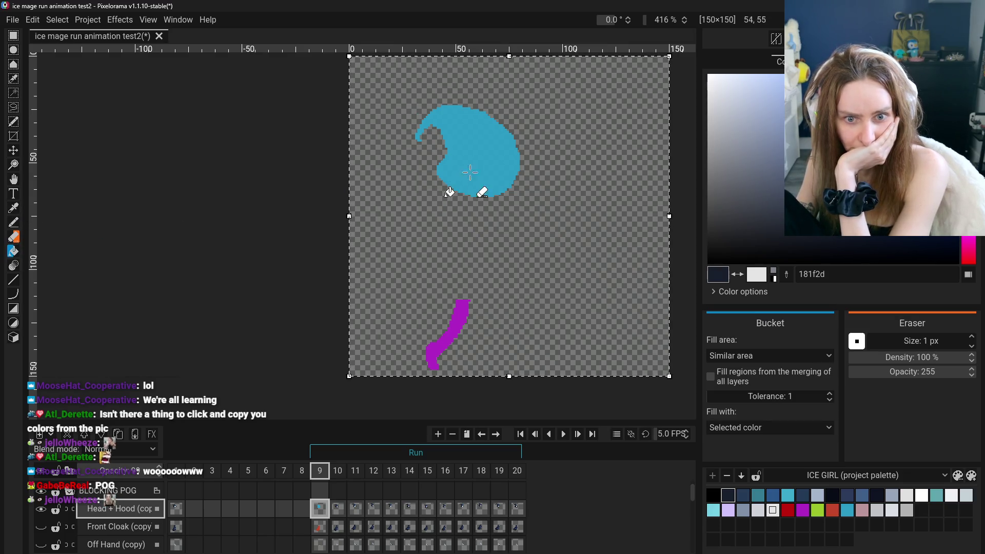
- Fill the hood navy 181f2d, undo a stray cyan fill, then pick a5b5cb on Off Hand (copy)
{"action": "left_click", "coordinate": [476, 188]}
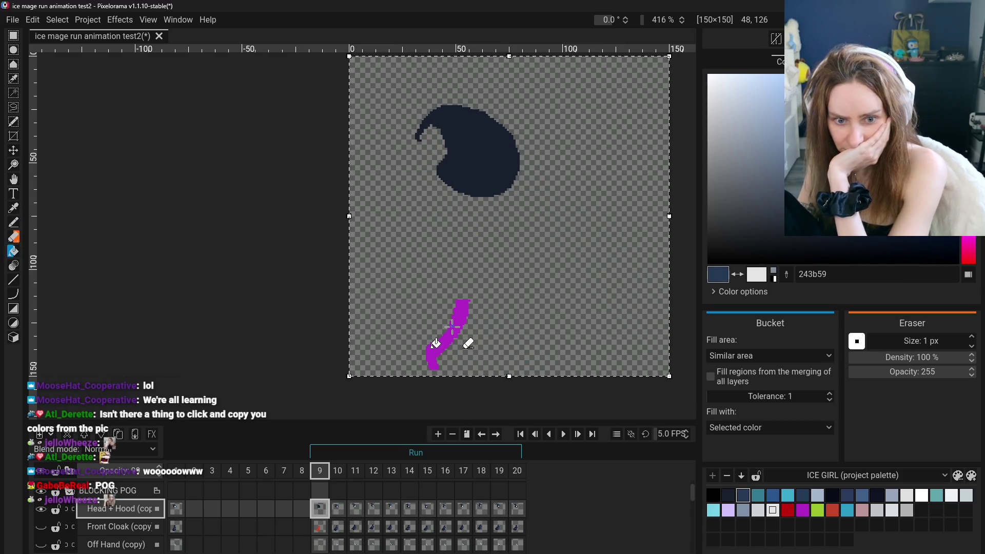
{"action": "left_click", "coordinate": [787, 496]}
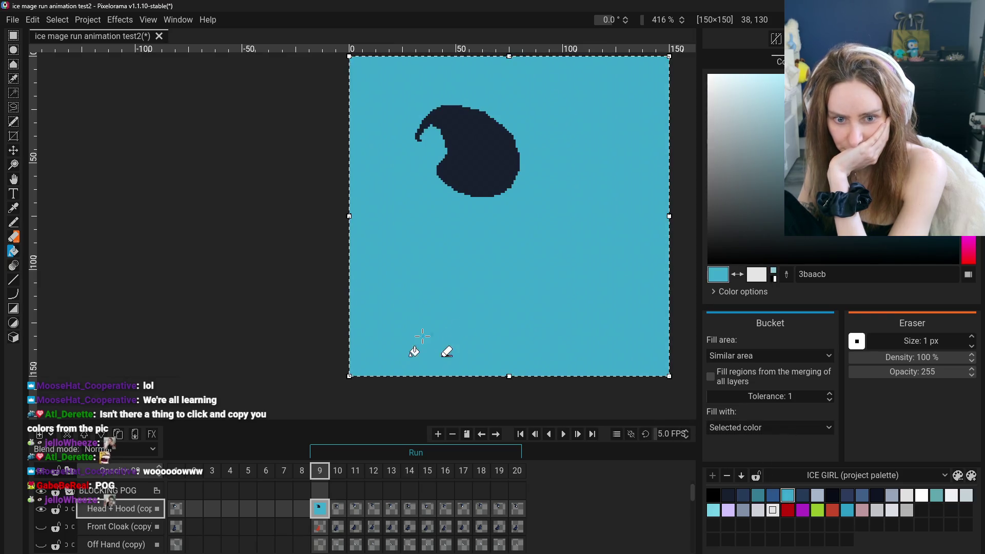
{"action": "key", "text": "ctrl+z"}
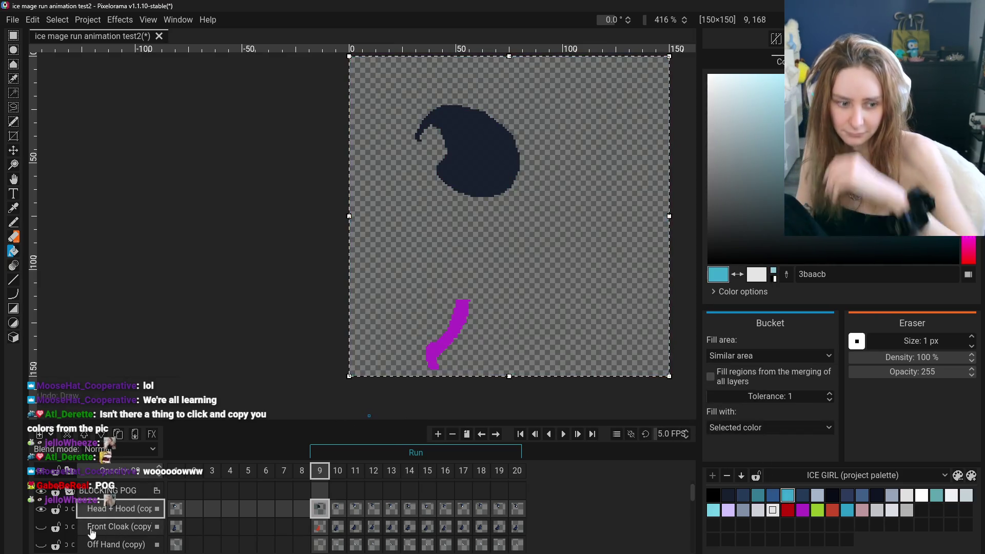
{"action": "left_click", "coordinate": [41, 527]}
{"action": "left_click", "coordinate": [116, 526]}
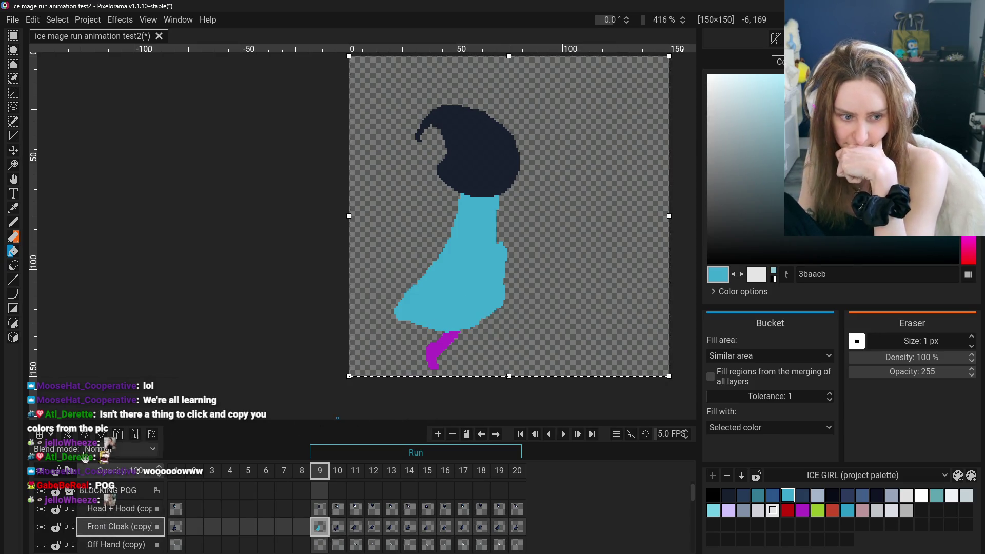
{"action": "left_click", "coordinate": [113, 543]}
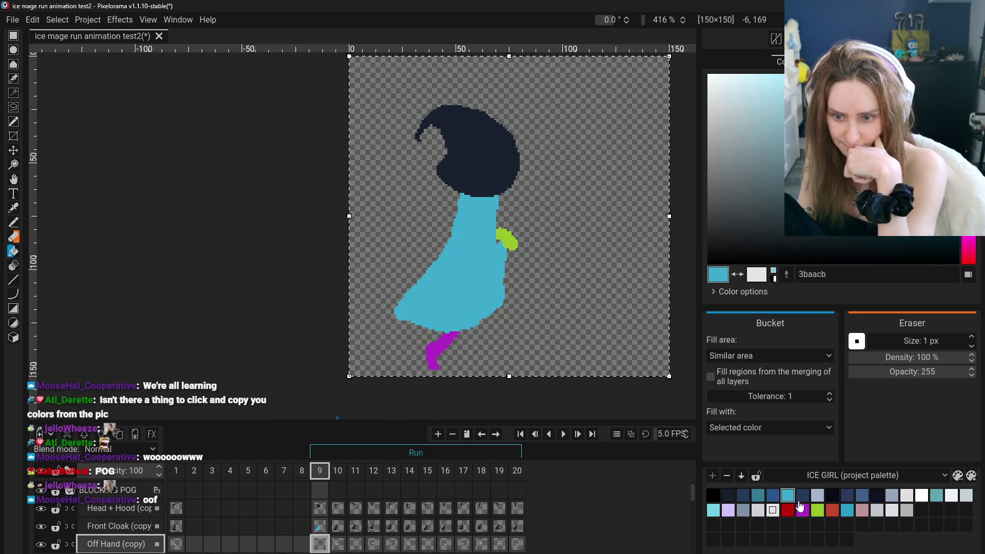
{"action": "left_click", "coordinate": [817, 496]}
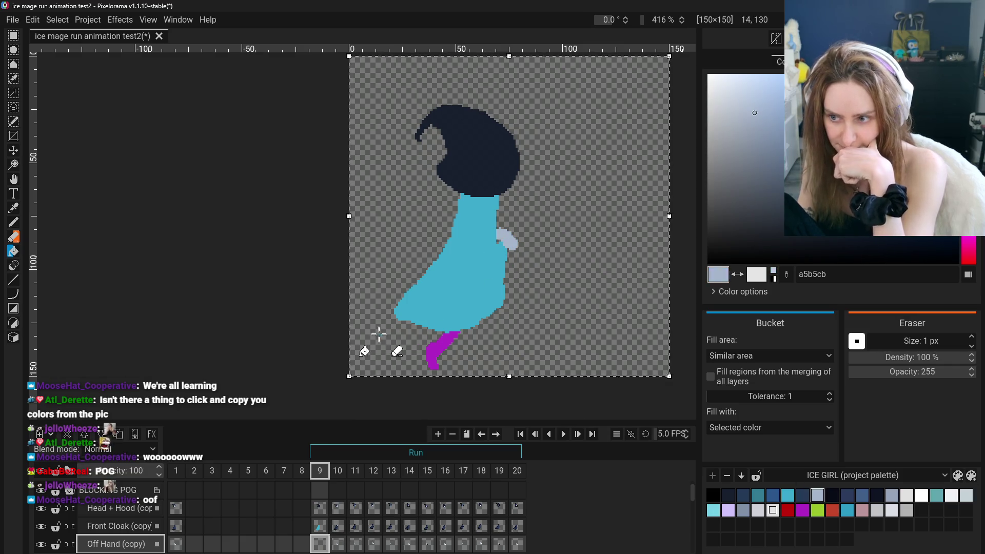
{"action": "scroll", "coordinate": [131, 508], "scroll_direction": "down", "scroll_amount": 1}
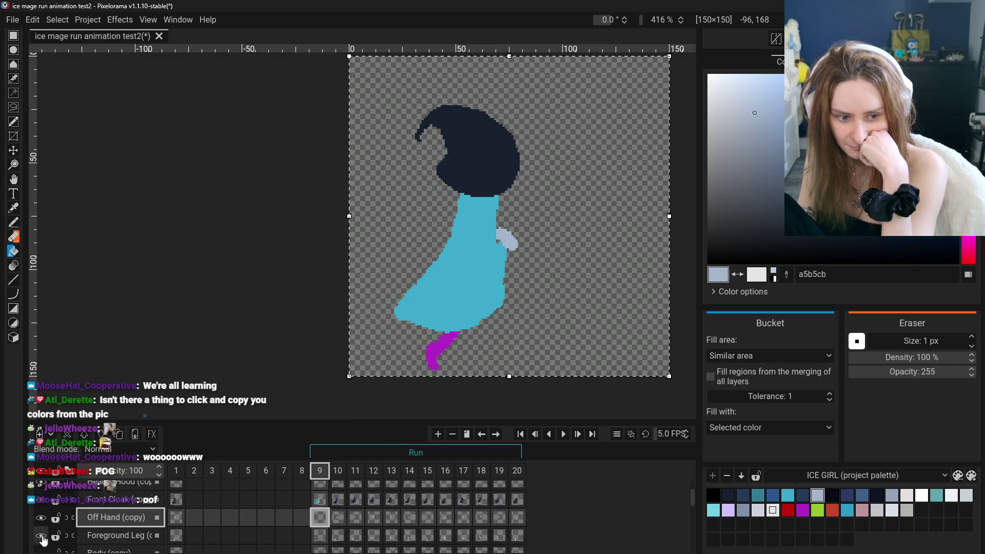
- Try teal, pale grey and red fills on the Foreground Leg, undoing each one
{"action": "left_click", "coordinate": [141, 538]}
{"action": "left_click", "coordinate": [832, 495]}
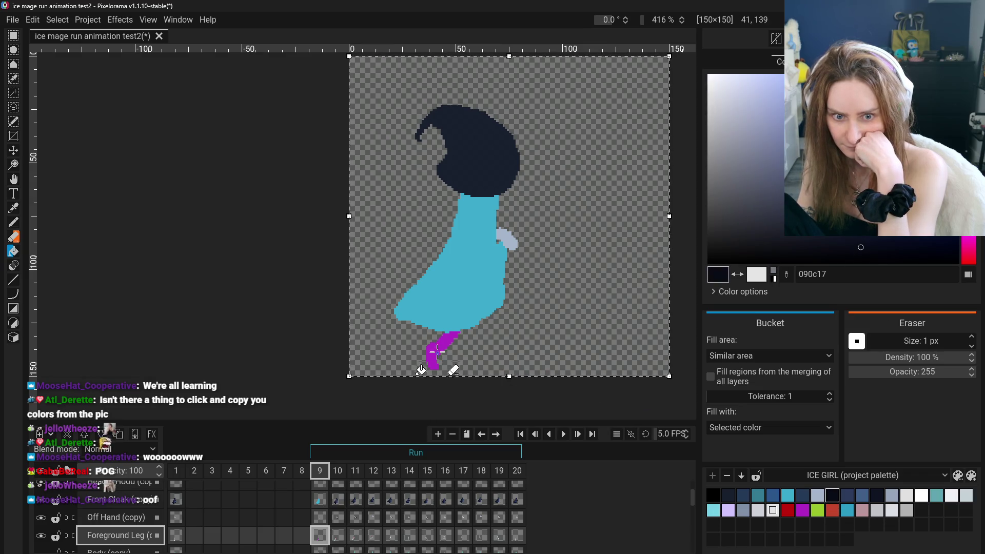
{"action": "left_click", "coordinate": [861, 510]}
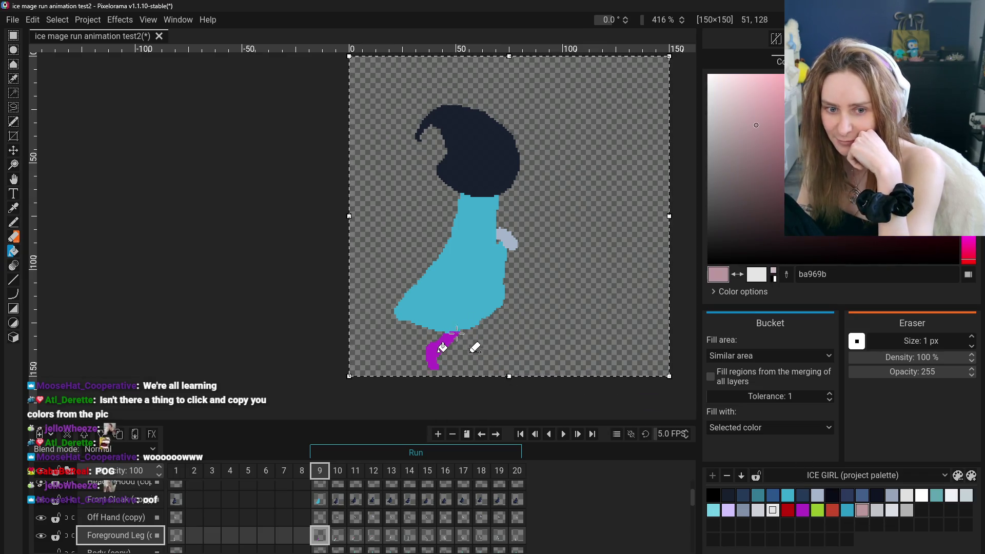
{"action": "left_click", "coordinate": [906, 510]}
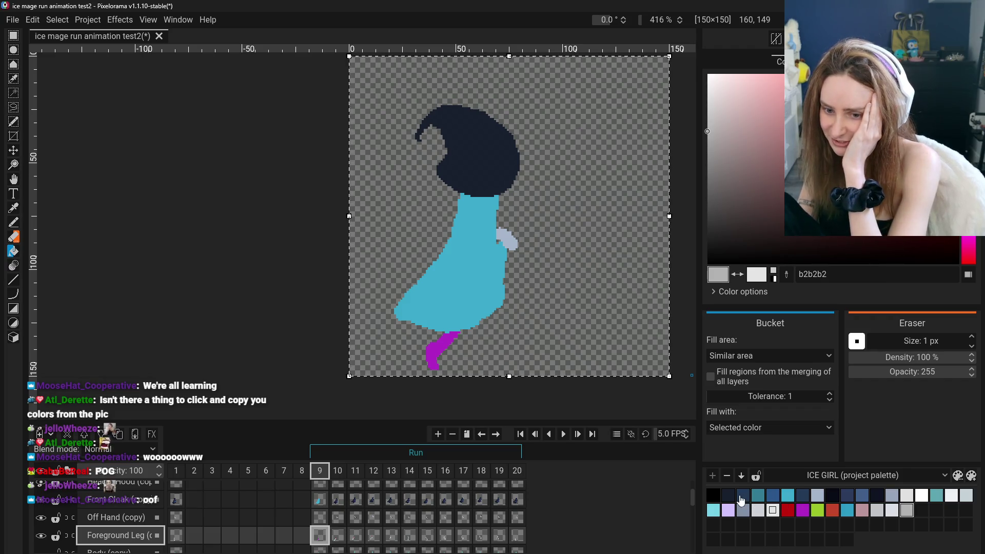
{"action": "left_click", "coordinate": [763, 498]}
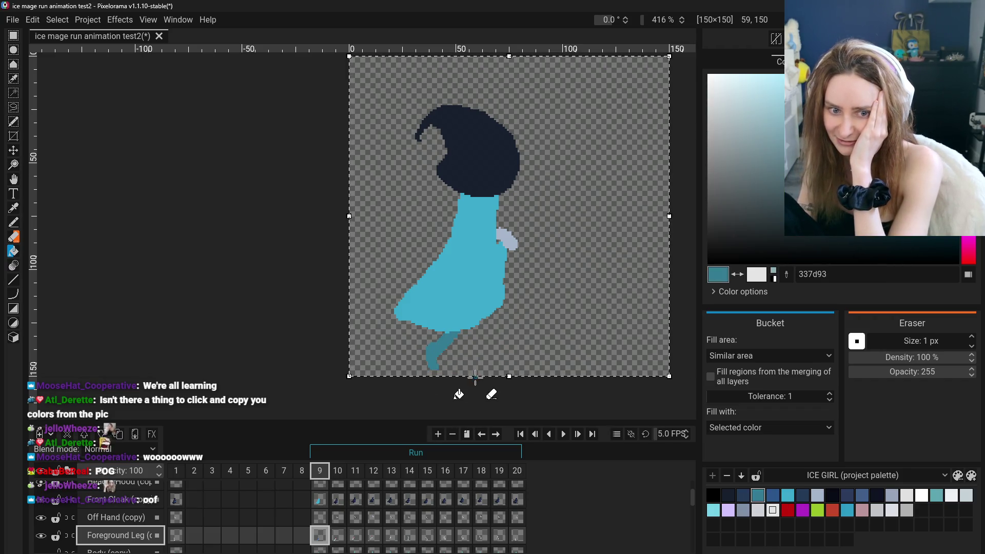
{"action": "key", "text": "ctrl+z"}
{"action": "left_click", "coordinate": [921, 495]}
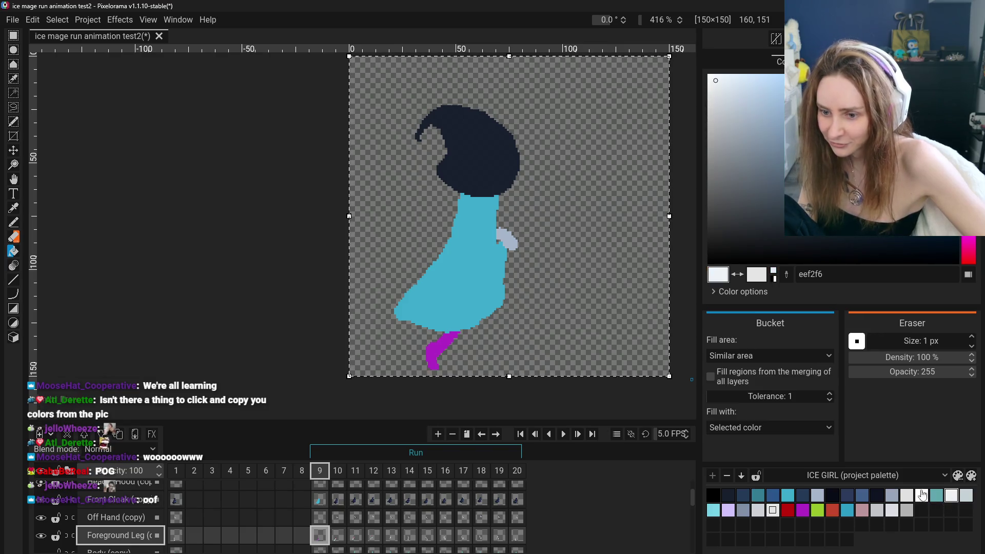
{"action": "left_click", "coordinate": [965, 498]}
{"action": "key", "text": "ctrl+z"}
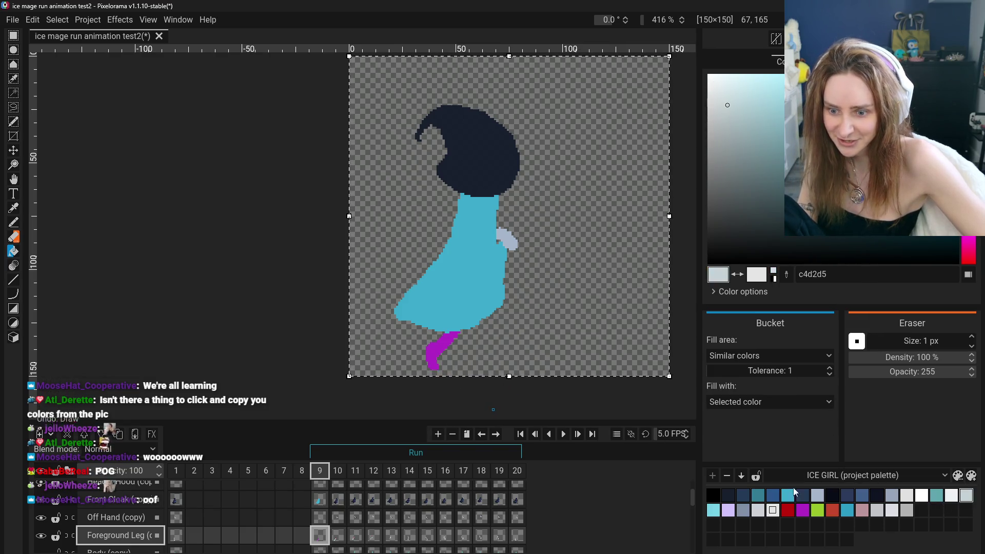
{"action": "left_click", "coordinate": [787, 510]}
{"action": "left_click", "coordinate": [438, 347]}
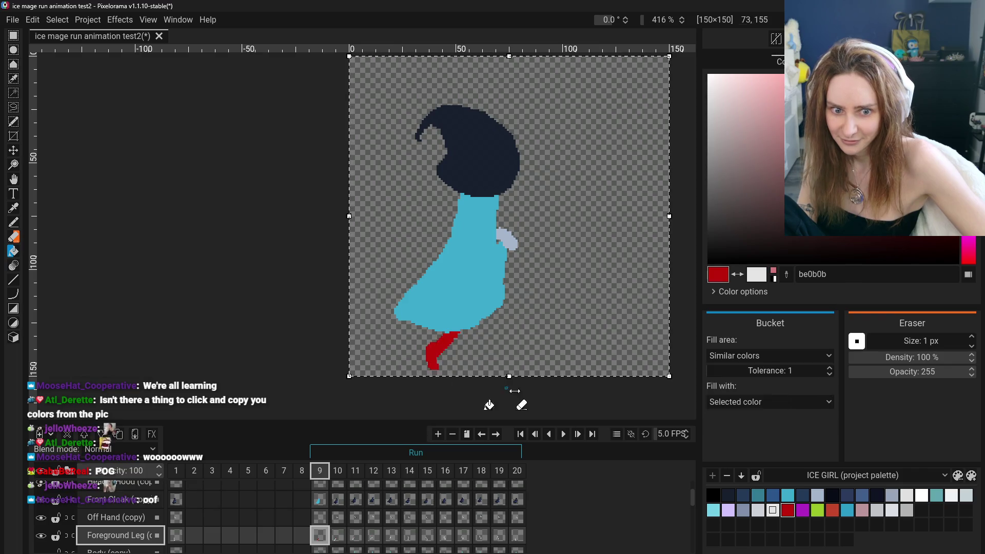
{"action": "key", "text": "ctrl+z"}
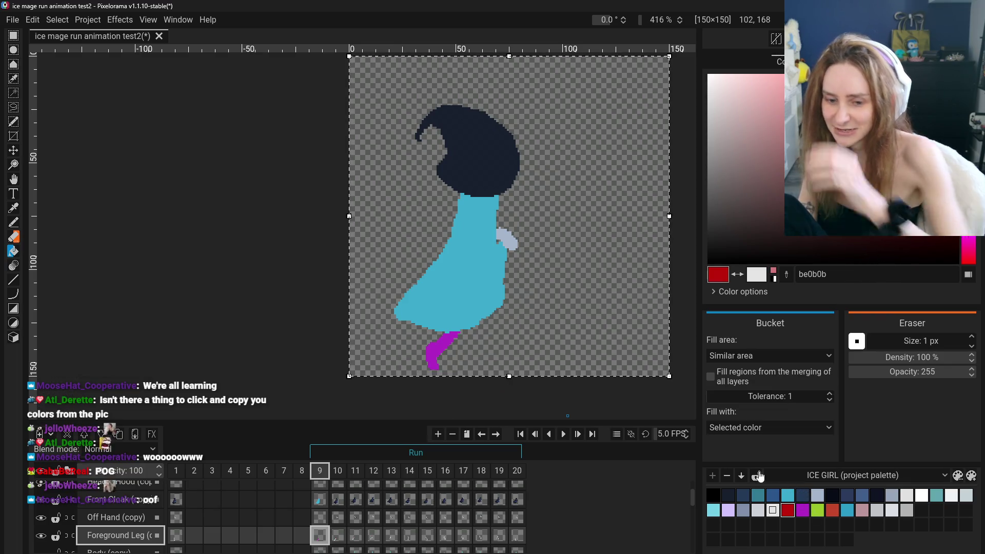
- Fill with dark navy 181f2d and undo the accidental background flood
{"action": "scroll", "coordinate": [119, 542], "scroll_direction": "down", "scroll_amount": 1}
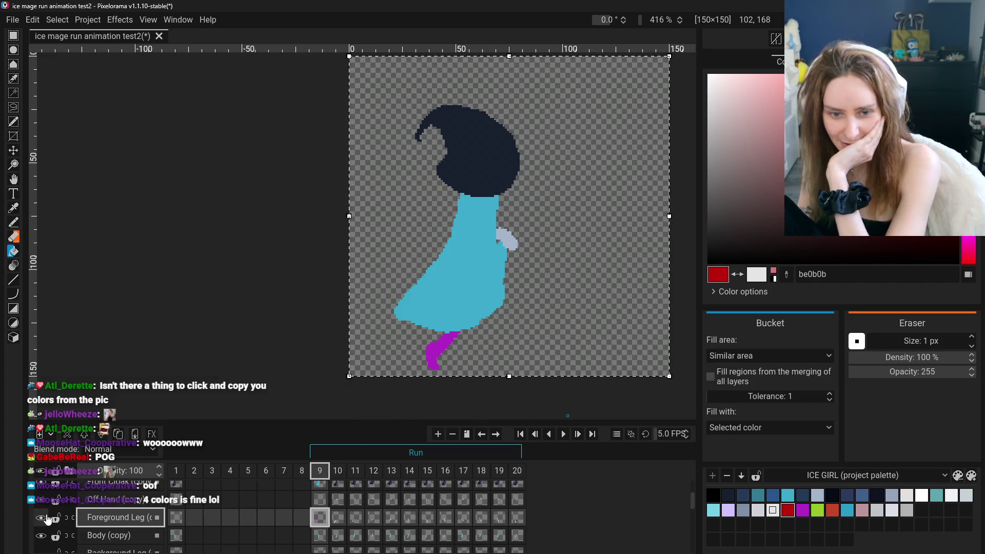
{"action": "scroll", "coordinate": [101, 532], "scroll_direction": "up", "scroll_amount": 2}
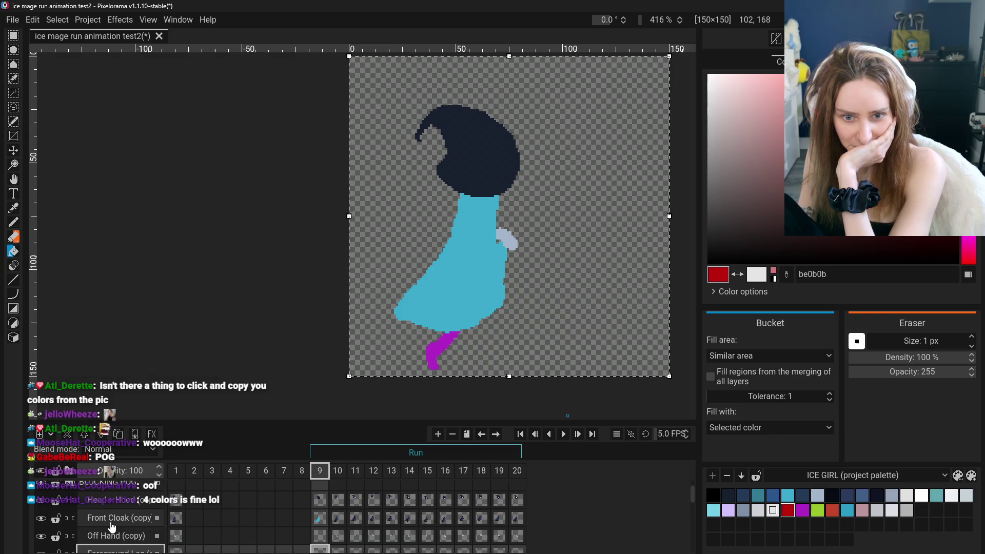
{"action": "scroll", "coordinate": [524, 518], "scroll_direction": "down", "scroll_amount": 2}
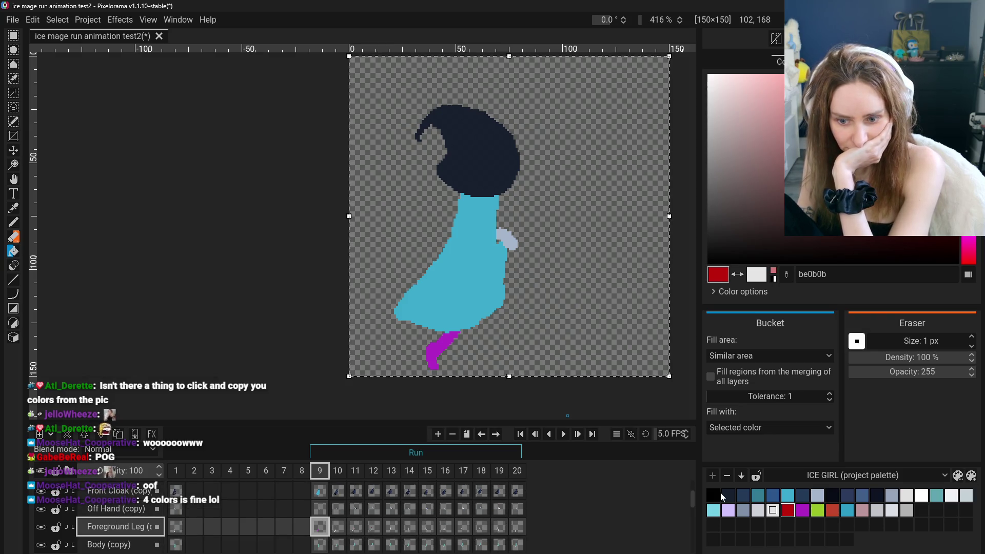
{"action": "left_click", "coordinate": [728, 495]}
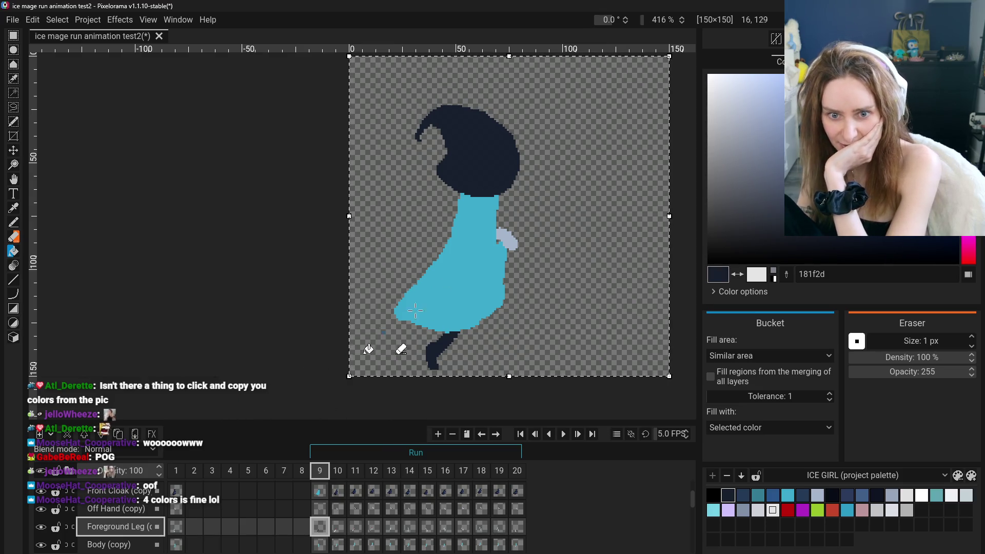
{"action": "left_click", "coordinate": [512, 232]}
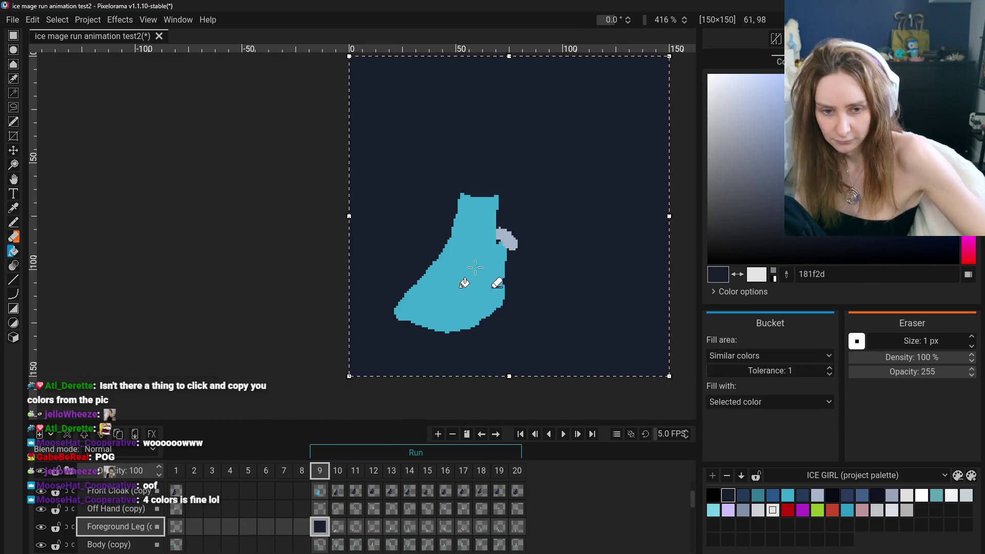
{"action": "key", "text": "ctrl+z"}
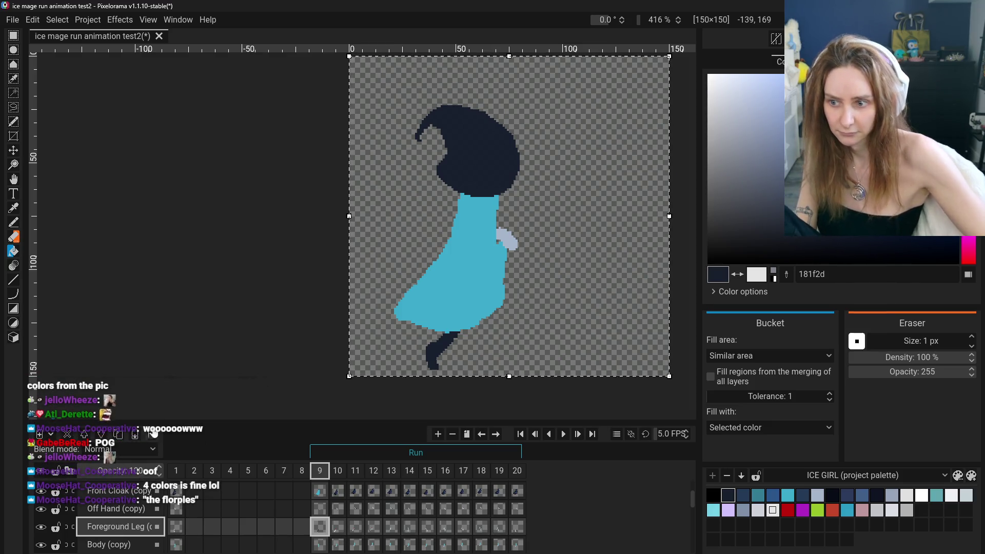
{"action": "left_click", "coordinate": [116, 508]}
- Bucket-fill the off hand dark navy and toggle layer visibility to check the result
{"action": "left_click", "coordinate": [509, 240]}
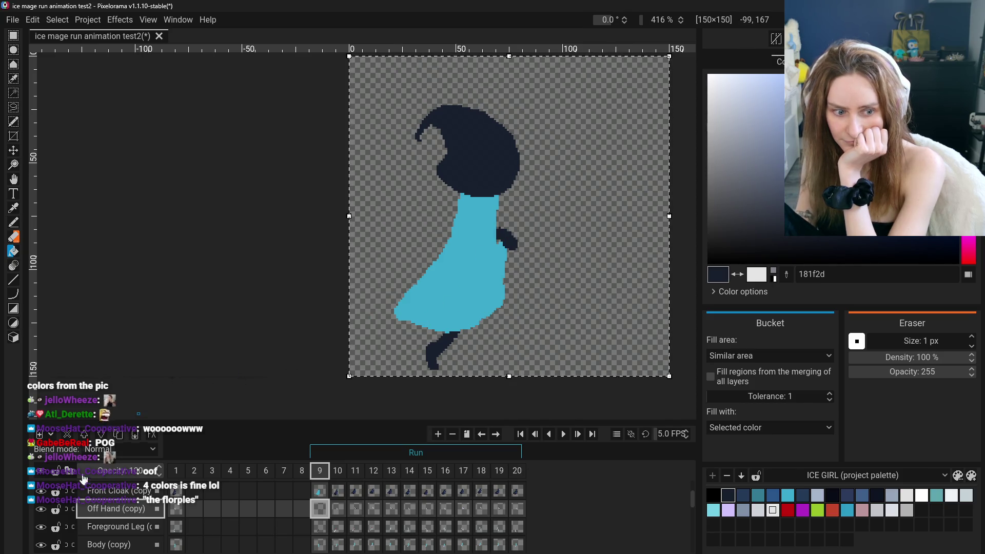
{"action": "left_click", "coordinate": [41, 527]}
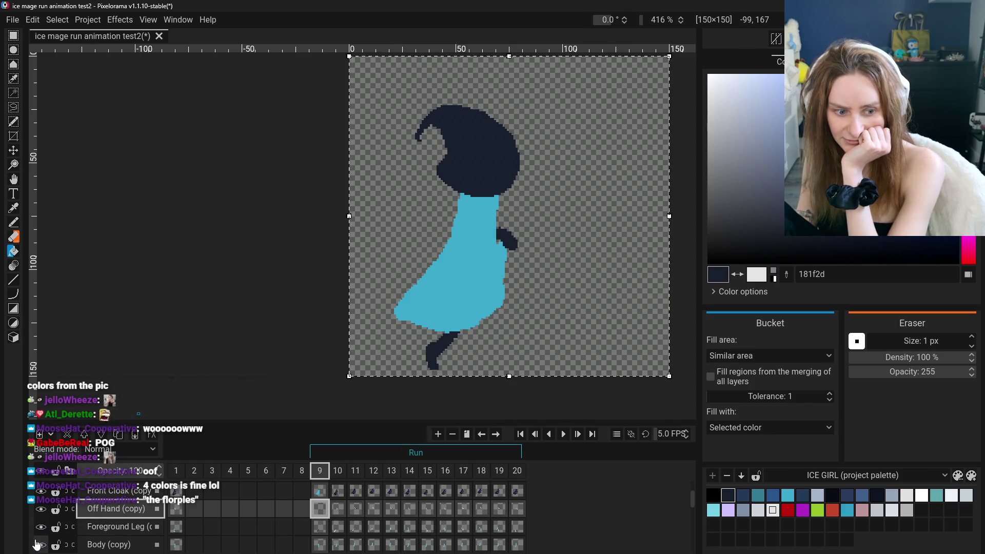
{"action": "left_click", "coordinate": [40, 545]}
{"action": "left_click", "coordinate": [40, 527]}
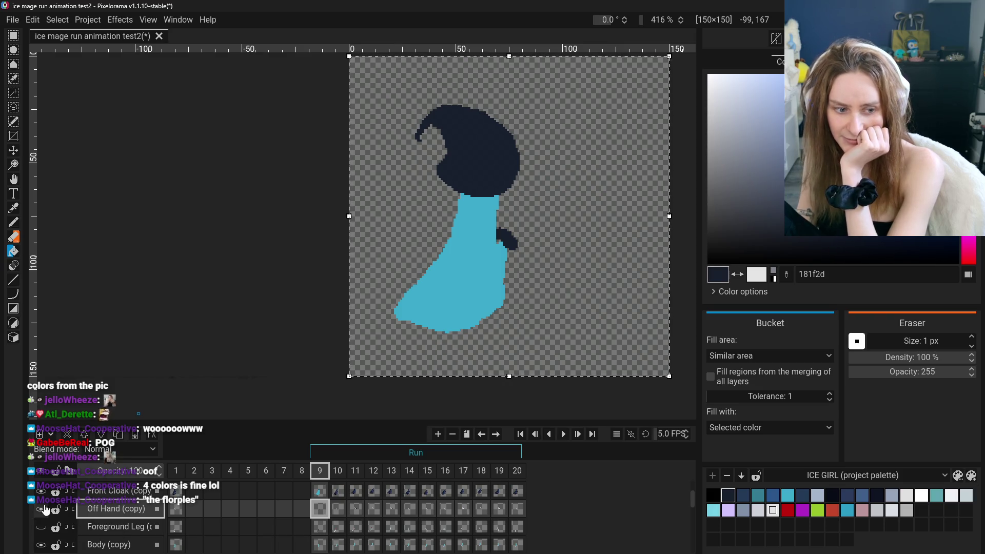
{"action": "left_click", "coordinate": [40, 509]}
{"action": "left_click", "coordinate": [40, 491]}
{"action": "scroll", "coordinate": [41, 500], "scroll_direction": "down", "scroll_amount": 1}
{"action": "scroll", "coordinate": [44, 523], "scroll_direction": "down", "scroll_amount": 1}
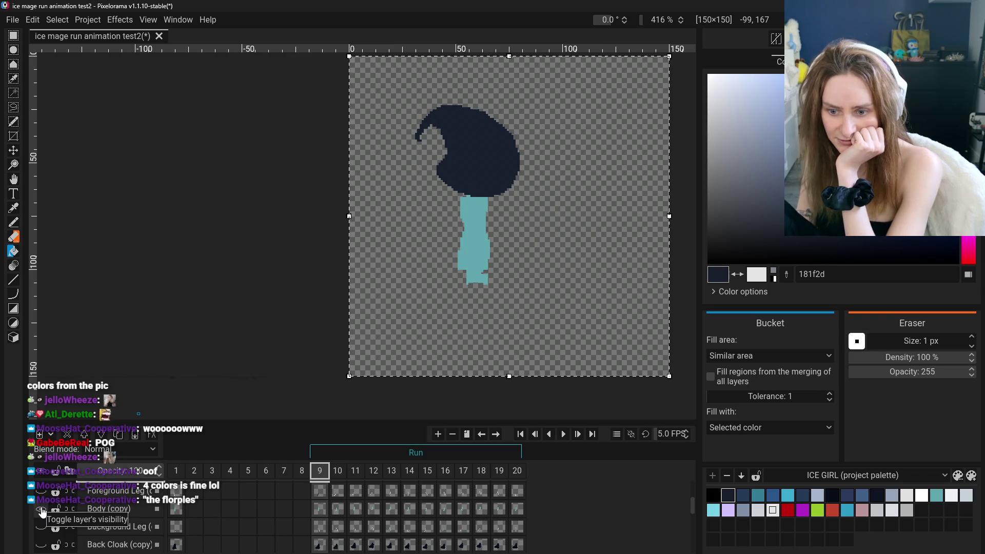
{"action": "left_click", "coordinate": [41, 510]}
{"action": "left_click", "coordinate": [41, 528]}
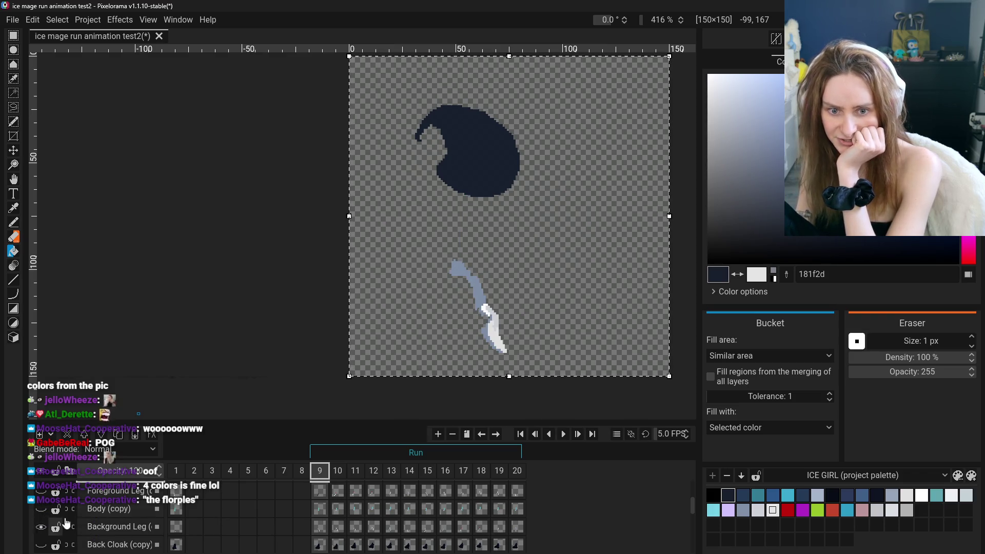
- Switch to the Eraser on the Background Leg layer and undo a stray stroke on the off hand
{"action": "key", "text": "e"}
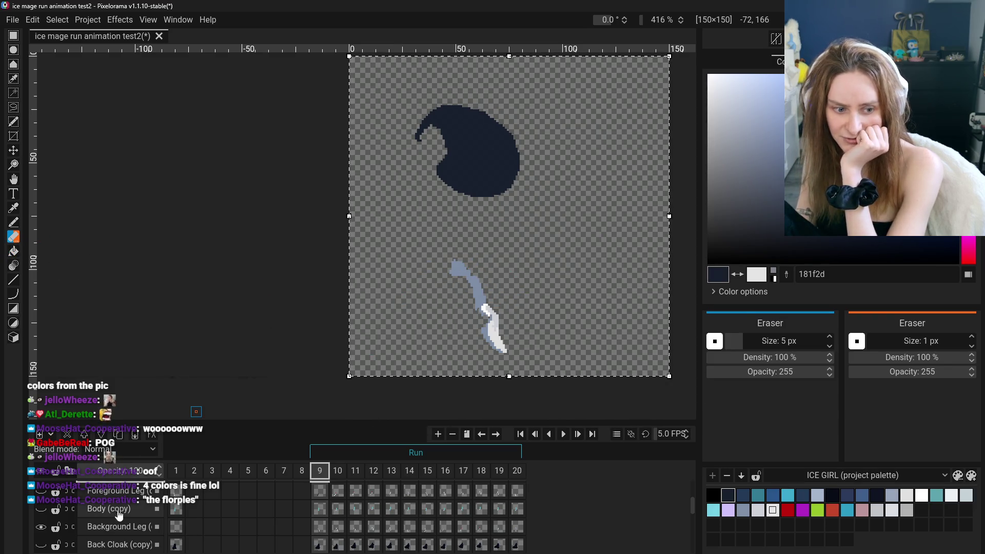
{"action": "scroll", "coordinate": [127, 521], "scroll_direction": "up", "scroll_amount": 2}
{"action": "scroll", "coordinate": [127, 523], "scroll_direction": "up", "scroll_amount": 2}
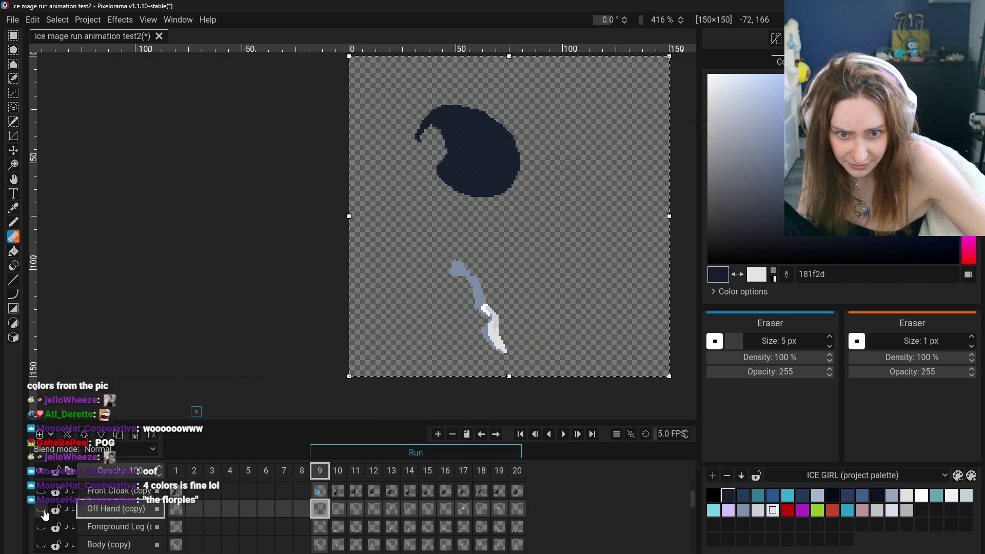
{"action": "scroll", "coordinate": [103, 519], "scroll_direction": "down", "scroll_amount": 3}
{"action": "left_click", "coordinate": [113, 517]}
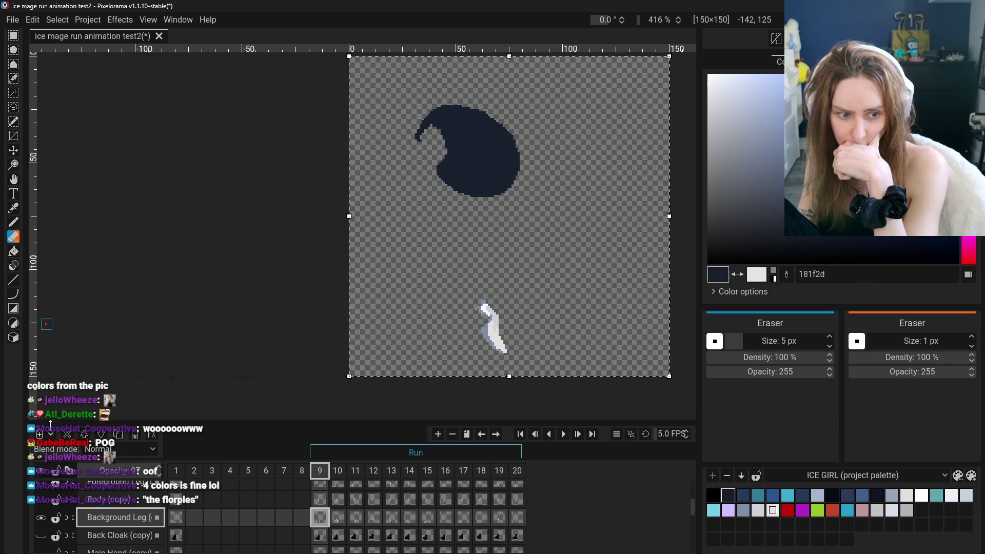
{"action": "scroll", "coordinate": [93, 513], "scroll_direction": "up", "scroll_amount": 3}
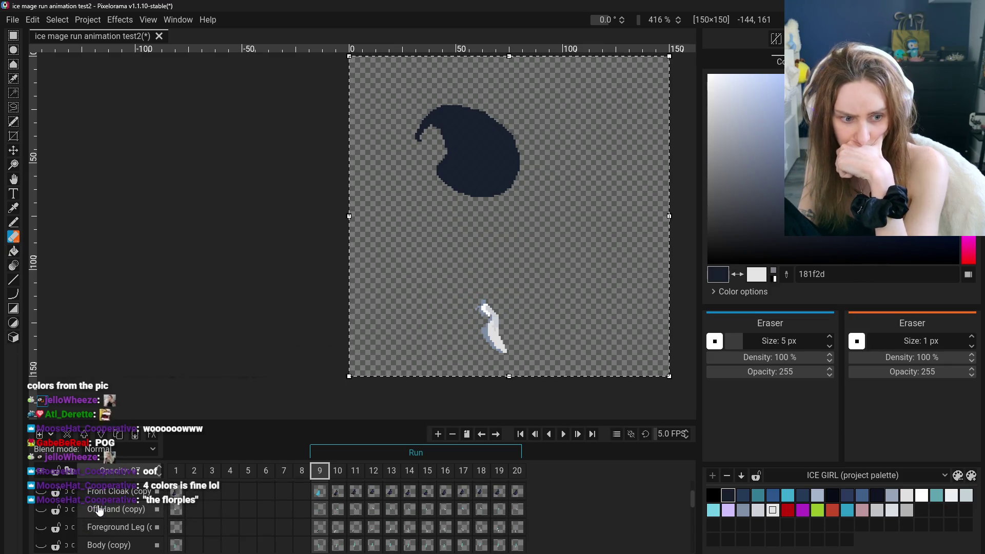
{"action": "left_click", "coordinate": [42, 493]}
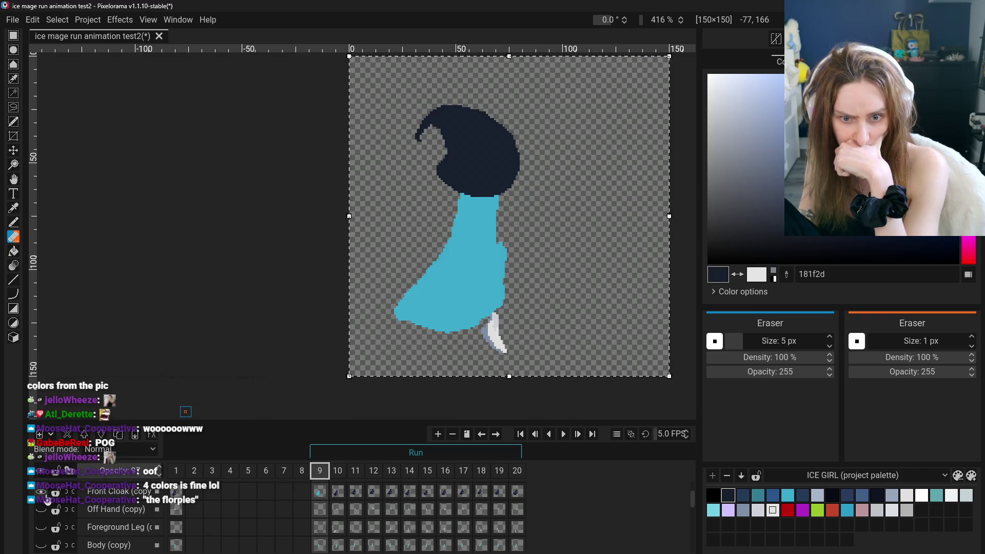
{"action": "left_click", "coordinate": [41, 493]}
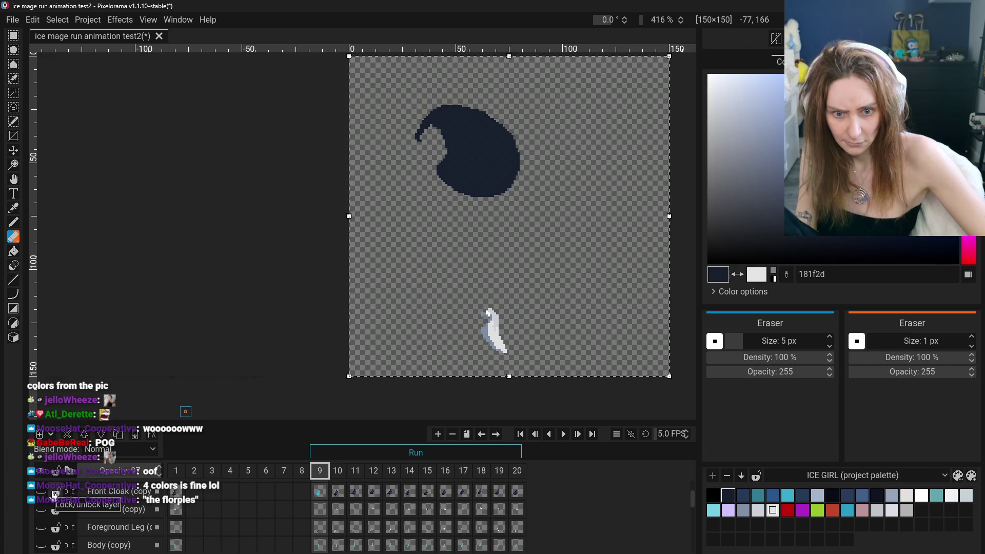
{"action": "left_click", "coordinate": [42, 492]}
{"action": "left_click", "coordinate": [42, 493]}
{"action": "key", "text": "ctrl+z"}
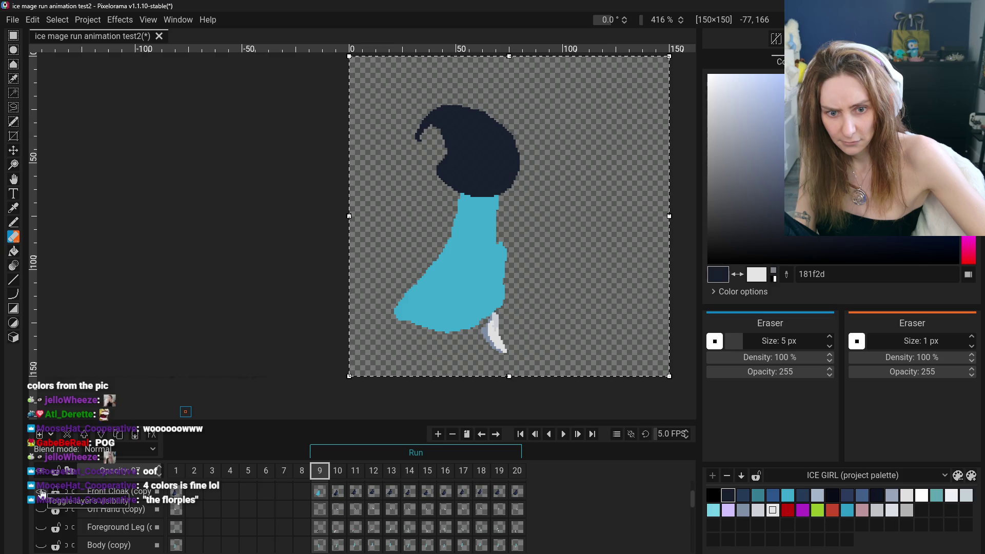
{"action": "left_click", "coordinate": [42, 492]}
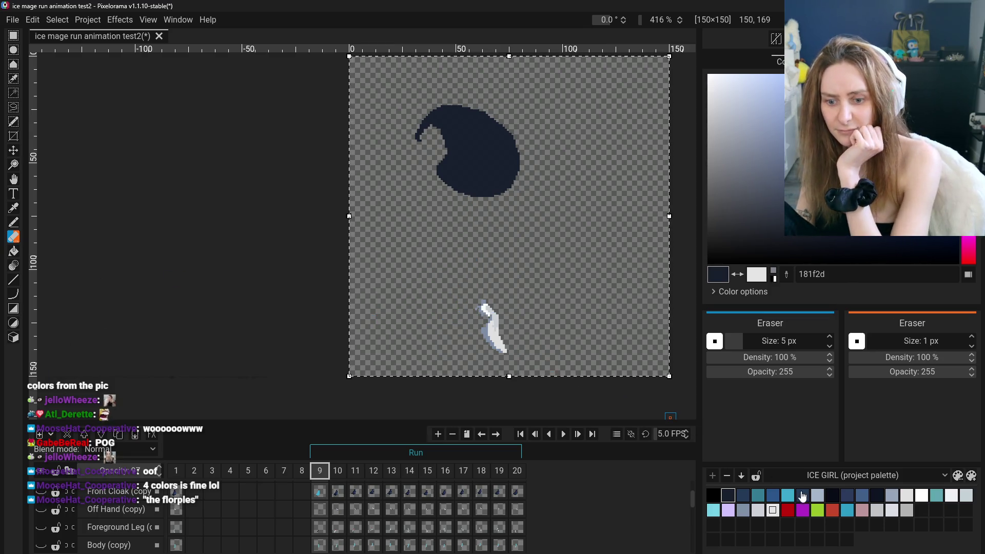
- Show the Front Cloak again and choose pale blue-grey a5b5cb as the colour
{"action": "left_click", "coordinate": [788, 510]}
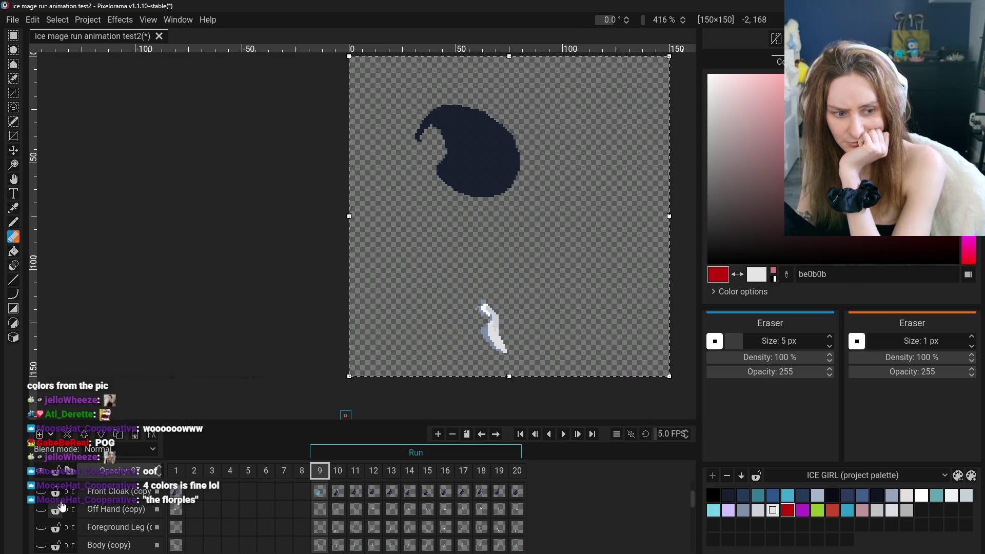
{"action": "scroll", "coordinate": [48, 513], "scroll_direction": "up", "scroll_amount": 1}
{"action": "left_click", "coordinate": [42, 528]}
{"action": "scroll", "coordinate": [45, 533], "scroll_direction": "down", "scroll_amount": 1}
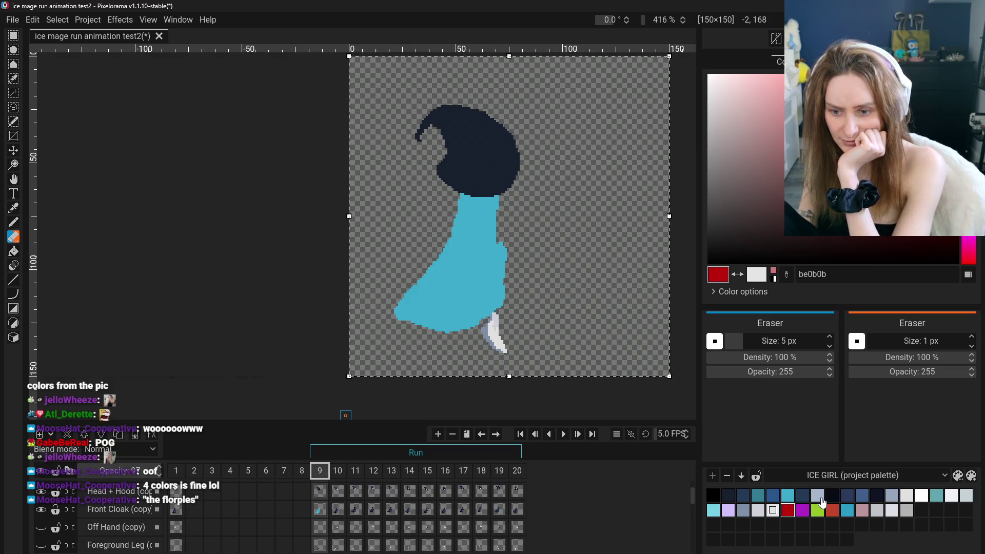
{"action": "left_click", "coordinate": [820, 497]}
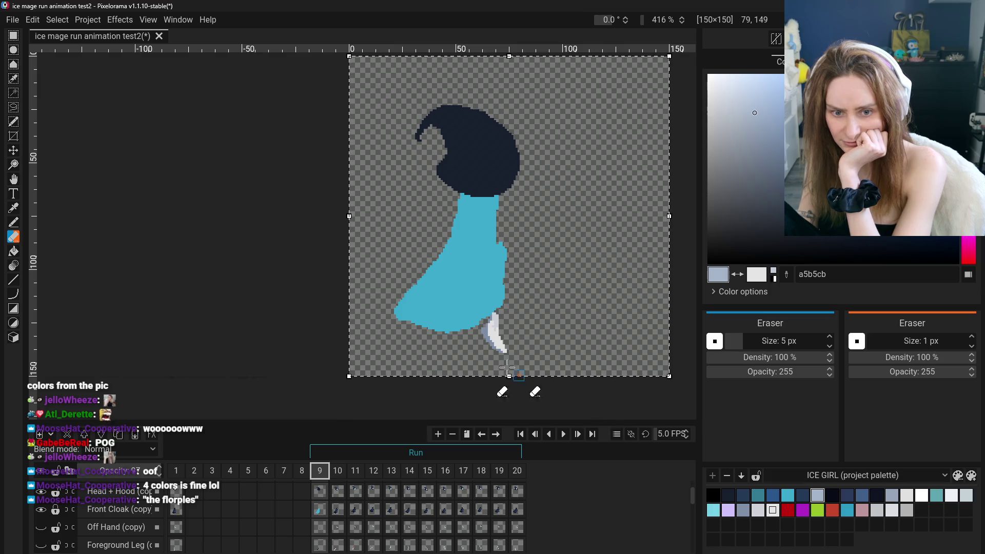
- Bucket-fill the Background Leg a5b5cb and show the Off Hand and navy leg layers
{"action": "left_click", "coordinate": [14, 251]}
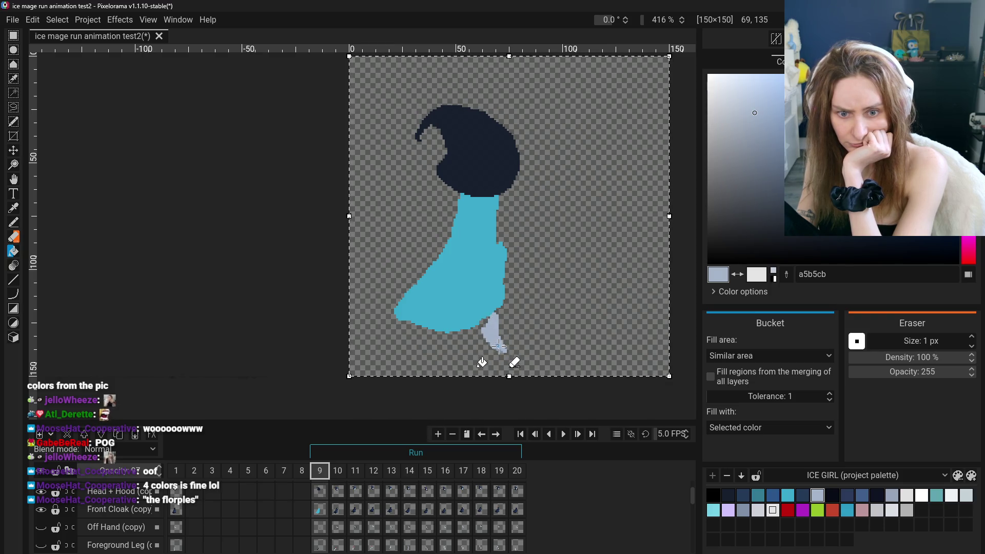
{"action": "scroll", "coordinate": [520, 367], "scroll_direction": "up", "scroll_amount": 4}
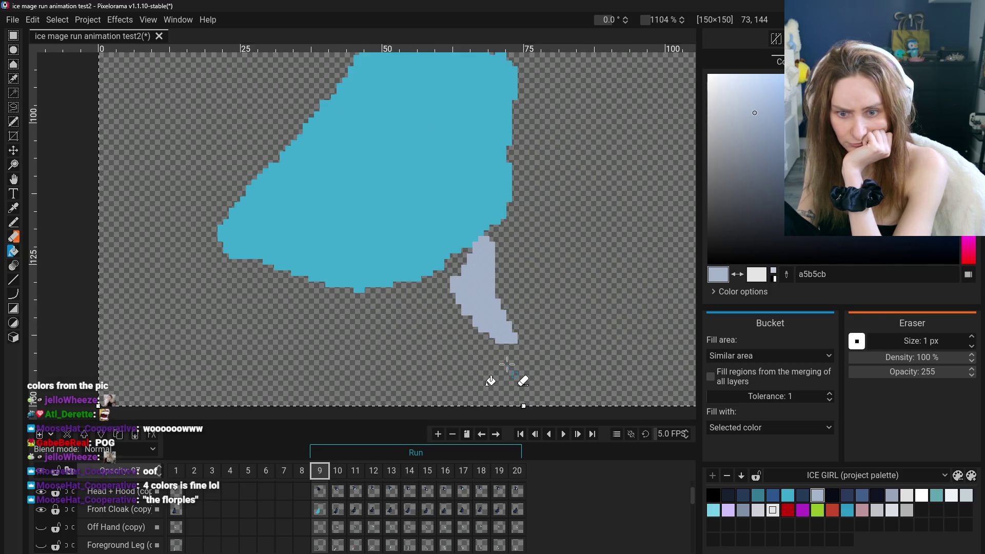
{"action": "scroll", "coordinate": [493, 382], "scroll_direction": "down", "scroll_amount": 3}
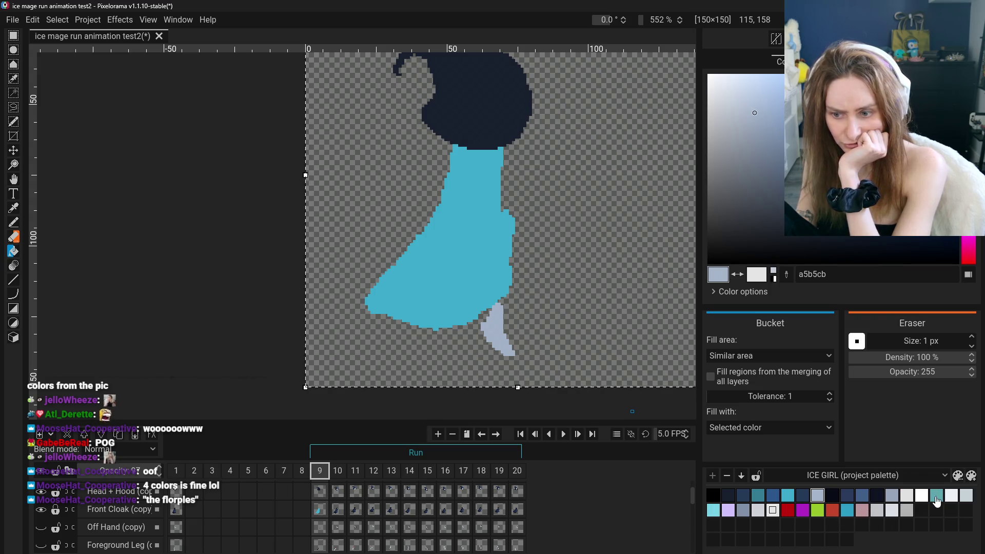
{"action": "left_click", "coordinate": [41, 527]}
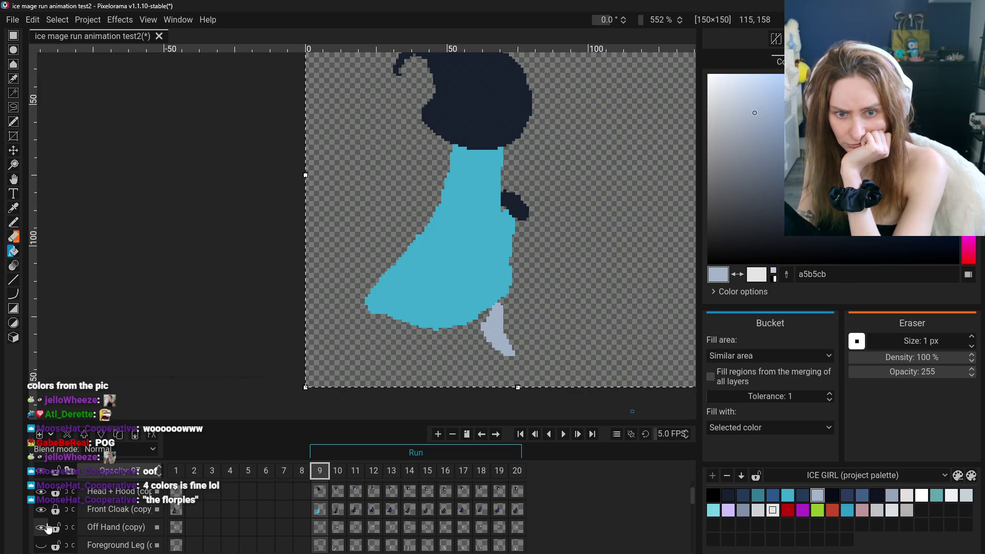
{"action": "scroll", "coordinate": [47, 524], "scroll_direction": "down", "scroll_amount": 2}
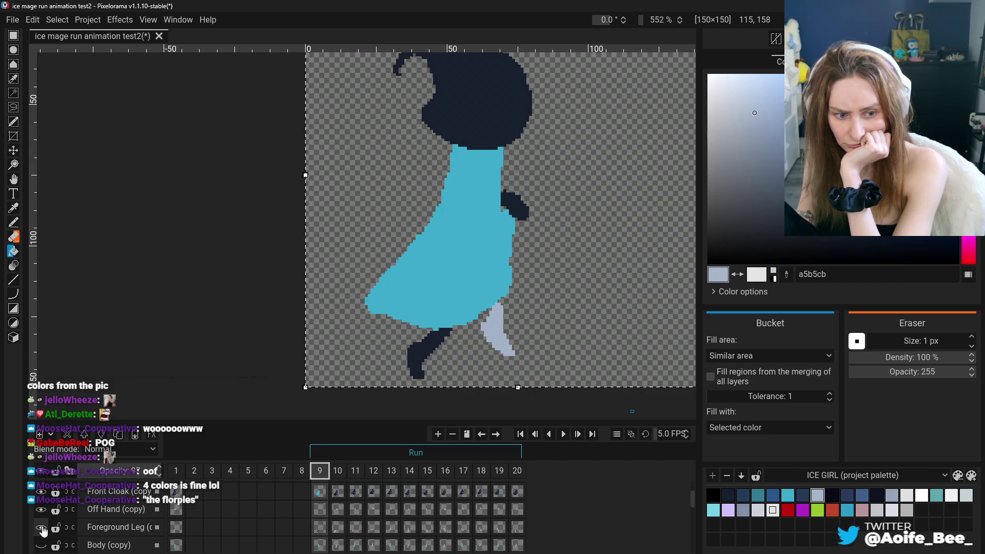
{"action": "left_click", "coordinate": [42, 535]}
- Show Back Cloak (copy), hide the front cloak to reveal it, and pick white ffffff
{"action": "scroll", "coordinate": [44, 532], "scroll_direction": "down", "scroll_amount": 1}
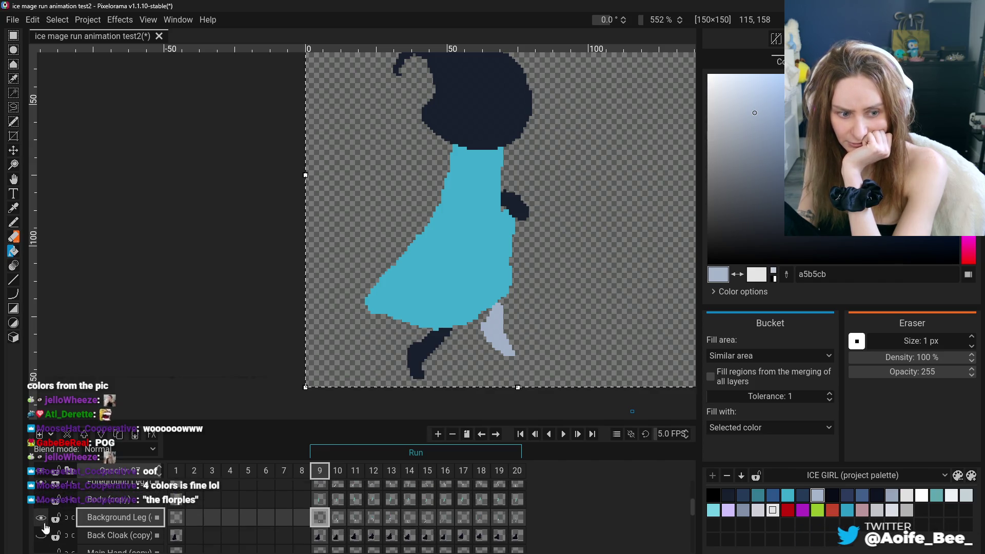
{"action": "left_click", "coordinate": [41, 536]}
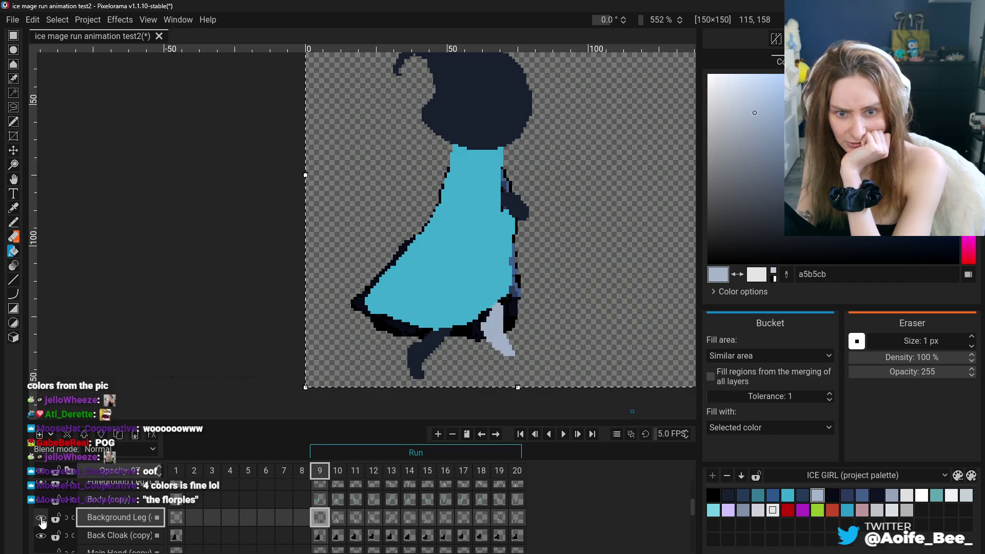
{"action": "scroll", "coordinate": [44, 516], "scroll_direction": "up", "scroll_amount": 1}
{"action": "scroll", "coordinate": [44, 513], "scroll_direction": "up", "scroll_amount": 3}
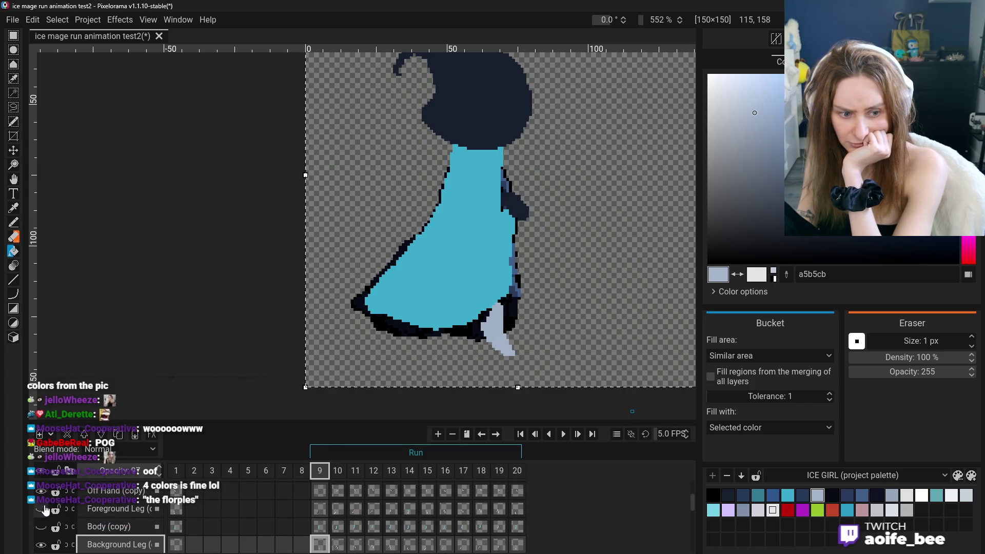
{"action": "left_click", "coordinate": [41, 509]}
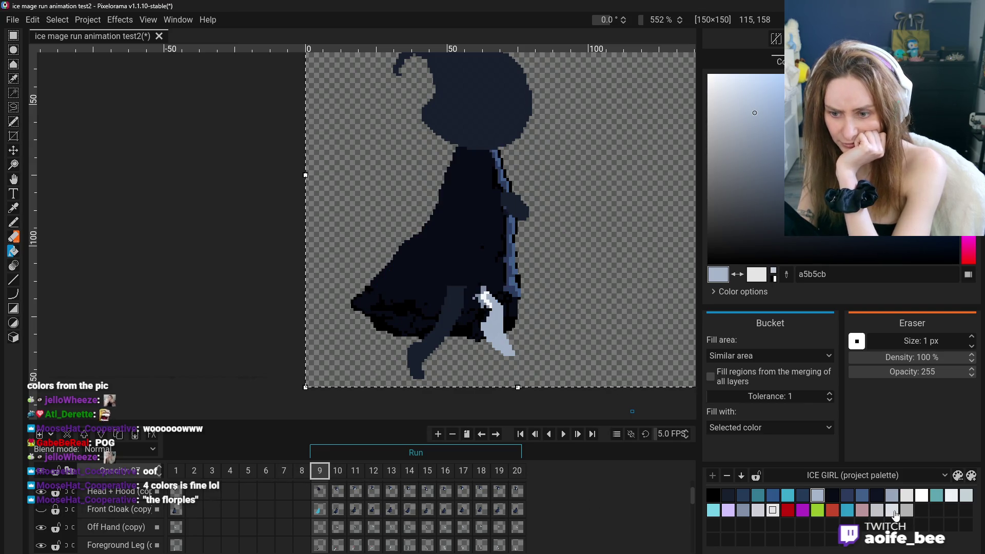
{"action": "left_click", "coordinate": [922, 498]}
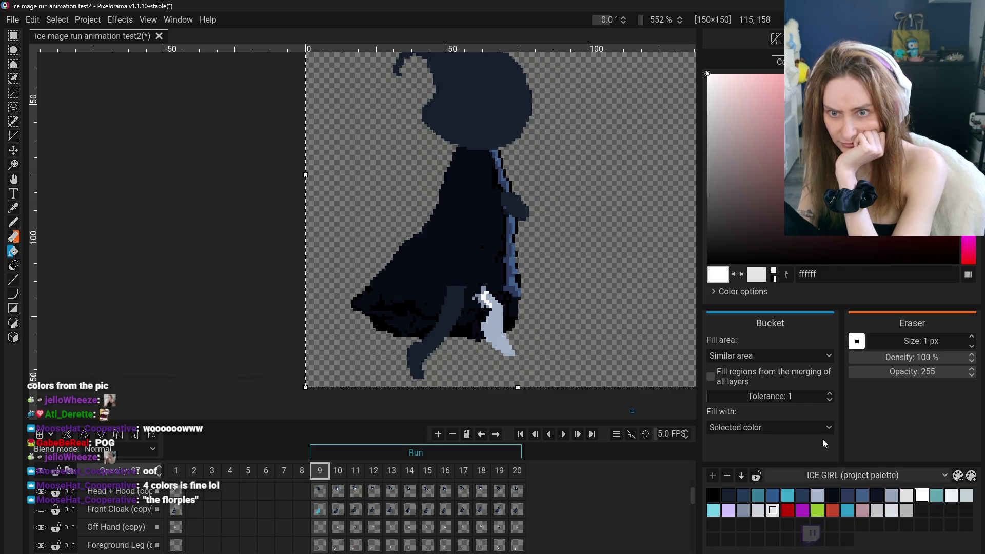
- Undo a stray white background fill and select the Back Cloak (copy) layer
{"action": "left_click", "coordinate": [448, 242]}
{"action": "scroll", "coordinate": [117, 513], "scroll_direction": "down", "scroll_amount": 1}
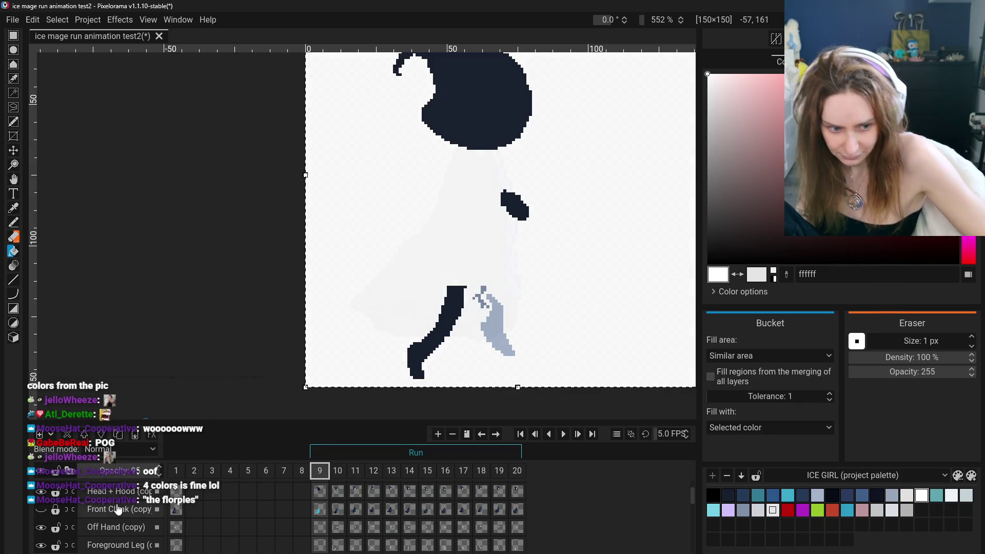
{"action": "left_click", "coordinate": [119, 545]}
{"action": "key", "text": "ctrl+z"}
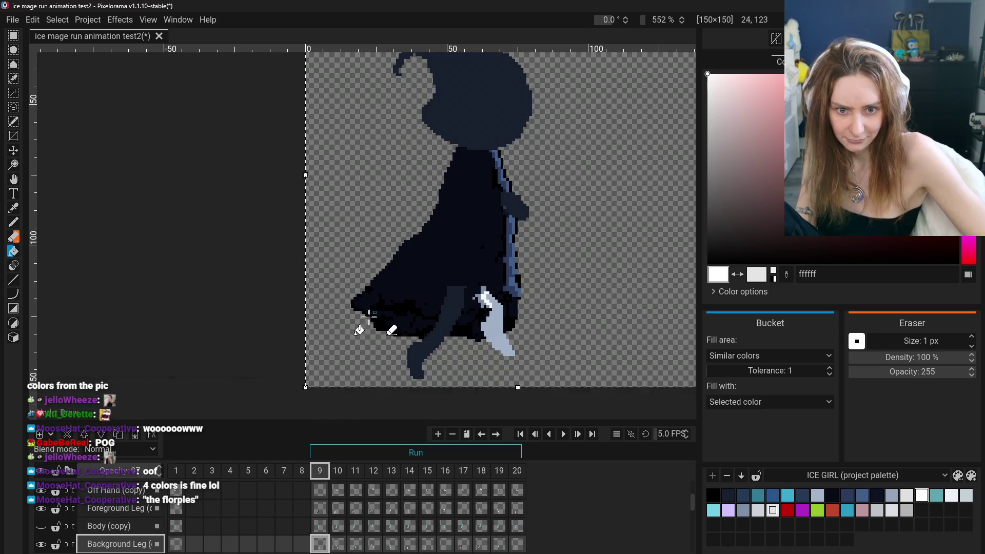
{"action": "scroll", "coordinate": [123, 533], "scroll_direction": "down", "scroll_amount": 2}
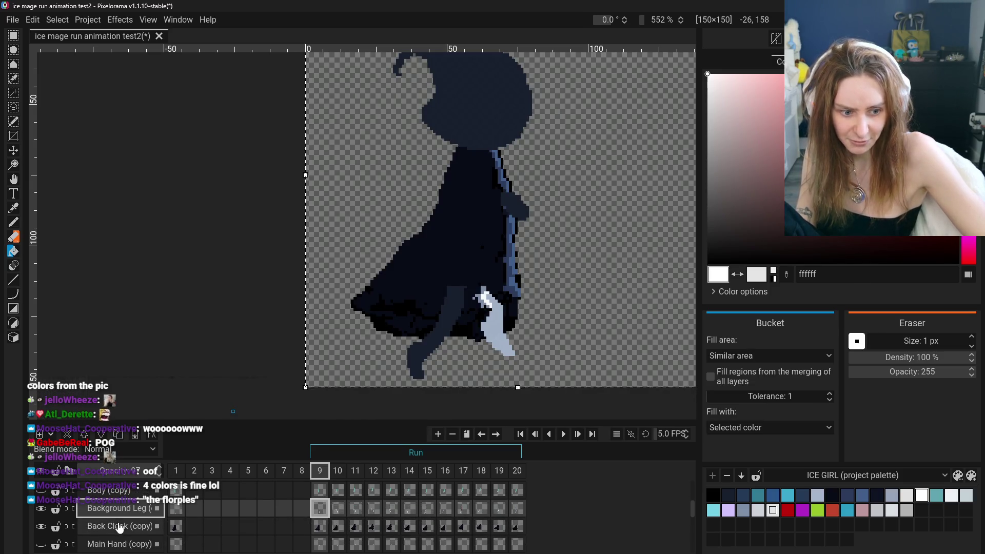
{"action": "left_click", "coordinate": [146, 530]}
- Bucket-fill the back cloak and its leftover dark pixels flat white, undoing a mis-fill
{"action": "left_click", "coordinate": [468, 236]}
{"action": "left_click", "coordinate": [446, 290]}
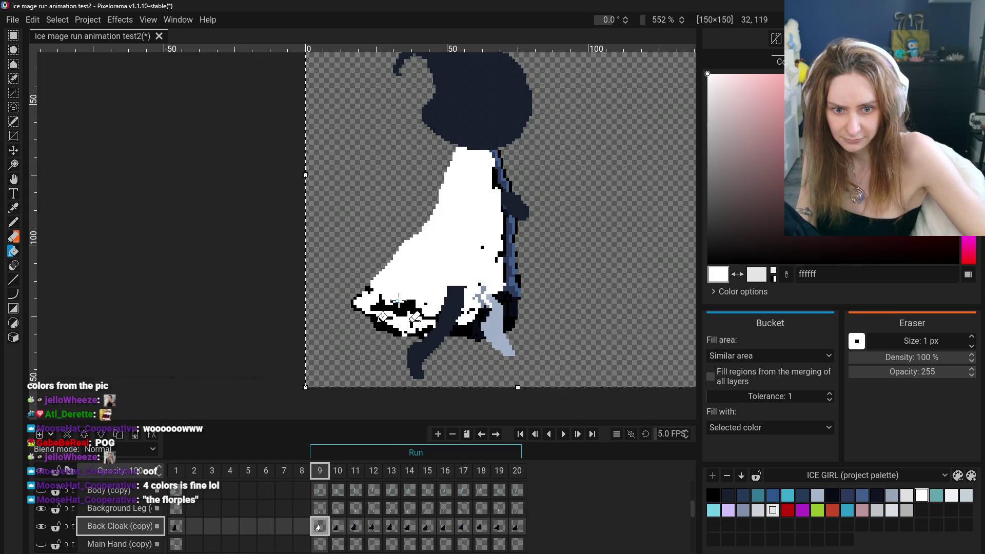
{"action": "left_click", "coordinate": [403, 306]}
{"action": "left_click", "coordinate": [386, 323]}
{"action": "key", "text": "ctrl+z"}
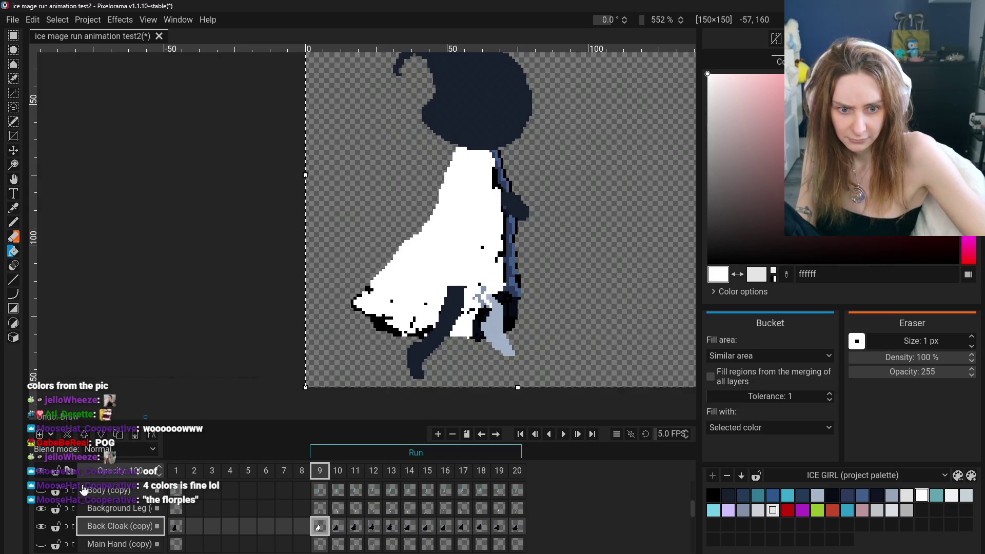
- Hide the leg, head and other covering layers so the white back cloak shows alone
{"action": "left_click", "coordinate": [42, 511]}
{"action": "scroll", "coordinate": [42, 510], "scroll_direction": "up", "scroll_amount": 3}
{"action": "left_click", "coordinate": [42, 508]}
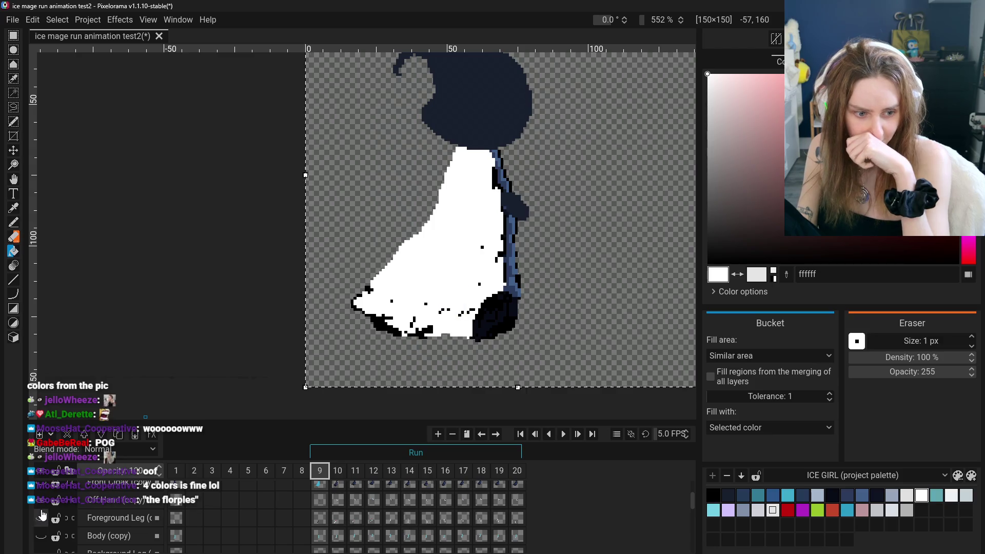
{"action": "left_click", "coordinate": [42, 481]}
{"action": "scroll", "coordinate": [42, 506], "scroll_direction": "down", "scroll_amount": 2}
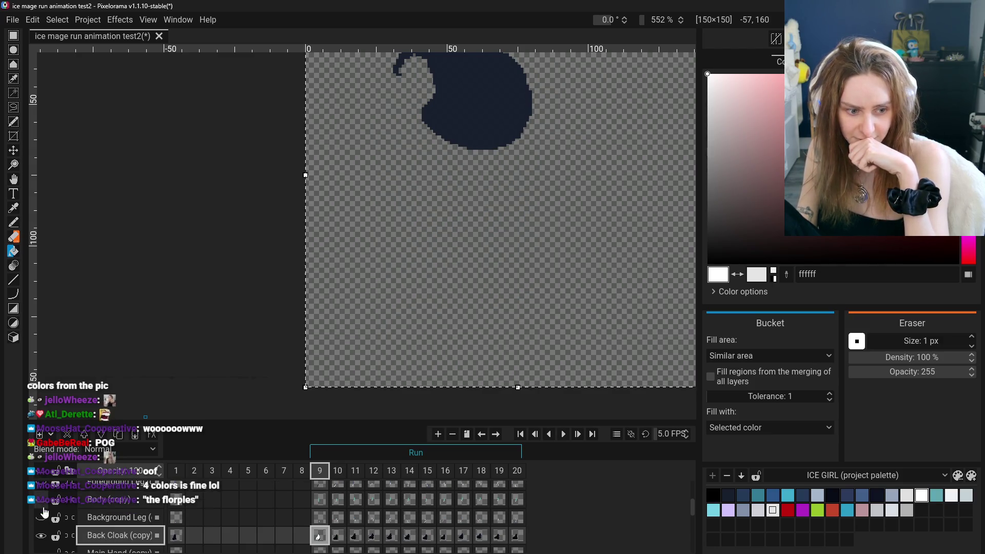
{"action": "left_click", "coordinate": [43, 537]}
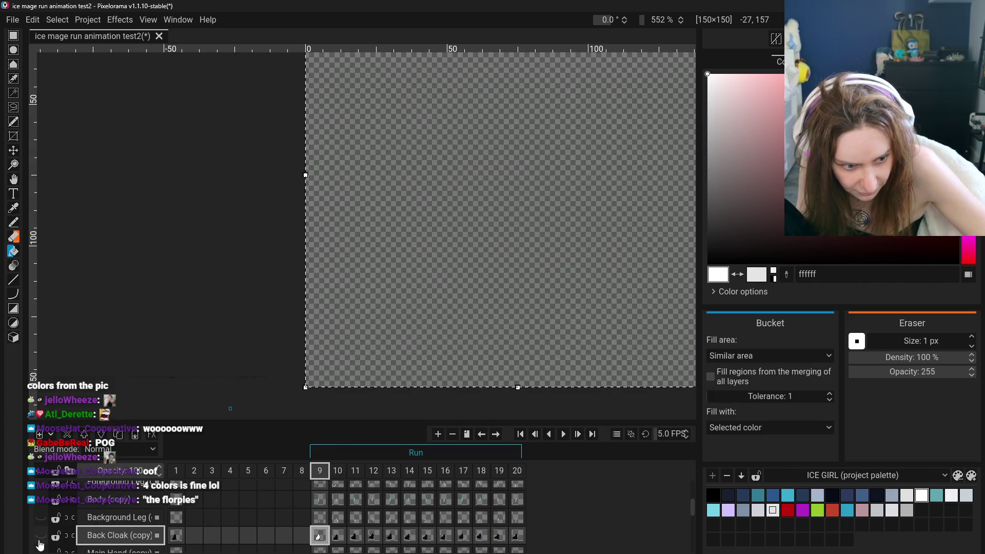
{"action": "scroll", "coordinate": [47, 528], "scroll_direction": "up", "scroll_amount": 3}
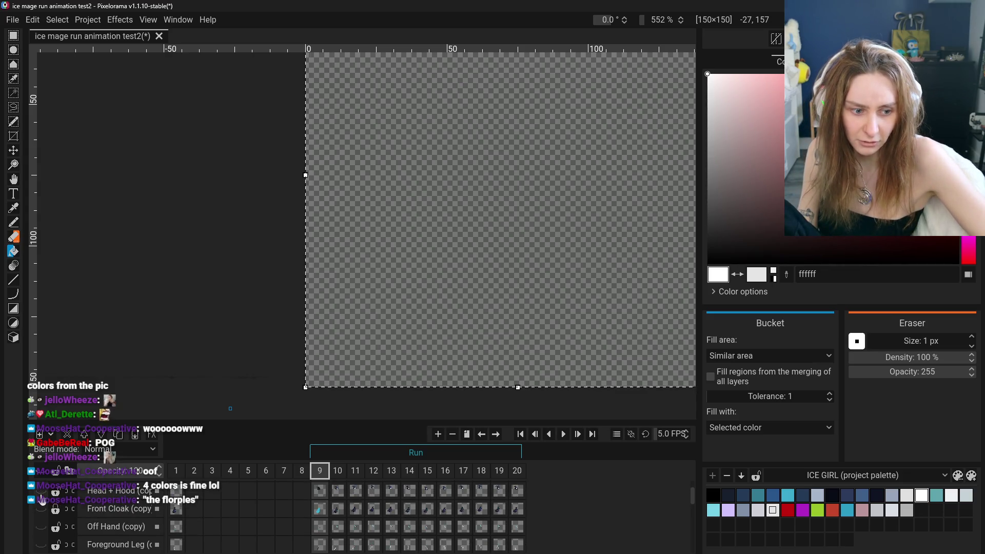
{"action": "scroll", "coordinate": [42, 500], "scroll_direction": "up", "scroll_amount": 2}
{"action": "left_click", "coordinate": [41, 516]}
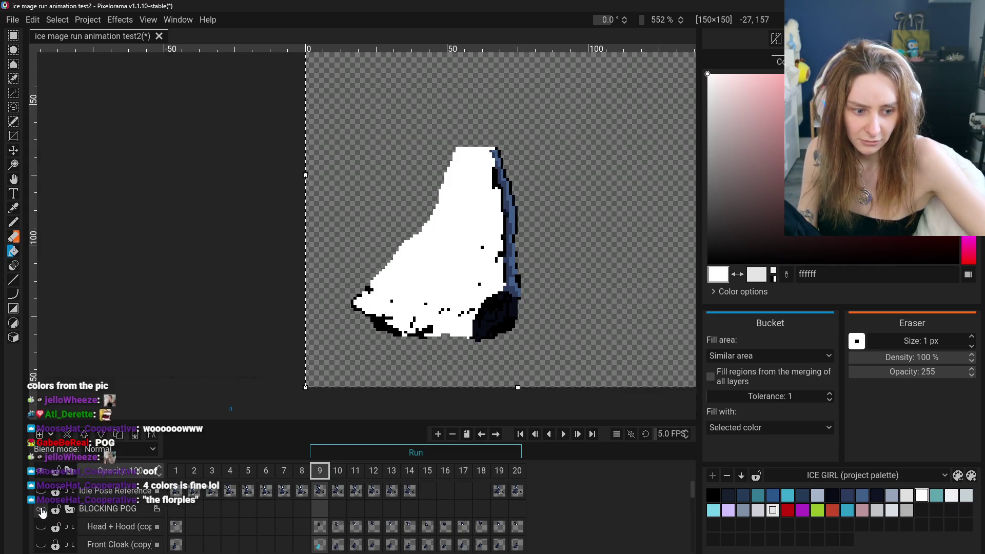
{"action": "scroll", "coordinate": [42, 513], "scroll_direction": "down", "scroll_amount": 3}
{"action": "scroll", "coordinate": [43, 512], "scroll_direction": "down", "scroll_amount": 1}
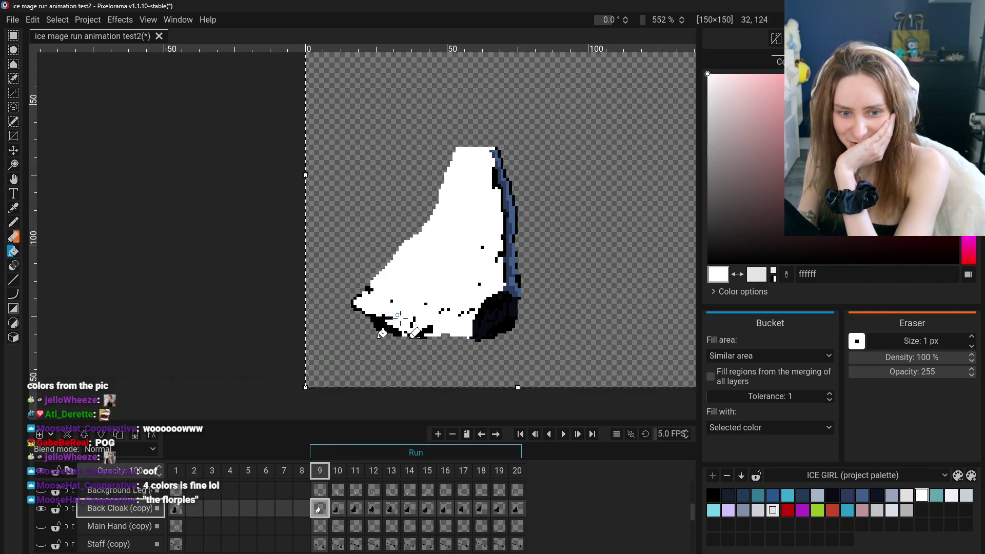
- Fill the remaining black and blue hem, edge and interior pixels of the cloak white
{"action": "left_click", "coordinate": [388, 322]}
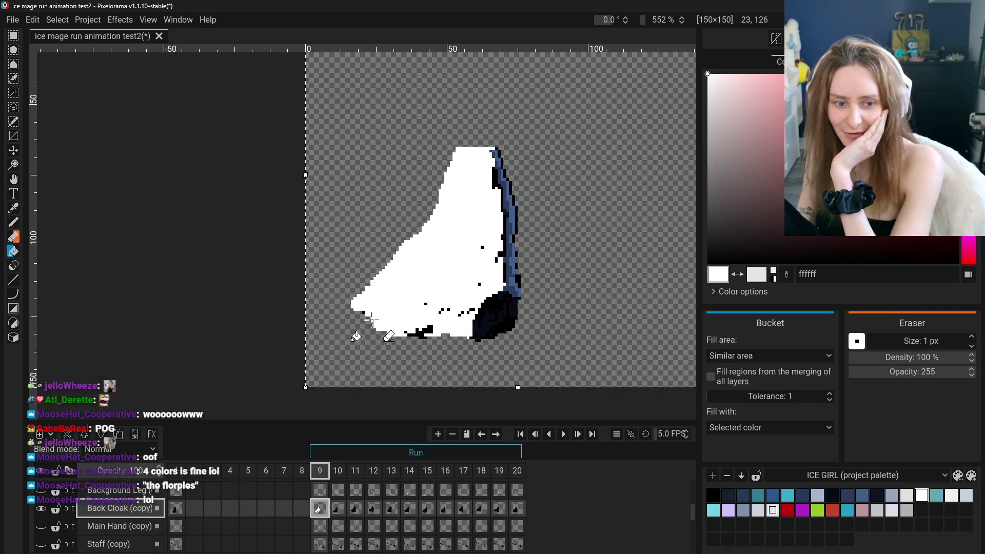
{"action": "left_click", "coordinate": [425, 333]}
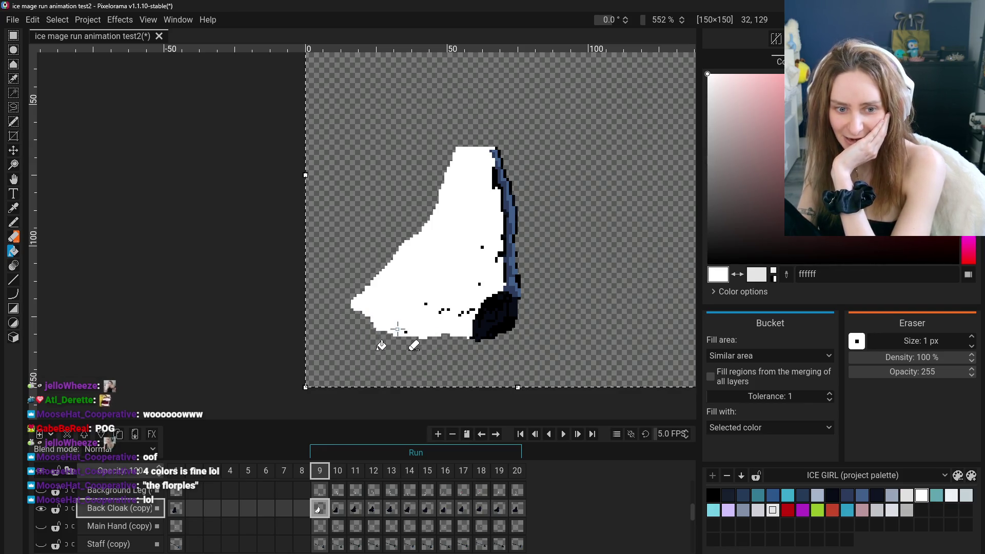
{"action": "left_click", "coordinate": [445, 309]}
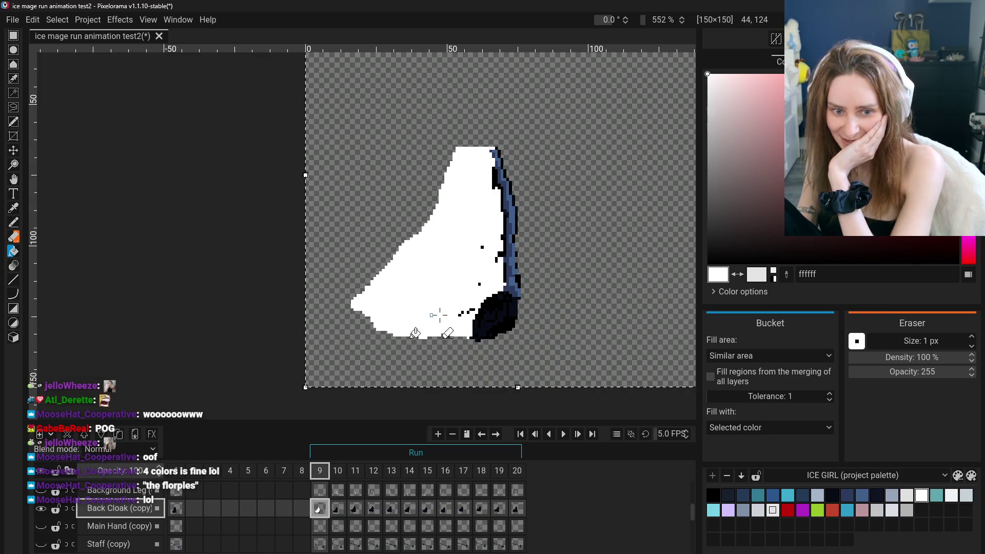
{"action": "left_click", "coordinate": [477, 321]}
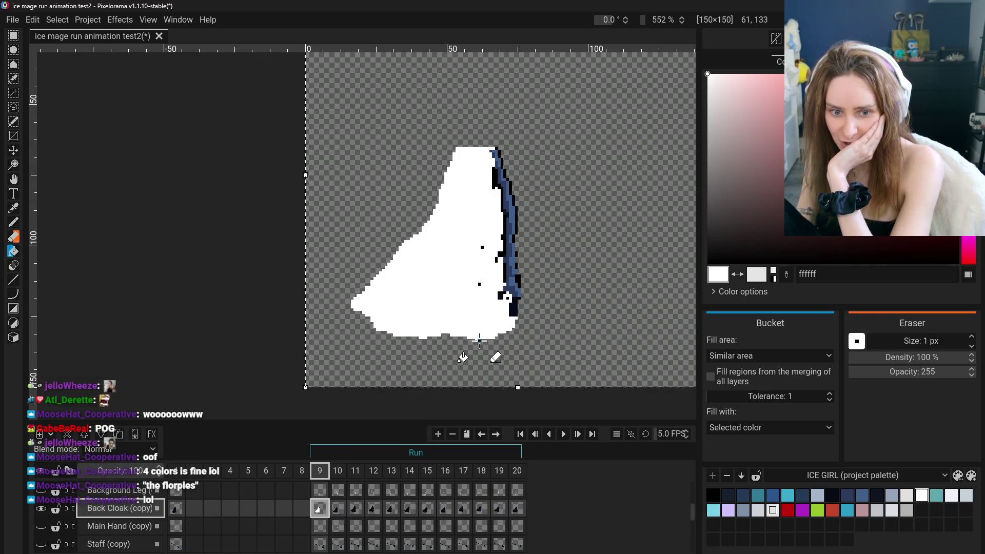
{"action": "left_click", "coordinate": [511, 310]}
{"action": "left_click", "coordinate": [505, 287]}
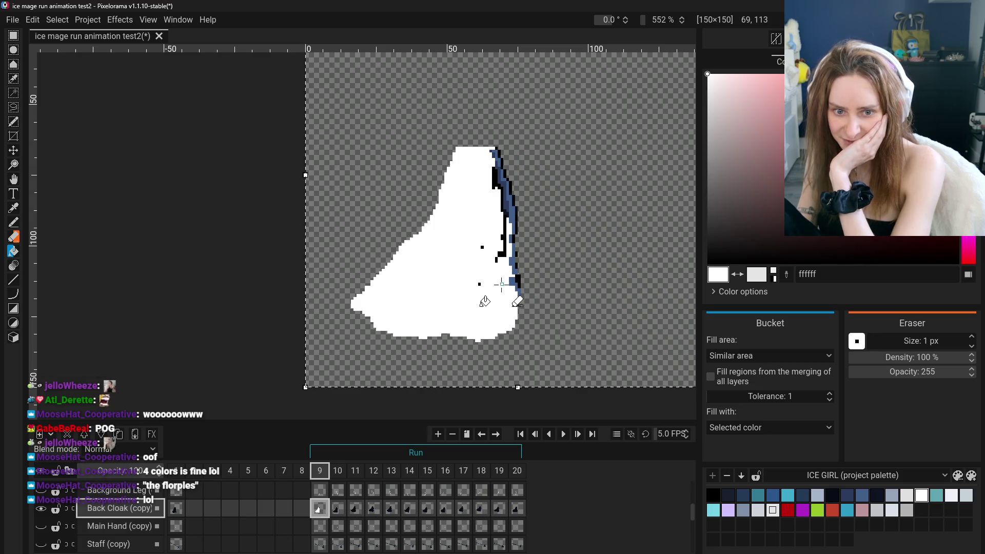
{"action": "left_click", "coordinate": [479, 284]}
{"action": "left_click", "coordinate": [482, 247]}
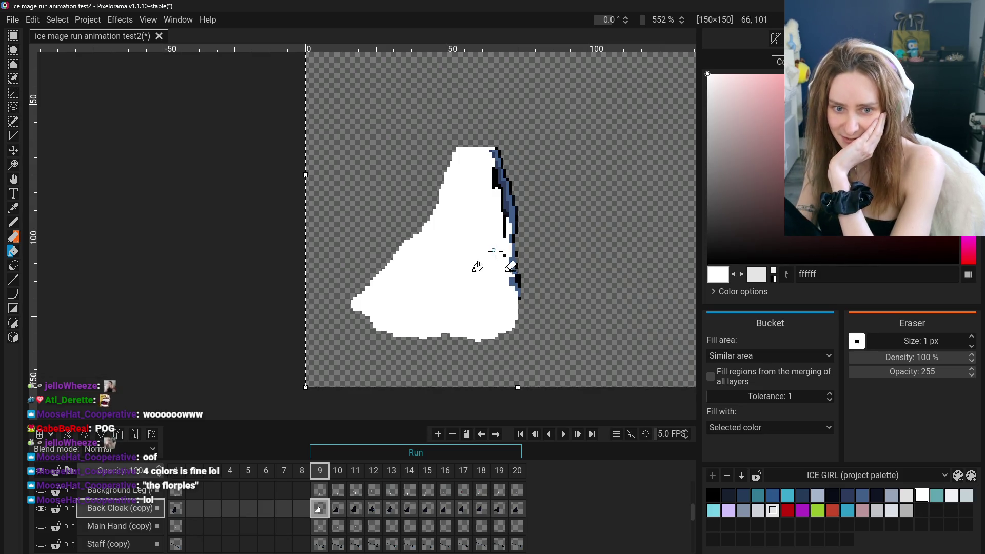
{"action": "left_click", "coordinate": [510, 259]}
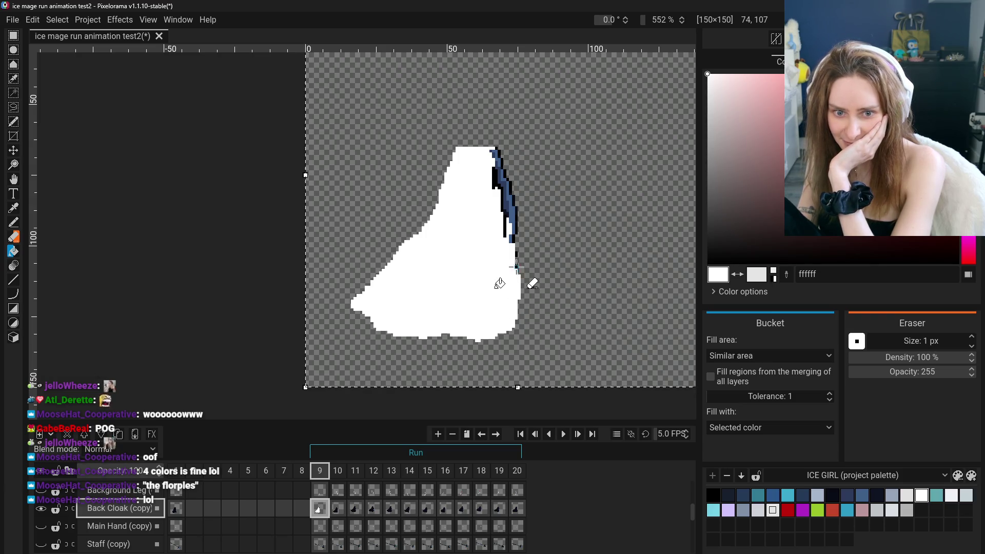
{"action": "left_click", "coordinate": [508, 226]}
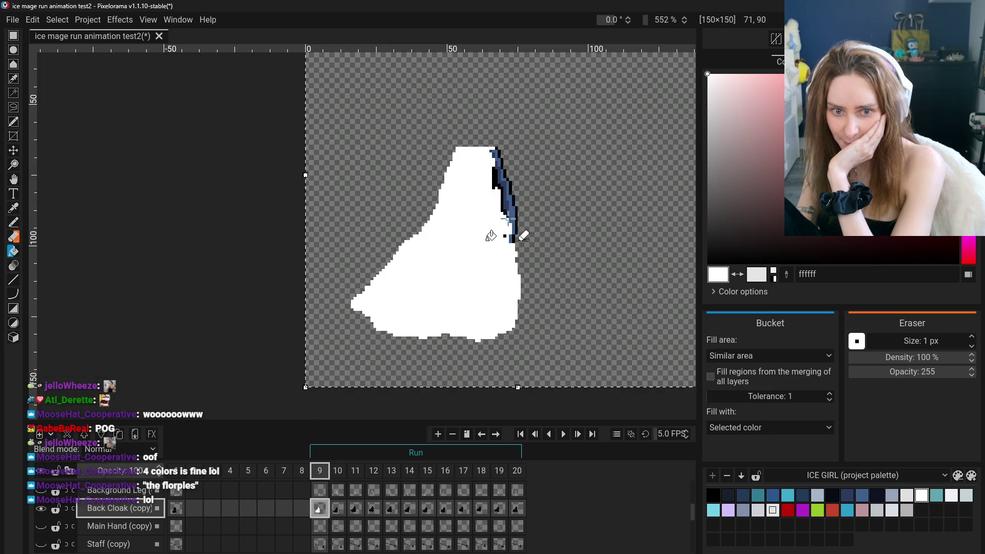
{"action": "left_click", "coordinate": [513, 211]}
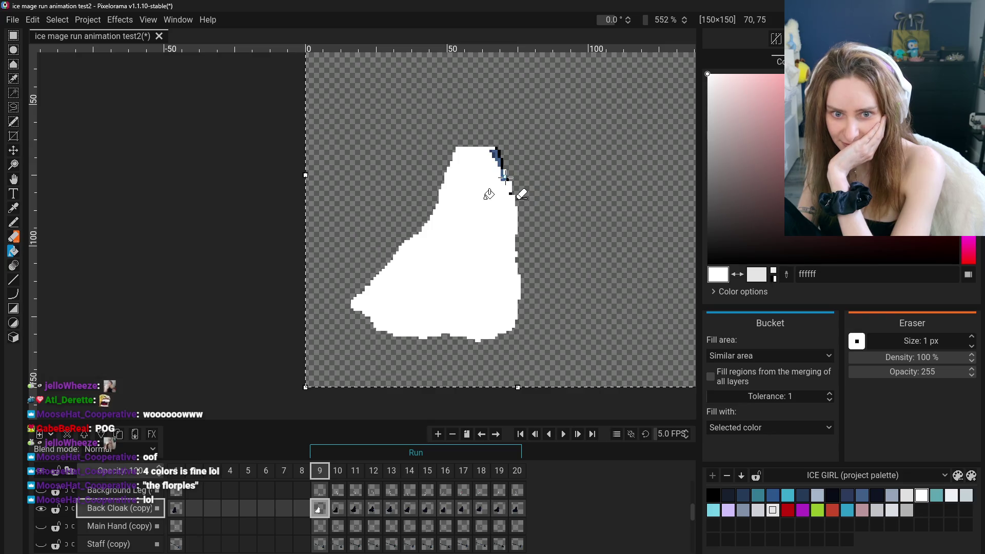
{"action": "left_click", "coordinate": [513, 192]}
- Undo an outside mis-fill, paint the cloak's upper-right outline white, and hide the layer
{"action": "key", "text": "ctrl+z"}
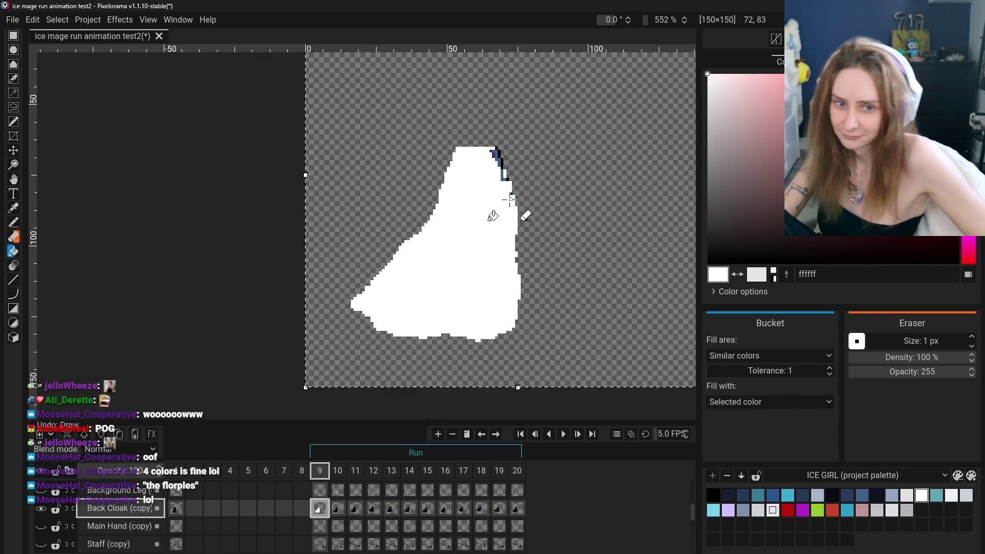
{"action": "scroll", "coordinate": [510, 187], "scroll_direction": "up", "scroll_amount": 3}
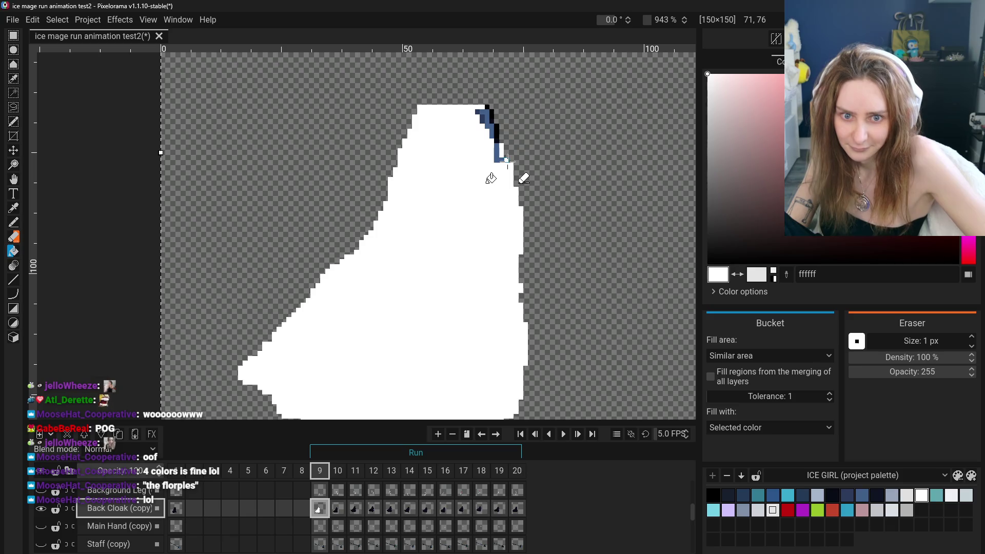
{"action": "mouse_move", "coordinate": [505, 154]}
{"action": "left_mouse_down"}
{"action": "mouse_move", "coordinate": [481, 112]}
{"action": "mouse_move", "coordinate": [490, 121]}
{"action": "left_mouse_up"}
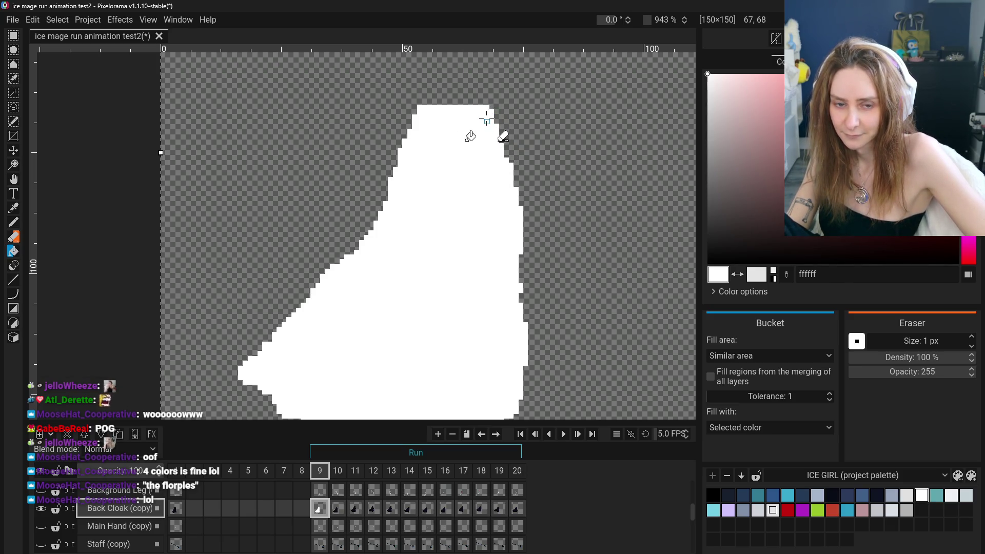
{"action": "scroll", "coordinate": [490, 187], "scroll_direction": "down", "scroll_amount": 3}
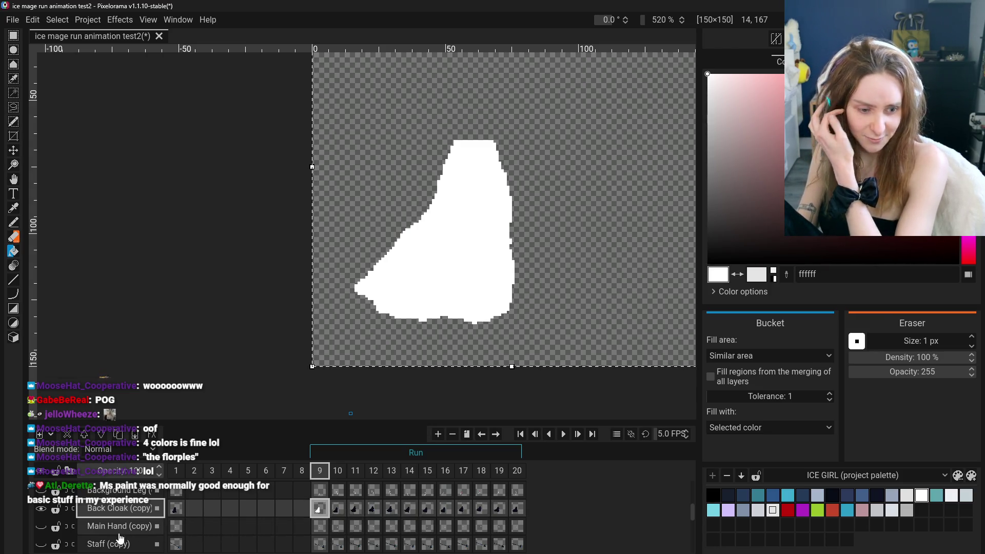
{"action": "left_click", "coordinate": [41, 509]}
- Show the staff layer and the white back cloak again
{"action": "left_click", "coordinate": [40, 526]}
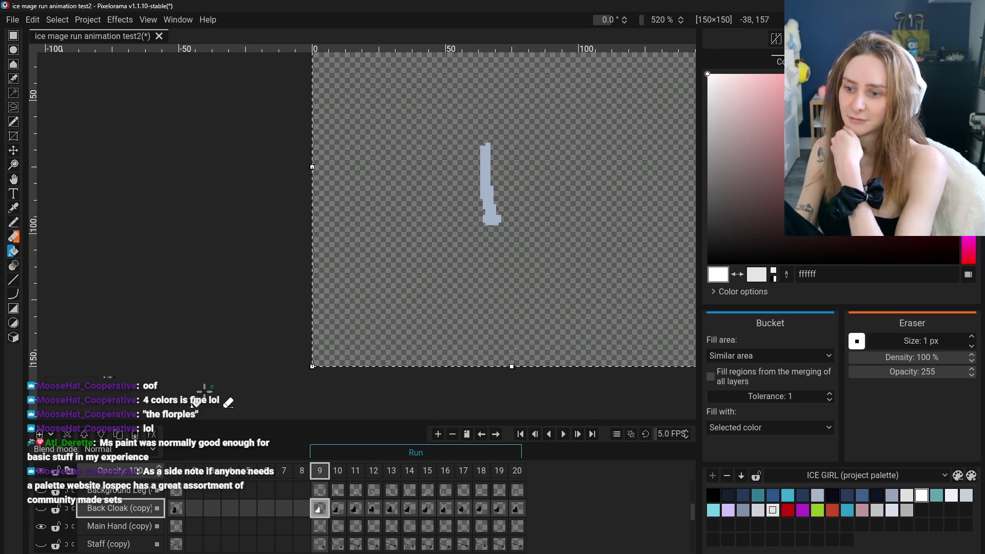
{"action": "left_click", "coordinate": [40, 526]}
{"action": "left_click", "coordinate": [41, 545]}
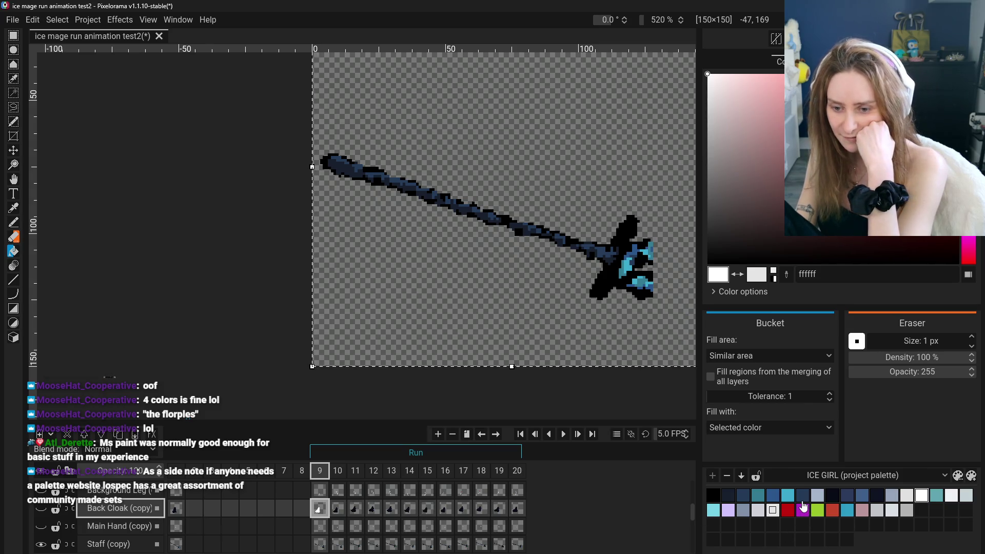
{"action": "left_click", "coordinate": [42, 509]}
- Turn the body, foreground leg, off-hand, front cloak and Head + Hood layers back on
{"action": "scroll", "coordinate": [43, 526], "scroll_direction": "down", "scroll_amount": 1}
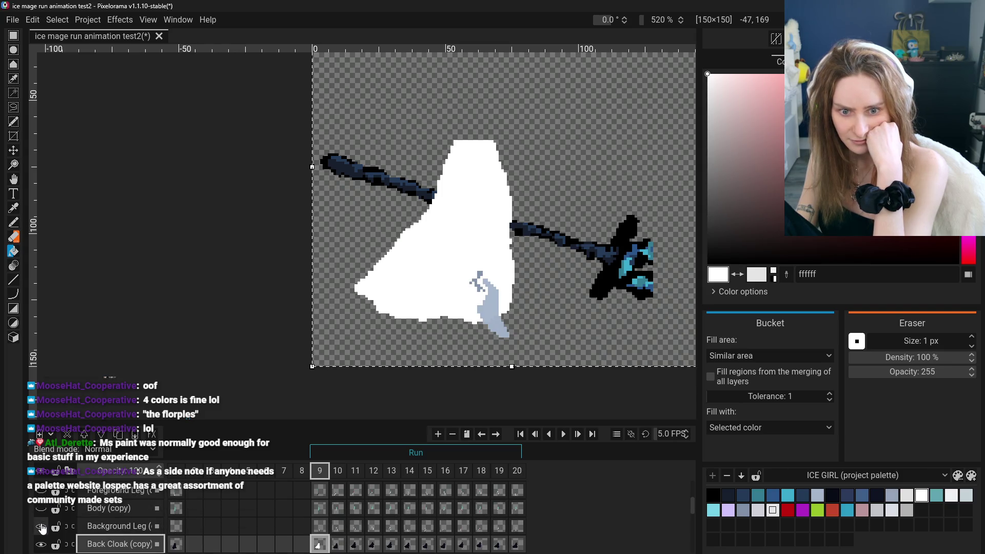
{"action": "left_click", "coordinate": [41, 508]}
{"action": "scroll", "coordinate": [42, 508], "scroll_direction": "up", "scroll_amount": 1}
{"action": "left_click", "coordinate": [43, 504]}
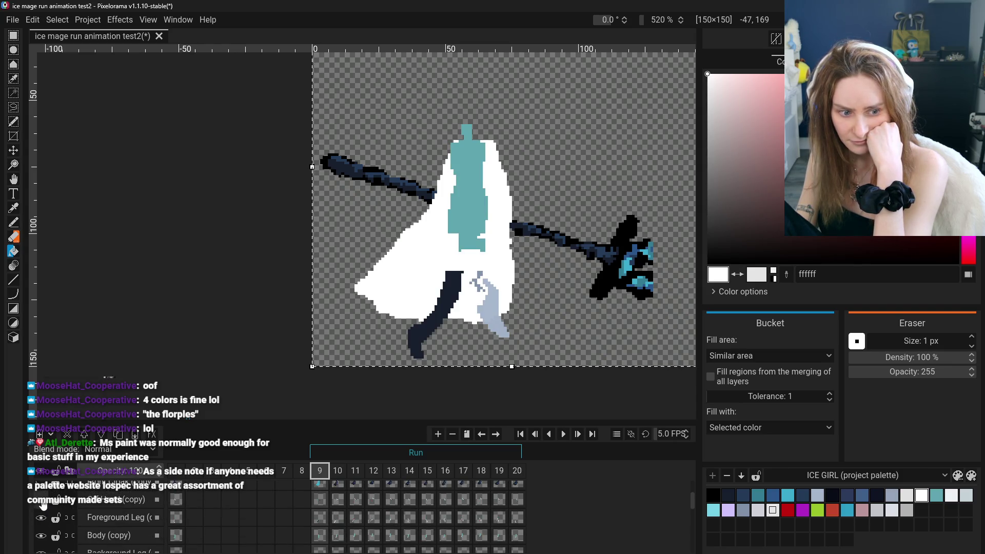
{"action": "left_click", "coordinate": [43, 504]}
{"action": "scroll", "coordinate": [44, 503], "scroll_direction": "up", "scroll_amount": 1}
{"action": "left_click", "coordinate": [43, 500]}
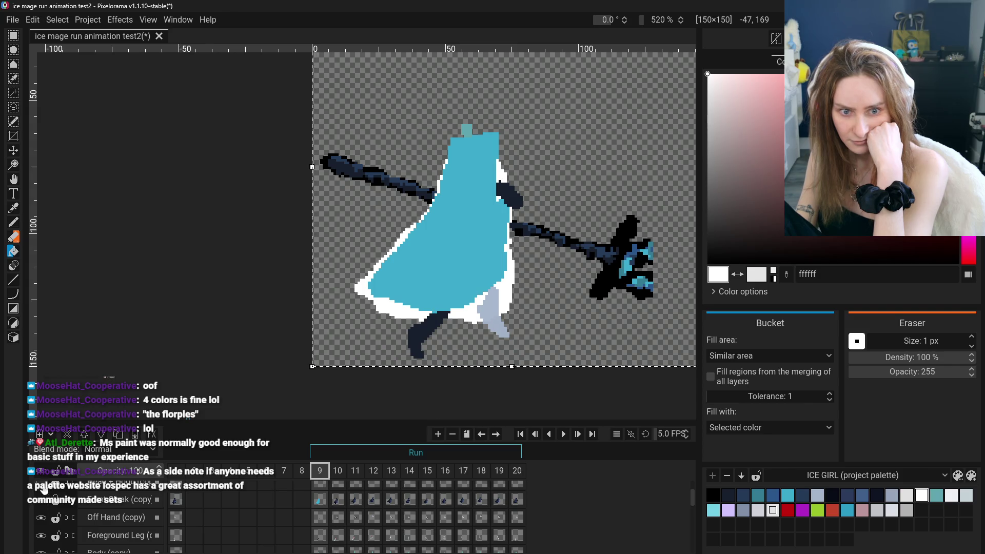
{"action": "scroll", "coordinate": [43, 480], "scroll_direction": "up", "scroll_amount": 1}
{"action": "left_click", "coordinate": [42, 508]}
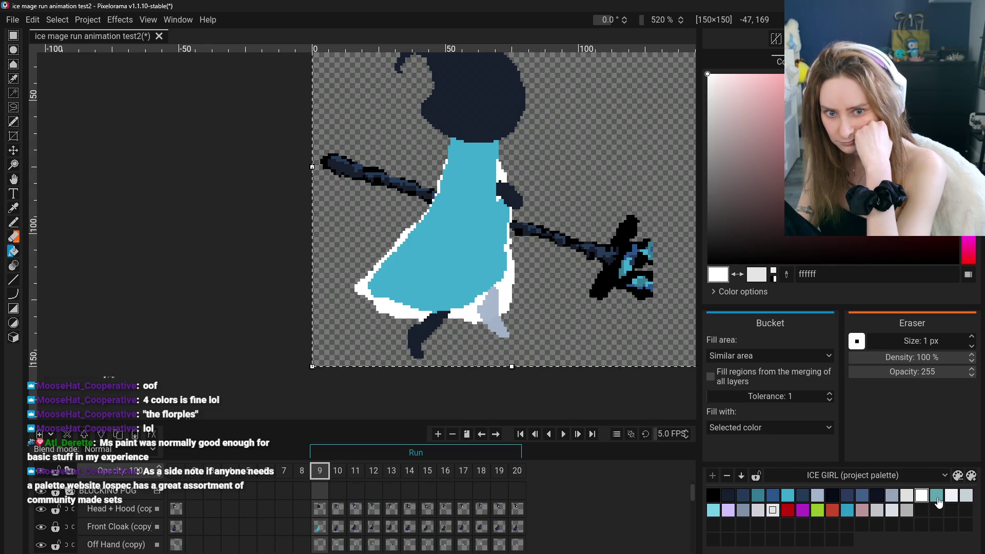
- Choose light grey c4d2d5 as fill colour, undo stray fills, and select the staff layer
{"action": "left_click", "coordinate": [967, 497]}
{"action": "left_click", "coordinate": [624, 263]}
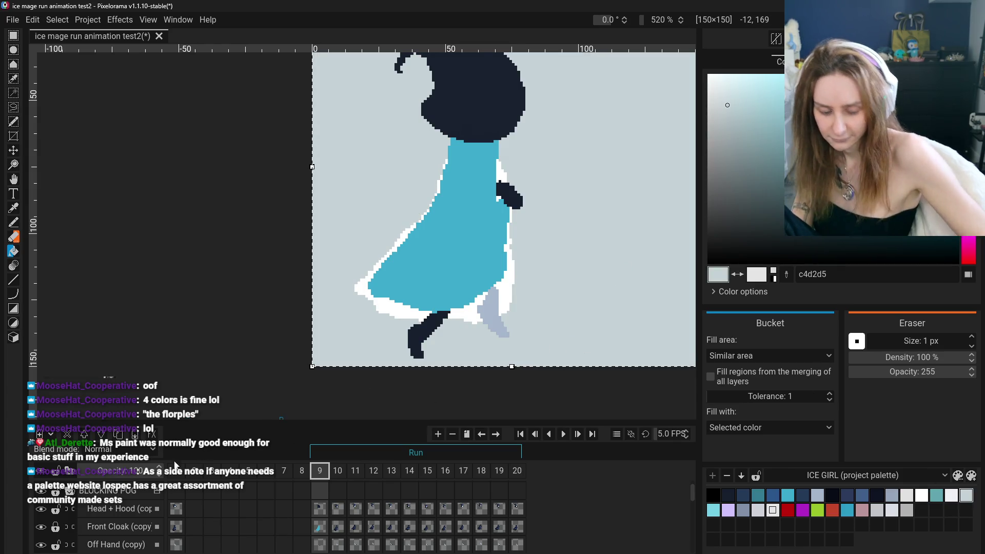
{"action": "key", "text": "ctrl+z"}
{"action": "key", "text": "ctrl+z"}
{"action": "key", "text": "ctrl+z"}
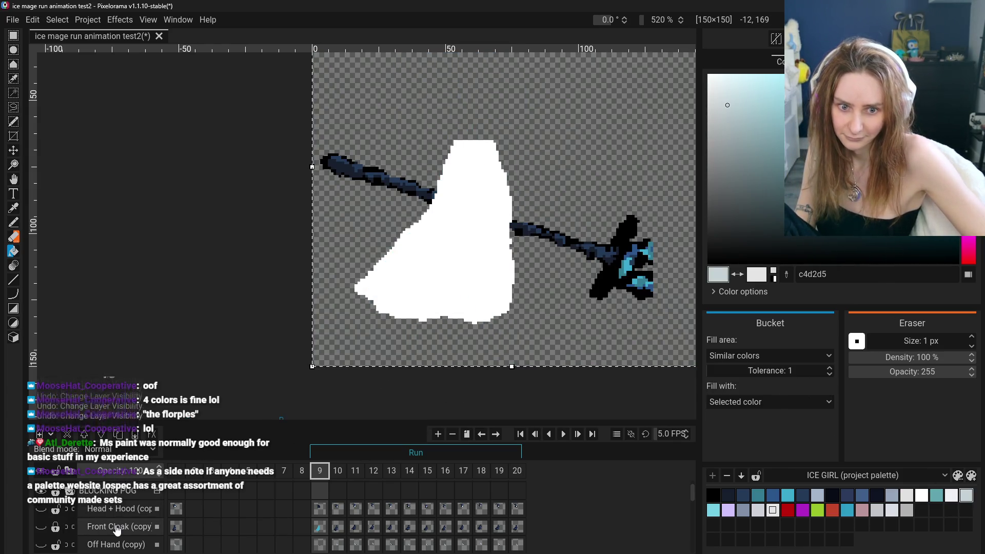
{"action": "key", "text": "ctrl+z"}
{"action": "scroll", "coordinate": [107, 533], "scroll_direction": "down", "scroll_amount": 3}
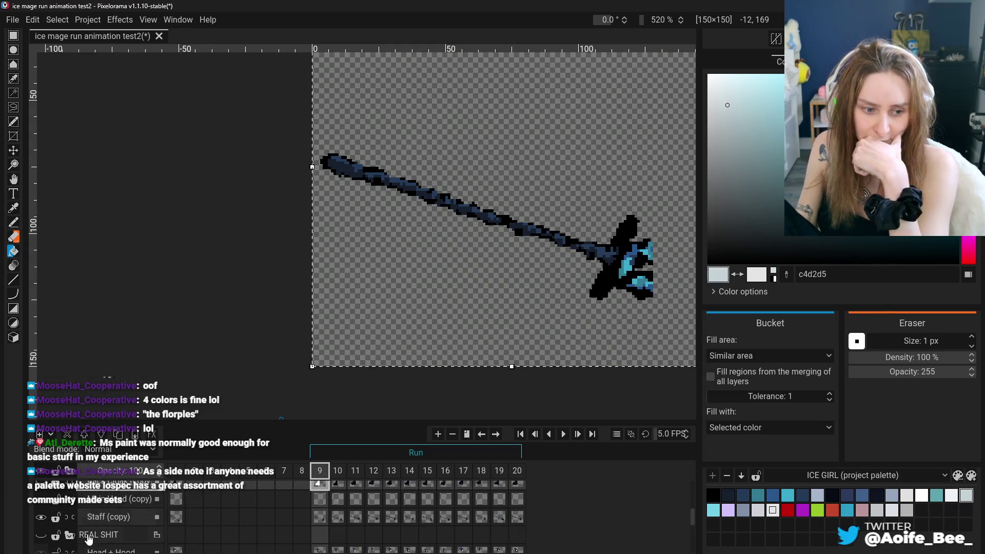
{"action": "left_click", "coordinate": [108, 516]}
- Bucket-fill the hand blob, staff head and shaft light grey c4d2d5
{"action": "left_click", "coordinate": [623, 266]}
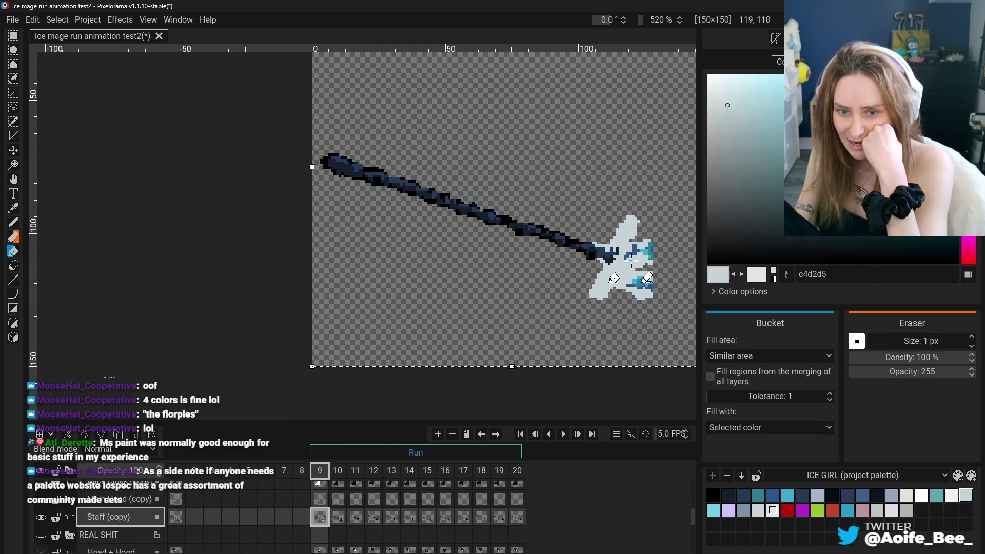
{"action": "left_click", "coordinate": [631, 259]}
{"action": "left_click", "coordinate": [647, 252]}
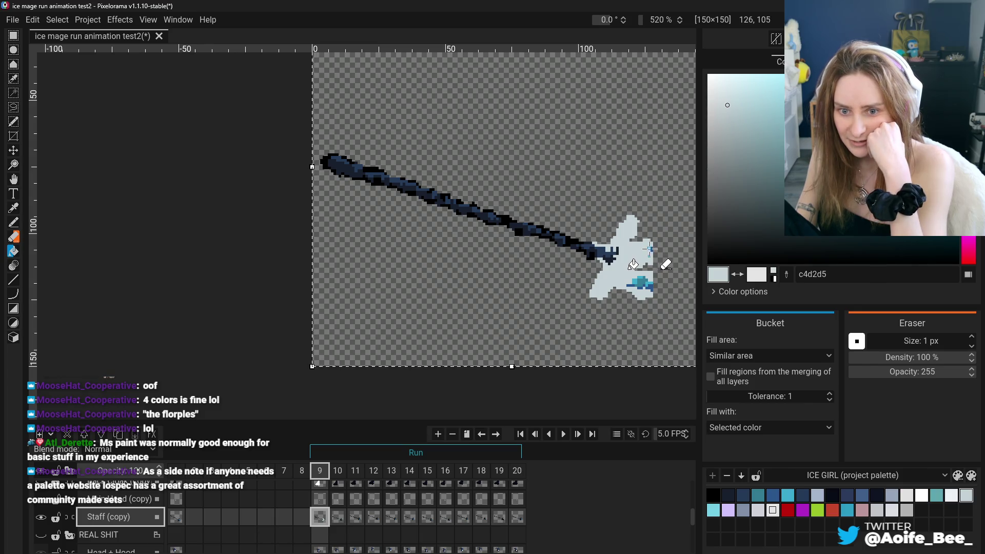
{"action": "left_click", "coordinate": [640, 277]}
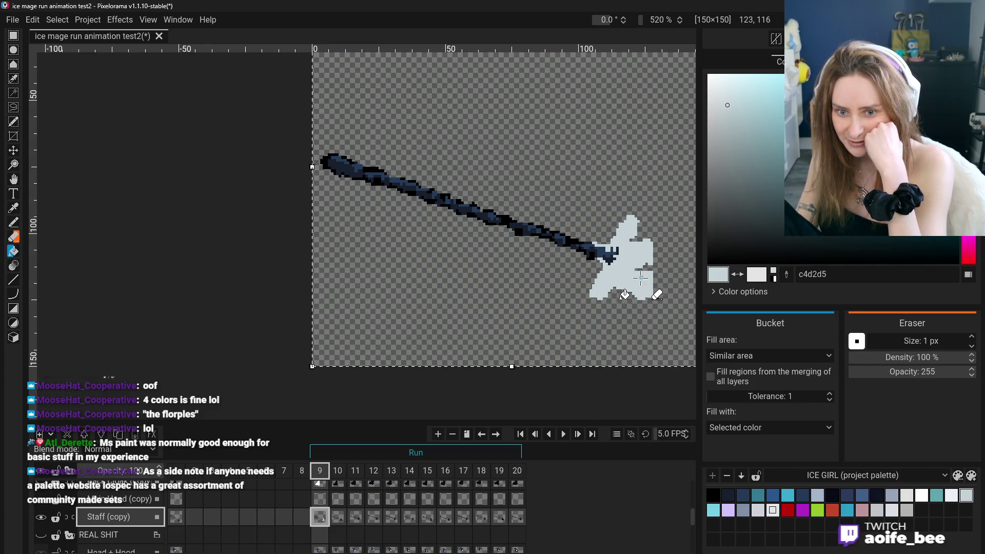
{"action": "left_click", "coordinate": [610, 257]}
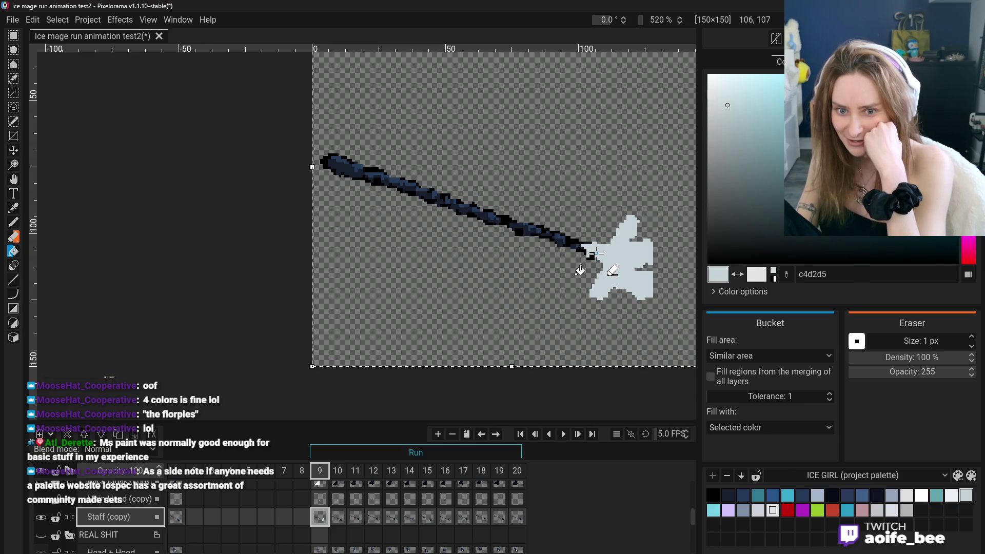
{"action": "left_click", "coordinate": [582, 242]}
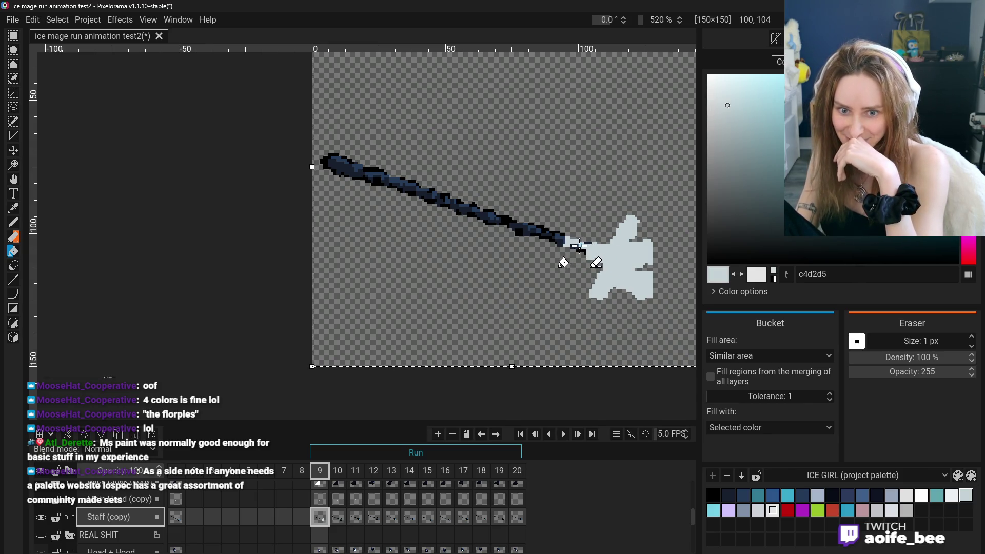
{"action": "left_click", "coordinate": [558, 237]}
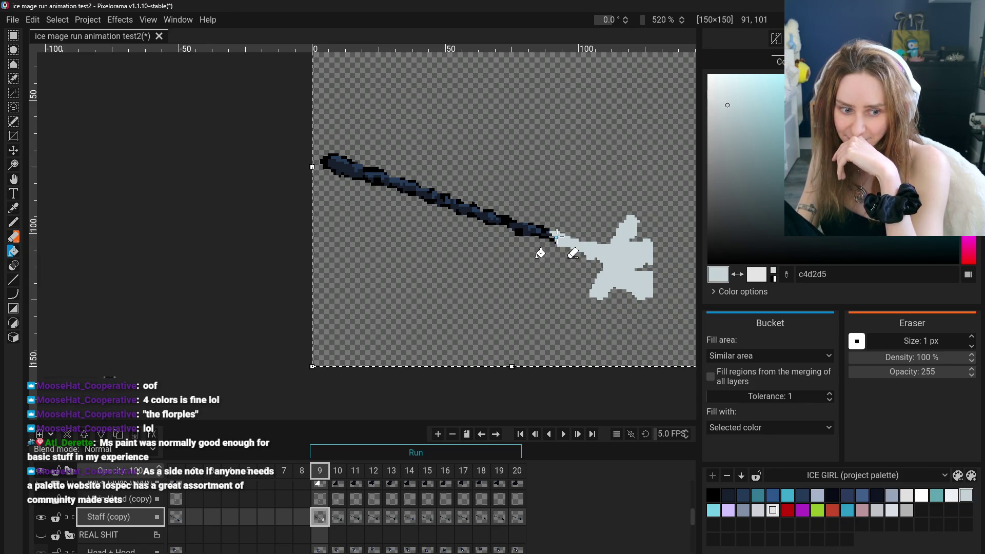
{"action": "mouse_move", "coordinate": [557, 236]}
{"action": "left_mouse_down"}
{"action": "mouse_move", "coordinate": [528, 228]}
{"action": "mouse_move", "coordinate": [554, 235]}
{"action": "left_mouse_up"}
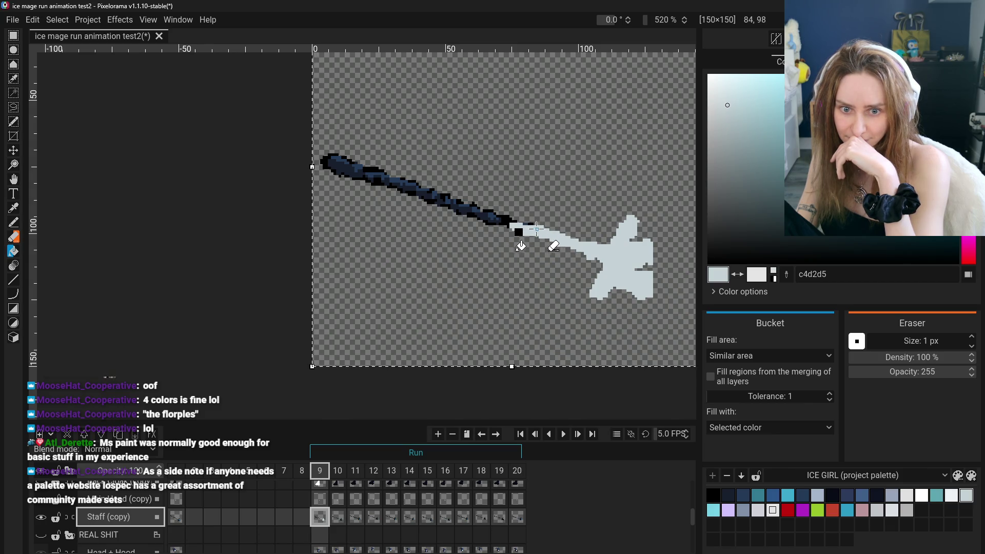
{"action": "left_click_drag", "start_coordinate": [526, 231], "coordinate": [477, 210]}
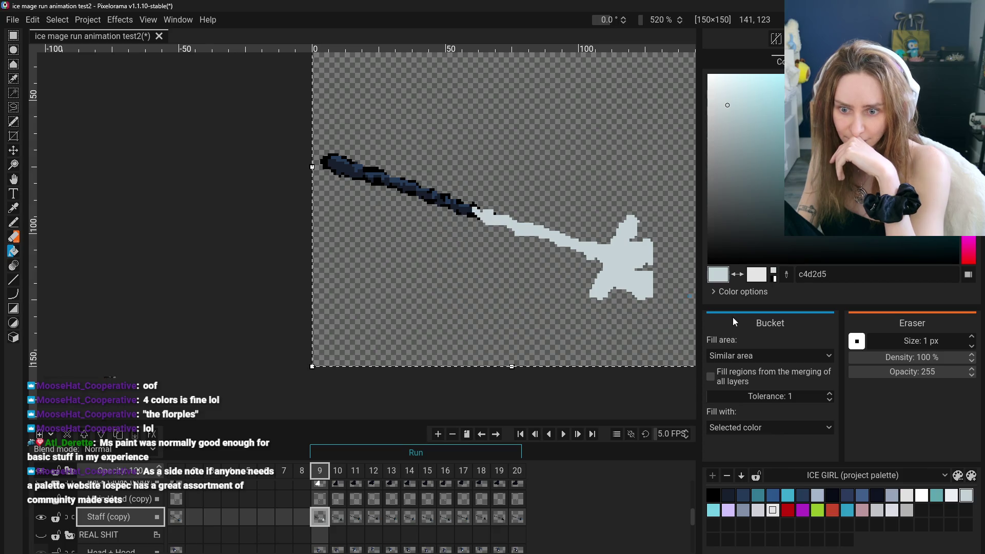
- Set Fill area to Similar colors and fill the staff's remaining dark pixels grey
{"action": "left_click", "coordinate": [746, 356]}
{"action": "left_click", "coordinate": [747, 384]}
{"action": "left_click", "coordinate": [474, 216]}
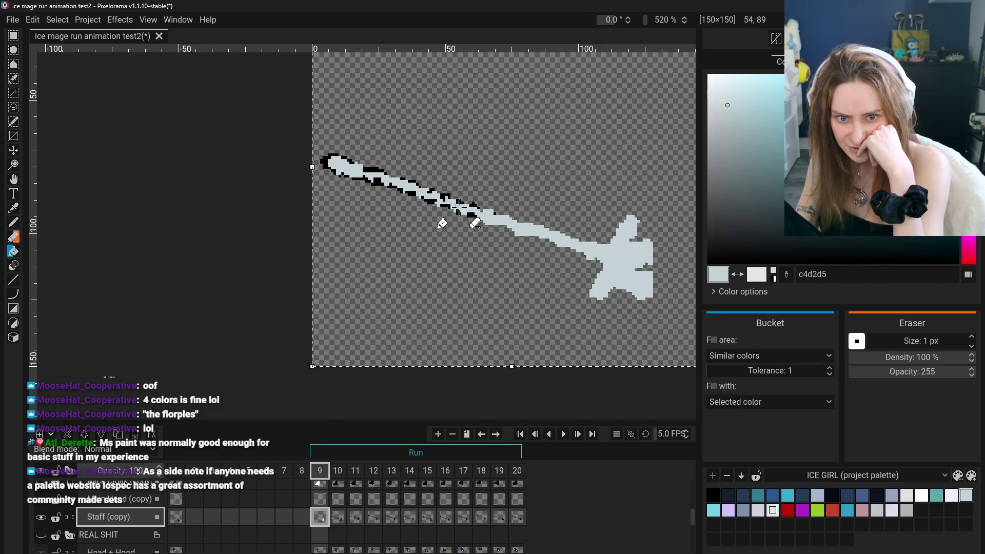
{"action": "left_click", "coordinate": [474, 216]}
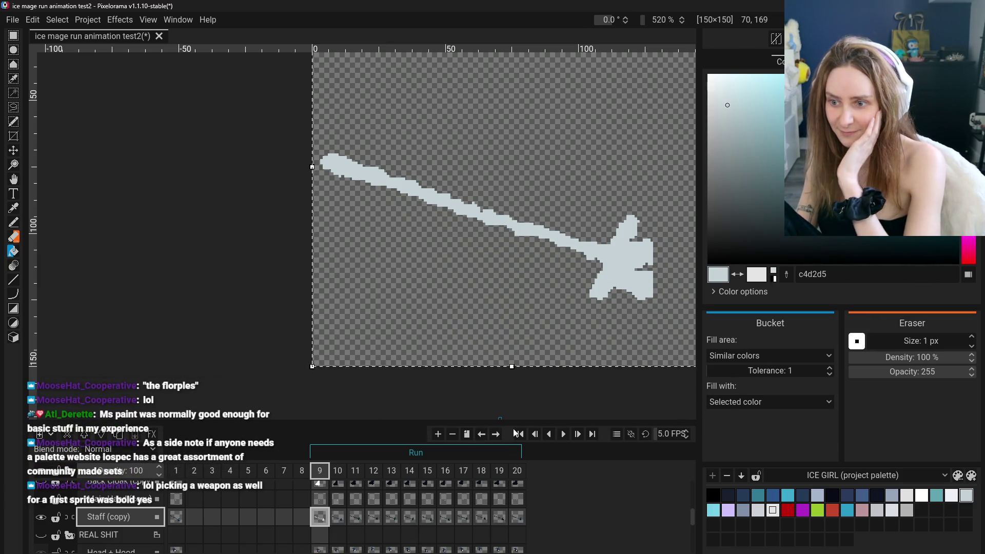
{"action": "scroll", "coordinate": [575, 282], "scroll_direction": "down", "scroll_amount": 3}
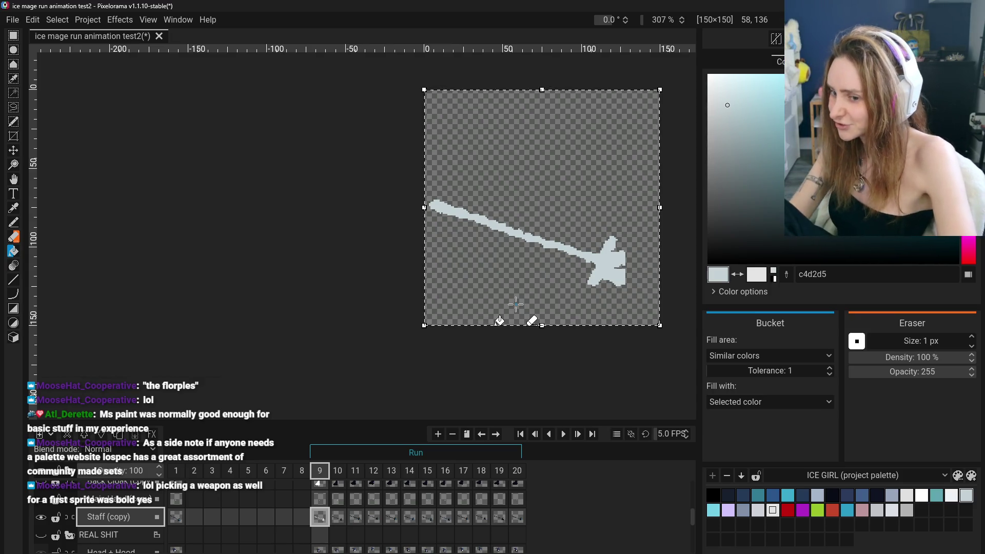
{"action": "left_click", "coordinate": [343, 522]}
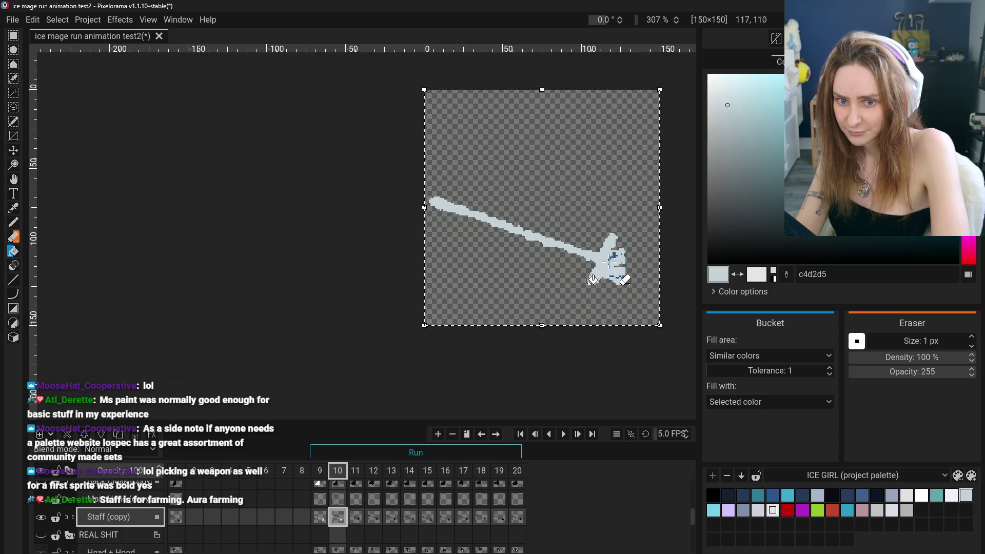
- Fill the staff light grey c4d2d5 on frames 11 through 13
{"action": "left_click", "coordinate": [357, 516]}
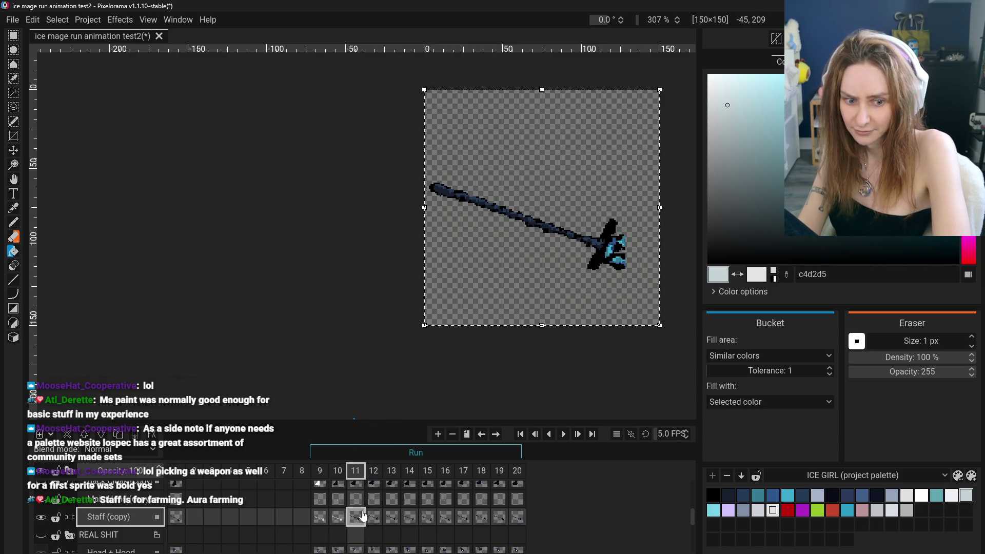
{"action": "left_click", "coordinate": [607, 242]}
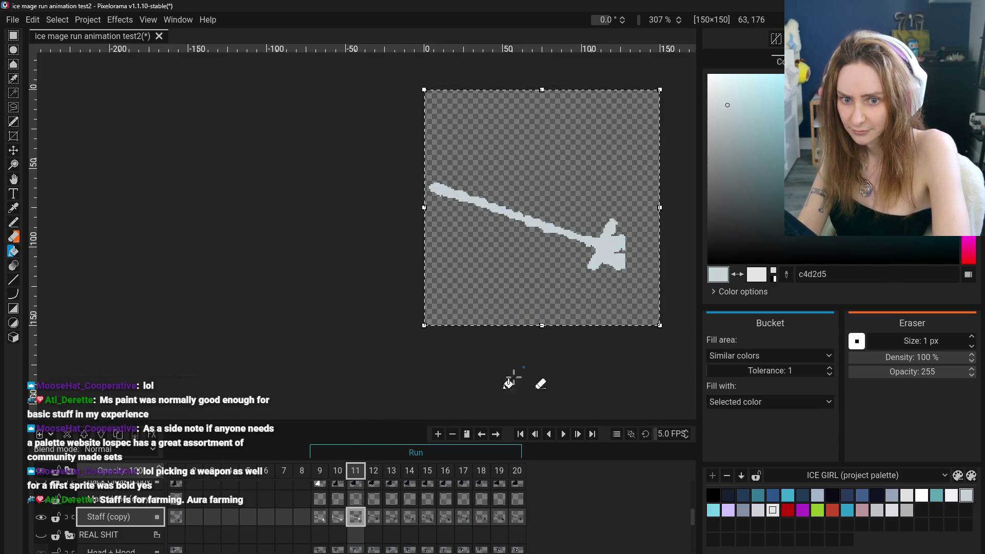
{"action": "left_click", "coordinate": [374, 516]}
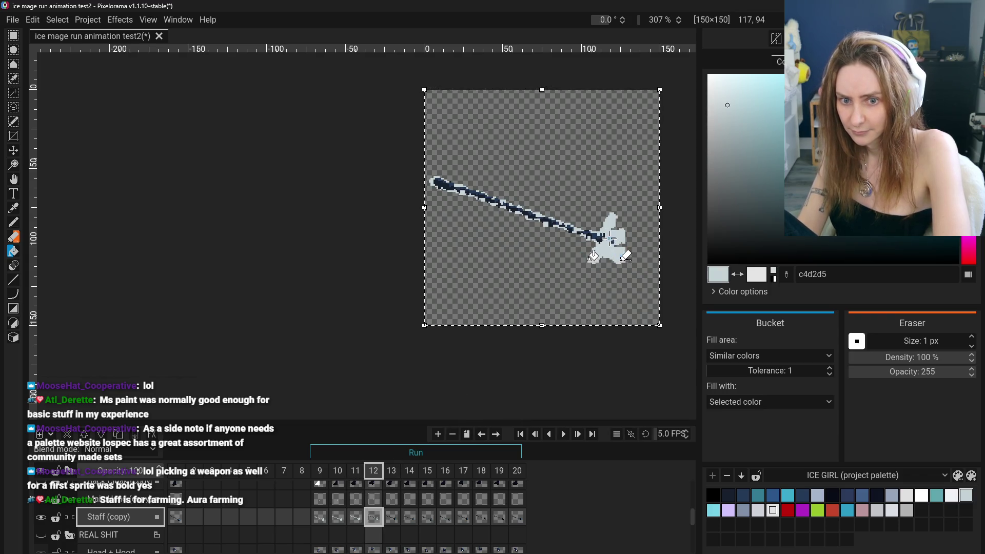
{"action": "left_click", "coordinate": [391, 516]}
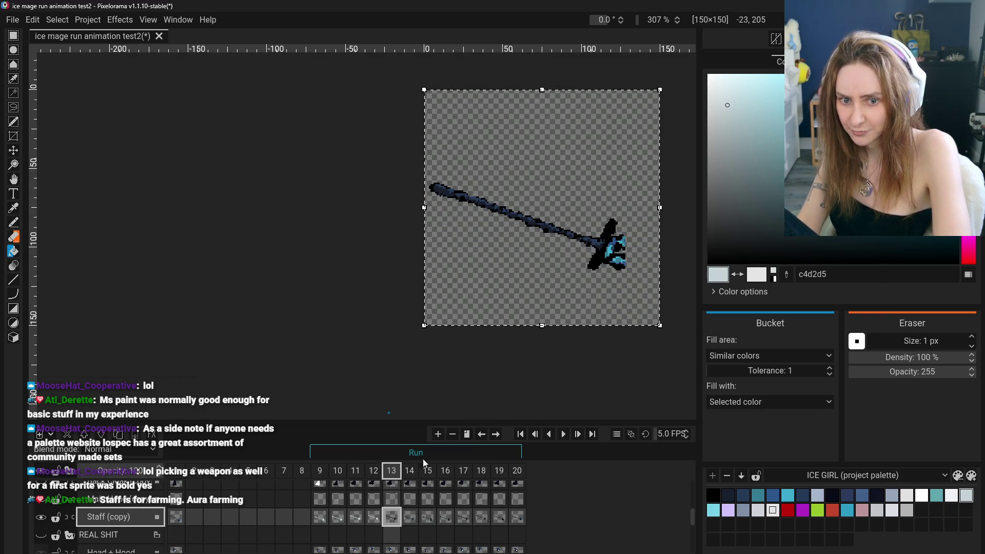
{"action": "left_click", "coordinate": [610, 242]}
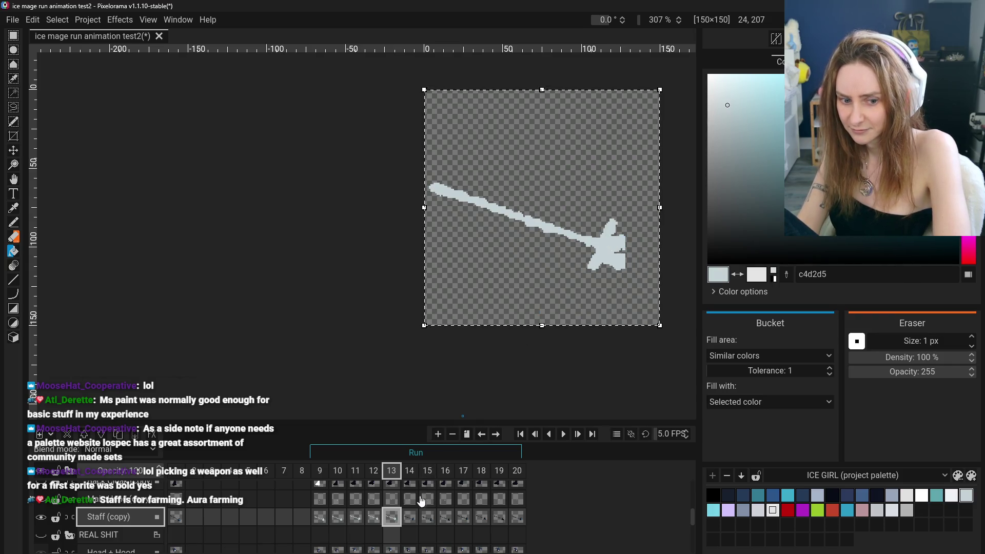
- Recolour the staffs on frames 14–17 grey, including the staff head's leftover blue pixels
{"action": "left_click", "coordinate": [410, 516]}
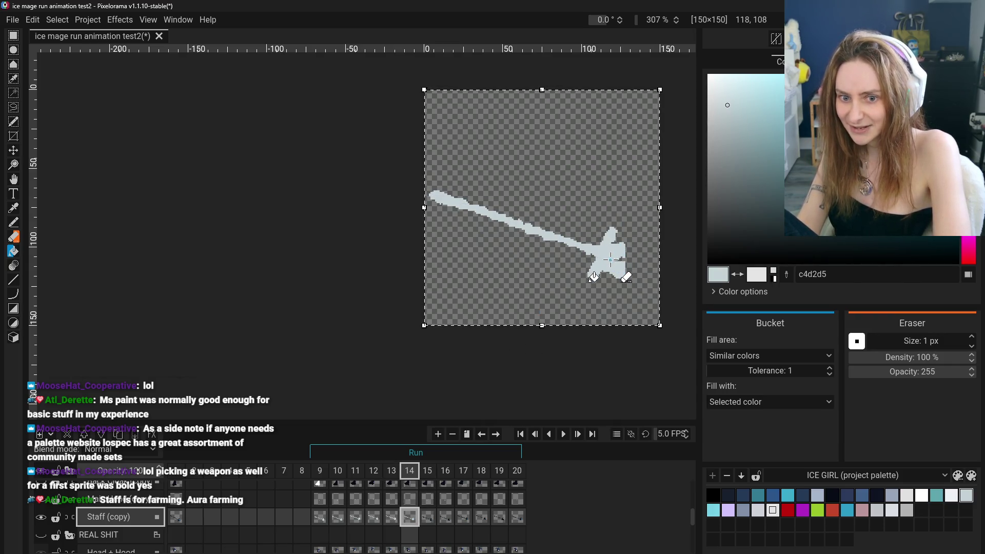
{"action": "key", "text": "Right"}
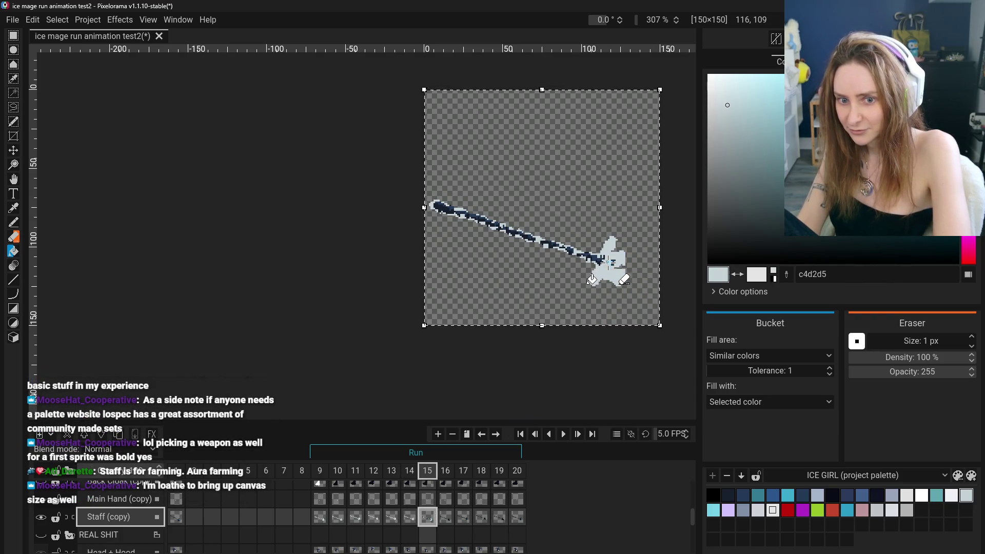
{"action": "left_click", "coordinate": [446, 517]}
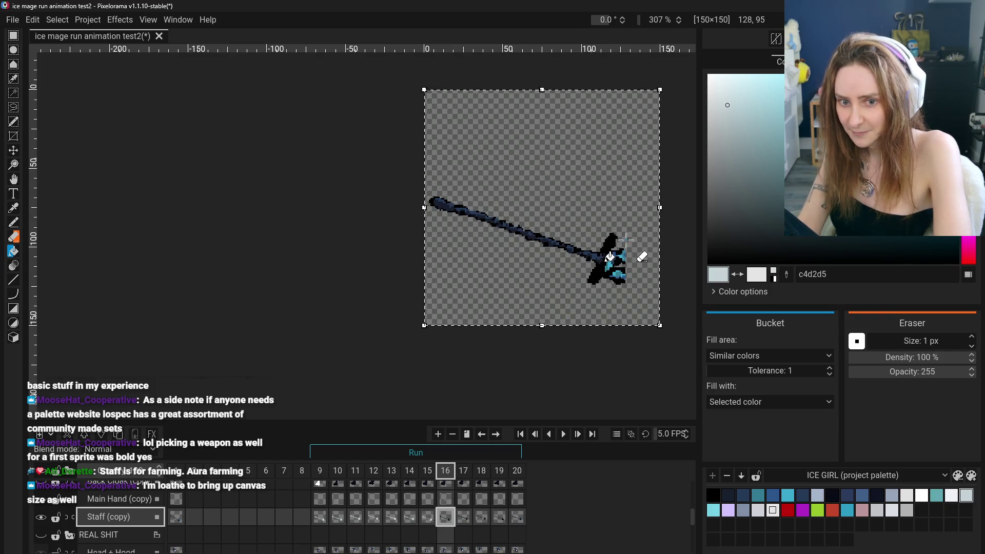
{"action": "left_click", "coordinate": [605, 263]}
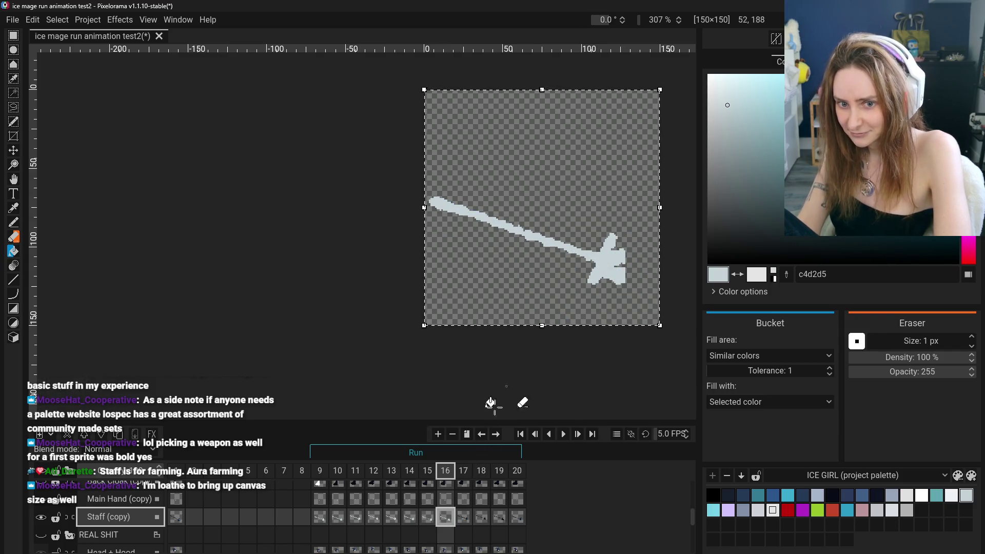
{"action": "left_click", "coordinate": [463, 517]}
{"action": "left_click", "coordinate": [596, 243]}
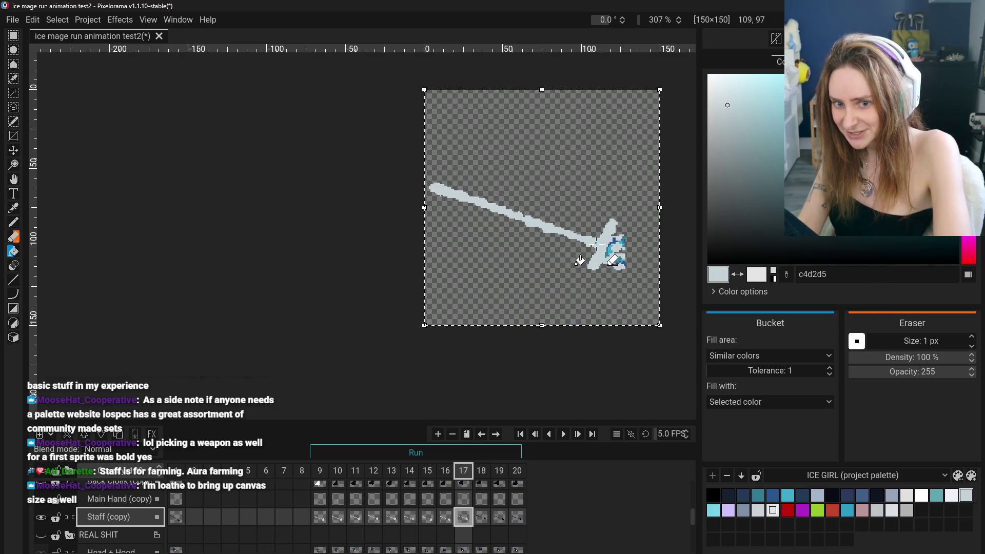
{"action": "left_click", "coordinate": [606, 254]}
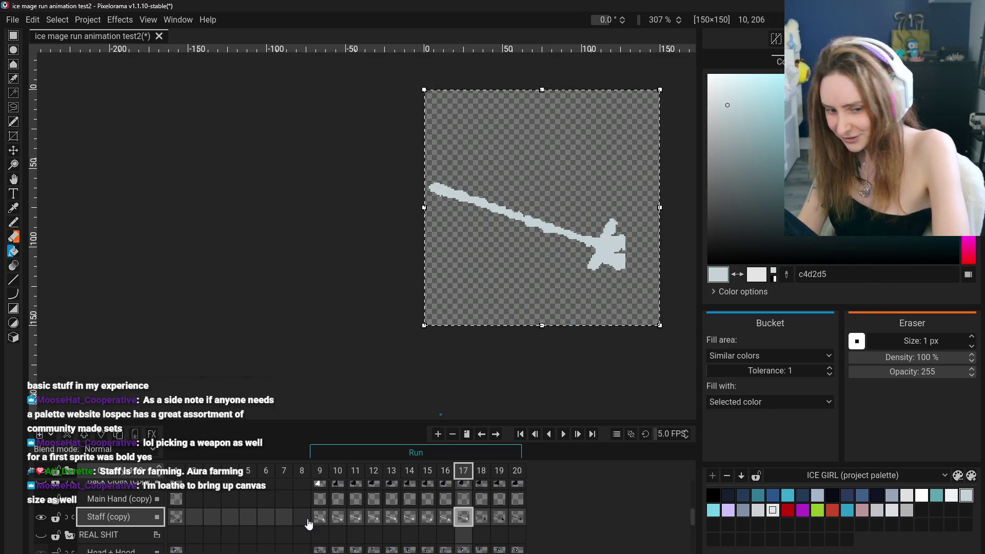
{"action": "left_click", "coordinate": [481, 516]}
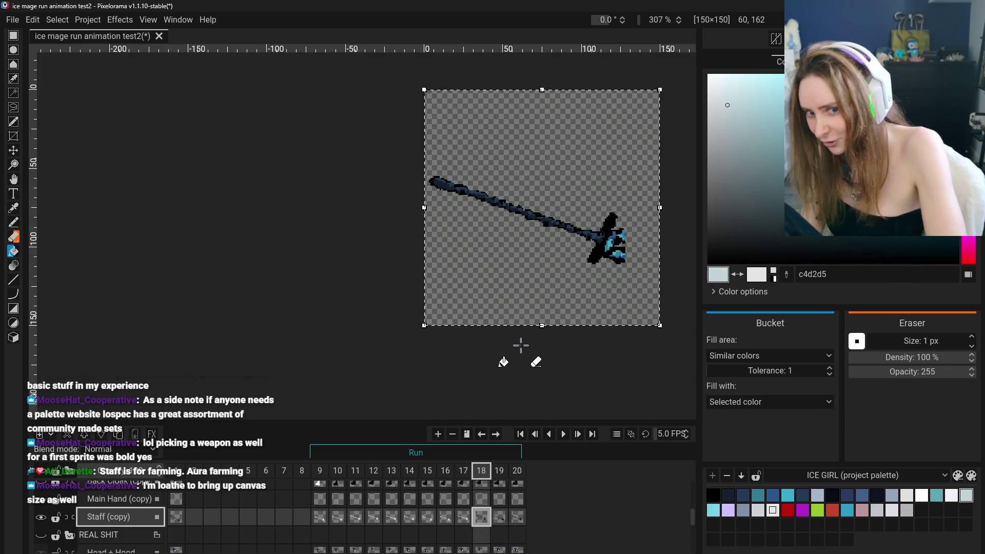
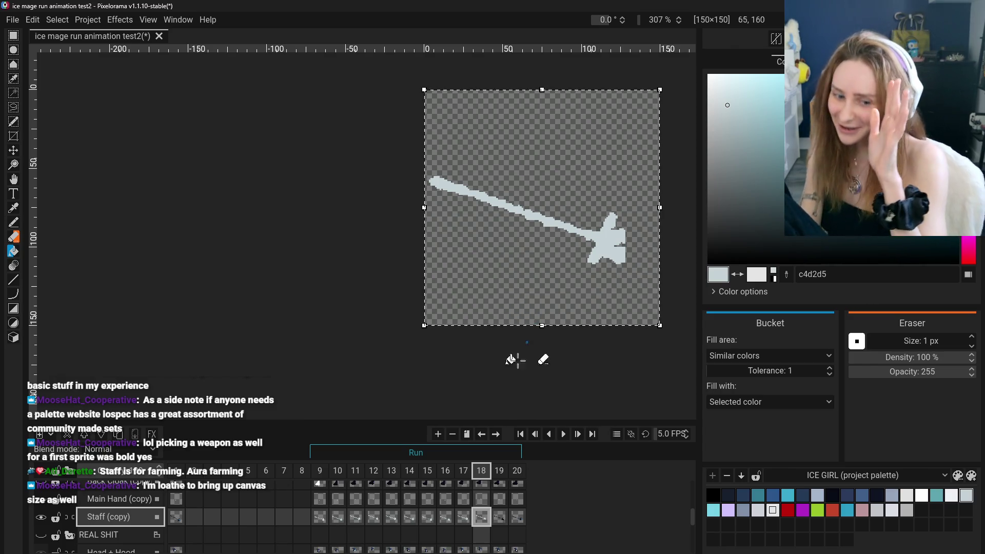
- Fill the dark staff on frame 20 with light grey c4d2d5
{"action": "left_click", "coordinate": [496, 519]}
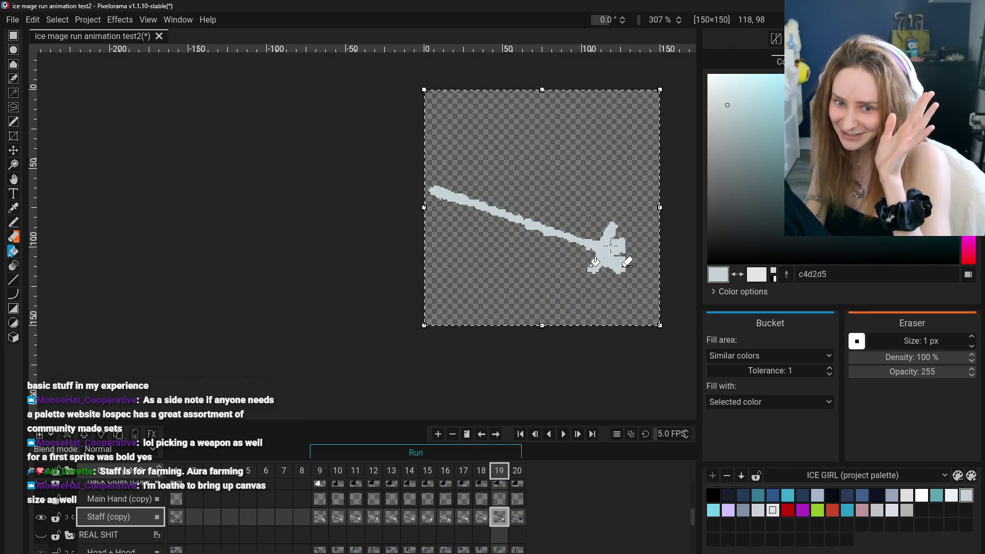
{"action": "left_click", "coordinate": [516, 517]}
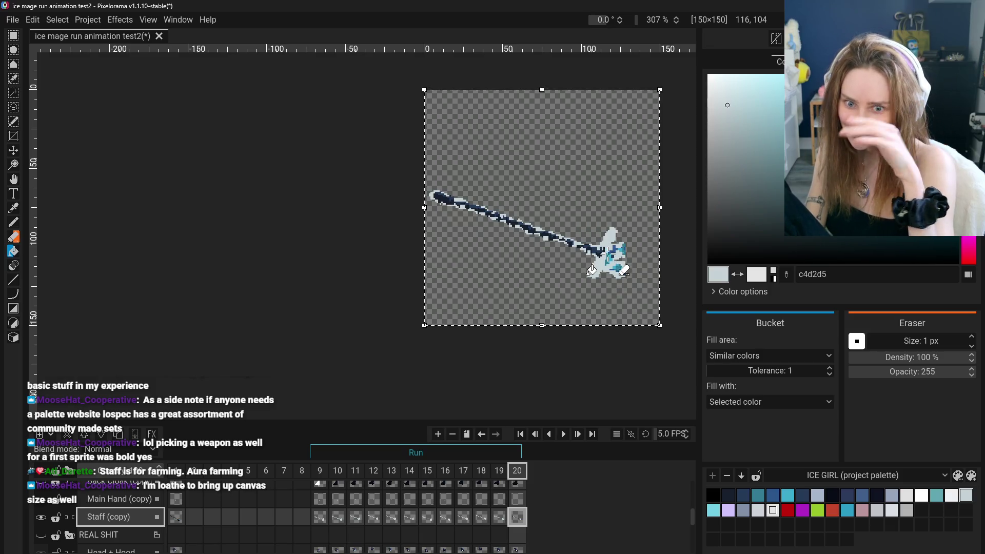
{"action": "left_click", "coordinate": [603, 249]}
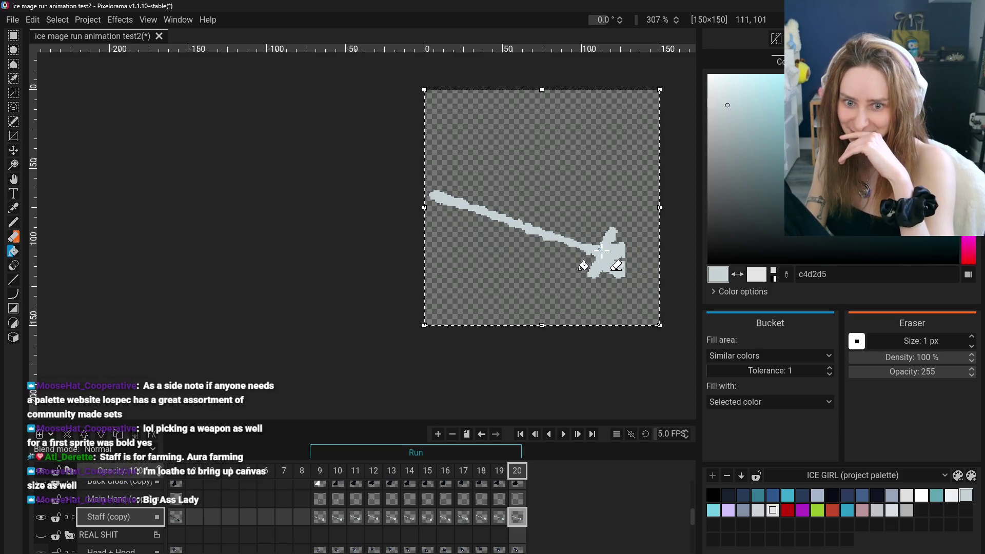
- Return to frame 9 on Staff (copy) and hide then show the layer to check it
{"action": "left_click", "coordinate": [319, 517]}
{"action": "left_click", "coordinate": [328, 502]}
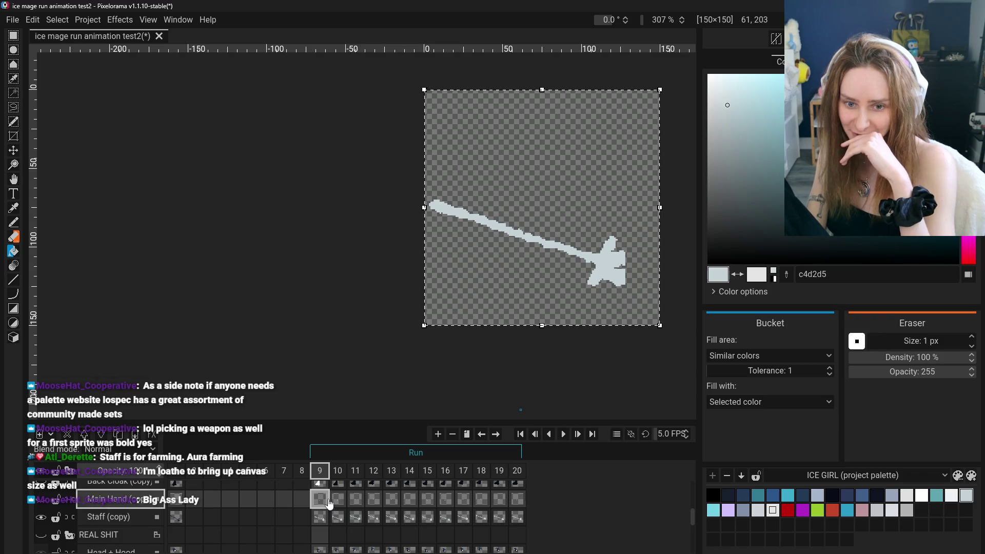
{"action": "left_click", "coordinate": [324, 514]}
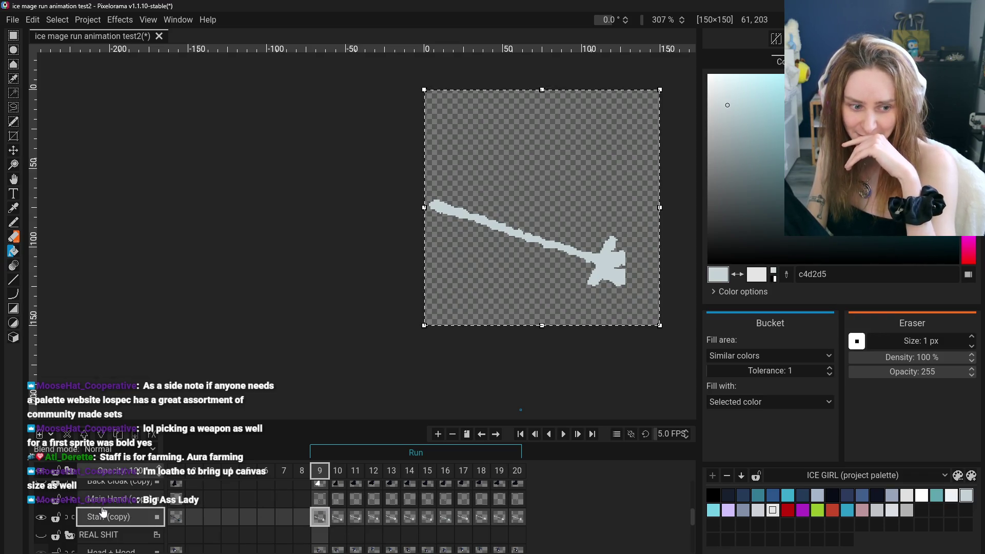
{"action": "left_click", "coordinate": [41, 498]}
{"action": "left_click", "coordinate": [42, 517]}
{"action": "left_click", "coordinate": [42, 516]}
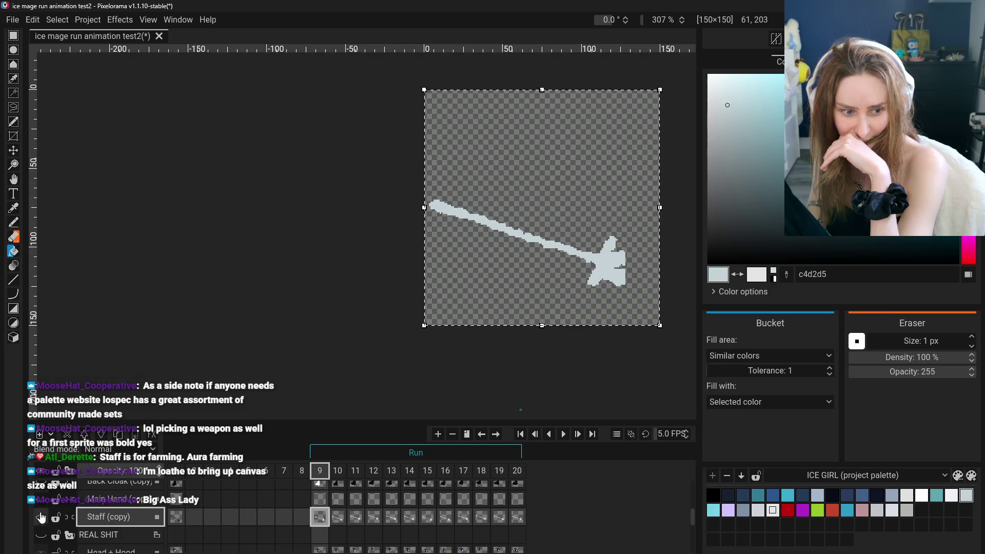
- Switch to the Back Cloak (copy) layer and sample white from frame 9's cloak for filling
{"action": "left_click", "coordinate": [41, 518]}
{"action": "scroll", "coordinate": [41, 518], "scroll_direction": "up", "scroll_amount": 1}
{"action": "left_click", "coordinate": [41, 498]}
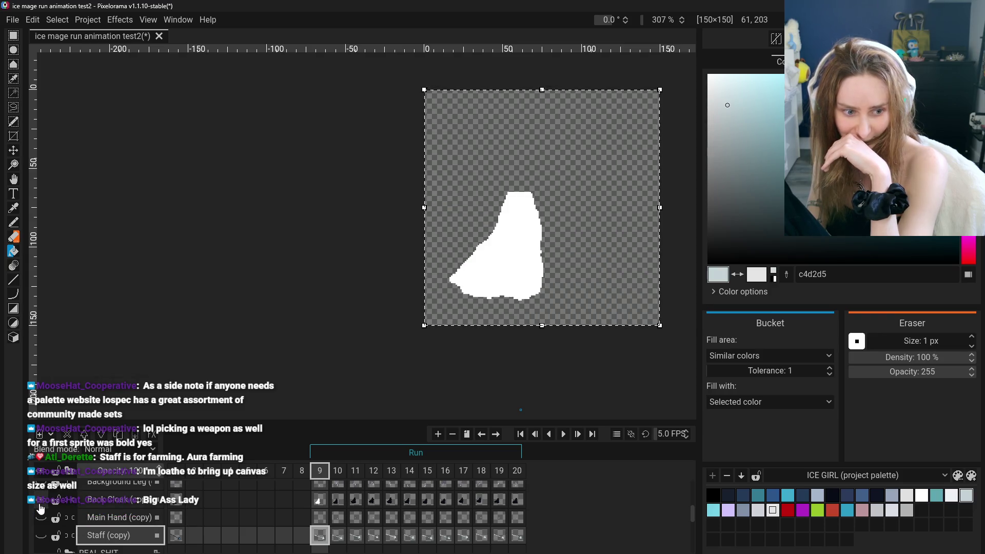
{"action": "left_click", "coordinate": [115, 504]}
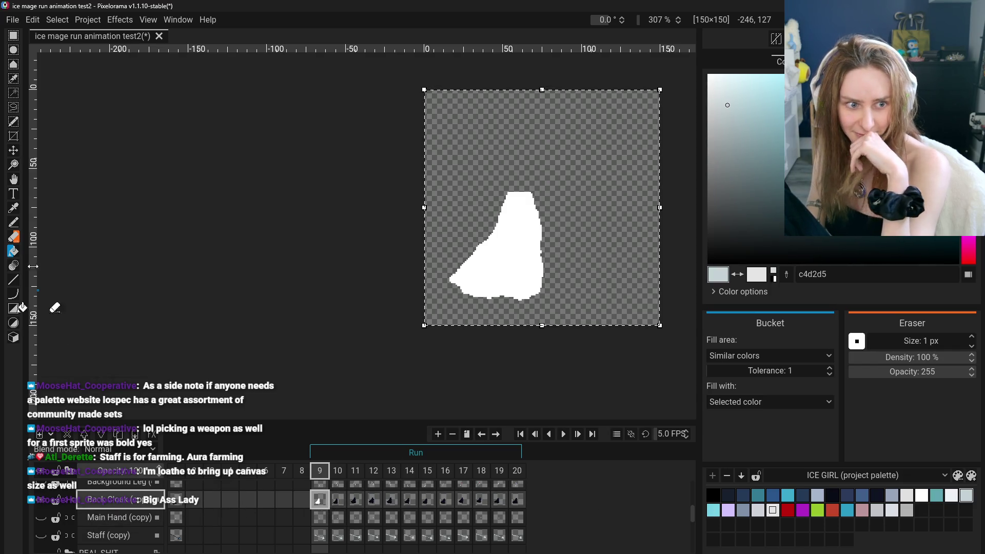
{"action": "left_click", "coordinate": [13, 208]}
{"action": "left_click", "coordinate": [518, 255]}
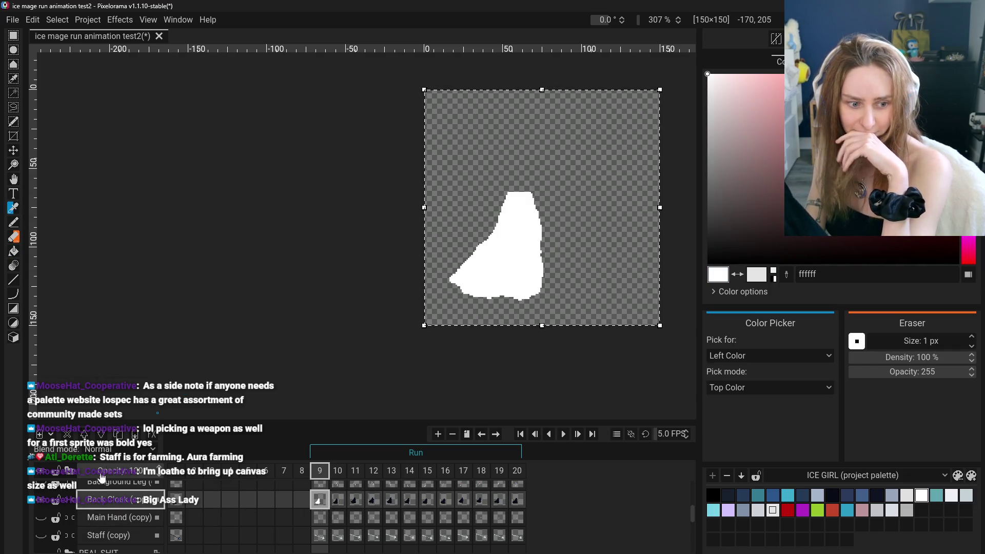
{"action": "left_click", "coordinate": [337, 500]}
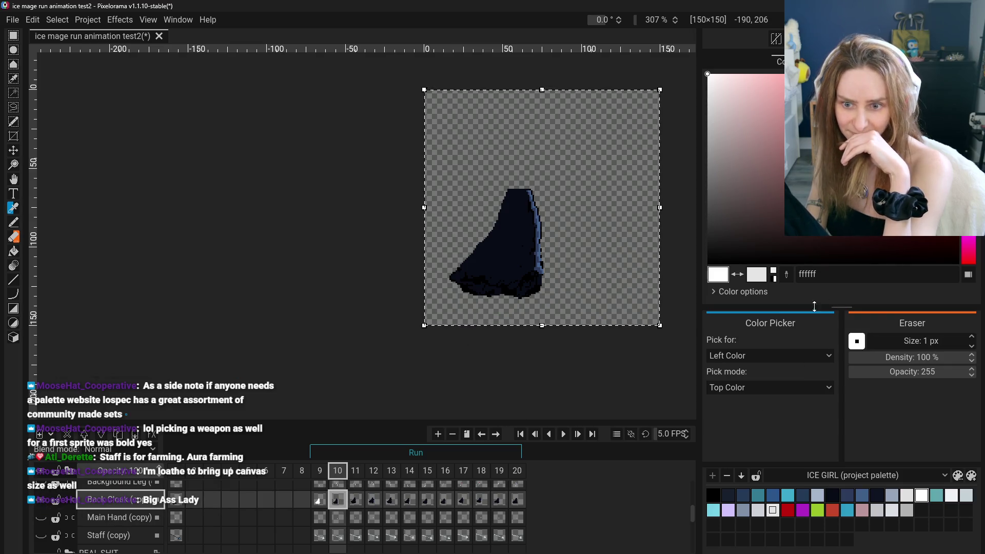
{"action": "left_click", "coordinate": [13, 251]}
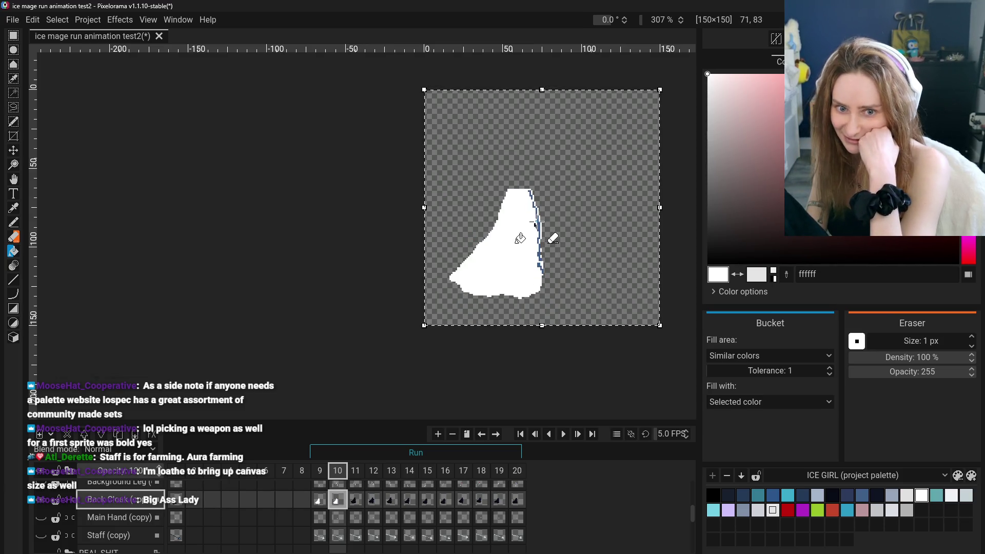
- Fill the shaded cloak on frames 11, 12 and 13 with flat white
{"action": "key", "text": "ctrl+Right"}
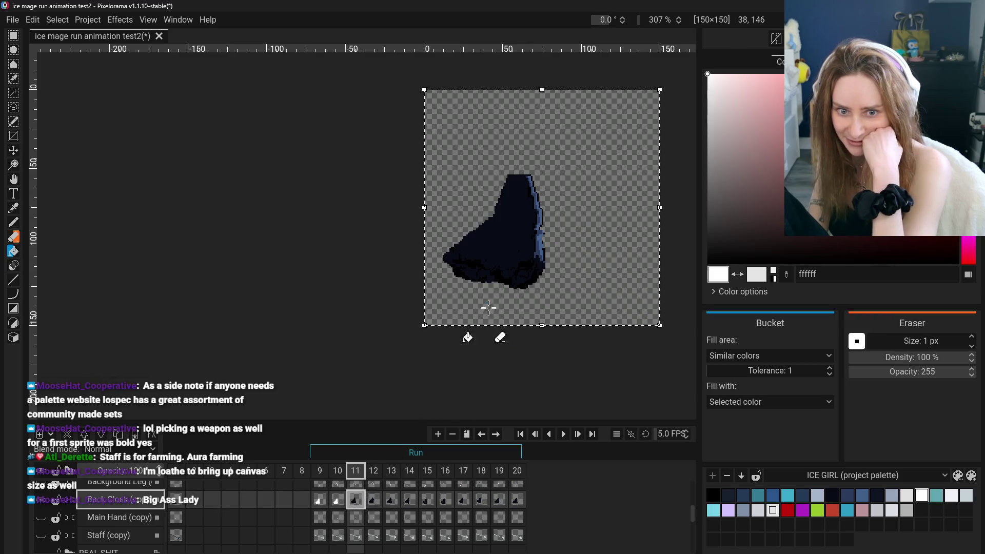
{"action": "left_click", "coordinate": [539, 212]}
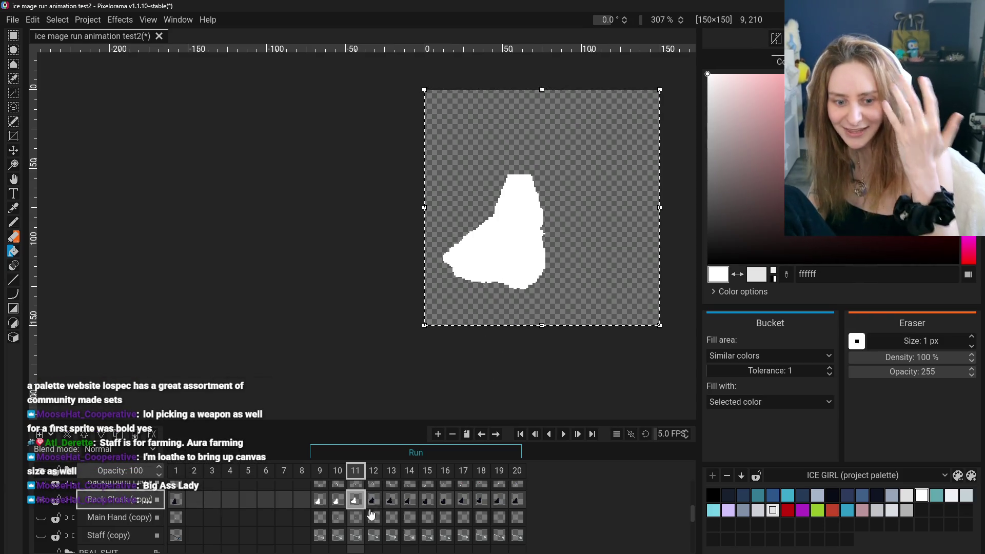
{"action": "key", "text": "ctrl+Right"}
{"action": "left_click", "coordinate": [500, 231]}
{"action": "left_click", "coordinate": [518, 264]}
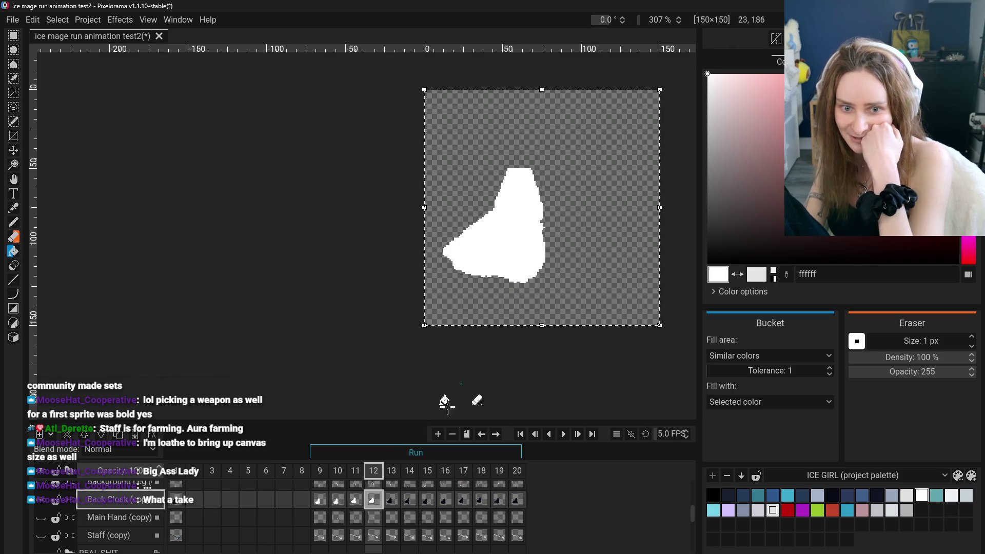
{"action": "key", "text": "ctrl+Right"}
{"action": "left_click", "coordinate": [510, 226]}
{"action": "left_click", "coordinate": [536, 248]}
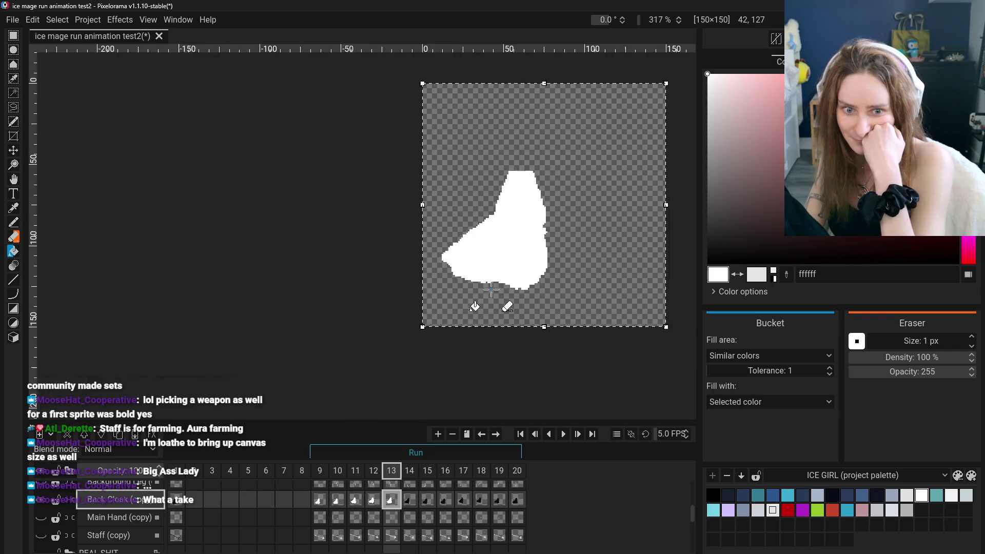
{"action": "scroll", "coordinate": [477, 328], "scroll_direction": "up", "scroll_amount": 5}
{"action": "scroll", "coordinate": [477, 329], "scroll_direction": "down", "scroll_amount": 4}
- Fill the dark cloak areas and blue right edges on frames 14 and 15 white
{"action": "left_click", "coordinate": [409, 500]}
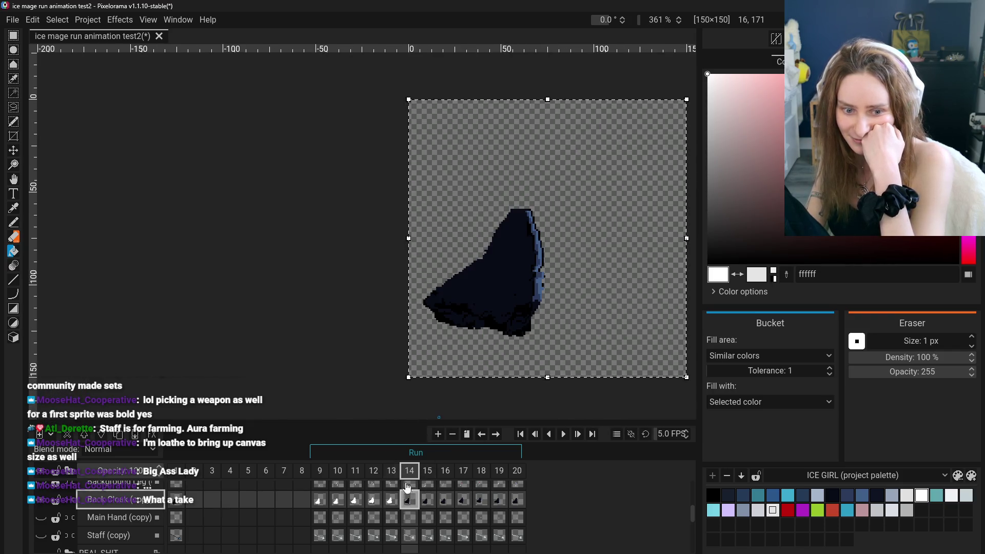
{"action": "left_click", "coordinate": [13, 179]}
{"action": "scroll", "coordinate": [411, 220], "scroll_direction": "up", "scroll_amount": 2}
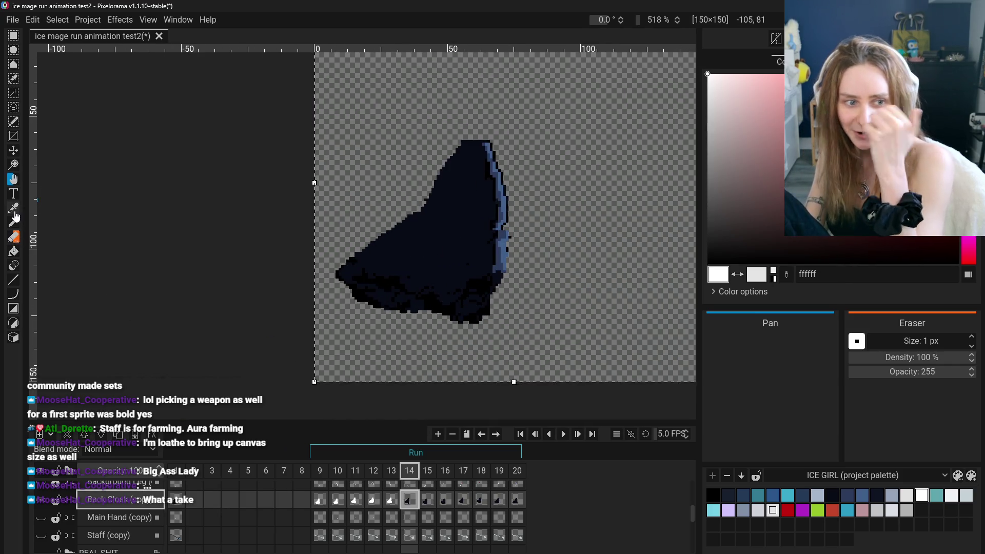
{"action": "left_click", "coordinate": [14, 250]}
{"action": "left_click", "coordinate": [440, 253]}
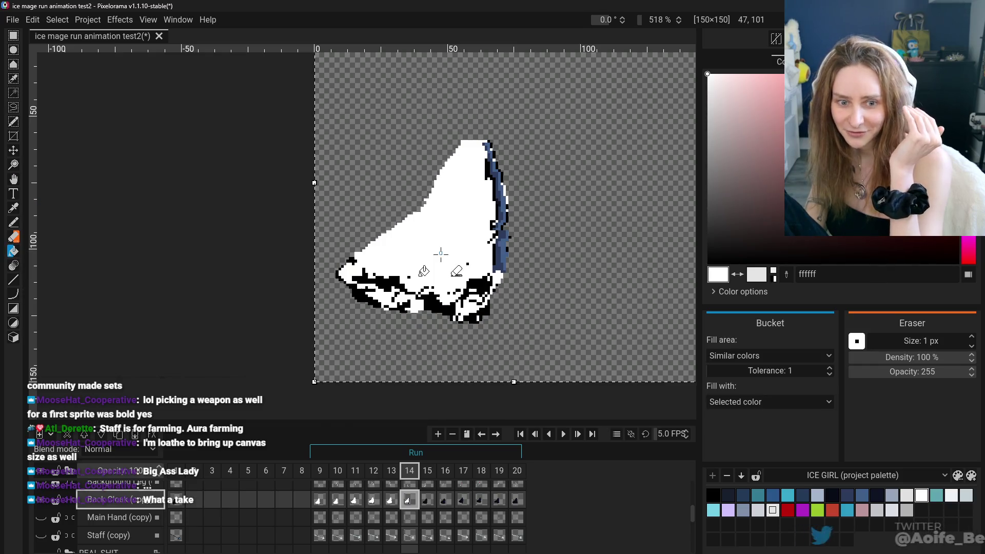
{"action": "left_click", "coordinate": [467, 265]}
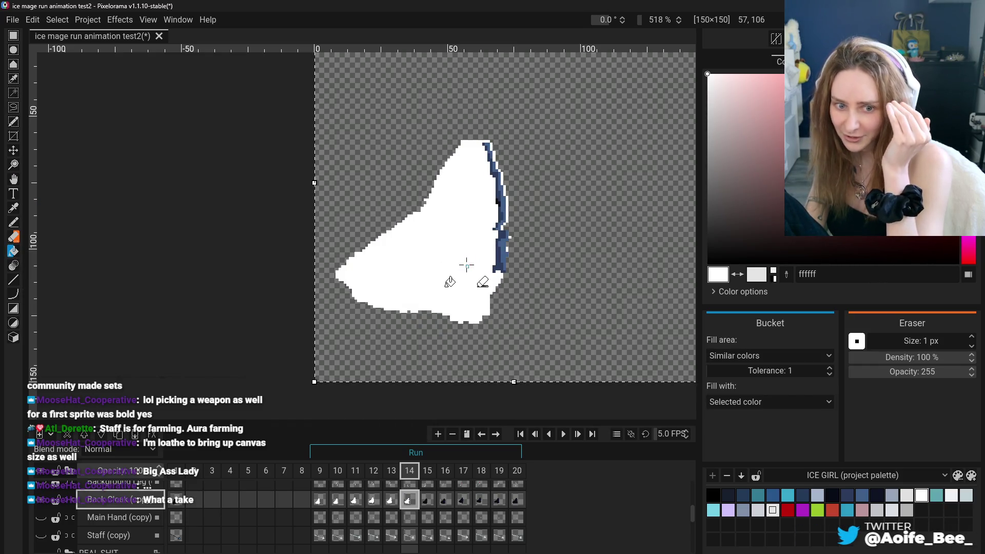
{"action": "left_click", "coordinate": [501, 255]}
{"action": "left_click", "coordinate": [500, 226]}
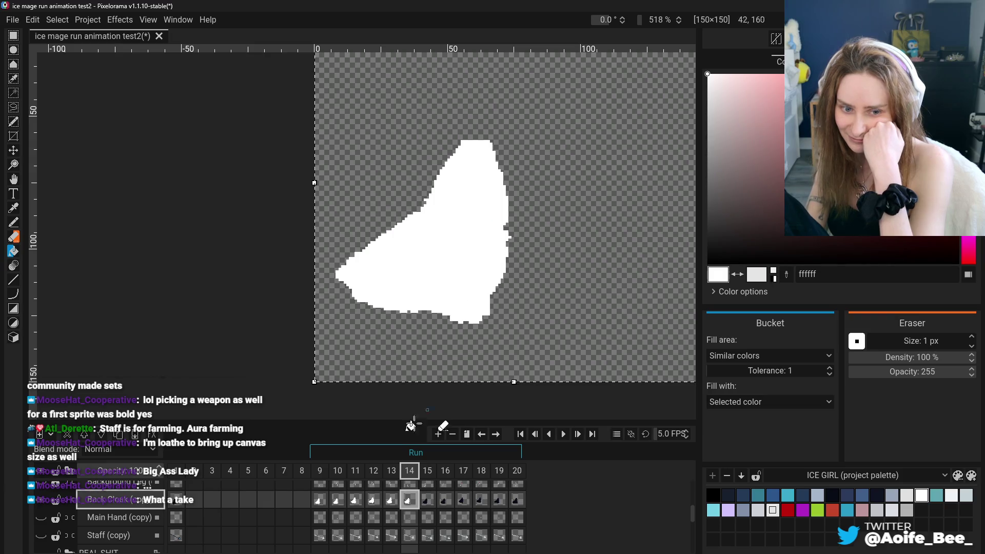
{"action": "left_click", "coordinate": [430, 504]}
{"action": "left_click", "coordinate": [410, 236]}
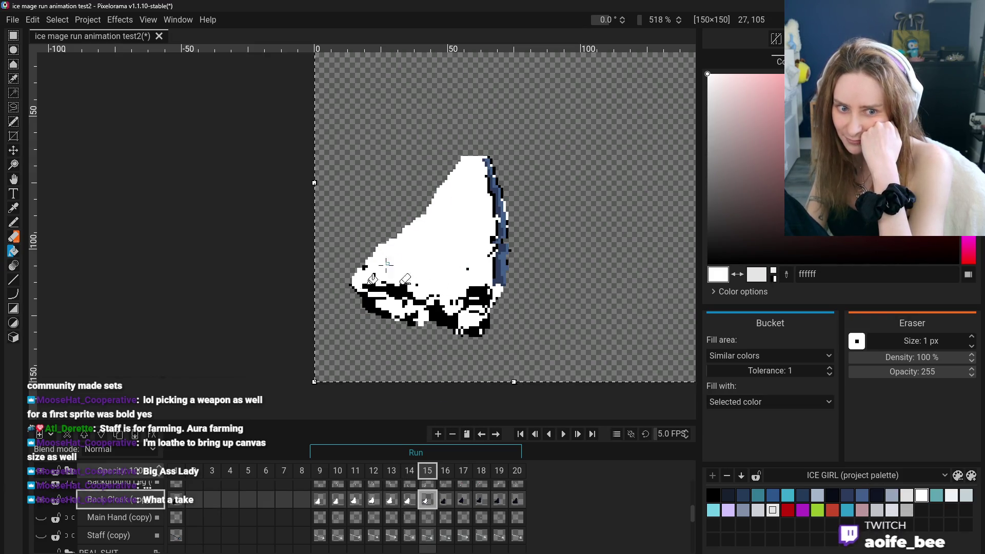
{"action": "left_click", "coordinate": [367, 268]}
{"action": "left_click", "coordinate": [497, 277]}
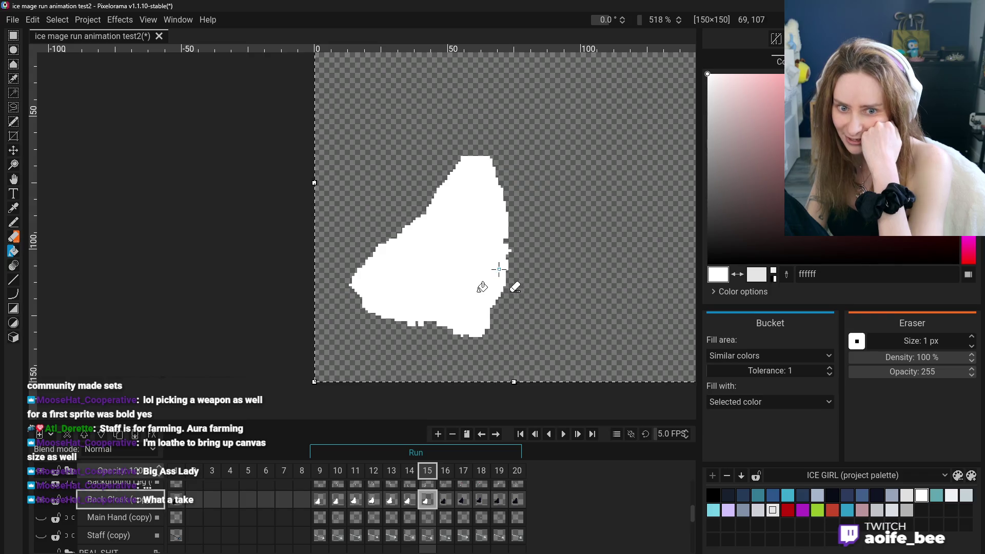
- Fill the dark upper, lower and blue-edge cloak regions on frames 16 and 17 white
{"action": "left_click", "coordinate": [444, 500]}
{"action": "left_click", "coordinate": [451, 267]}
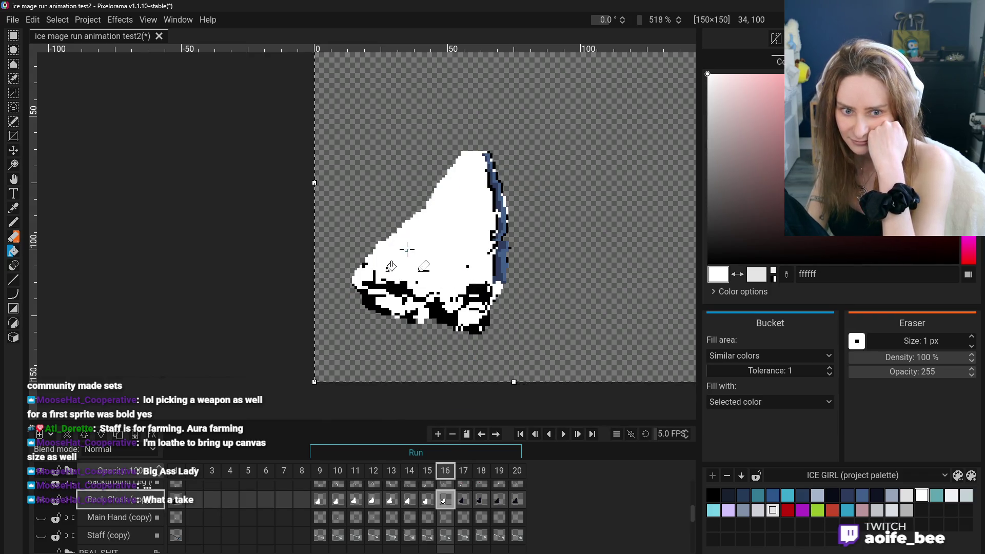
{"action": "left_click", "coordinate": [436, 280]}
{"action": "left_click", "coordinate": [500, 264]}
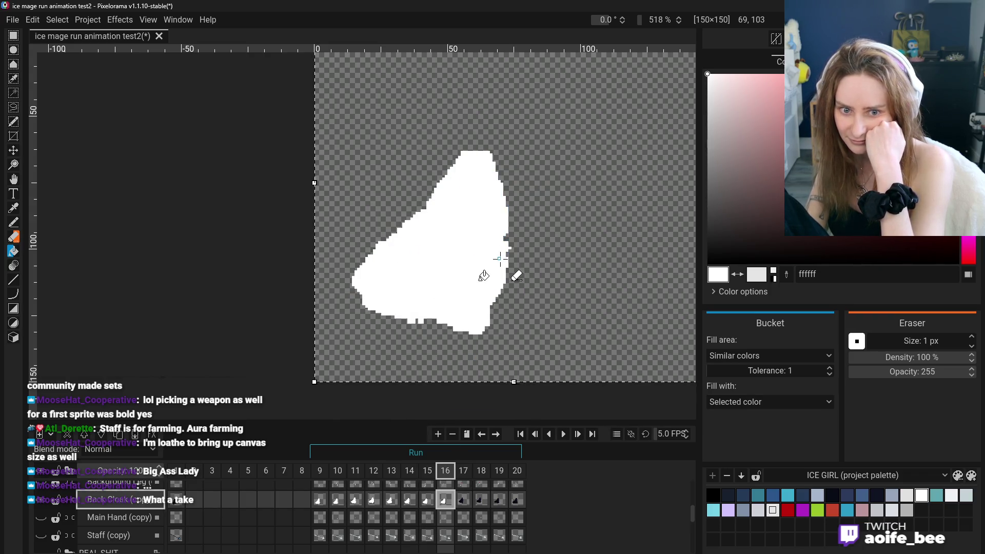
{"action": "left_click", "coordinate": [455, 475]}
{"action": "left_click", "coordinate": [454, 253]}
{"action": "left_click", "coordinate": [418, 215]}
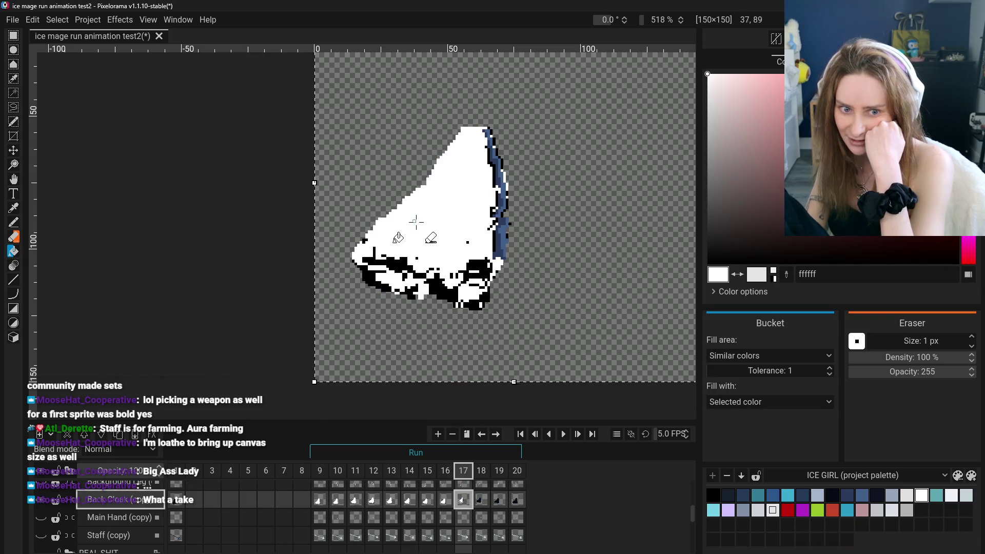
{"action": "left_click", "coordinate": [405, 277]}
{"action": "left_click", "coordinate": [497, 236]}
{"action": "left_click", "coordinate": [503, 235]}
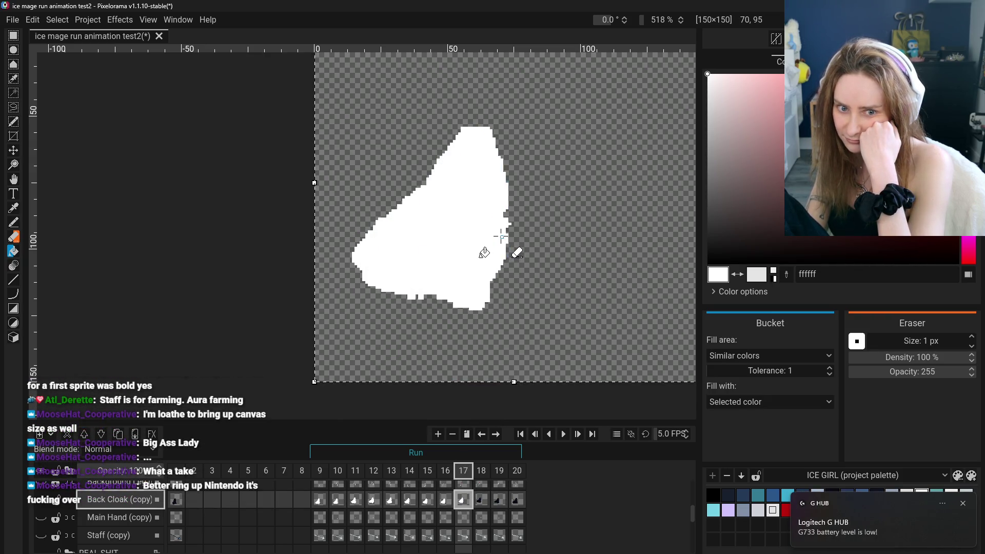
- Fill the dark cloak, bottom shading and blue edges on frames 18 and 19 white
{"action": "left_click", "coordinate": [481, 499]}
{"action": "left_click", "coordinate": [442, 243]}
{"action": "left_click", "coordinate": [425, 243]}
{"action": "left_click", "coordinate": [434, 244]}
{"action": "left_click", "coordinate": [496, 229]}
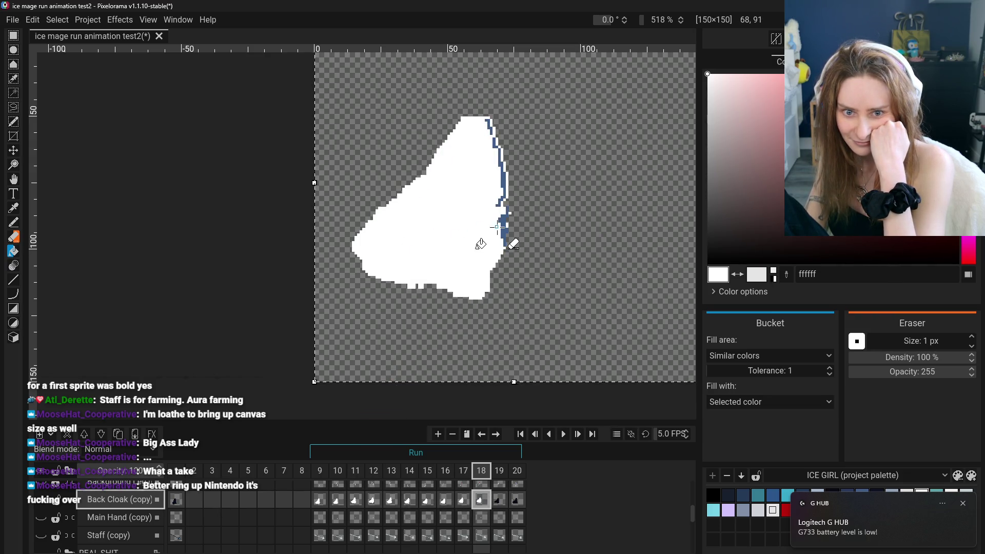
{"action": "left_click", "coordinate": [502, 226]}
{"action": "left_click", "coordinate": [499, 499]}
{"action": "left_click", "coordinate": [445, 261]}
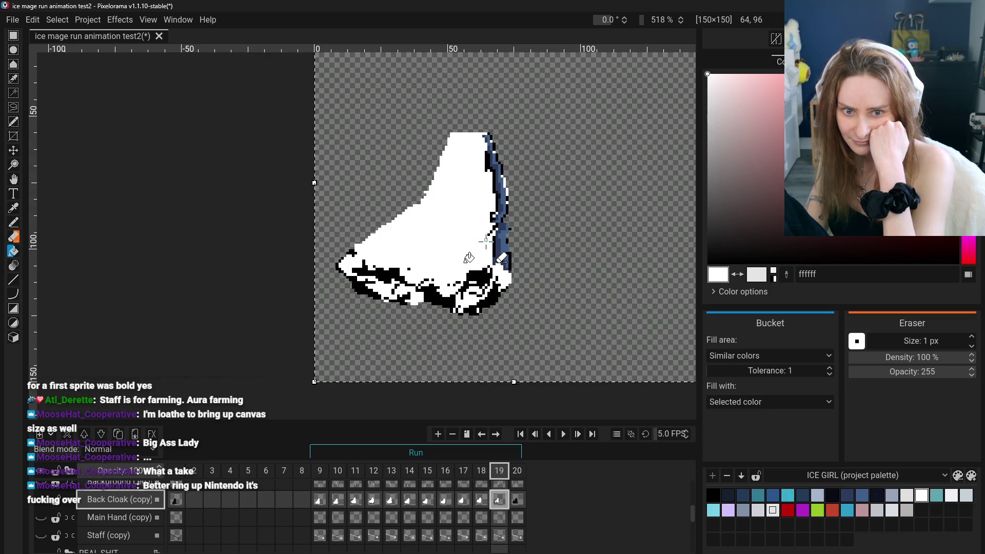
{"action": "left_click", "coordinate": [485, 260]}
{"action": "left_click", "coordinate": [500, 220]}
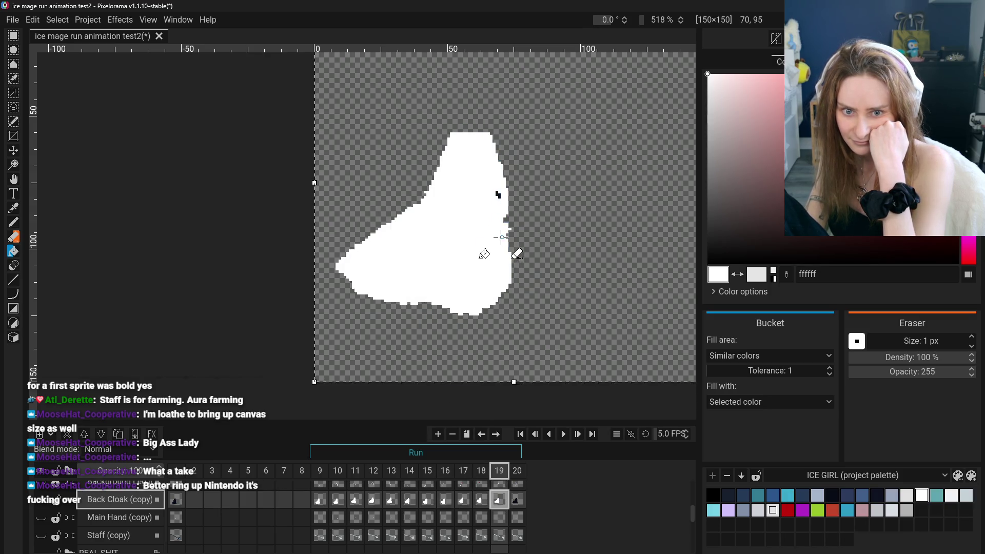
- Fill frame 20's cloak body, bottom shading and blue edge white
{"action": "left_click", "coordinate": [517, 499]}
{"action": "left_click", "coordinate": [428, 286]}
{"action": "left_click", "coordinate": [406, 282]}
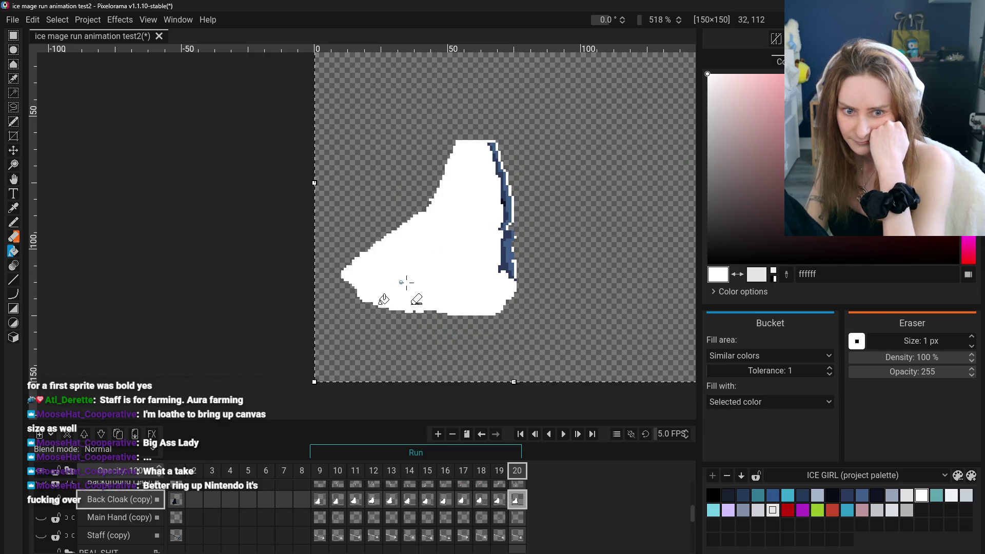
{"action": "left_click", "coordinate": [510, 259]}
{"action": "left_click", "coordinate": [512, 262]}
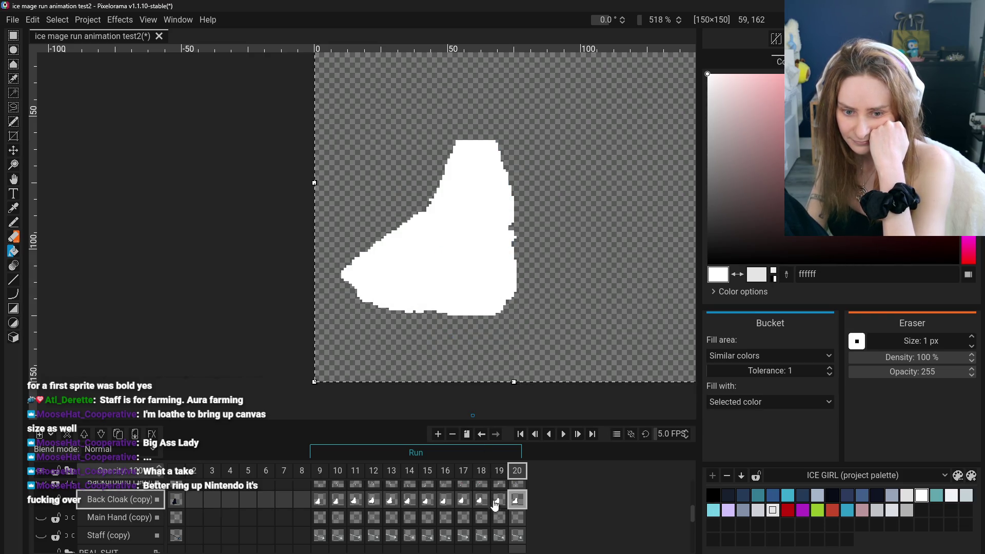
{"action": "scroll", "coordinate": [328, 510], "scroll_direction": "up", "scroll_amount": 2}
{"action": "scroll", "coordinate": [317, 527], "scroll_direction": "down", "scroll_amount": 3}
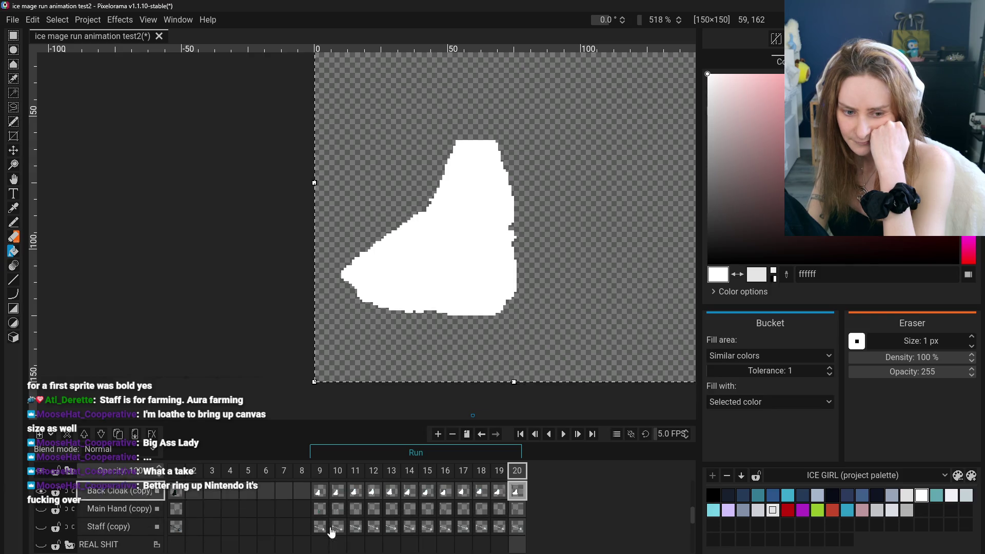
{"action": "scroll", "coordinate": [270, 528], "scroll_direction": "up", "scroll_amount": 2}
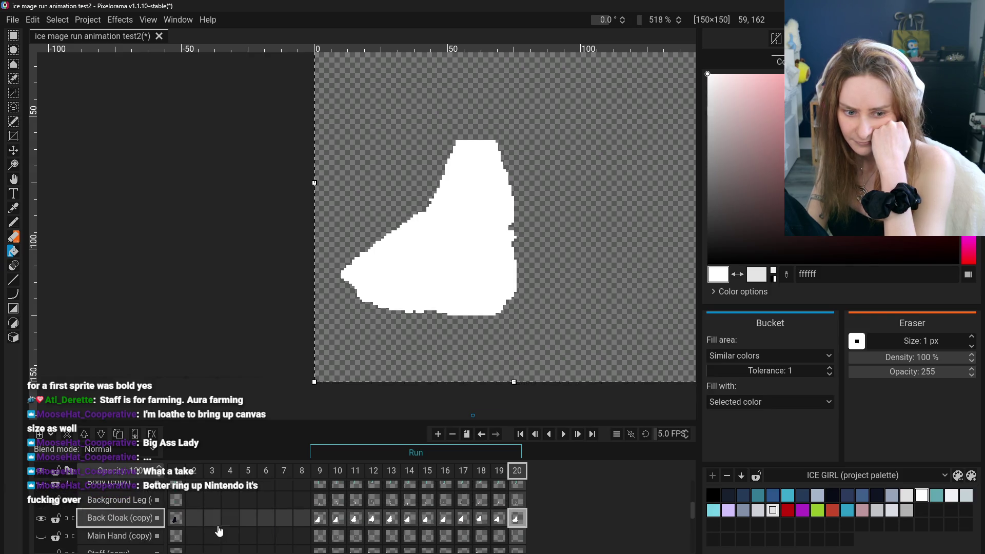
- Switch to the Background Leg layer, hide the back cloak, and sample the leg's blue-grey a5b5cb
{"action": "left_click", "coordinate": [125, 505]}
{"action": "left_click", "coordinate": [41, 518]}
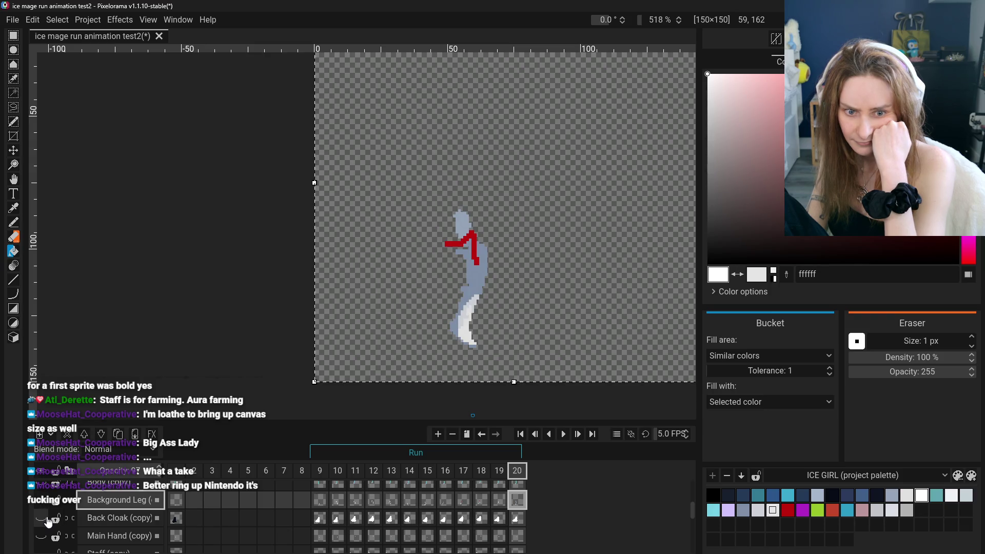
{"action": "scroll", "coordinate": [51, 525], "scroll_direction": "up", "scroll_amount": 2}
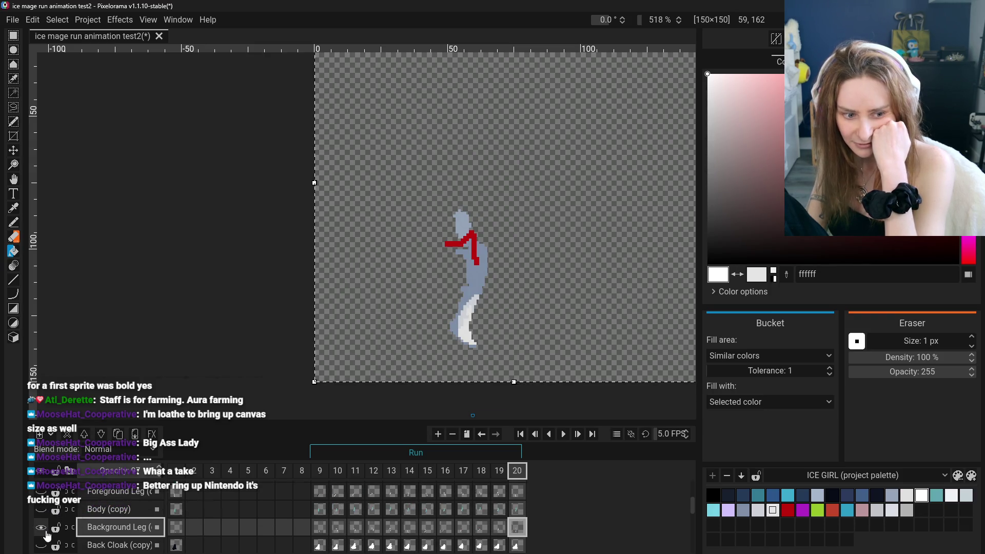
{"action": "left_click", "coordinate": [323, 531]}
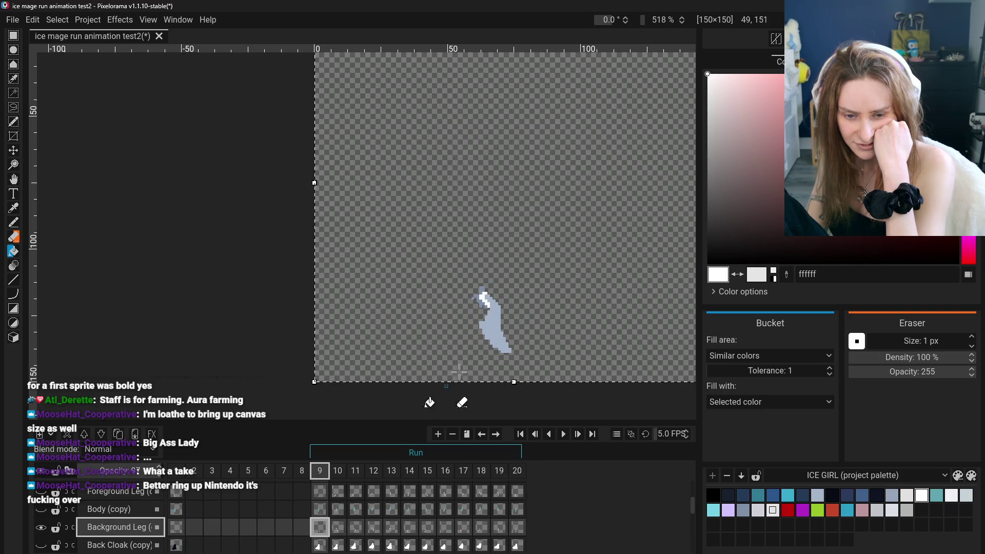
{"action": "key", "text": "o"}
{"action": "left_click", "coordinate": [494, 331]}
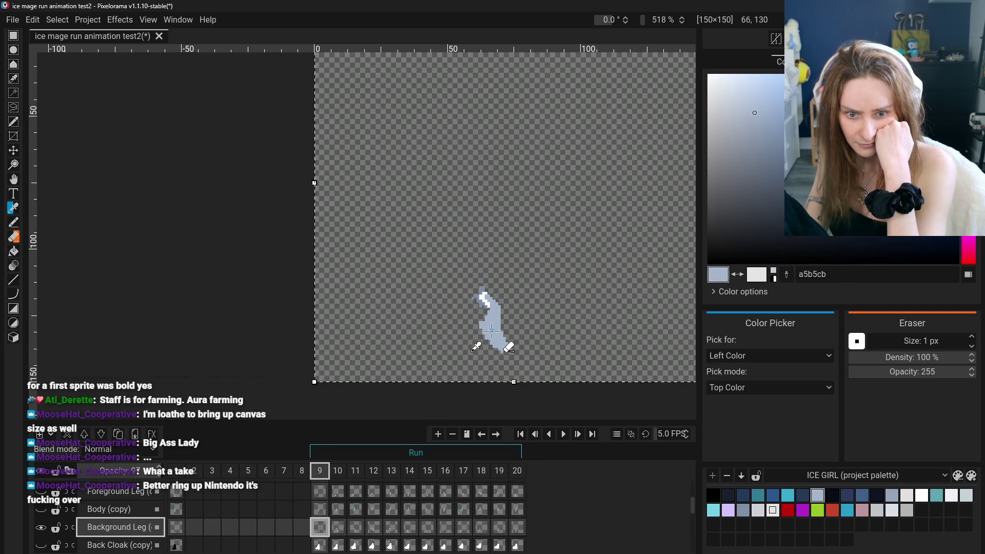
{"action": "left_click", "coordinate": [338, 531]}
{"action": "key", "text": "b"}
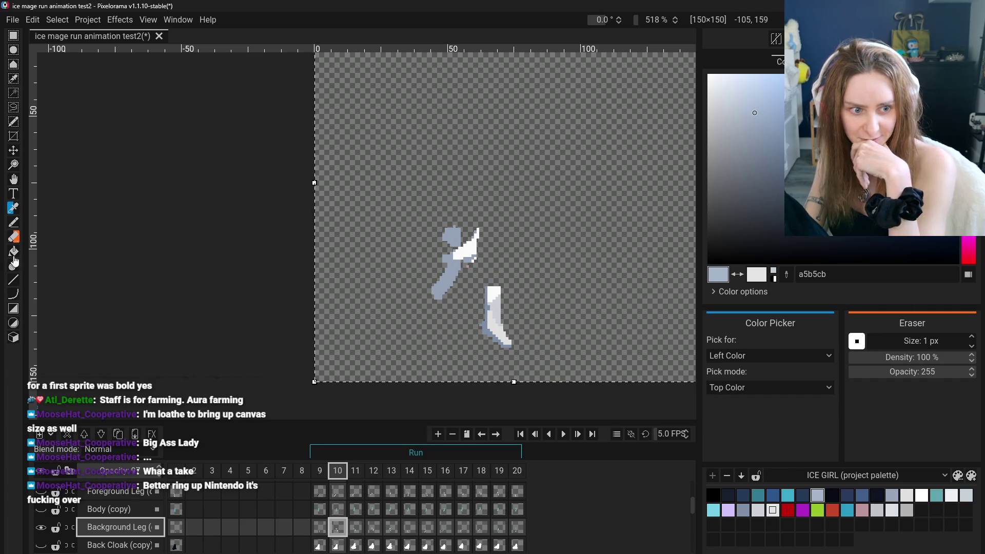
- Erase stray upper-body pixels on frame 10 and fill its leg shades with a5b5cb
{"action": "key", "text": "e"}
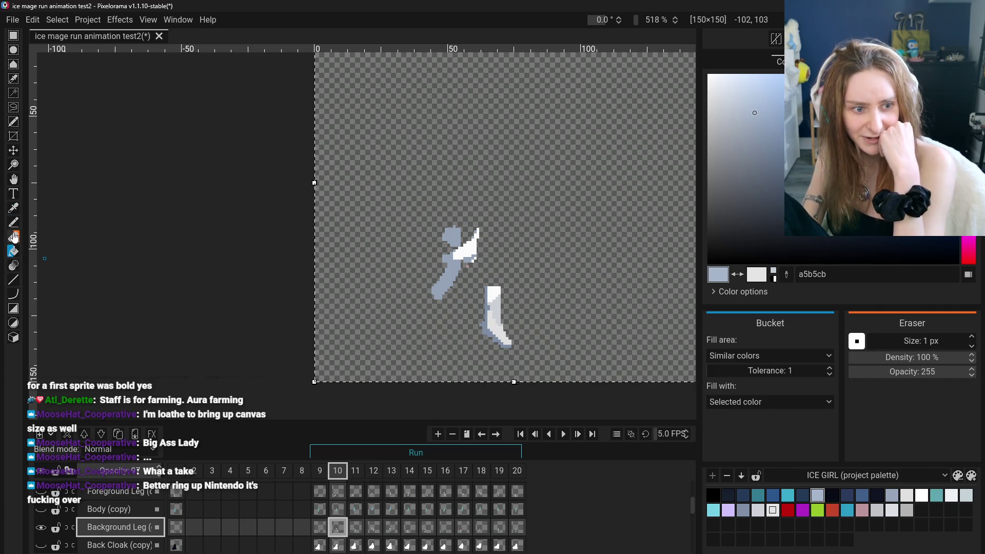
{"action": "mouse_move", "coordinate": [462, 246]}
{"action": "left_mouse_down"}
{"action": "mouse_move", "coordinate": [451, 266]}
{"action": "mouse_move", "coordinate": [484, 212]}
{"action": "mouse_move", "coordinate": [480, 246]}
{"action": "mouse_move", "coordinate": [421, 233]}
{"action": "mouse_move", "coordinate": [474, 225]}
{"action": "left_mouse_up"}
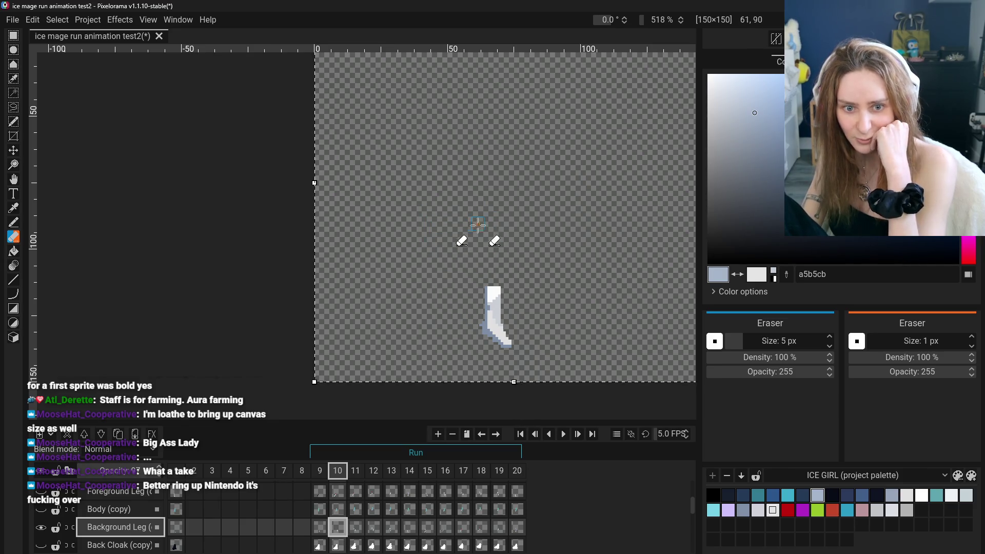
{"action": "left_click", "coordinate": [13, 251]}
{"action": "left_click", "coordinate": [490, 326]}
{"action": "left_click", "coordinate": [490, 314]}
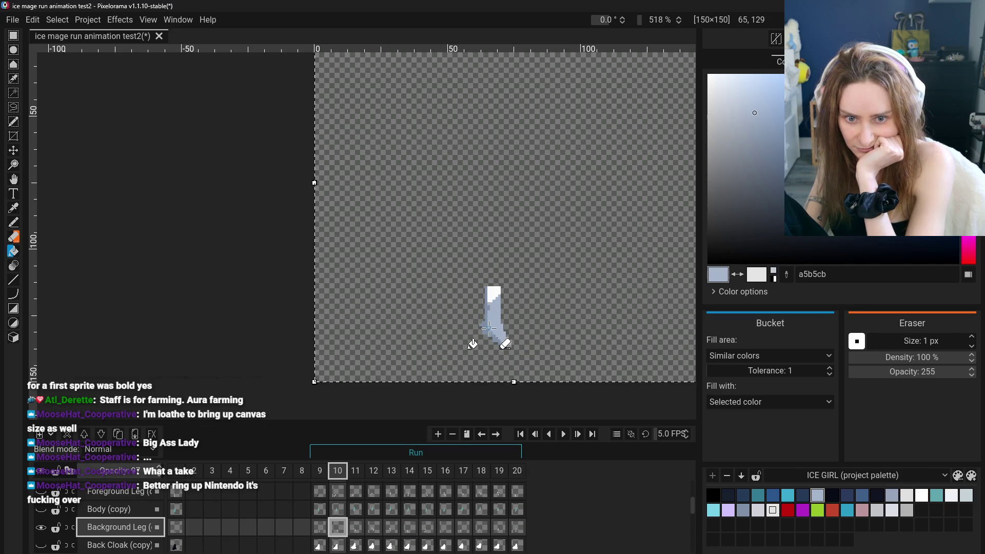
{"action": "left_click", "coordinate": [493, 293]}
- Erase the arm pixels on frame 11, then fill frames 11 and 12's leg a5b5cb
{"action": "left_click", "coordinate": [355, 529]}
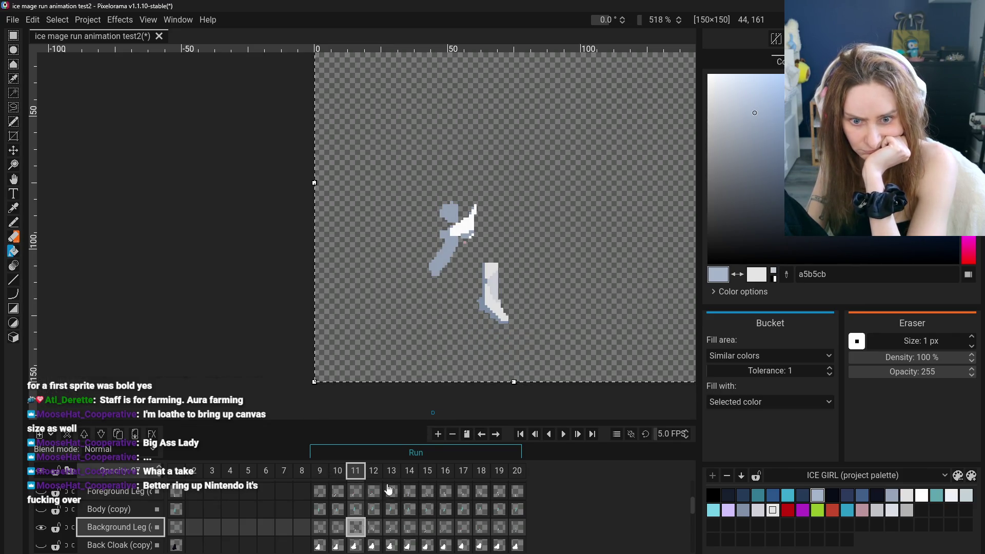
{"action": "left_click", "coordinate": [13, 237]}
{"action": "mouse_move", "coordinate": [401, 279]}
{"action": "left_mouse_down"}
{"action": "mouse_move", "coordinate": [456, 262]}
{"action": "mouse_move", "coordinate": [485, 233]}
{"action": "mouse_move", "coordinate": [470, 201]}
{"action": "left_mouse_up"}
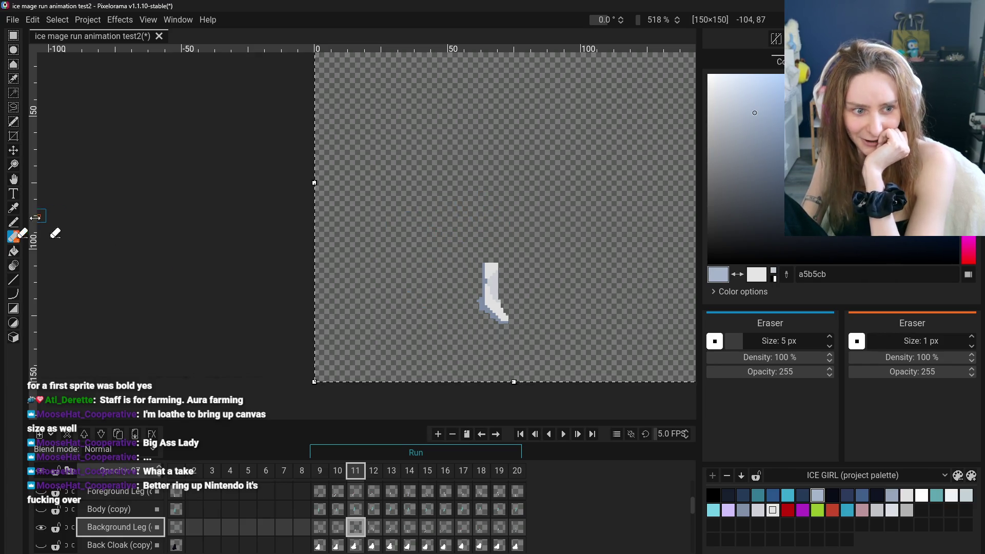
{"action": "left_click", "coordinate": [13, 222]}
{"action": "left_click", "coordinate": [13, 250]}
{"action": "left_click", "coordinate": [483, 307]}
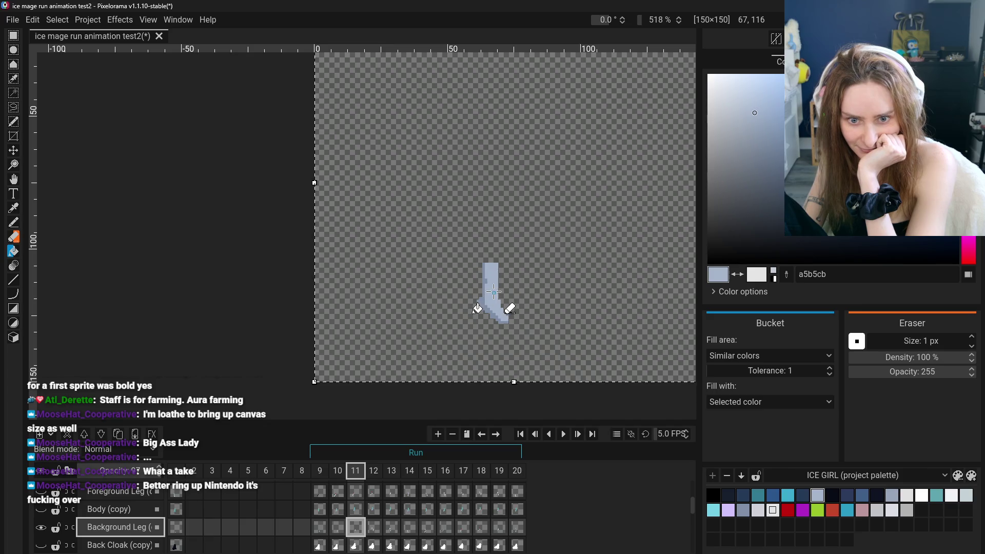
{"action": "left_click", "coordinate": [378, 532]}
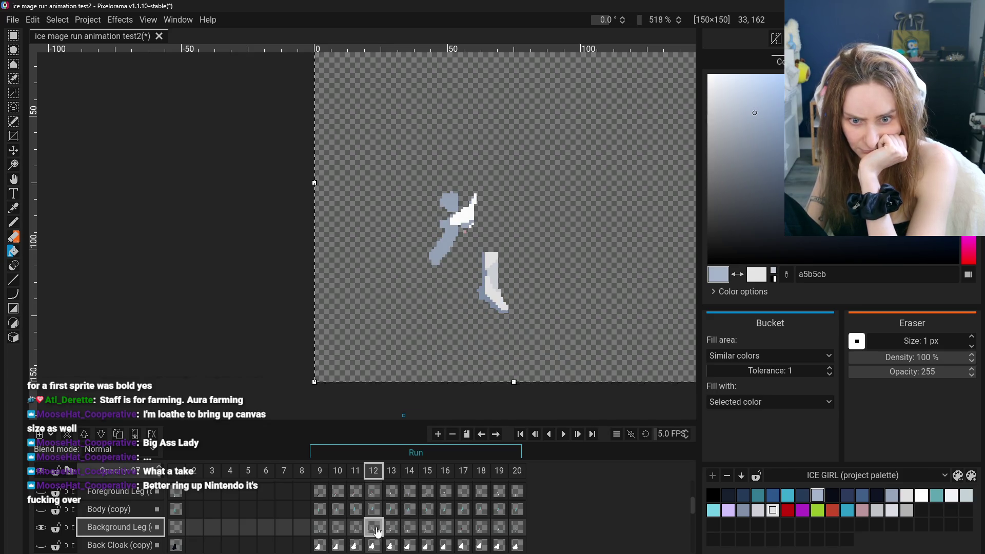
{"action": "left_click", "coordinate": [490, 291]}
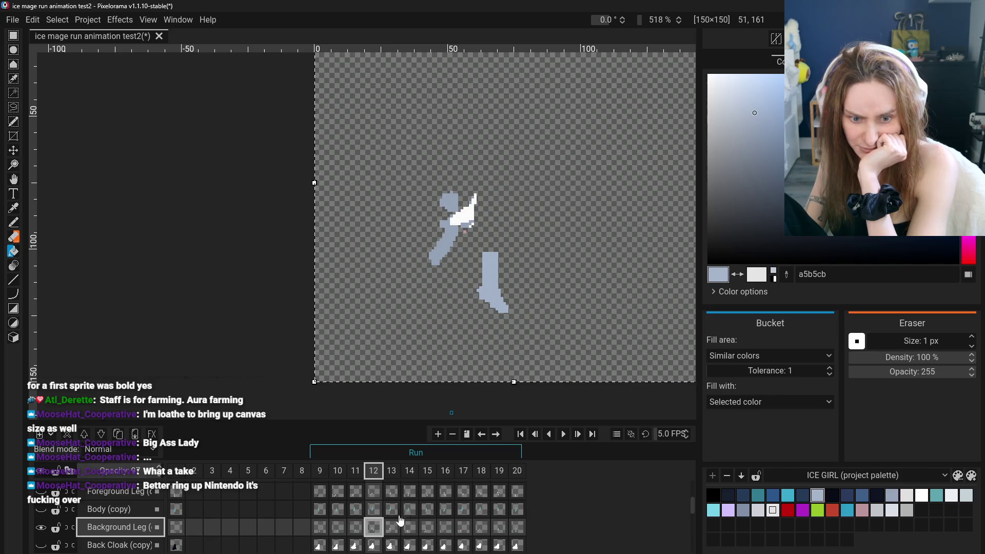
- Fill the leg shading on frames 13 through 16 flat a5b5cb
{"action": "left_click", "coordinate": [399, 521]}
{"action": "left_click", "coordinate": [484, 291]}
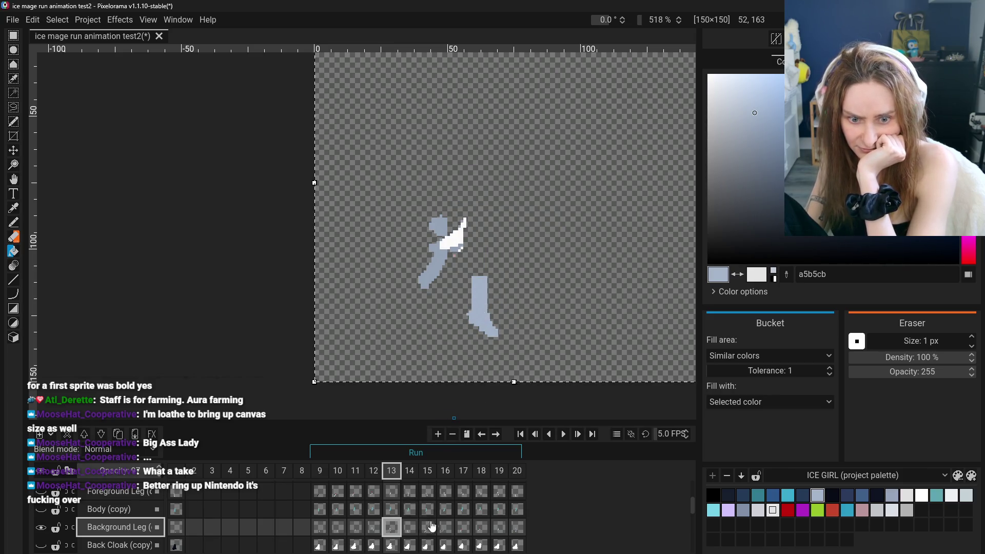
{"action": "left_click", "coordinate": [410, 527]}
{"action": "left_click", "coordinate": [448, 330]}
{"action": "left_click", "coordinate": [450, 307]}
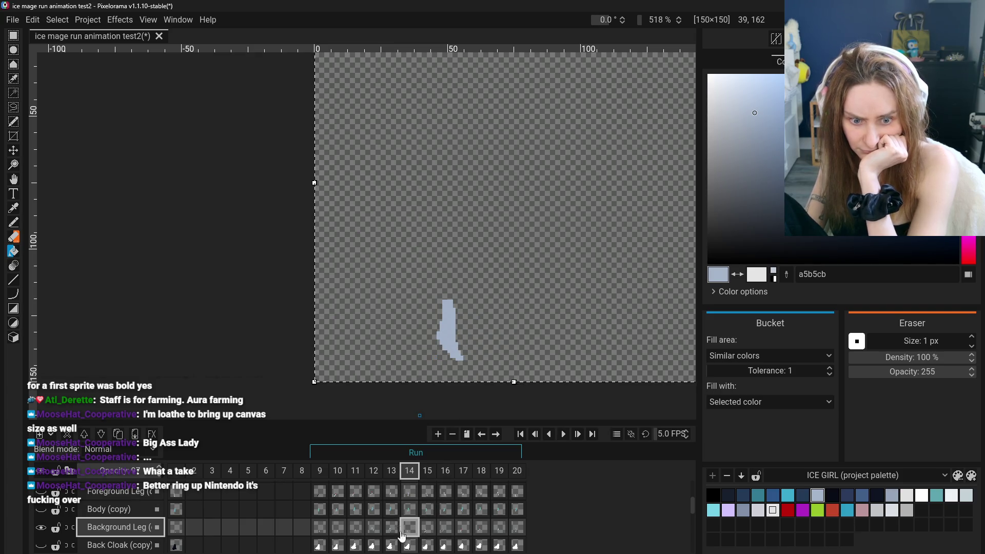
{"action": "left_click", "coordinate": [427, 527]}
{"action": "left_click", "coordinate": [433, 329]}
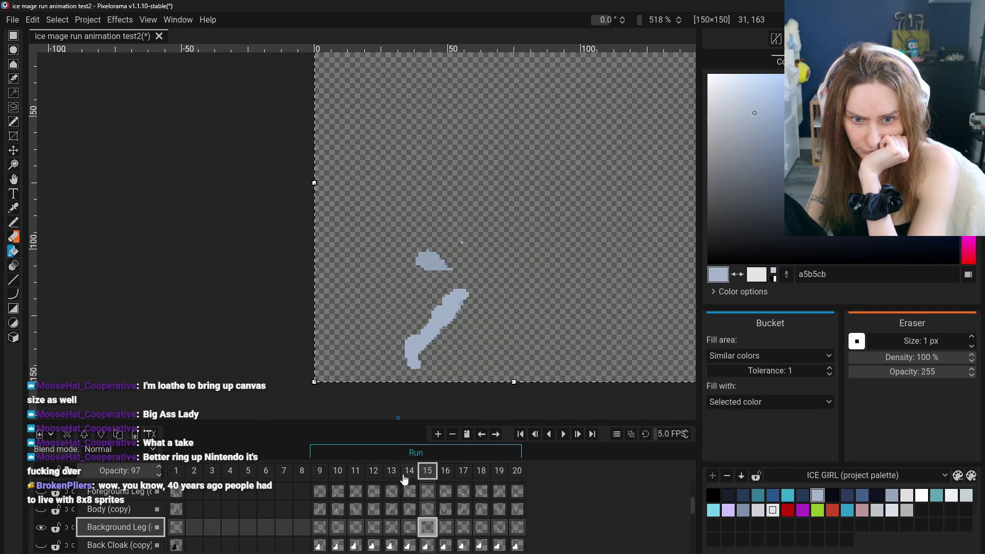
{"action": "left_click", "coordinate": [445, 527]}
{"action": "left_click", "coordinate": [435, 321]}
{"action": "left_click", "coordinate": [399, 341]}
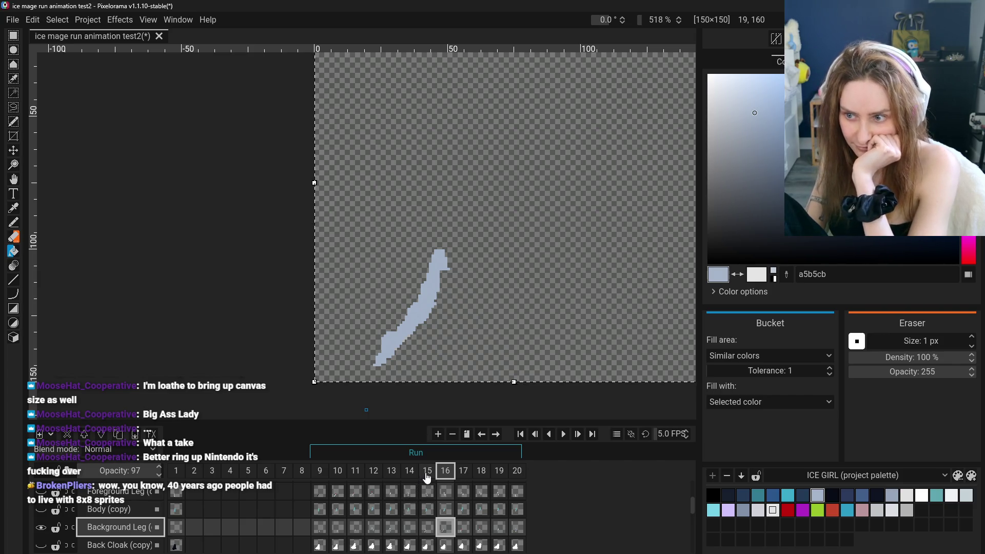
- Fill the leg shading on frames 17 and 18 a5b5cb, undoing an accidental canvas fill
{"action": "left_click", "coordinate": [463, 527]}
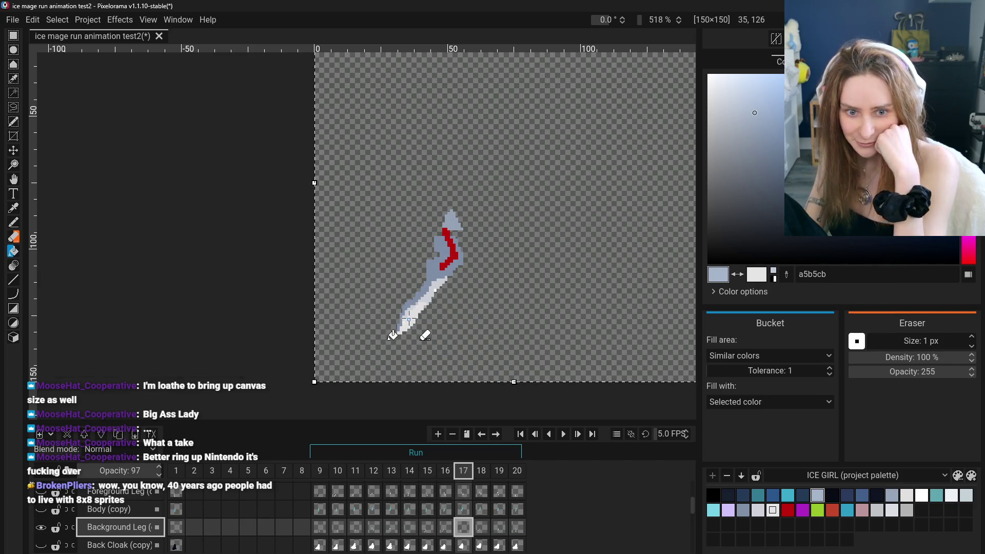
{"action": "left_click", "coordinate": [435, 320]}
{"action": "left_click", "coordinate": [435, 313]}
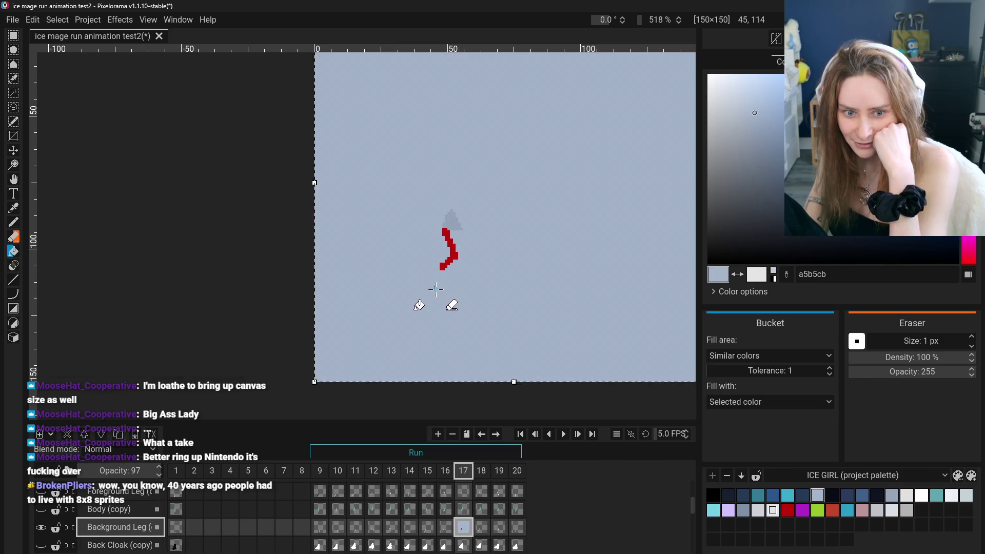
{"action": "key", "text": "ctrl+z"}
{"action": "key", "text": "ctrl+z"}
{"action": "left_click", "coordinate": [432, 288]}
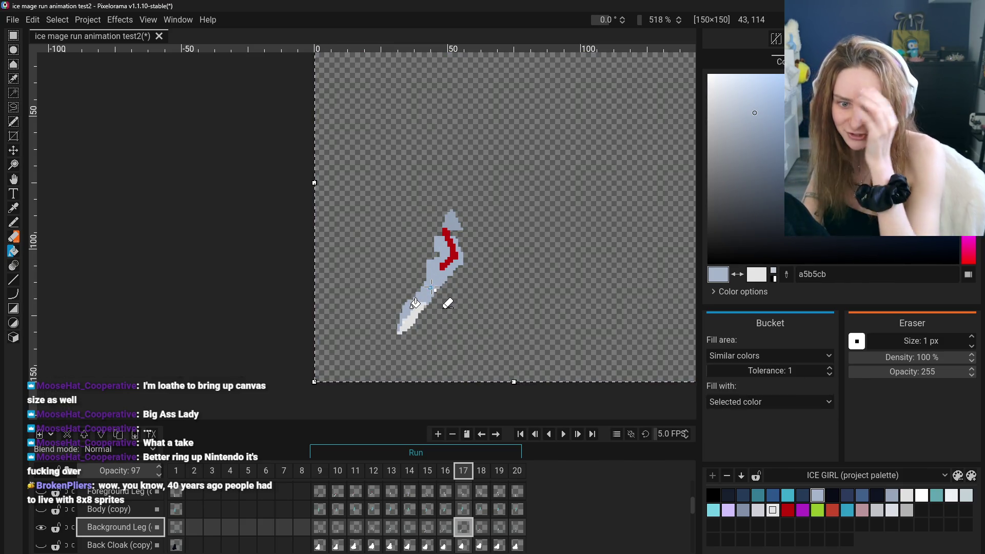
{"action": "left_click", "coordinate": [412, 309]}
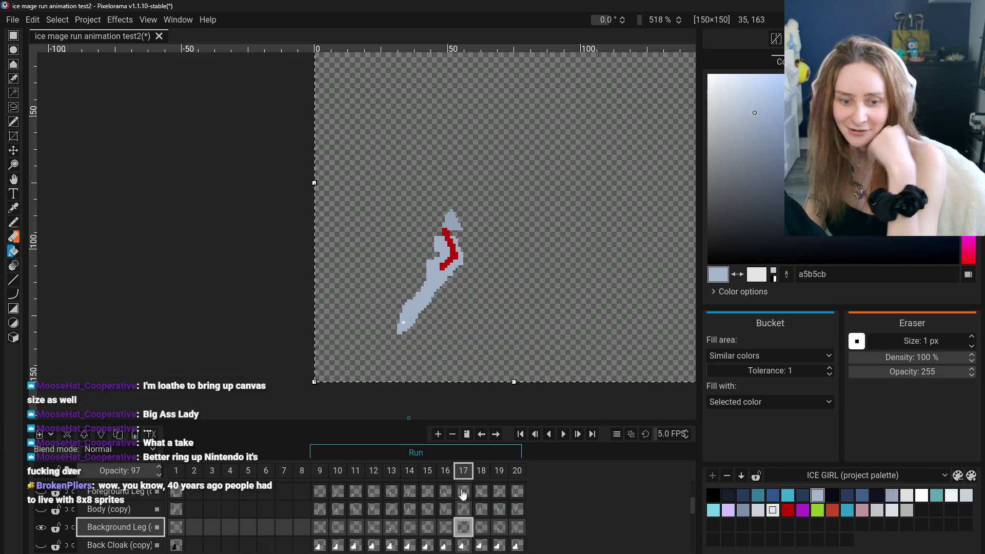
{"action": "left_click", "coordinate": [482, 528]}
{"action": "left_click", "coordinate": [430, 293]}
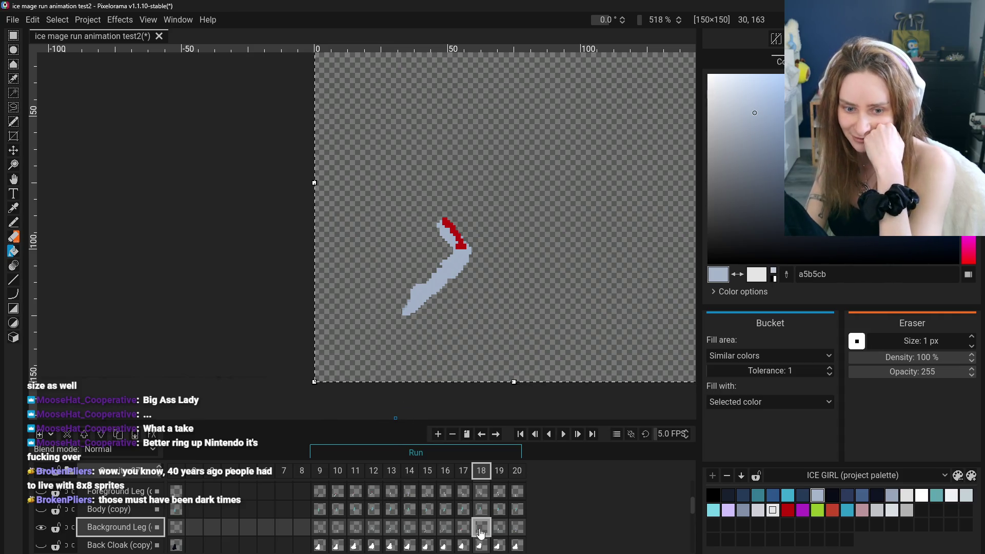
- Fill frame 19's leg a5b5cb, undoing stray background fills, and erase the red stroke
{"action": "left_click", "coordinate": [500, 528]}
{"action": "left_click", "coordinate": [447, 307]}
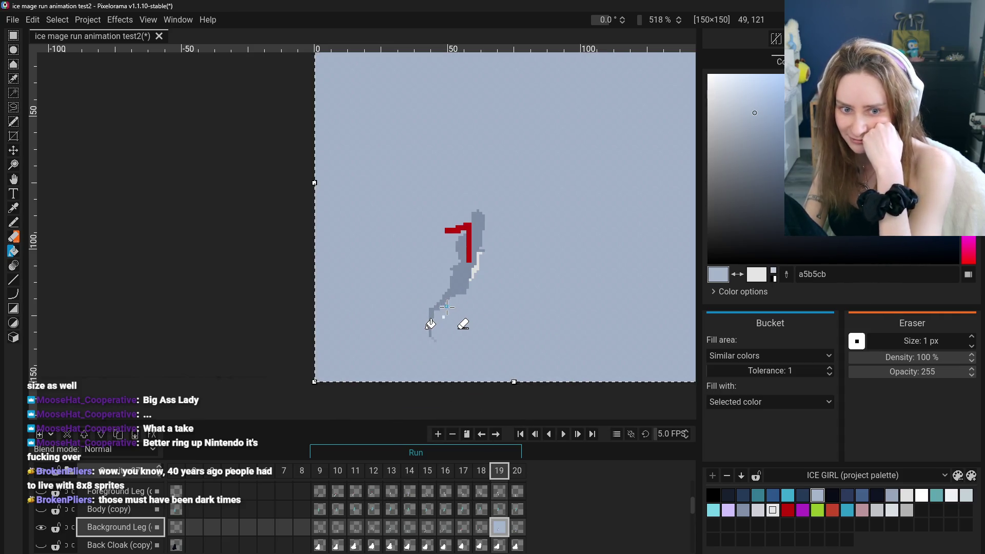
{"action": "key", "text": "ctrl+z"}
{"action": "left_click", "coordinate": [452, 289]}
{"action": "left_click", "coordinate": [449, 303]}
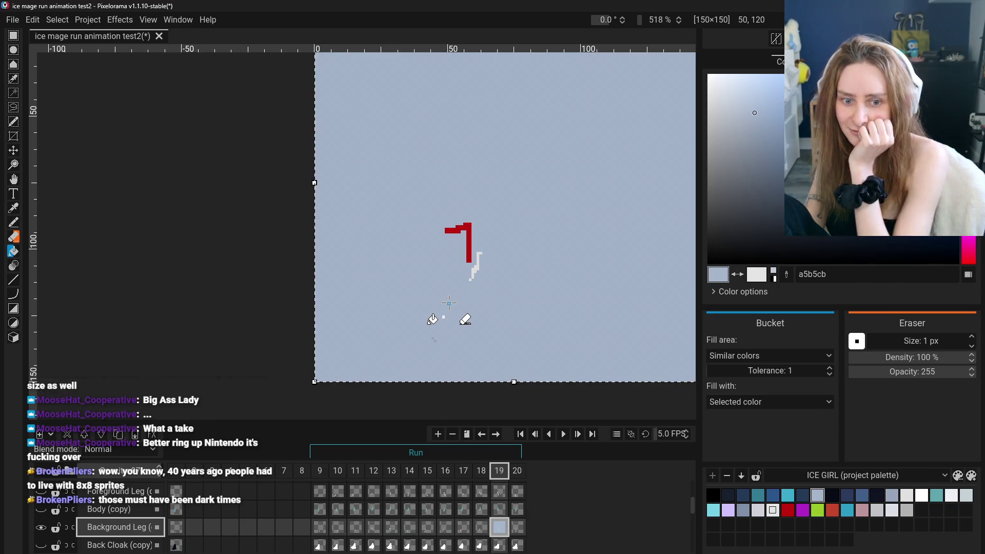
{"action": "key", "text": "ctrl+z"}
{"action": "key", "text": "ctrl+z"}
{"action": "left_click", "coordinate": [446, 309]}
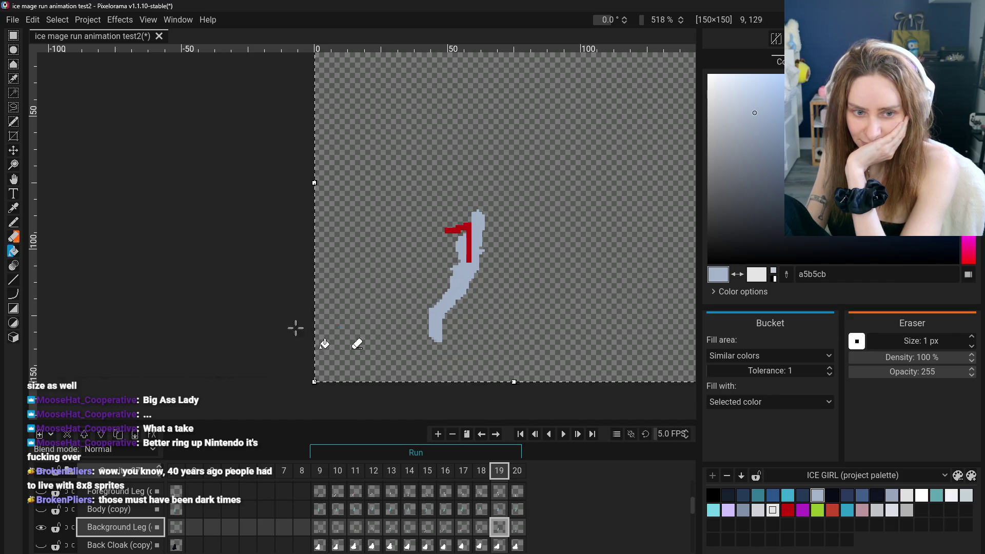
{"action": "left_click", "coordinate": [14, 237]}
{"action": "mouse_move", "coordinate": [462, 231]}
{"action": "left_mouse_down"}
{"action": "mouse_move", "coordinate": [467, 256]}
{"action": "mouse_move", "coordinate": [472, 232]}
{"action": "mouse_move", "coordinate": [464, 241]}
{"action": "mouse_move", "coordinate": [478, 253]}
{"action": "left_mouse_up"}
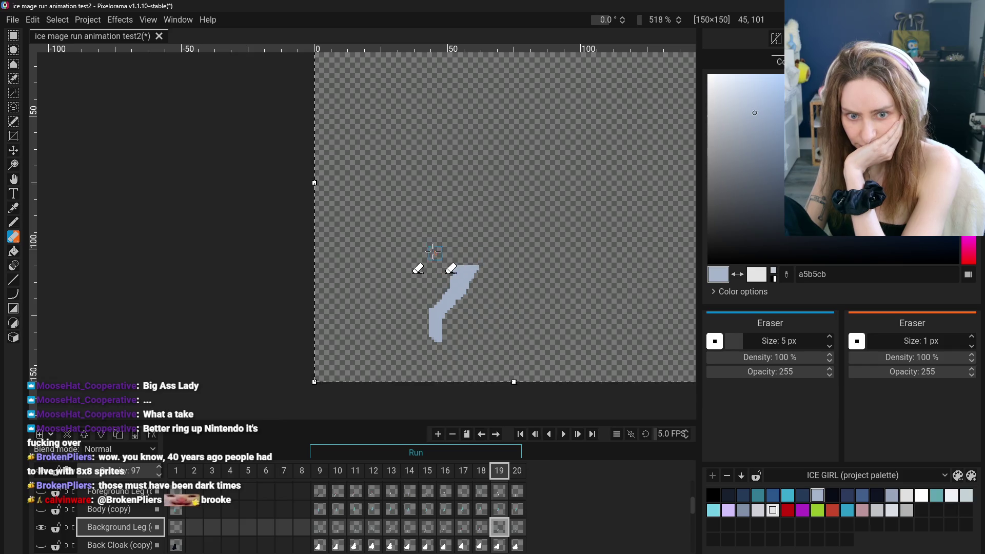
- On frame 20, erase the head, torso and scarf above the leg and fill the leg a5b5cb
{"action": "scroll", "coordinate": [40, 505], "scroll_direction": "up", "scroll_amount": 3}
{"action": "left_click", "coordinate": [42, 504]}
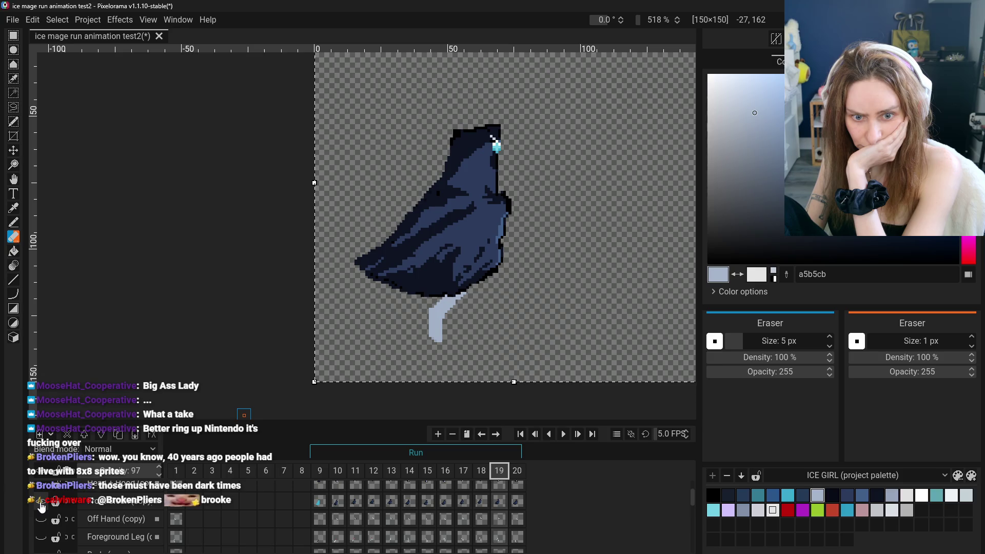
{"action": "left_click", "coordinate": [42, 505]}
{"action": "scroll", "coordinate": [454, 515], "scroll_direction": "down", "scroll_amount": 3}
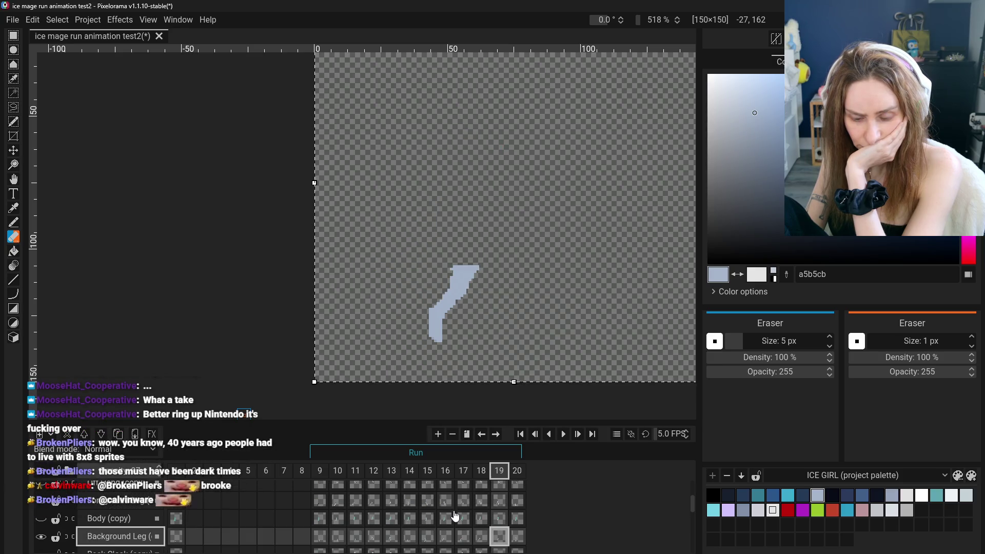
{"action": "left_click", "coordinate": [516, 537]}
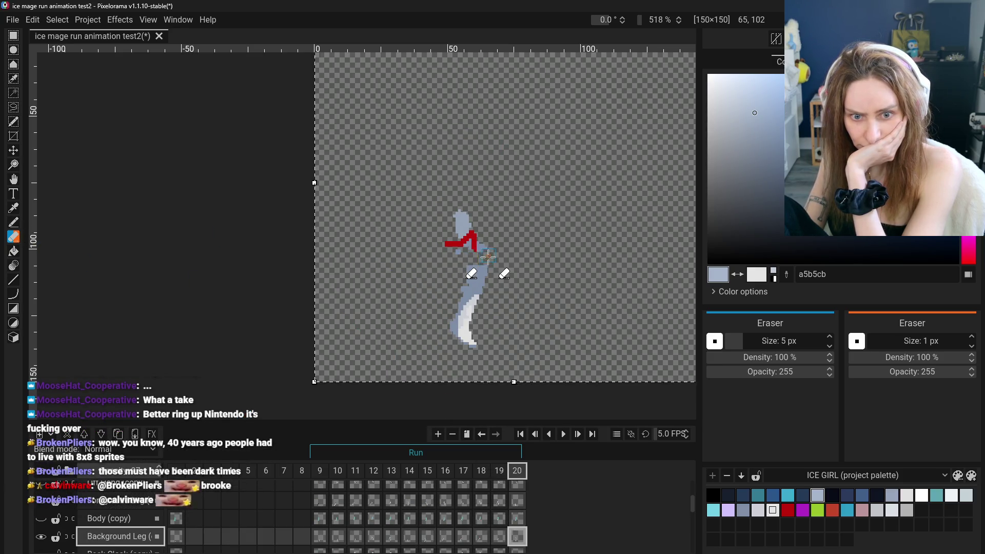
{"action": "mouse_move", "coordinate": [488, 256]}
{"action": "left_mouse_down"}
{"action": "mouse_move", "coordinate": [445, 239]}
{"action": "mouse_move", "coordinate": [466, 209]}
{"action": "left_mouse_up"}
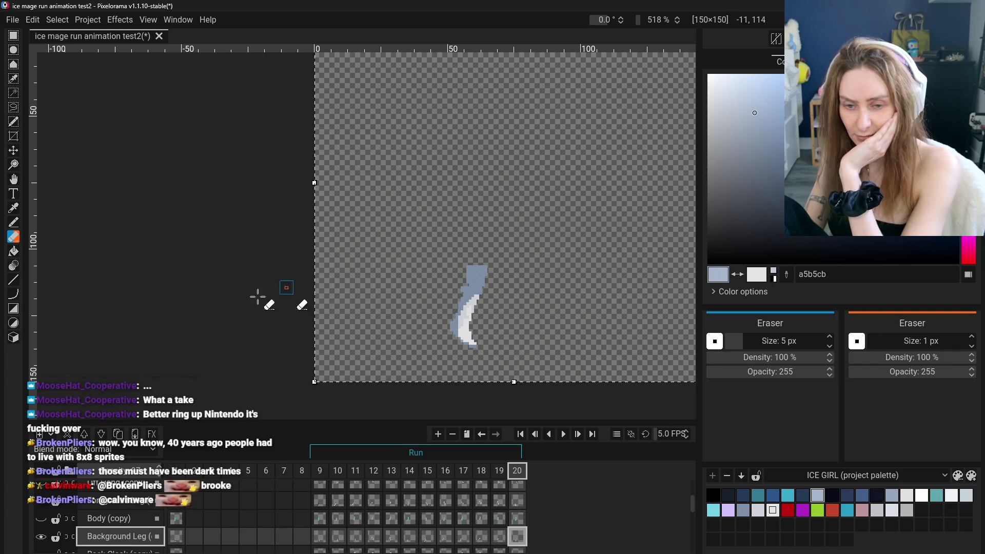
{"action": "left_click", "coordinate": [14, 251]}
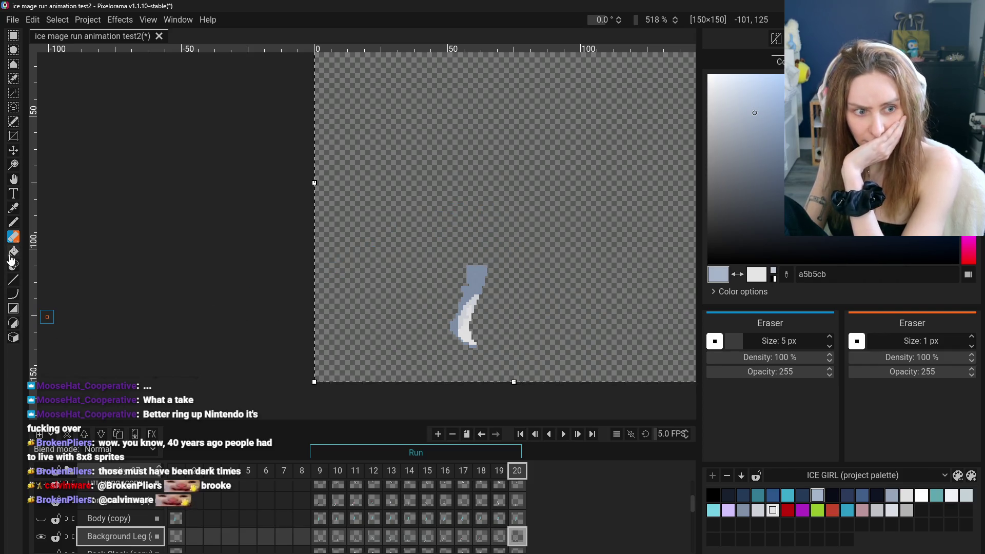
{"action": "left_click", "coordinate": [470, 285]}
{"action": "left_click", "coordinate": [467, 315]}
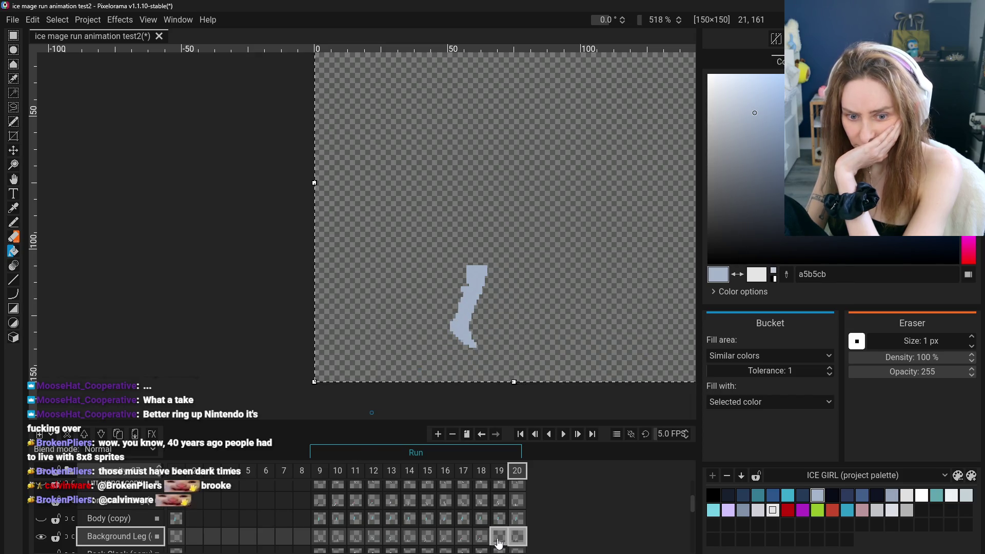
- Erase the red scarf on frame 18 and trim the leg top on frame 16, then hide Background Leg
{"action": "left_click", "coordinate": [481, 536]}
{"action": "key", "text": "Left"}
{"action": "key", "text": "Right"}
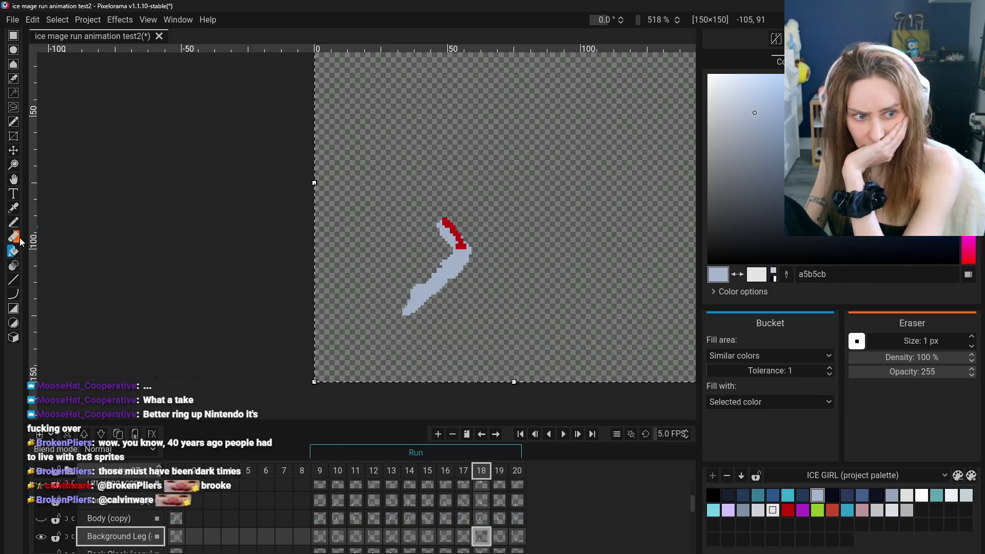
{"action": "left_click", "coordinate": [13, 236]}
{"action": "mouse_move", "coordinate": [444, 221]}
{"action": "left_mouse_down"}
{"action": "mouse_move", "coordinate": [459, 251]}
{"action": "mouse_move", "coordinate": [421, 254]}
{"action": "left_mouse_up"}
{"action": "key", "text": "Left"}
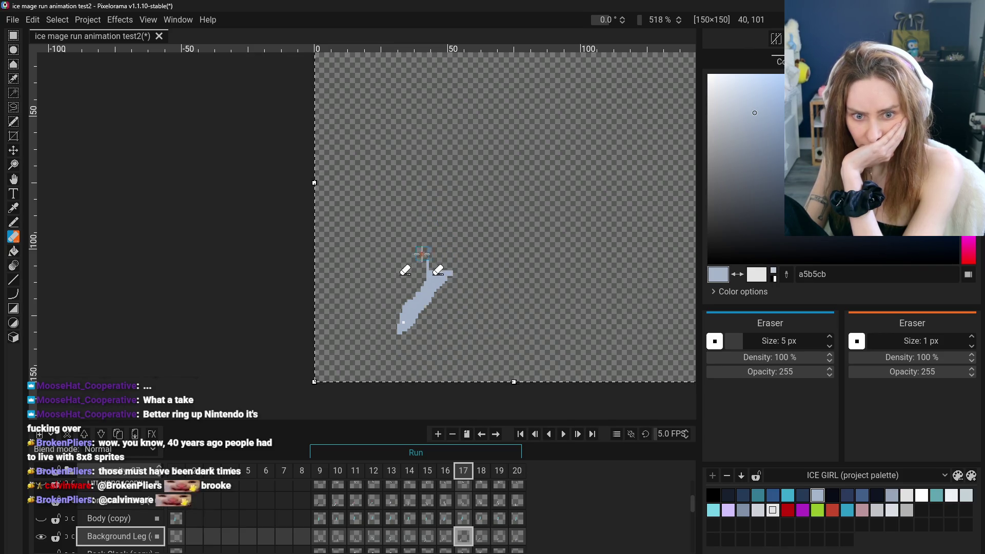
{"action": "left_click", "coordinate": [445, 536]}
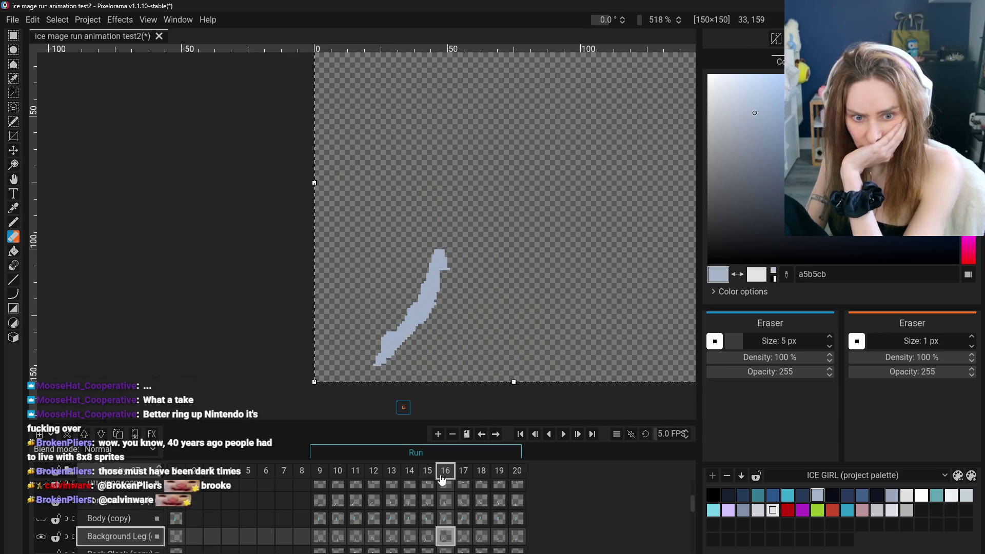
{"action": "left_click_drag", "start_coordinate": [442, 257], "coordinate": [437, 279]}
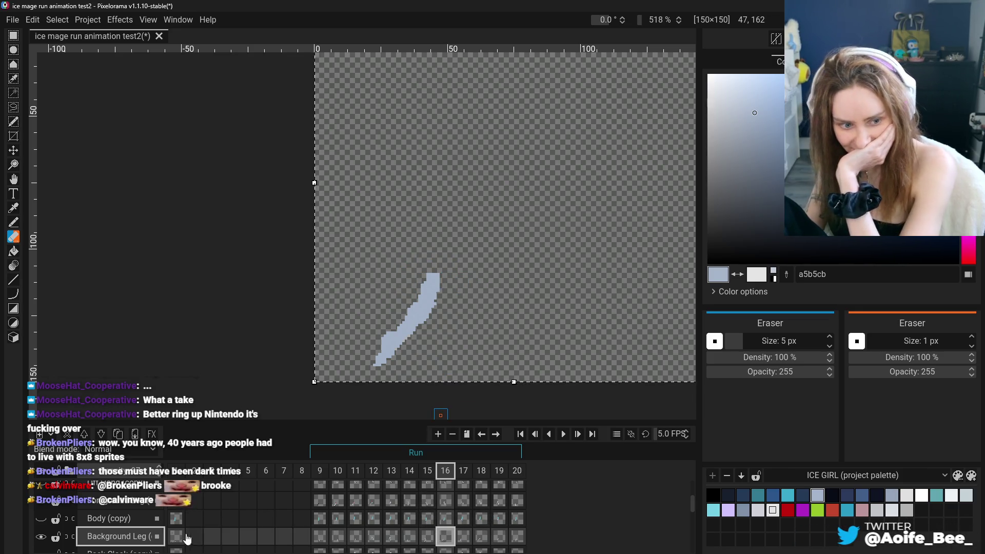
{"action": "left_click", "coordinate": [40, 537]}
- On frame 9, hide Body (copy), show the leg-stroke layer and sample its dark navy colour
{"action": "left_click", "coordinate": [41, 519]}
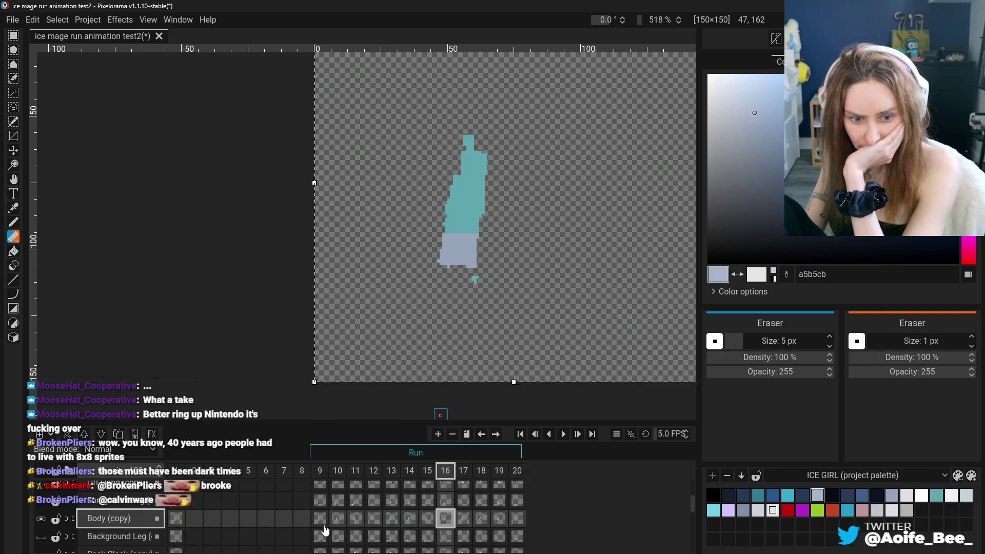
{"action": "left_click", "coordinate": [320, 518]}
{"action": "left_click", "coordinate": [41, 520]}
{"action": "left_click", "coordinate": [116, 505]}
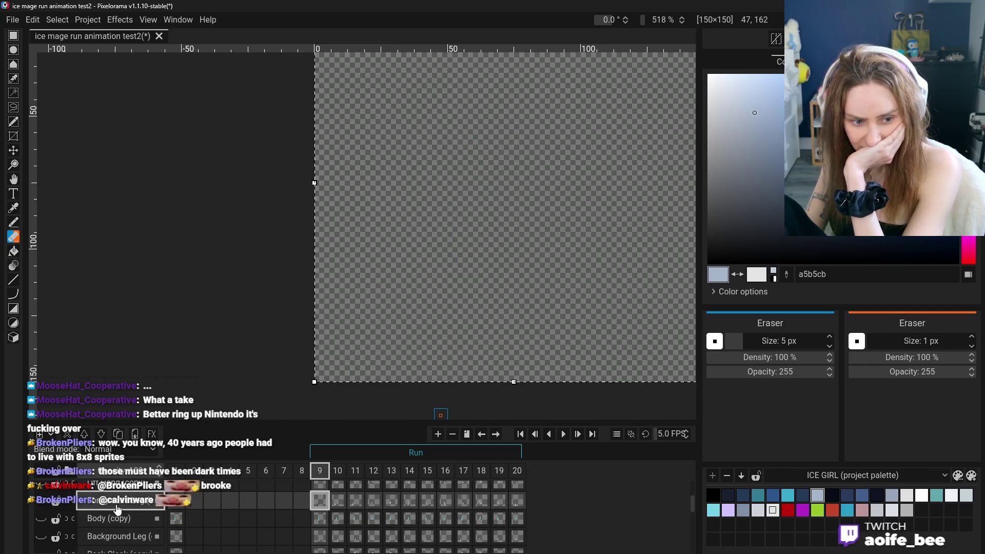
{"action": "left_click", "coordinate": [41, 501]}
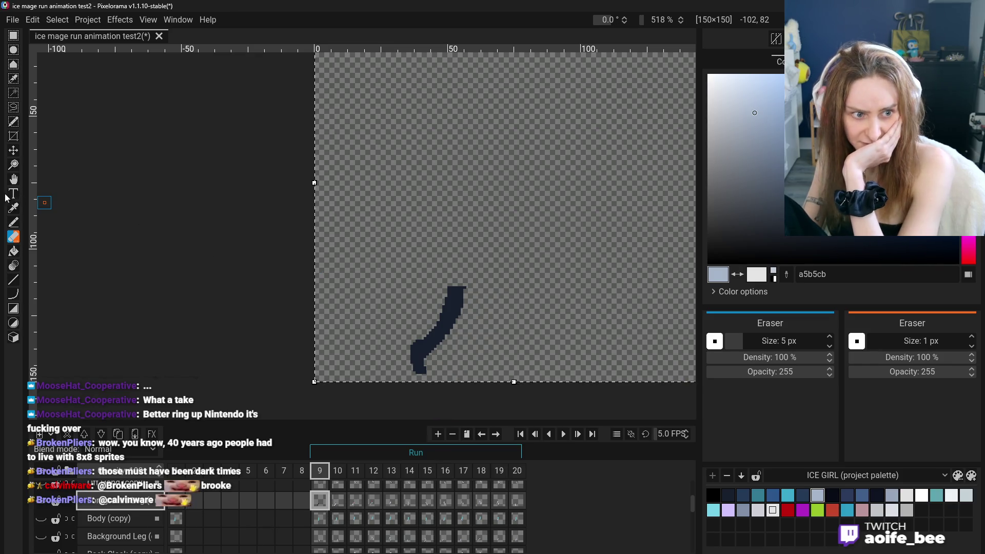
{"action": "left_click", "coordinate": [13, 209]}
{"action": "left_click", "coordinate": [445, 319]}
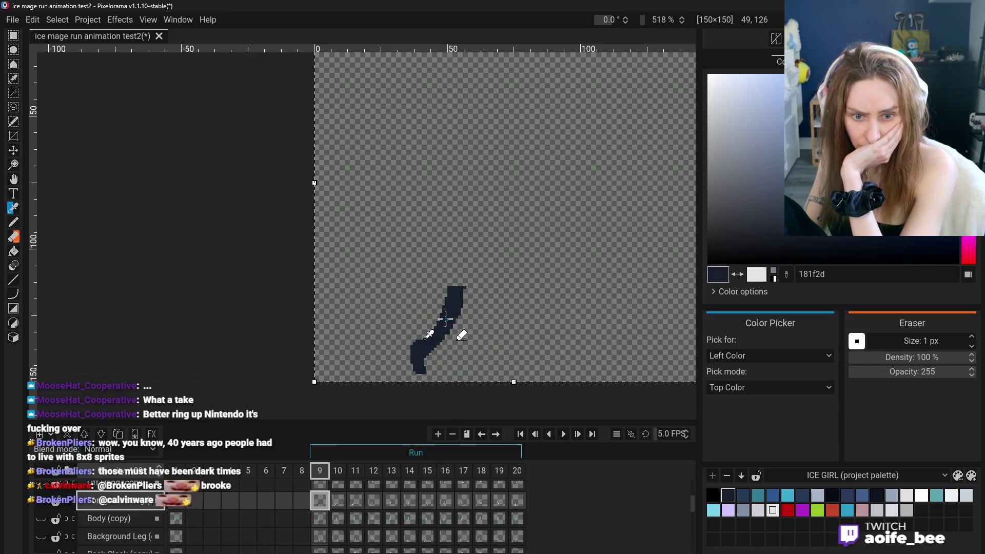
- Review Background Leg frames 9–12 with the sword-arm layer hidden and the leg layer visible
{"action": "left_click", "coordinate": [319, 536]}
{"action": "left_click", "coordinate": [337, 536]}
{"action": "left_click", "coordinate": [356, 536]}
{"action": "left_click", "coordinate": [374, 536]}
{"action": "left_click", "coordinate": [355, 536]}
{"action": "left_click", "coordinate": [319, 536]}
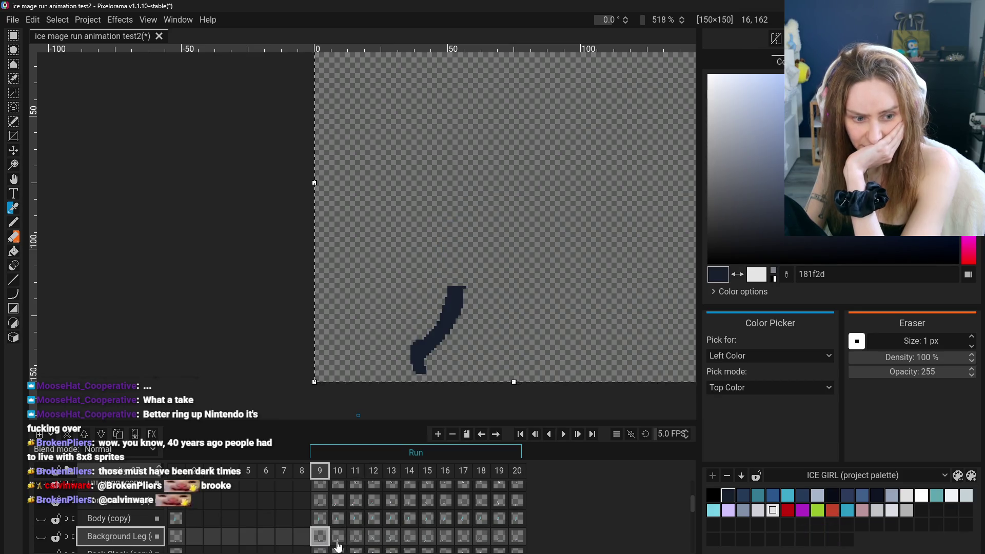
{"action": "left_click", "coordinate": [352, 542]}
{"action": "left_click", "coordinate": [338, 538]}
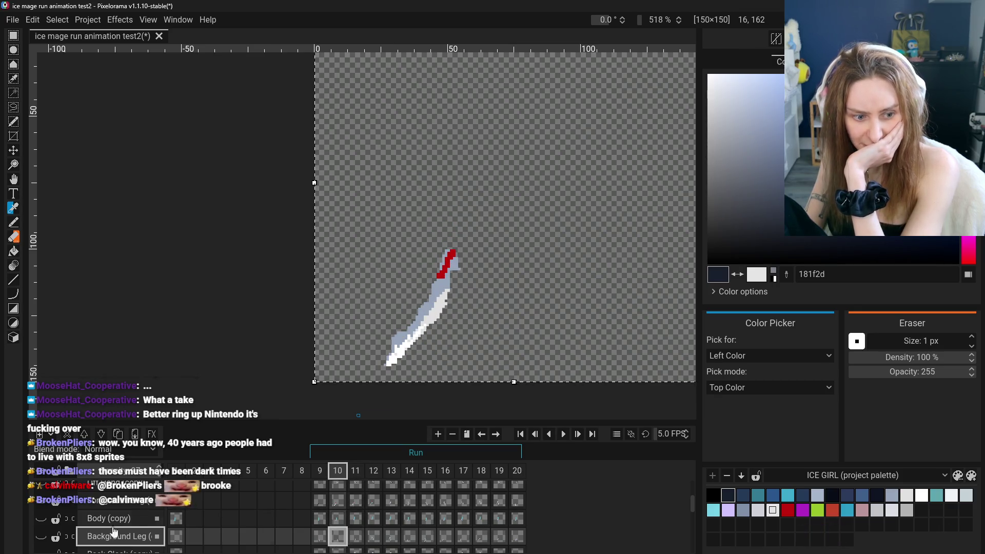
{"action": "left_click", "coordinate": [41, 537]}
{"action": "left_click", "coordinate": [41, 537]}
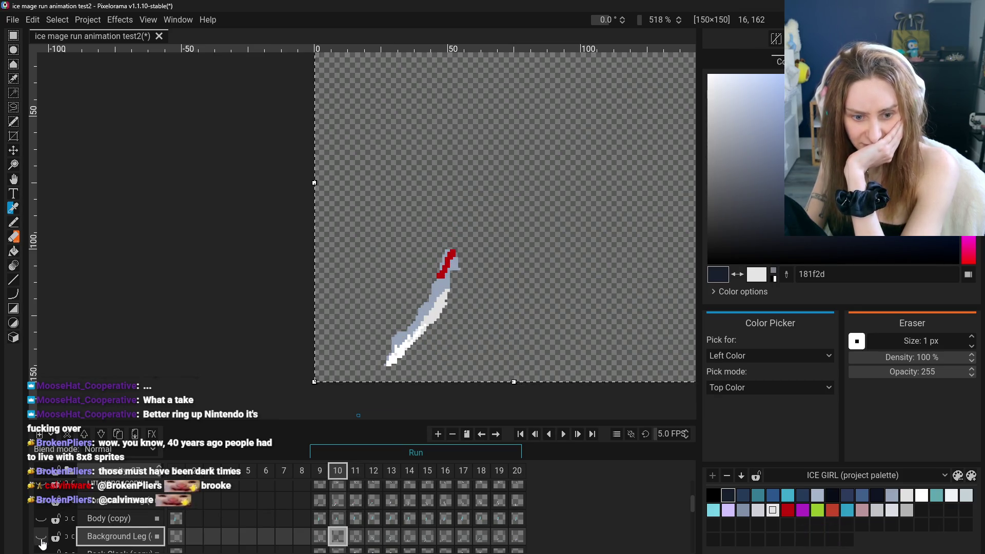
{"action": "left_click", "coordinate": [45, 505]}
{"action": "left_click", "coordinate": [41, 537]}
- Erase the stray arm pixels from the Background Leg in frames 12 and 13
{"action": "left_click", "coordinate": [355, 536]}
{"action": "left_click", "coordinate": [373, 536]}
{"action": "left_click", "coordinate": [391, 536]}
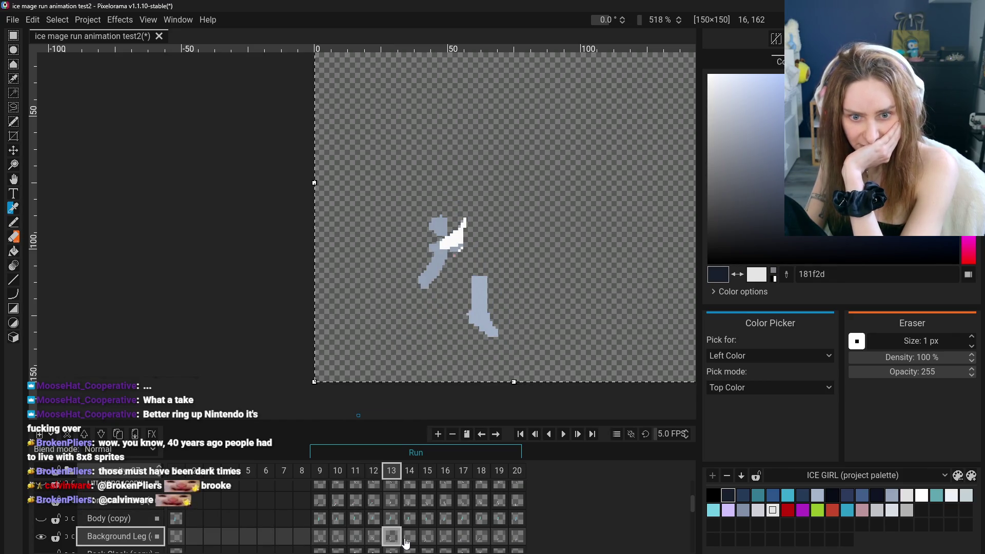
{"action": "left_click", "coordinate": [373, 536]}
{"action": "key", "text": "e"}
{"action": "mouse_move", "coordinate": [447, 202]}
{"action": "left_mouse_down"}
{"action": "mouse_move", "coordinate": [462, 225]}
{"action": "mouse_move", "coordinate": [478, 210]}
{"action": "mouse_move", "coordinate": [441, 246]}
{"action": "mouse_move", "coordinate": [454, 197]}
{"action": "mouse_move", "coordinate": [441, 203]}
{"action": "left_mouse_up"}
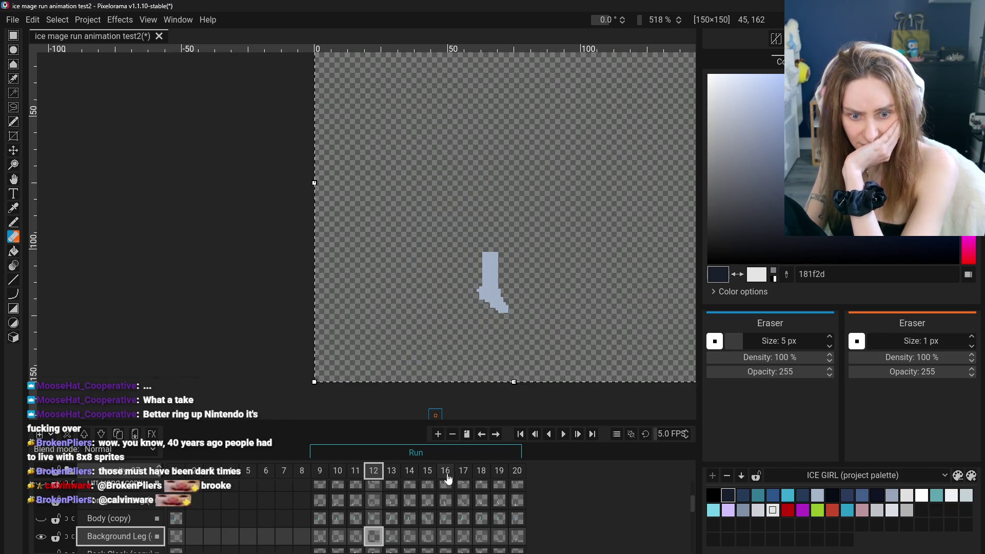
{"action": "left_click", "coordinate": [395, 537]}
{"action": "mouse_move", "coordinate": [461, 242]}
{"action": "left_mouse_down"}
{"action": "mouse_move", "coordinate": [446, 257]}
{"action": "mouse_move", "coordinate": [442, 222]}
{"action": "mouse_move", "coordinate": [455, 225]}
{"action": "left_mouse_up"}
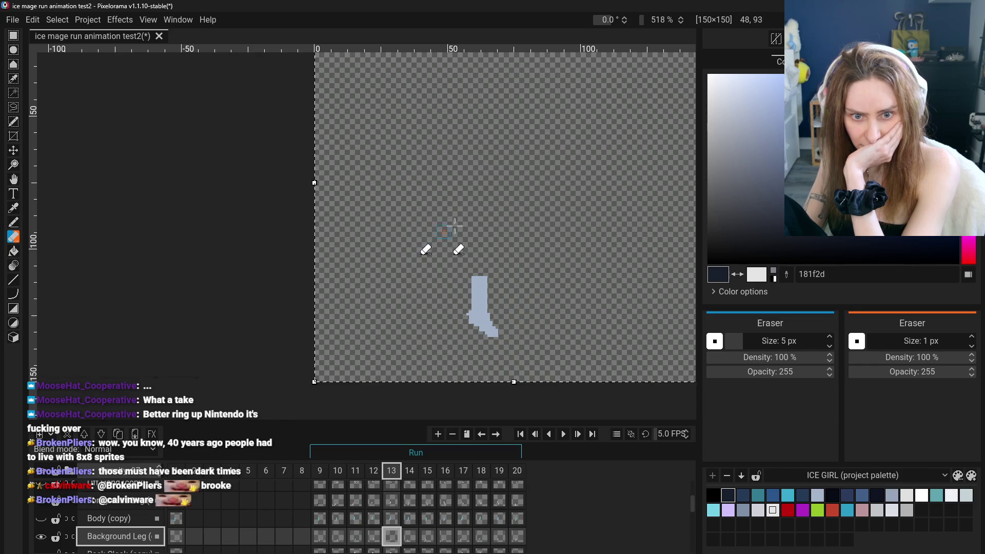
- Step through the Background Leg frames from 8 up to 15
{"action": "left_click", "coordinate": [410, 536]}
{"action": "left_click", "coordinate": [301, 536]}
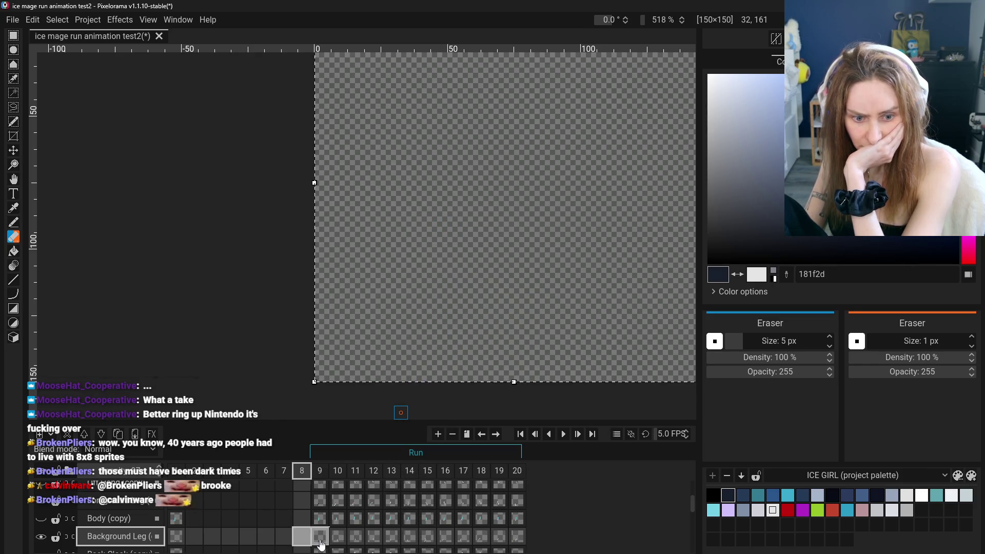
{"action": "left_click", "coordinate": [320, 538]}
{"action": "left_click", "coordinate": [374, 536]}
{"action": "left_click", "coordinate": [409, 536]}
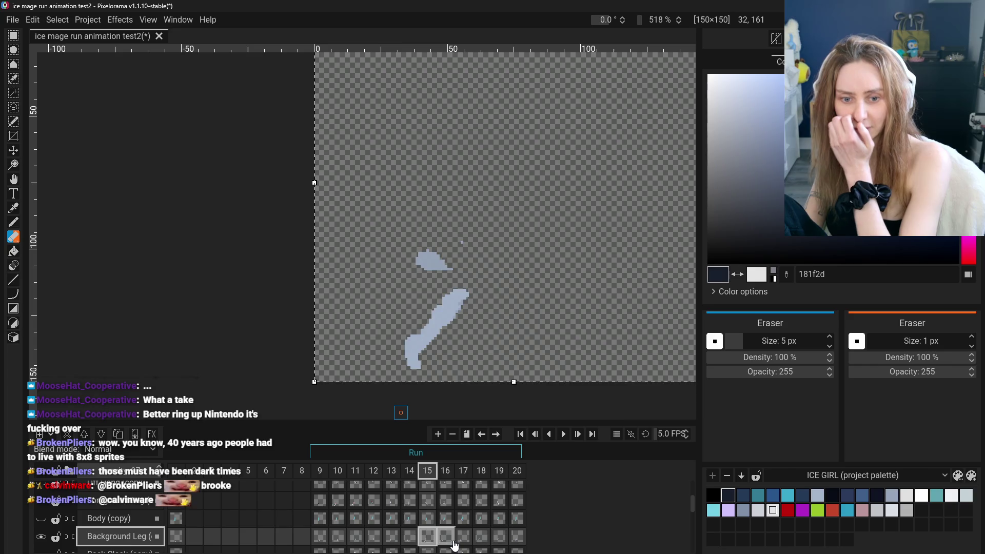
{"action": "left_click", "coordinate": [428, 536]}
{"action": "scroll", "coordinate": [421, 548], "scroll_direction": "down", "scroll_amount": 1}
- Check the Back Cloak at frame 16, hide it, and return to Background Leg frame 15
{"action": "left_click", "coordinate": [421, 544]}
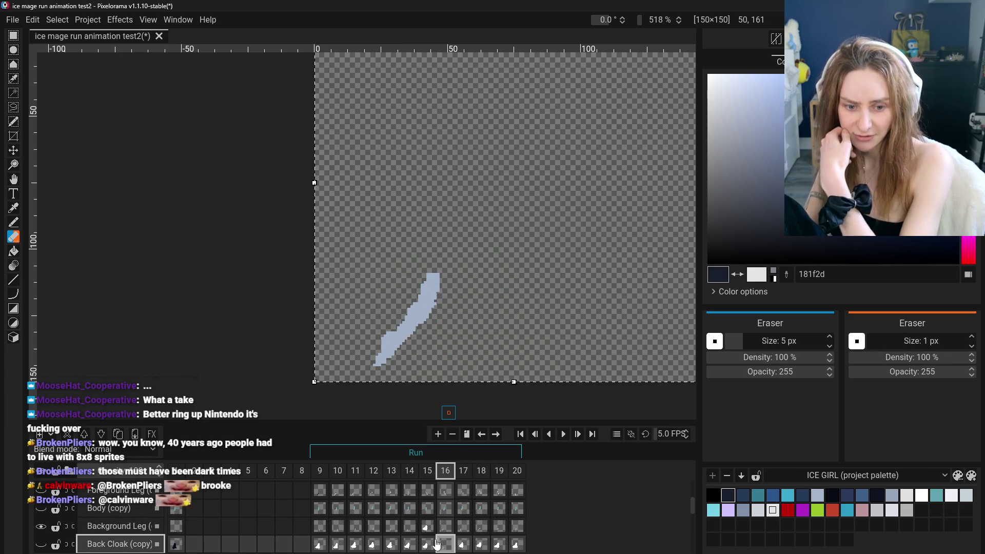
{"action": "left_click", "coordinate": [444, 526]}
{"action": "left_click", "coordinate": [445, 543]}
{"action": "left_click", "coordinate": [427, 526]}
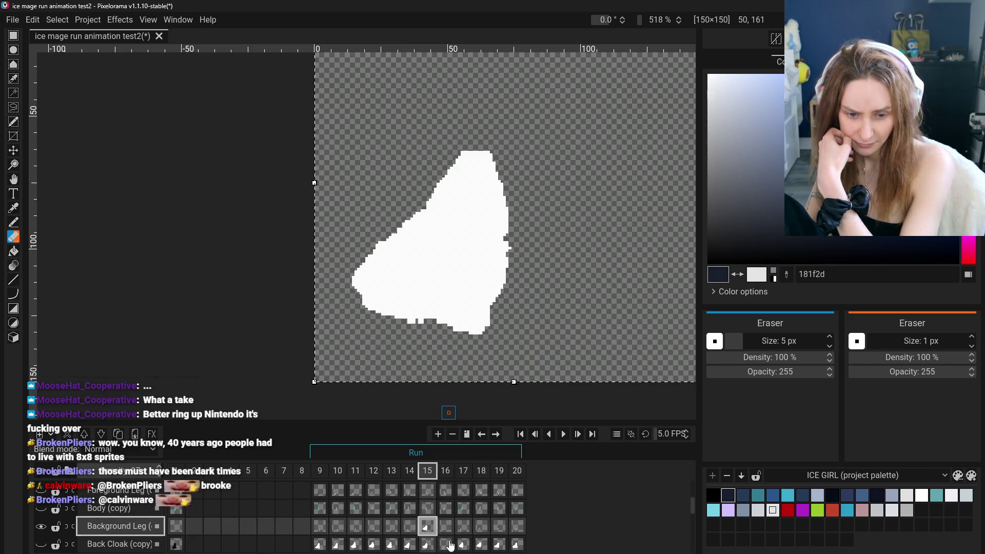
{"action": "left_click", "coordinate": [445, 544]}
{"action": "left_click", "coordinate": [41, 528]}
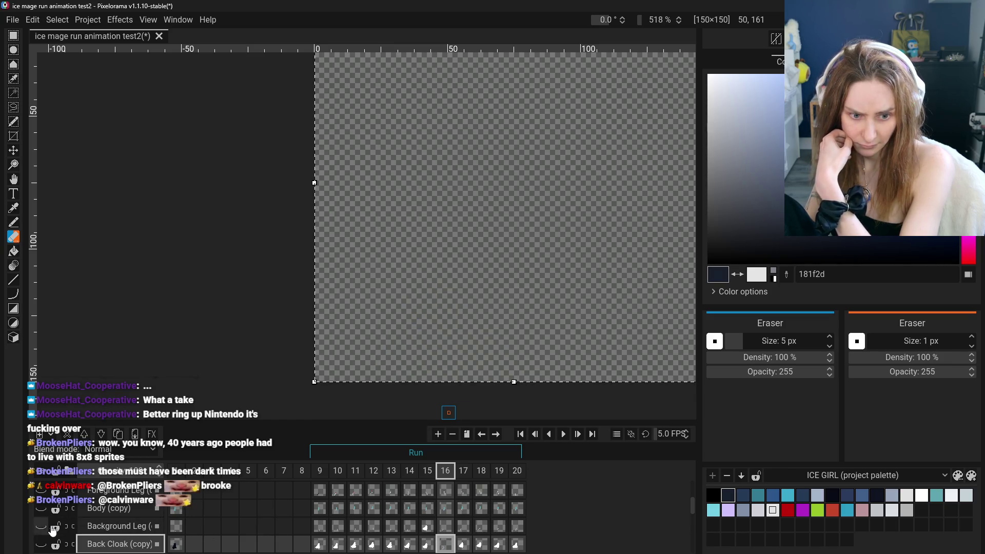
{"action": "left_click", "coordinate": [121, 529]}
{"action": "left_click", "coordinate": [425, 526]}
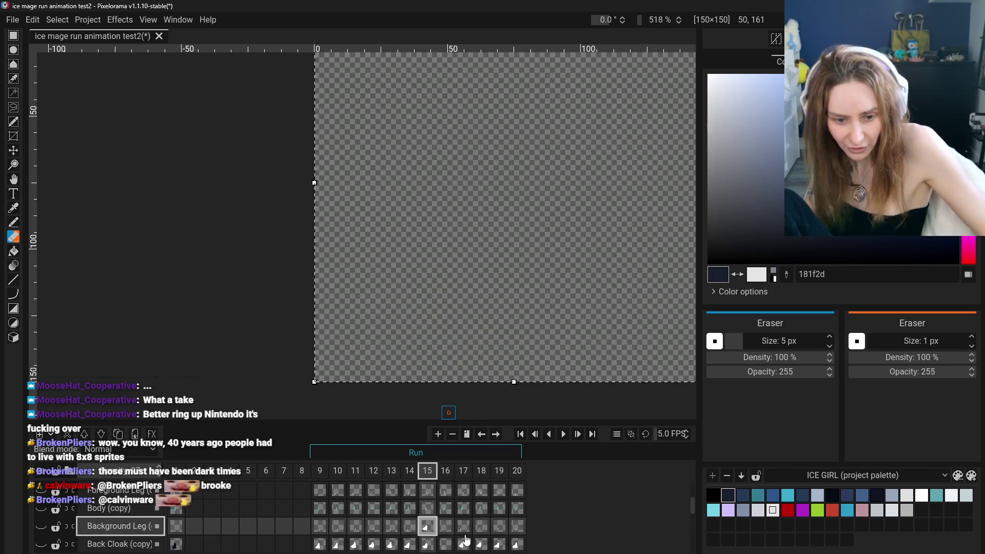
{"action": "left_click", "coordinate": [41, 526]}
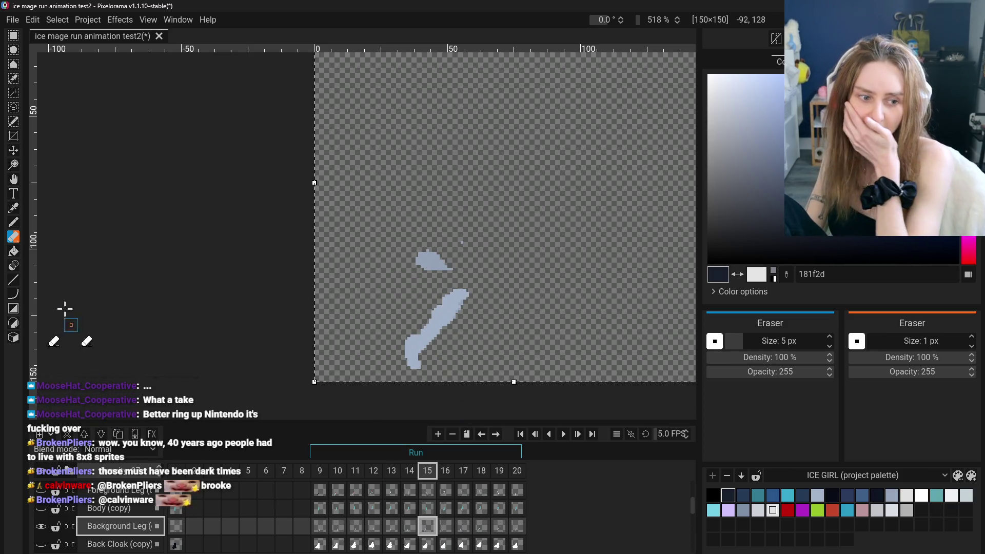
- Erase the small leftover blobs above the leg on frames 15–17
{"action": "left_click", "coordinate": [13, 250]}
{"action": "left_click", "coordinate": [13, 237]}
{"action": "mouse_move", "coordinate": [441, 257]}
{"action": "left_mouse_down"}
{"action": "mouse_move", "coordinate": [413, 266]}
{"action": "mouse_move", "coordinate": [447, 267]}
{"action": "left_mouse_up"}
{"action": "left_click", "coordinate": [445, 525]}
{"action": "left_click", "coordinate": [463, 526]}
- Review the cleaned Background Leg poses across frames 9–20
{"action": "left_click", "coordinate": [482, 530]}
{"action": "left_click", "coordinate": [499, 528]}
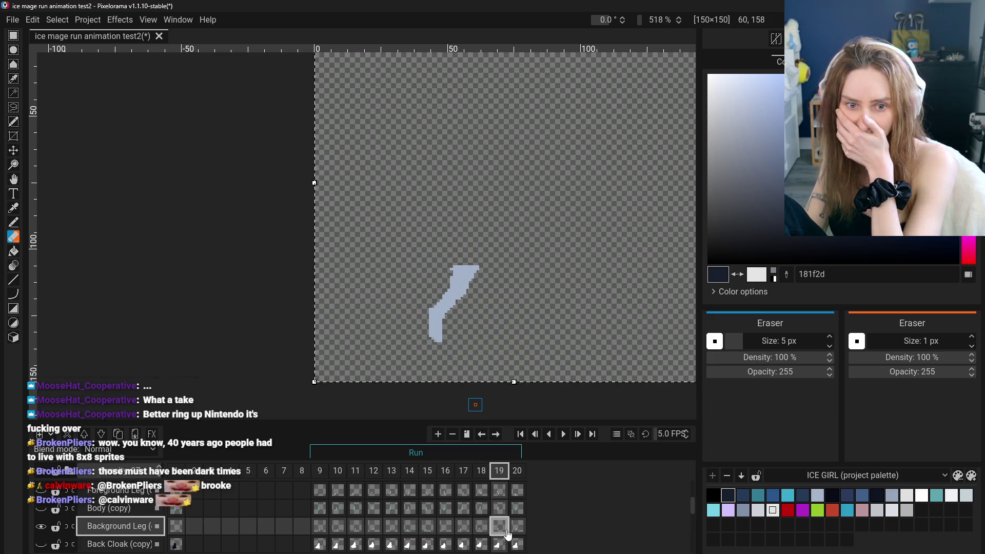
{"action": "left_click", "coordinate": [517, 528]}
{"action": "left_click", "coordinate": [481, 528]}
{"action": "left_click", "coordinate": [409, 528]}
{"action": "left_click", "coordinate": [314, 529]}
{"action": "left_click", "coordinate": [337, 528]}
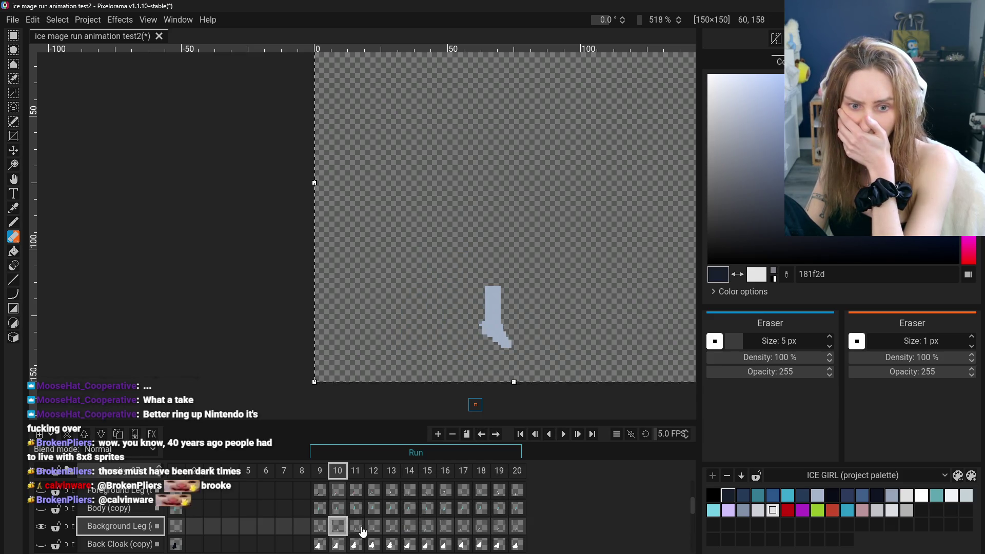
{"action": "left_click", "coordinate": [356, 528]}
{"action": "left_click", "coordinate": [373, 528]}
{"action": "left_click", "coordinate": [392, 528]}
{"action": "left_click", "coordinate": [410, 528]}
{"action": "left_click", "coordinate": [427, 528]}
{"action": "left_click", "coordinate": [452, 529]}
{"action": "left_click", "coordinate": [482, 528]}
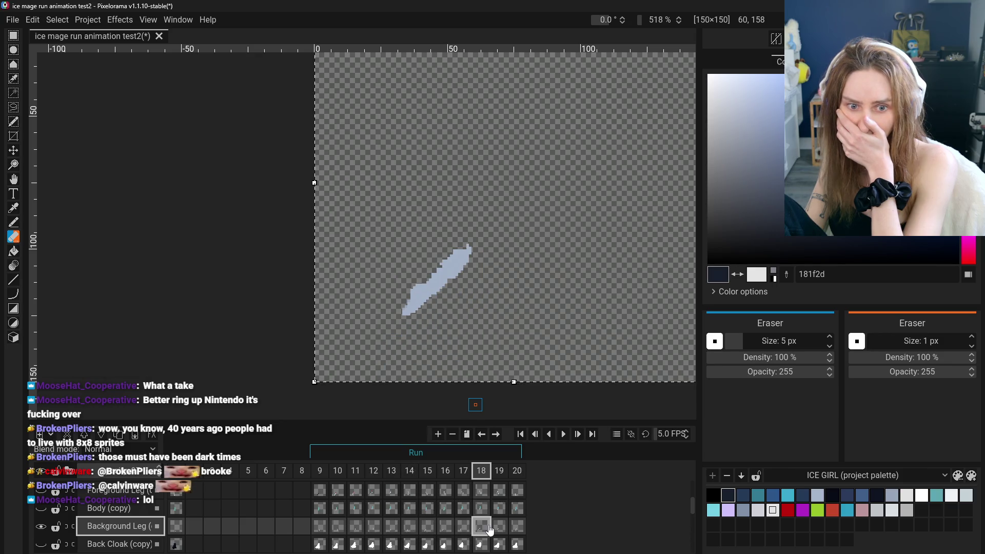
{"action": "left_click", "coordinate": [499, 528]}
{"action": "left_click", "coordinate": [517, 528]}
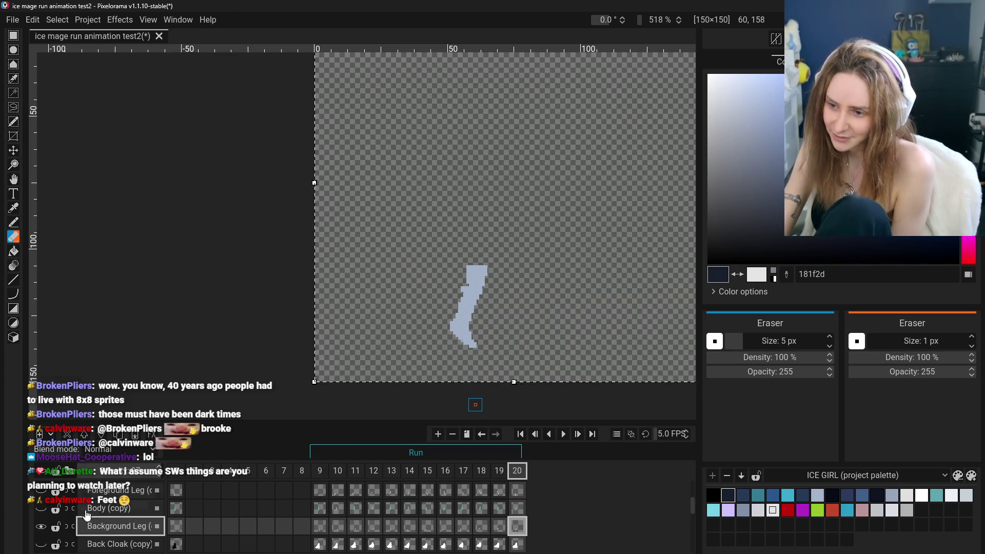
- Hide the Background Leg layer, show the Foreground Leg layer, and return to frame 9
{"action": "left_click", "coordinate": [41, 527]}
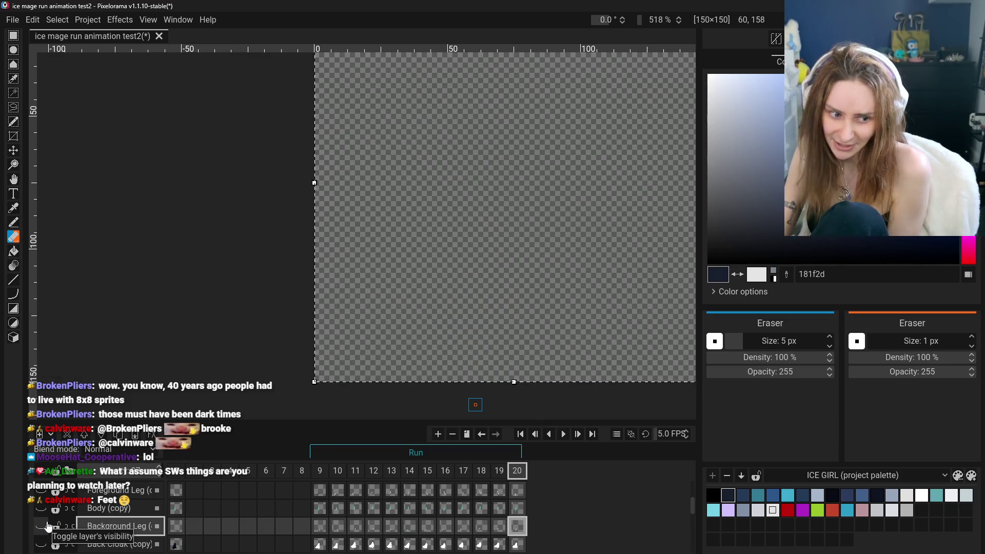
{"action": "scroll", "coordinate": [44, 523], "scroll_direction": "up", "scroll_amount": 1}
{"action": "left_click", "coordinate": [41, 507]}
{"action": "left_click", "coordinate": [41, 491]}
{"action": "left_click", "coordinate": [41, 508]}
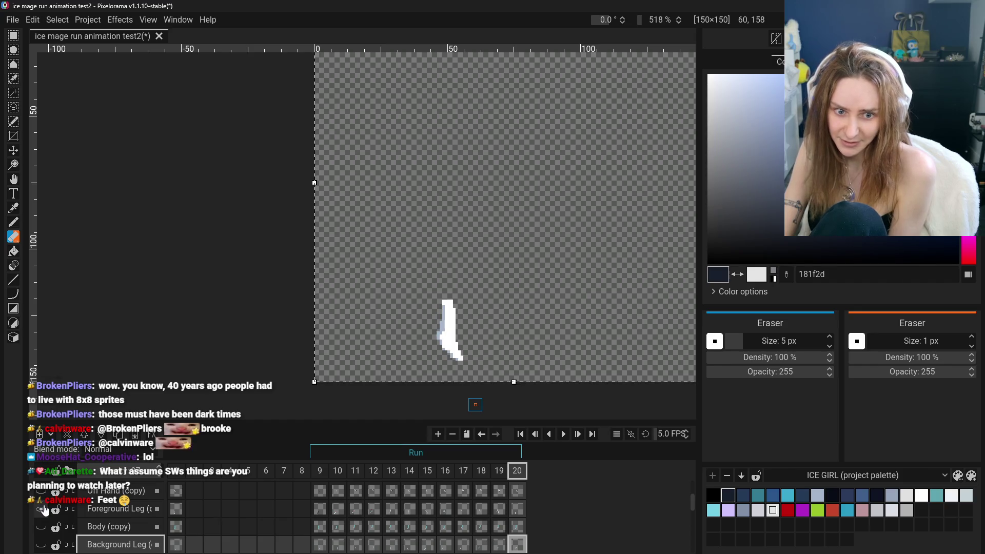
{"action": "scroll", "coordinate": [403, 548], "scroll_direction": "down", "scroll_amount": 1}
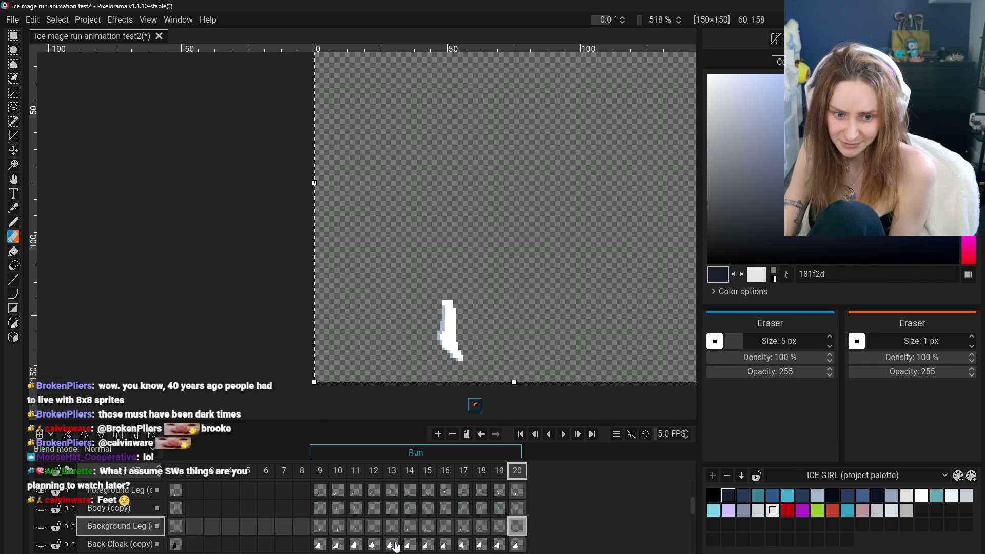
{"action": "left_click", "coordinate": [327, 534]}
{"action": "key", "text": "o"}
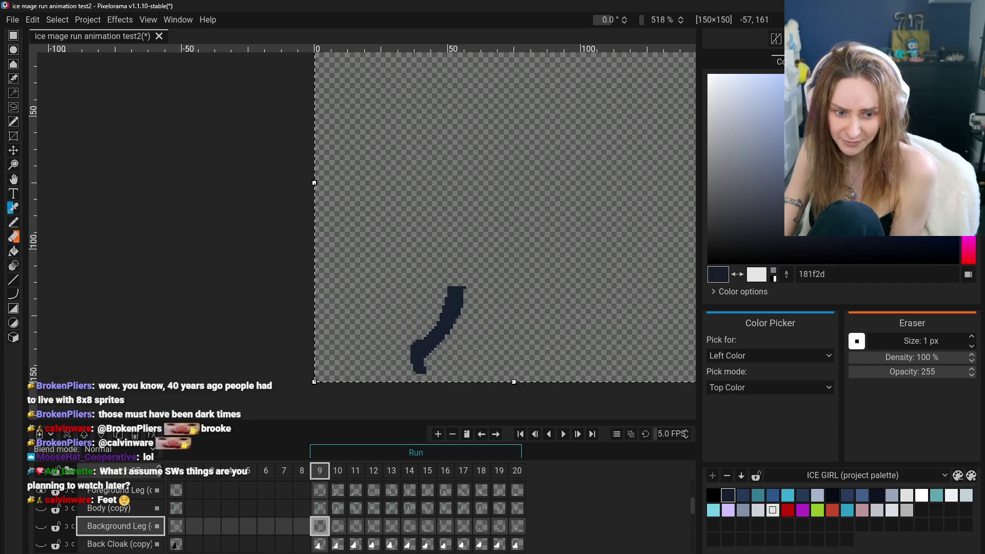
- On frame 10, erase the red-and-blue tip and fill the leg dark navy (181f2d)
{"action": "left_click", "coordinate": [337, 526]}
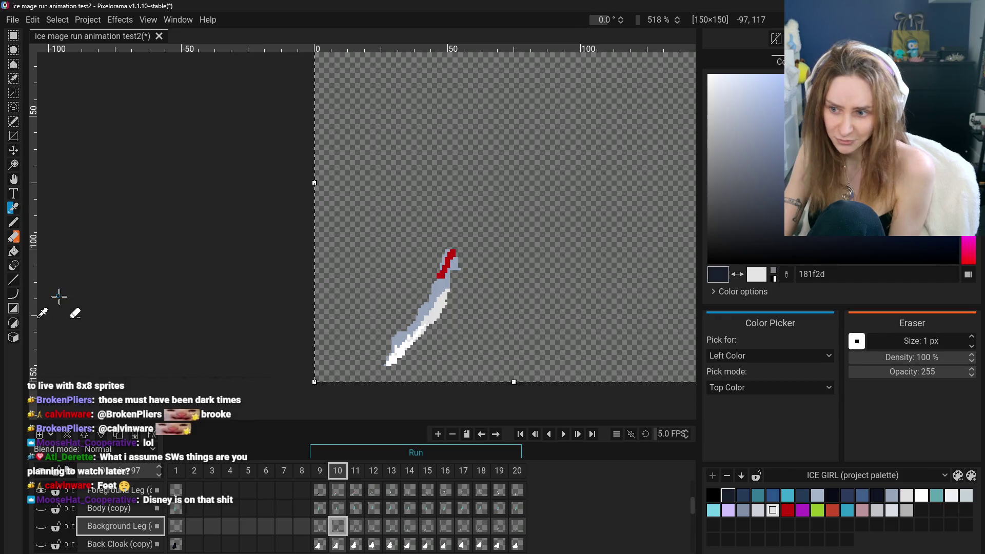
{"action": "left_click", "coordinate": [13, 237]}
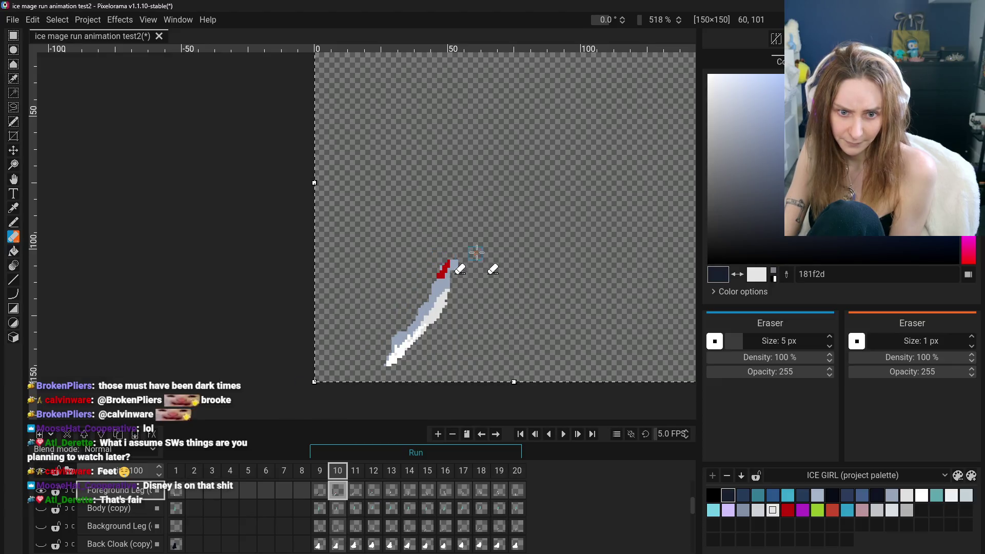
{"action": "left_click_drag", "start_coordinate": [432, 274], "coordinate": [449, 259]}
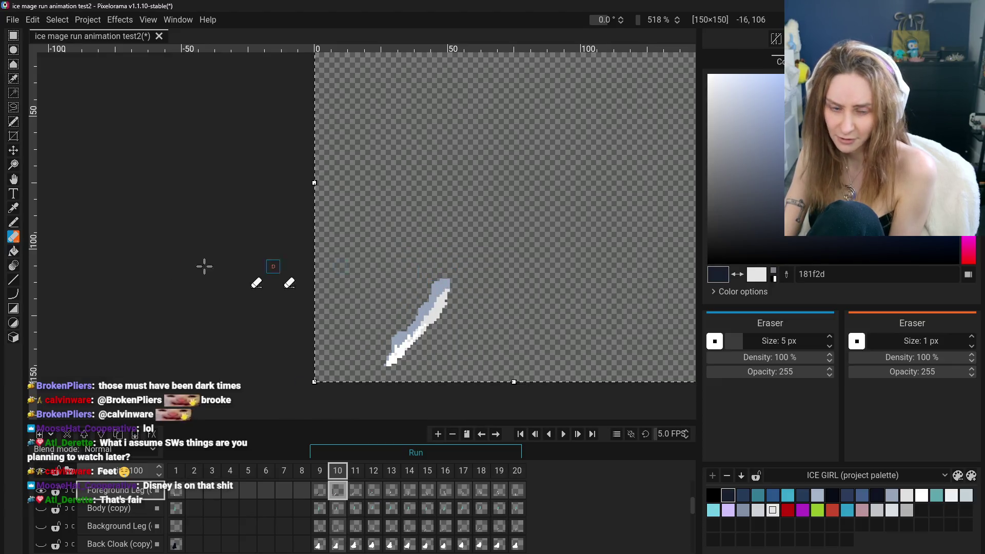
{"action": "left_click", "coordinate": [13, 252]}
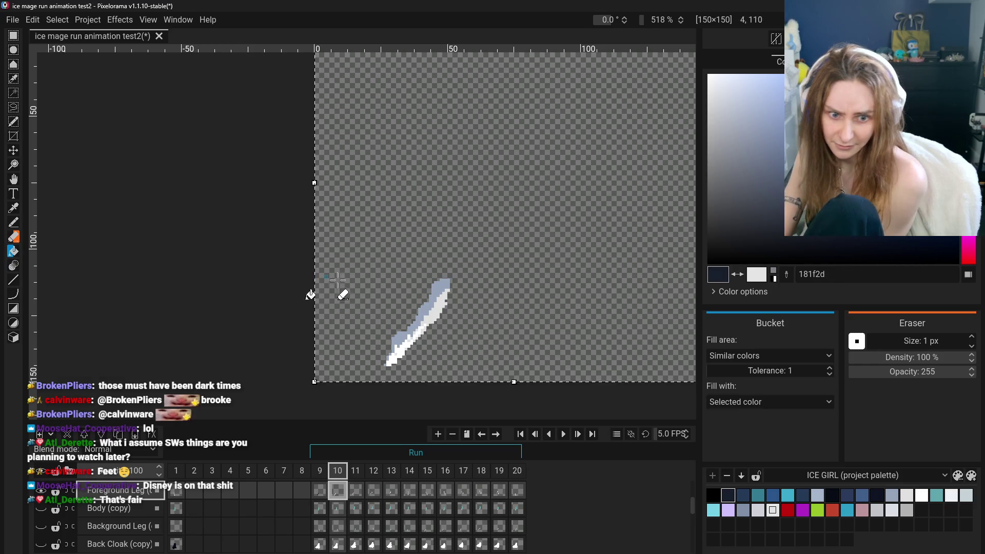
{"action": "left_click", "coordinate": [417, 321]}
{"action": "left_click", "coordinate": [412, 337]}
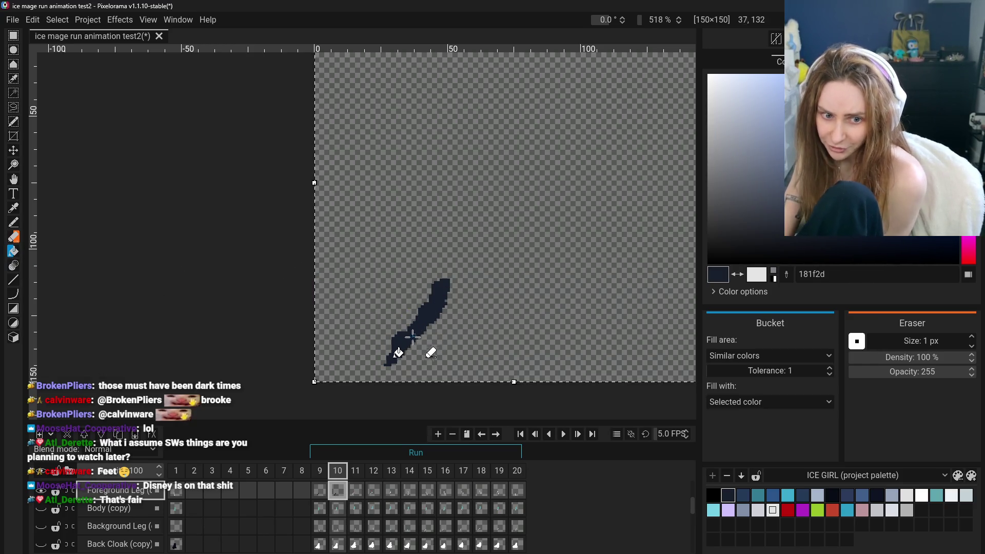
- On frame 11, erase the red stroke and fill the leg dark navy
{"action": "left_click", "coordinate": [355, 494]}
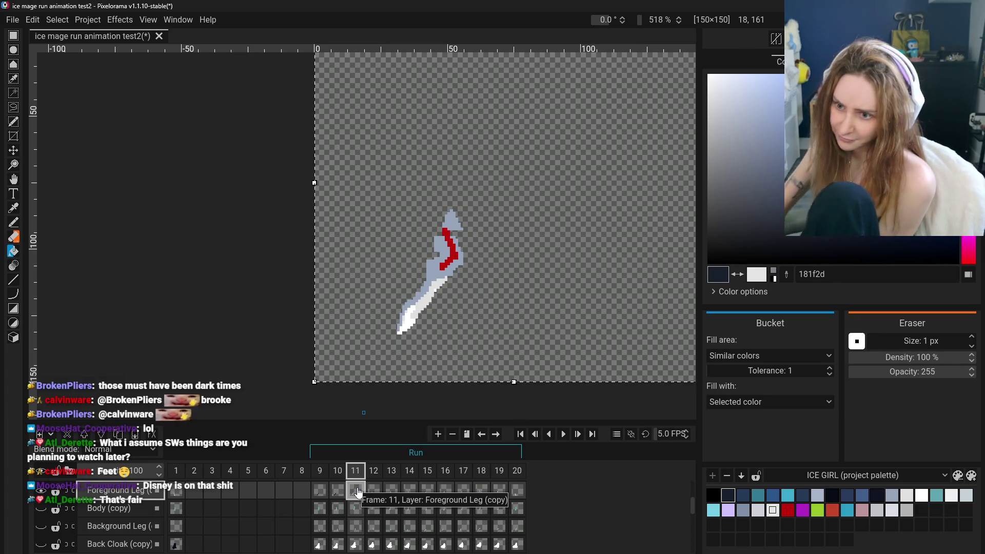
{"action": "left_click", "coordinate": [13, 236]}
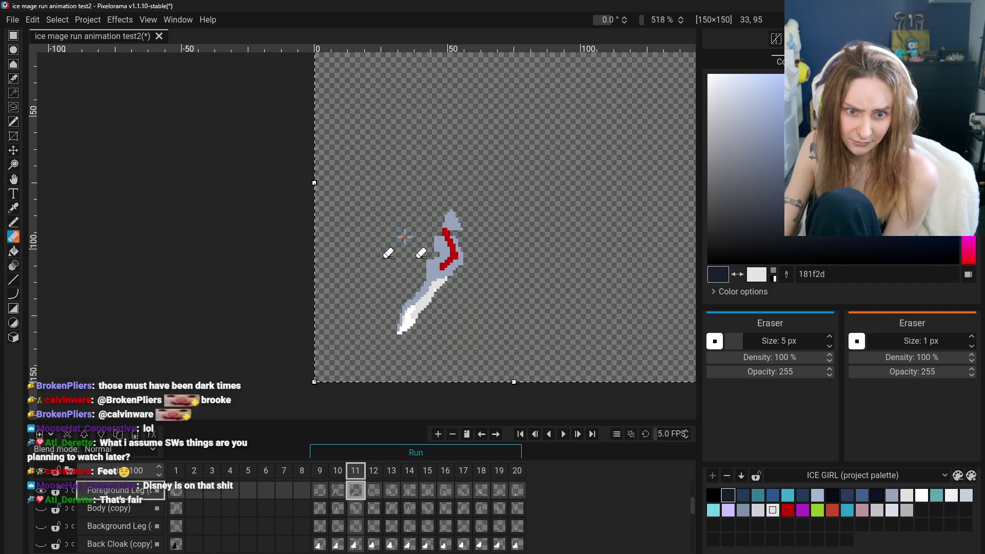
{"action": "mouse_move", "coordinate": [447, 249]}
{"action": "left_mouse_down"}
{"action": "mouse_move", "coordinate": [440, 264]}
{"action": "mouse_move", "coordinate": [452, 257]}
{"action": "mouse_move", "coordinate": [442, 214]}
{"action": "mouse_move", "coordinate": [459, 259]}
{"action": "mouse_move", "coordinate": [435, 259]}
{"action": "left_mouse_up"}
{"action": "left_click", "coordinate": [13, 252]}
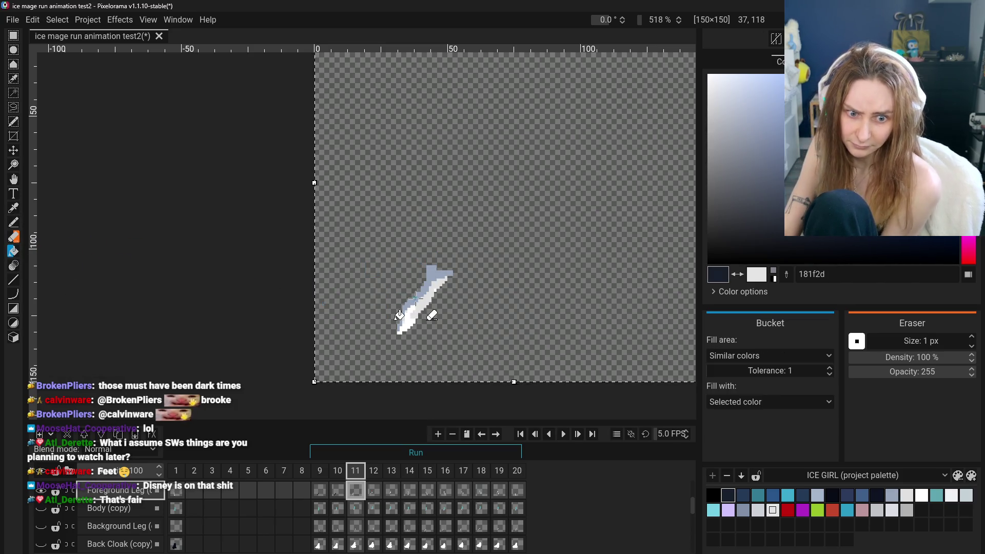
{"action": "left_click", "coordinate": [411, 321]}
{"action": "left_click", "coordinate": [420, 297]}
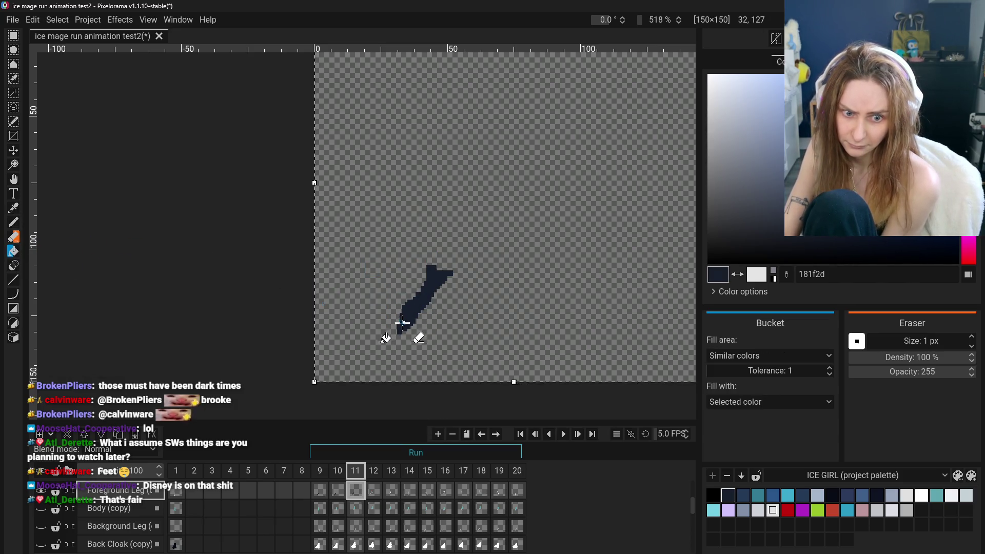
- On frame 12, erase the red tip and fill the white leg dark navy
{"action": "left_click", "coordinate": [373, 470]}
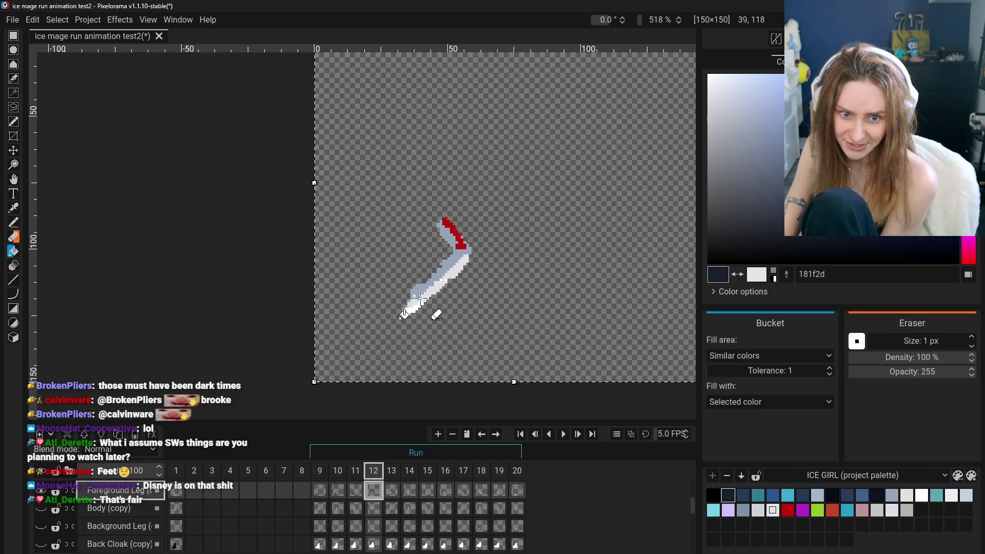
{"action": "left_click", "coordinate": [13, 237]}
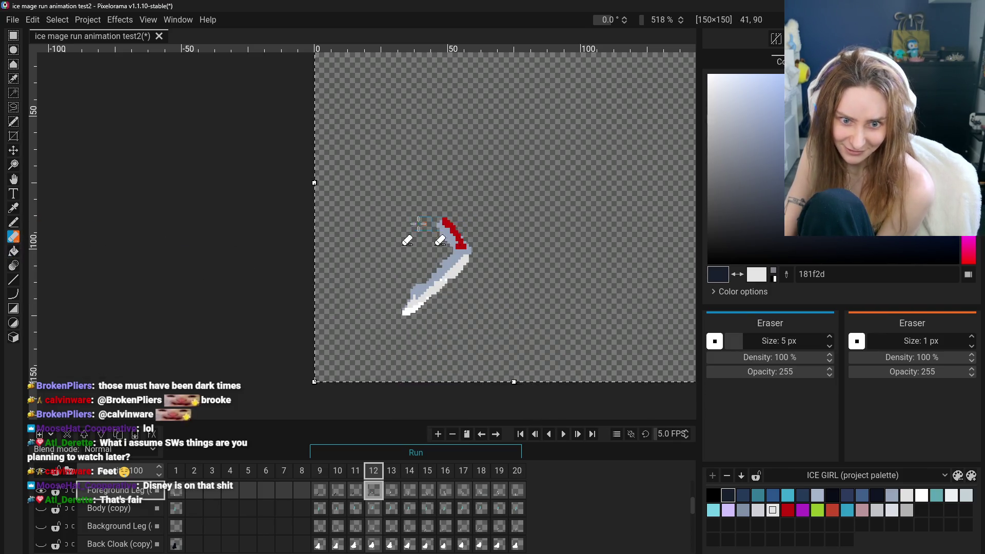
{"action": "left_click_drag", "start_coordinate": [444, 220], "coordinate": [461, 243]}
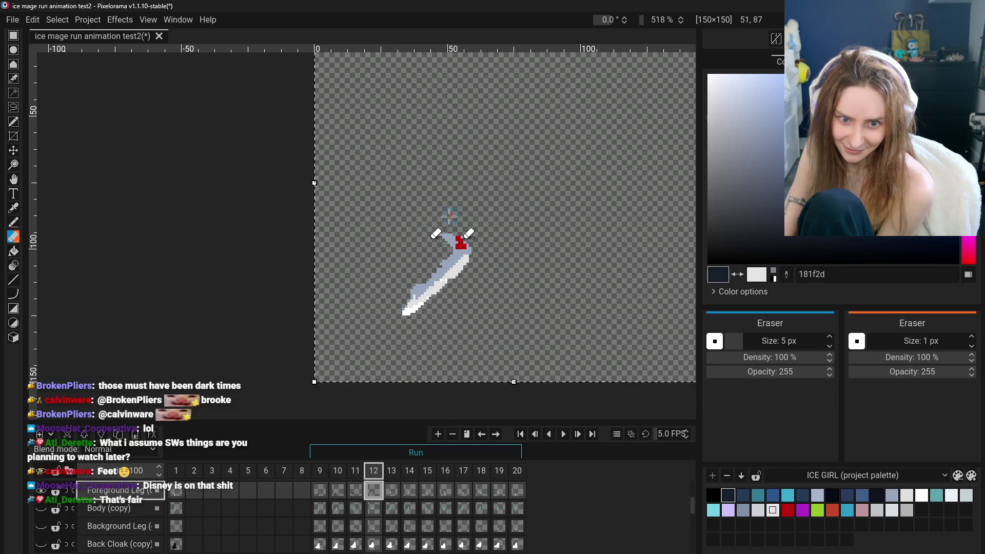
{"action": "left_click", "coordinate": [13, 251]}
{"action": "left_click", "coordinate": [428, 291]}
{"action": "left_click", "coordinate": [428, 289]}
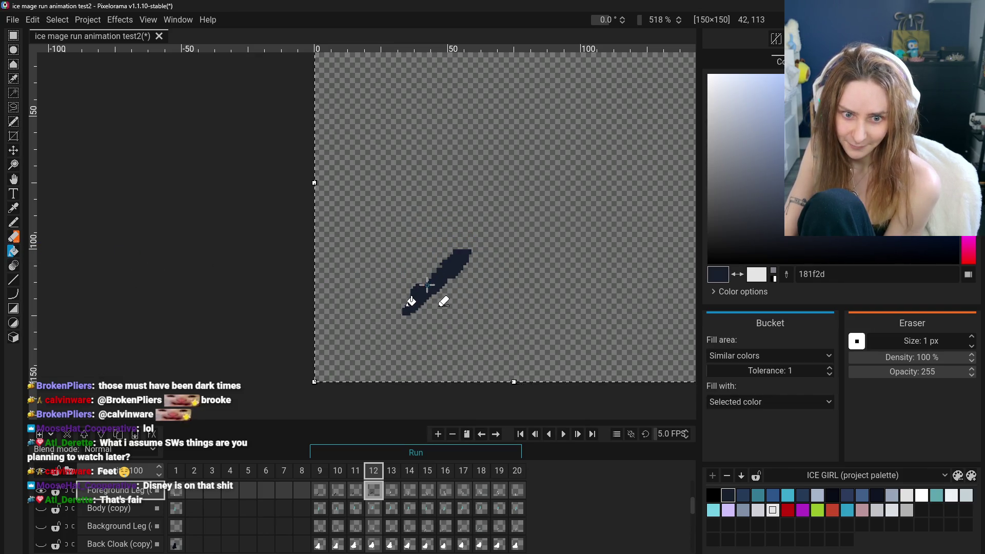
- On frame 13, erase the red stroke and upper pixels, then fill the leg dark navy
{"action": "left_click", "coordinate": [395, 494]}
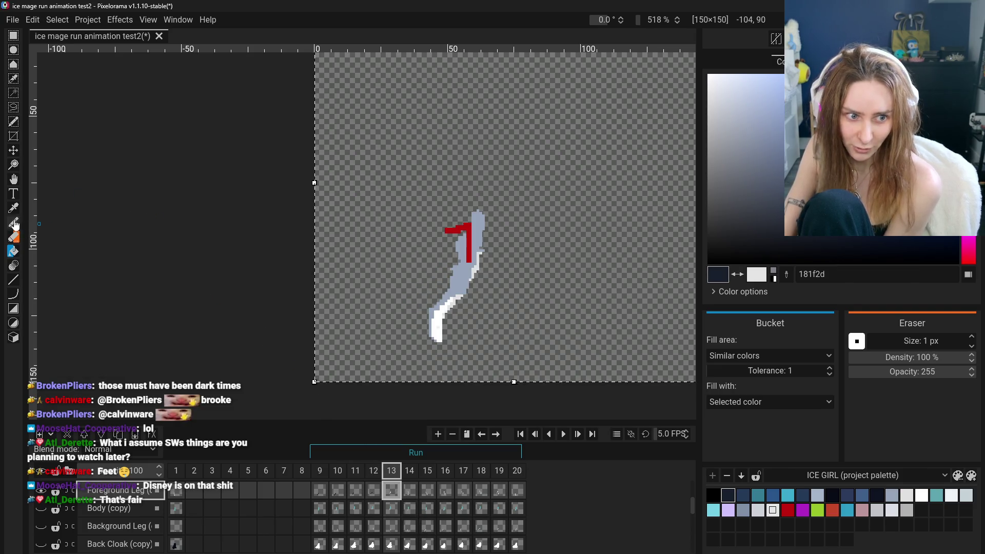
{"action": "left_click", "coordinate": [14, 237]}
{"action": "mouse_move", "coordinate": [480, 221]}
{"action": "left_mouse_down"}
{"action": "mouse_move", "coordinate": [464, 246]}
{"action": "mouse_move", "coordinate": [457, 218]}
{"action": "mouse_move", "coordinate": [480, 252]}
{"action": "left_mouse_up"}
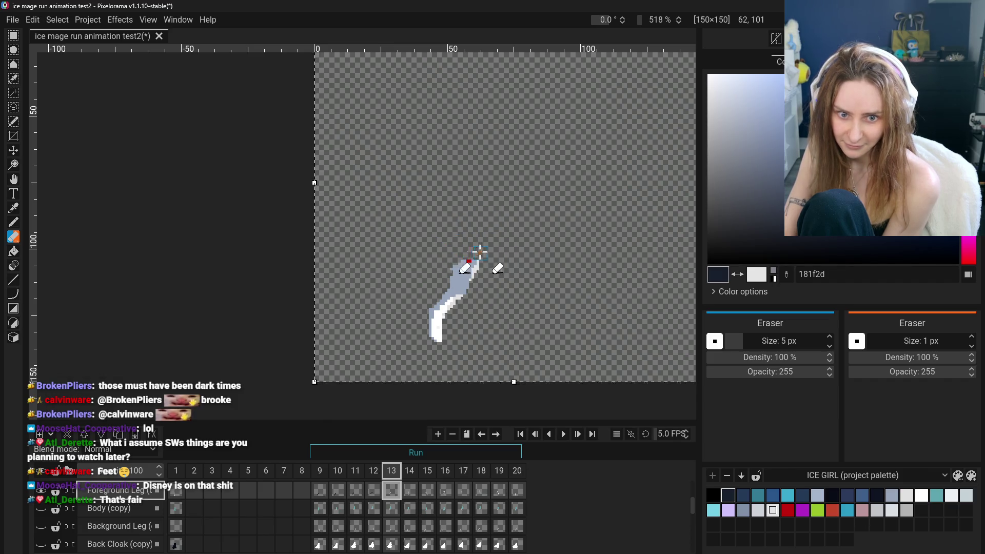
{"action": "left_click", "coordinate": [13, 251]}
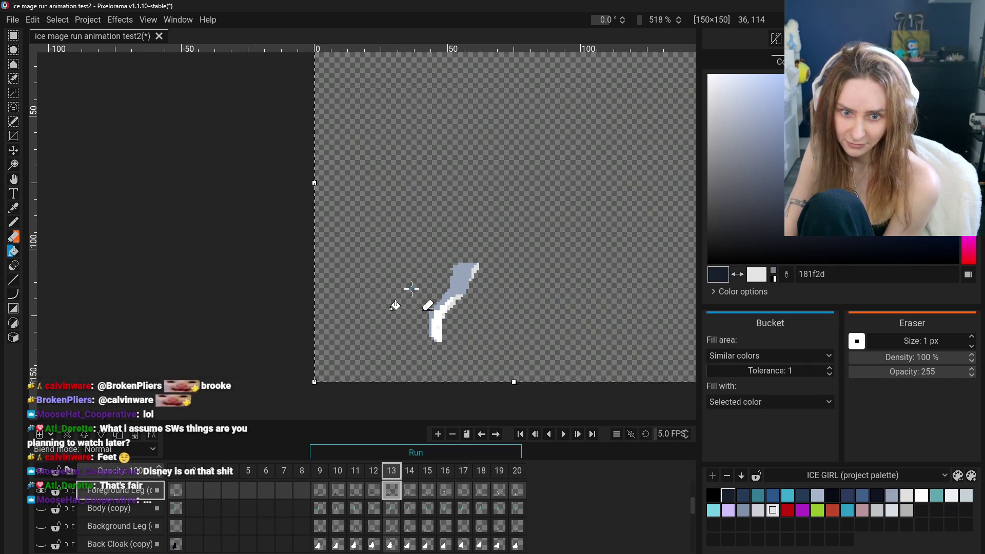
{"action": "left_click_drag", "start_coordinate": [465, 272], "coordinate": [444, 312]}
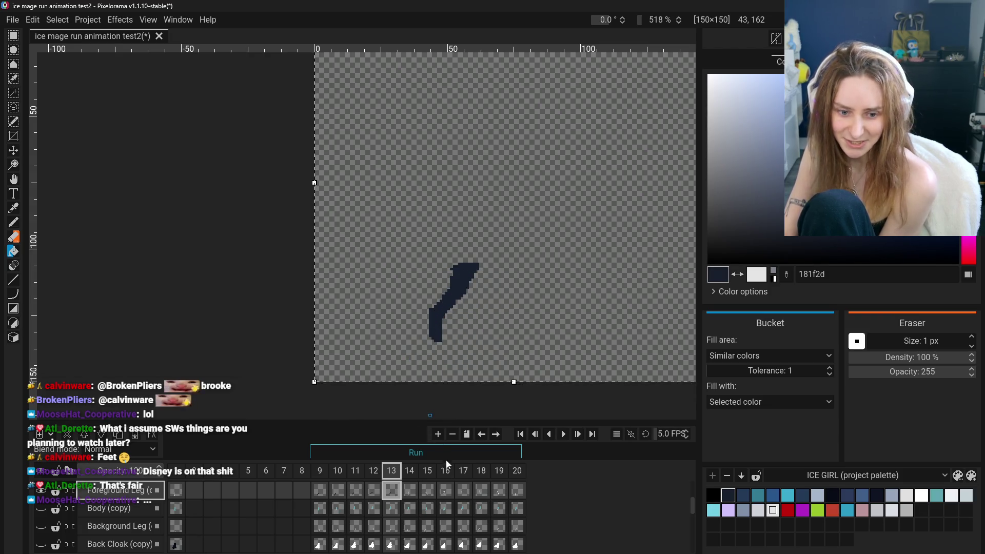
{"action": "left_click", "coordinate": [409, 490]}
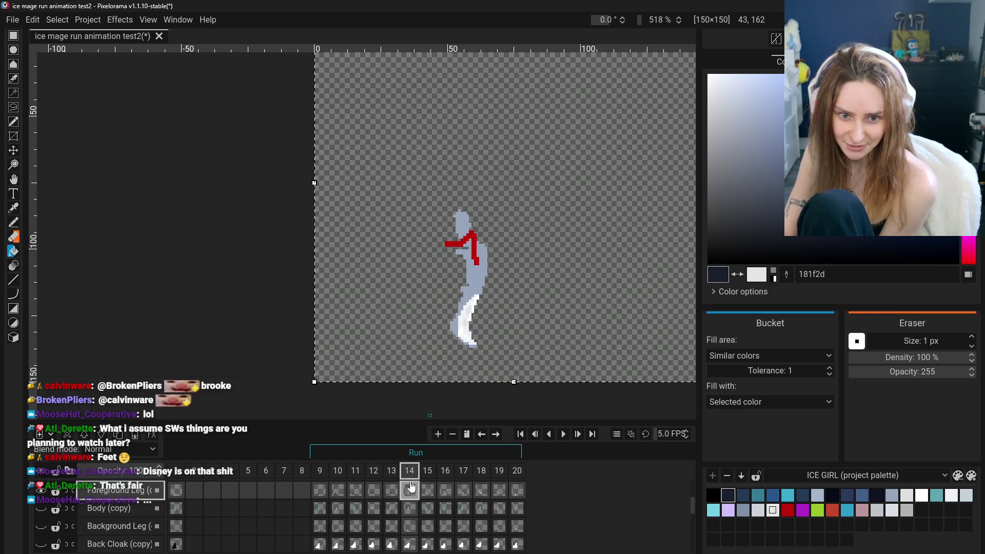
- On frame 14, erase the red arm and upper body pieces, then fill the leg dark navy
{"action": "left_click", "coordinate": [14, 240]}
{"action": "mouse_move", "coordinate": [446, 254]}
{"action": "left_mouse_down"}
{"action": "mouse_move", "coordinate": [464, 231]}
{"action": "mouse_move", "coordinate": [477, 256]}
{"action": "mouse_move", "coordinate": [459, 260]}
{"action": "mouse_move", "coordinate": [451, 220]}
{"action": "left_mouse_up"}
{"action": "left_click", "coordinate": [14, 251]}
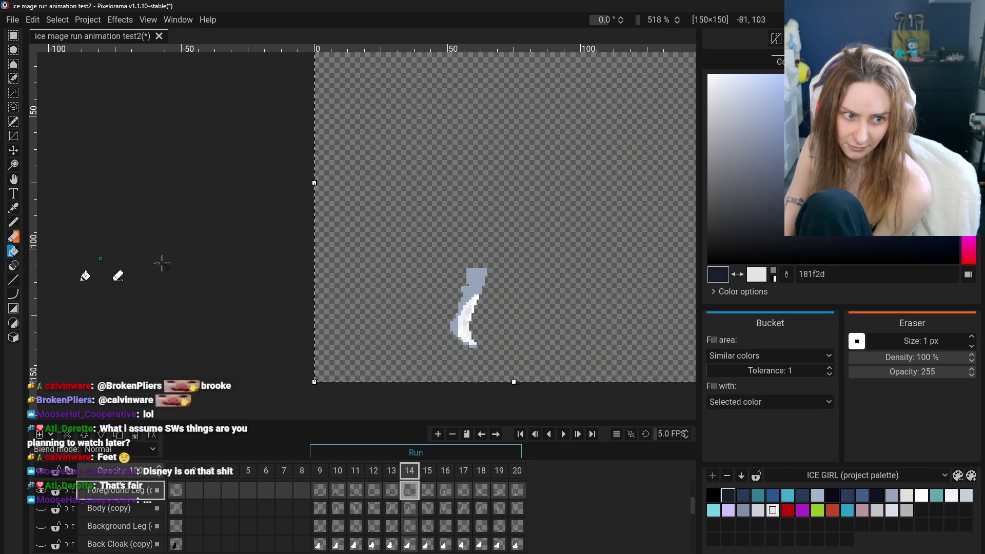
{"action": "left_click", "coordinate": [469, 311]}
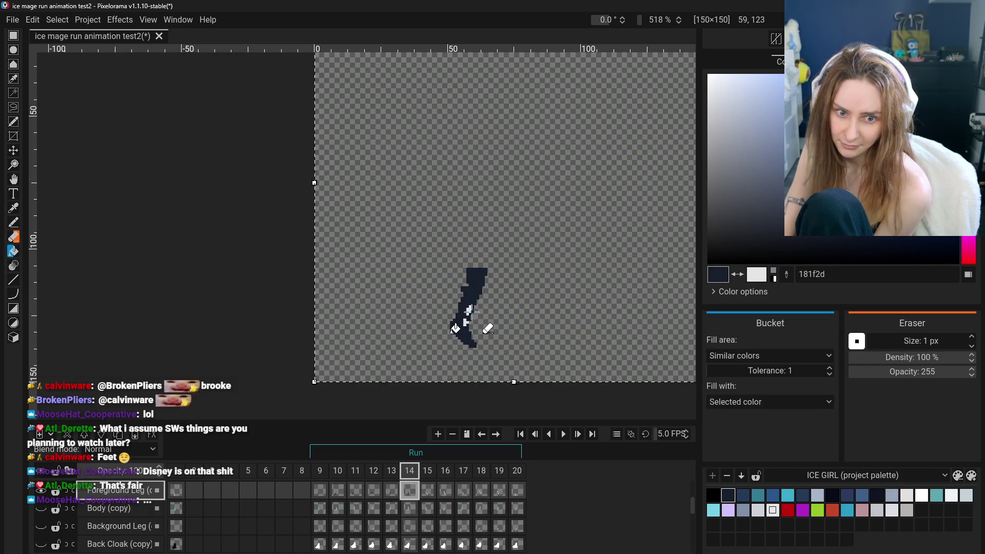
- On frame 15, erase the red pixels and fill the whole leg, including its tip, dark navy
{"action": "left_click", "coordinate": [430, 492]}
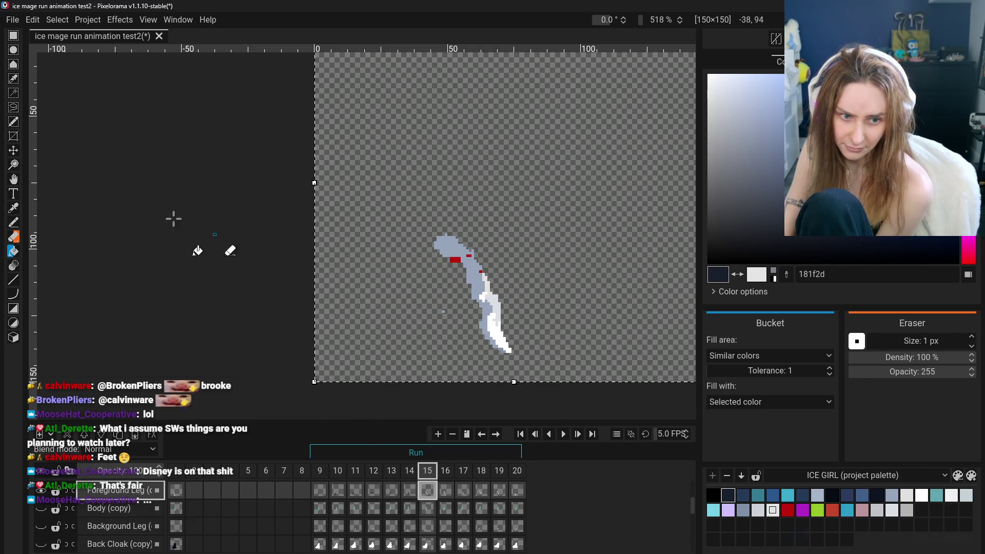
{"action": "left_click", "coordinate": [14, 237]}
{"action": "mouse_move", "coordinate": [451, 254]}
{"action": "left_mouse_down"}
{"action": "mouse_move", "coordinate": [477, 262]}
{"action": "mouse_move", "coordinate": [447, 242]}
{"action": "left_mouse_up"}
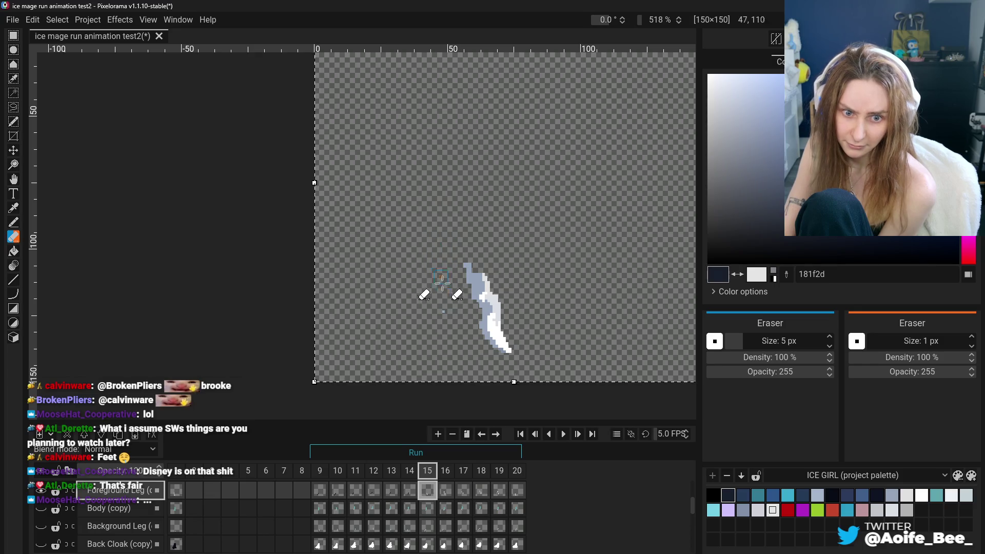
{"action": "left_click", "coordinate": [14, 251]}
{"action": "left_click", "coordinate": [488, 296]}
{"action": "left_click", "coordinate": [487, 295]}
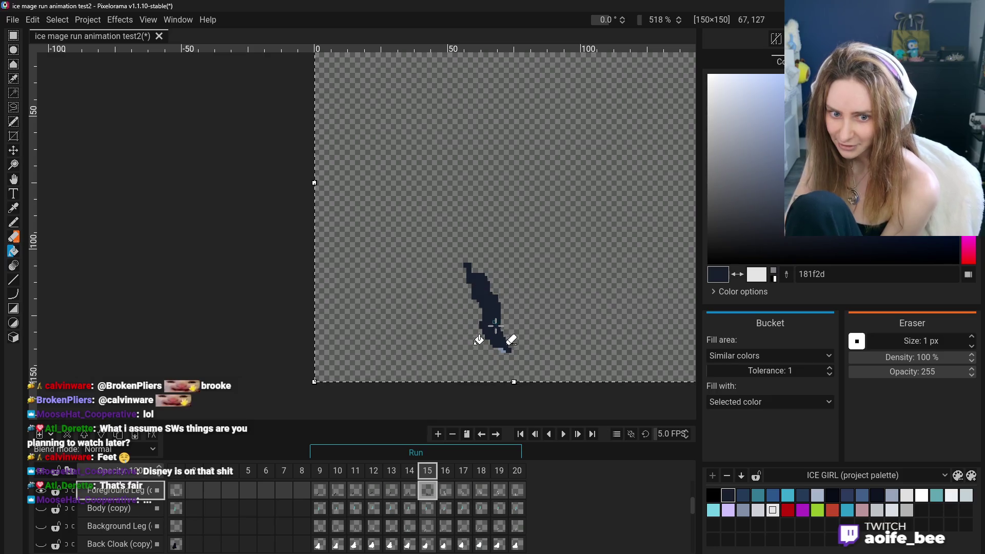
{"action": "left_click", "coordinate": [503, 350]}
- On frame 16, erase the grey upper figure and fill every leg region dark navy
{"action": "left_click", "coordinate": [445, 490]}
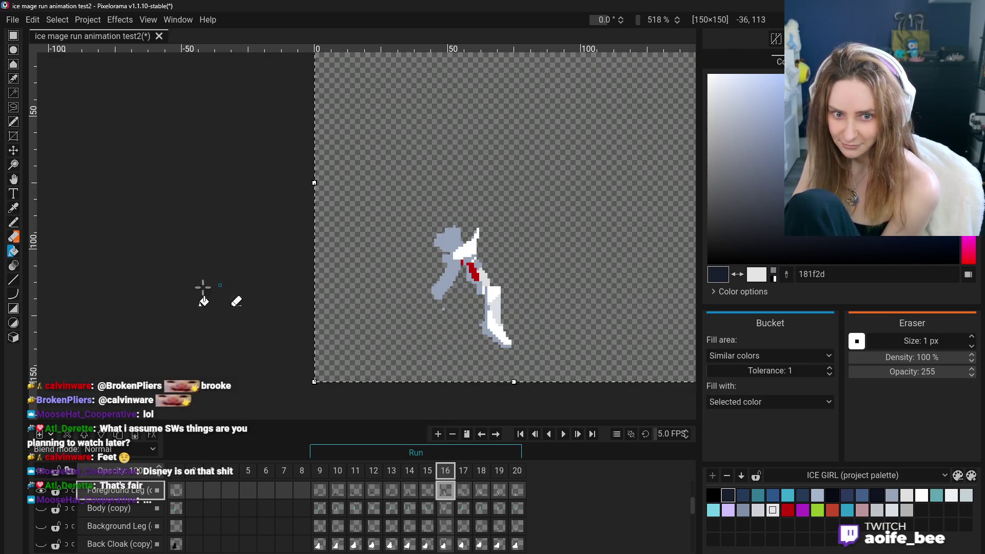
{"action": "left_click", "coordinate": [14, 240]}
{"action": "mouse_move", "coordinate": [465, 236]}
{"action": "left_mouse_down"}
{"action": "mouse_move", "coordinate": [433, 272]}
{"action": "mouse_move", "coordinate": [445, 310]}
{"action": "mouse_move", "coordinate": [465, 241]}
{"action": "mouse_move", "coordinate": [478, 266]}
{"action": "left_mouse_up"}
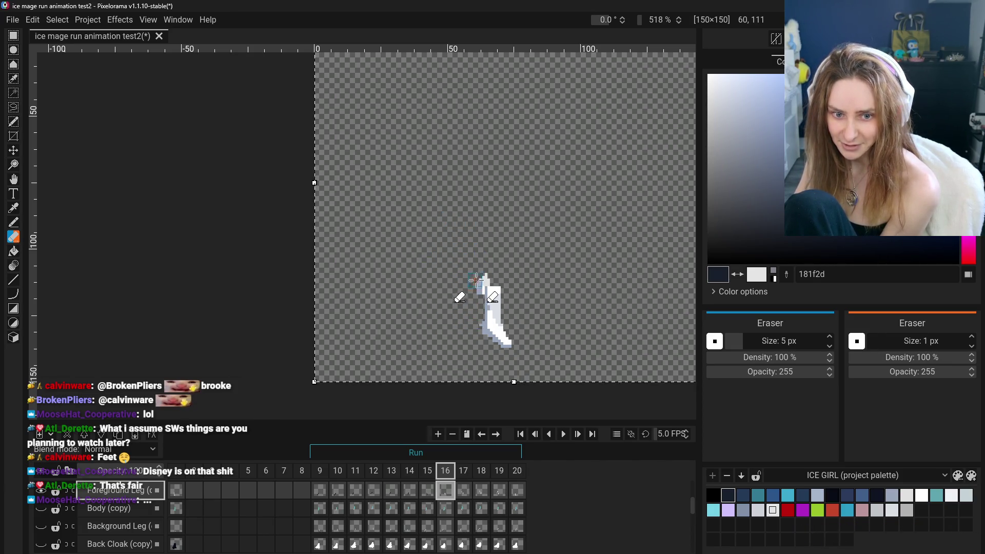
{"action": "left_click", "coordinate": [13, 250]}
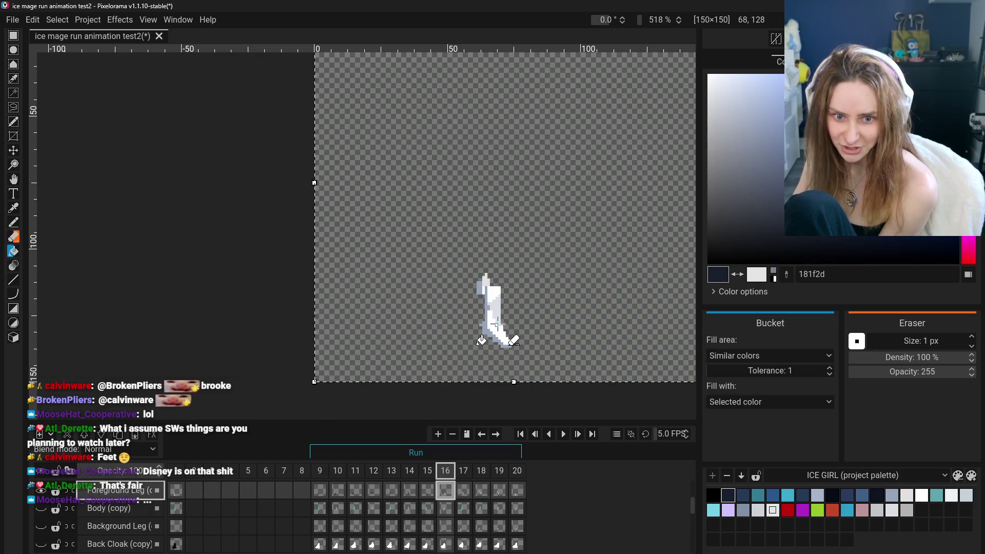
{"action": "left_click", "coordinate": [494, 318]}
{"action": "left_click", "coordinate": [484, 285]}
{"action": "left_click", "coordinate": [489, 314]}
- On frame 17, fill the leg dark navy and erase the upper figure
{"action": "left_click", "coordinate": [463, 490]}
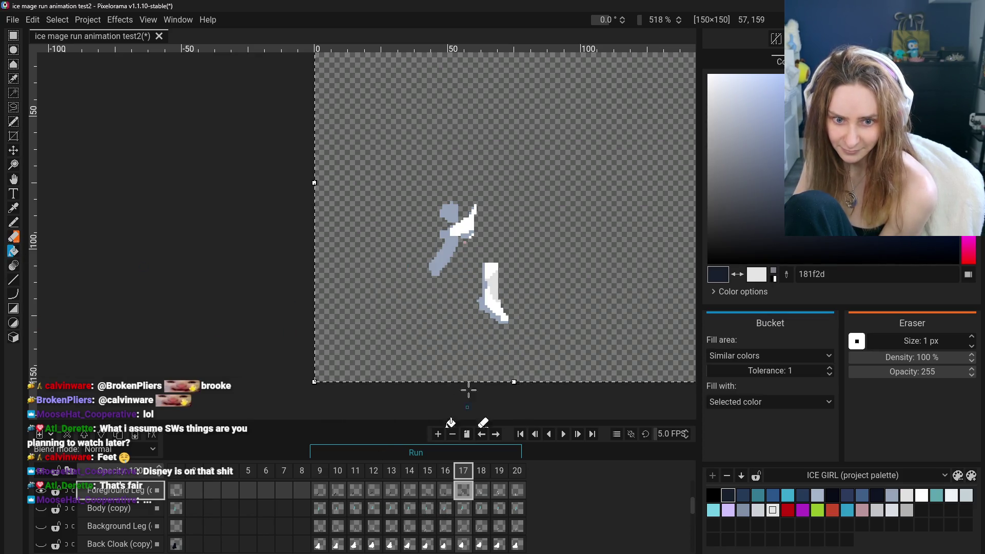
{"action": "left_click", "coordinate": [482, 306]}
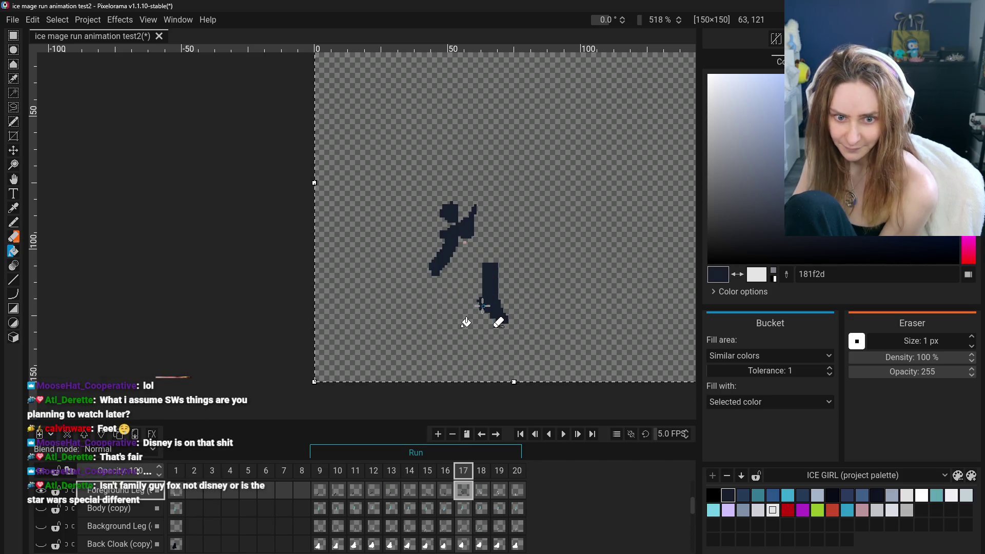
{"action": "left_click", "coordinate": [16, 240]}
{"action": "mouse_move", "coordinate": [487, 205]}
{"action": "left_mouse_down"}
{"action": "mouse_move", "coordinate": [436, 266]}
{"action": "mouse_move", "coordinate": [477, 200]}
{"action": "mouse_move", "coordinate": [459, 234]}
{"action": "mouse_move", "coordinate": [453, 218]}
{"action": "left_mouse_up"}
{"action": "left_click", "coordinate": [483, 494]}
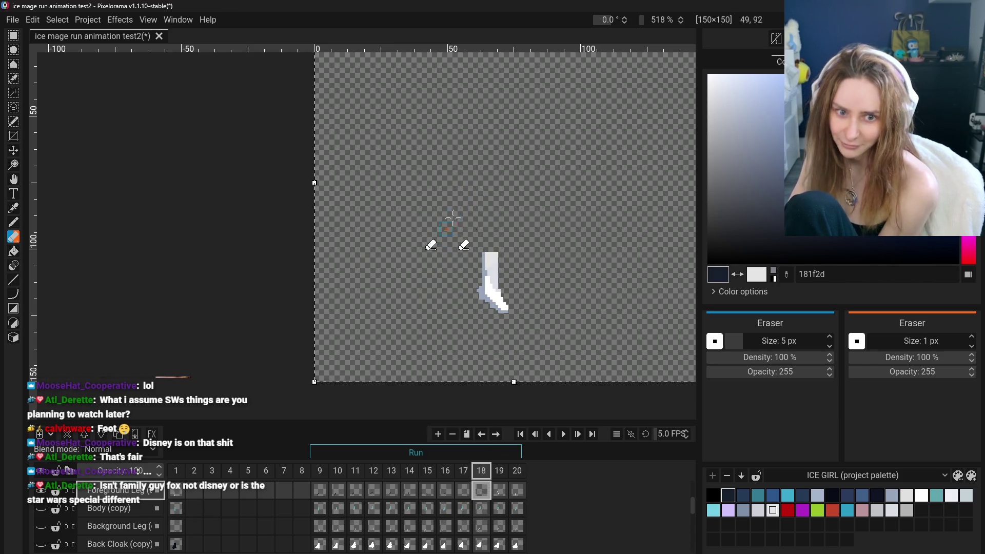
{"action": "left_click", "coordinate": [465, 492]}
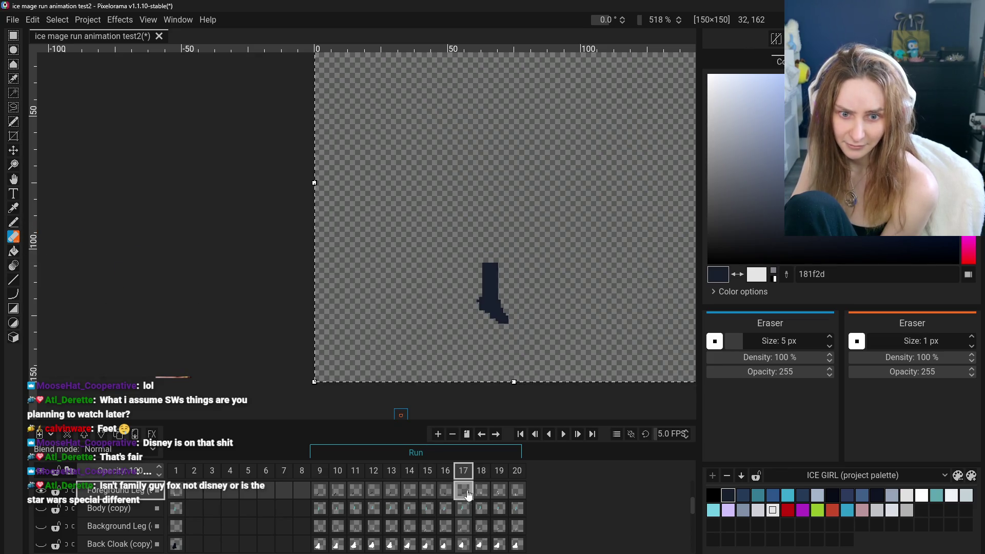
- Fill the frame 18 leg completely with dark navy (181f2d)
{"action": "left_click", "coordinate": [481, 491]}
{"action": "left_click", "coordinate": [14, 251]}
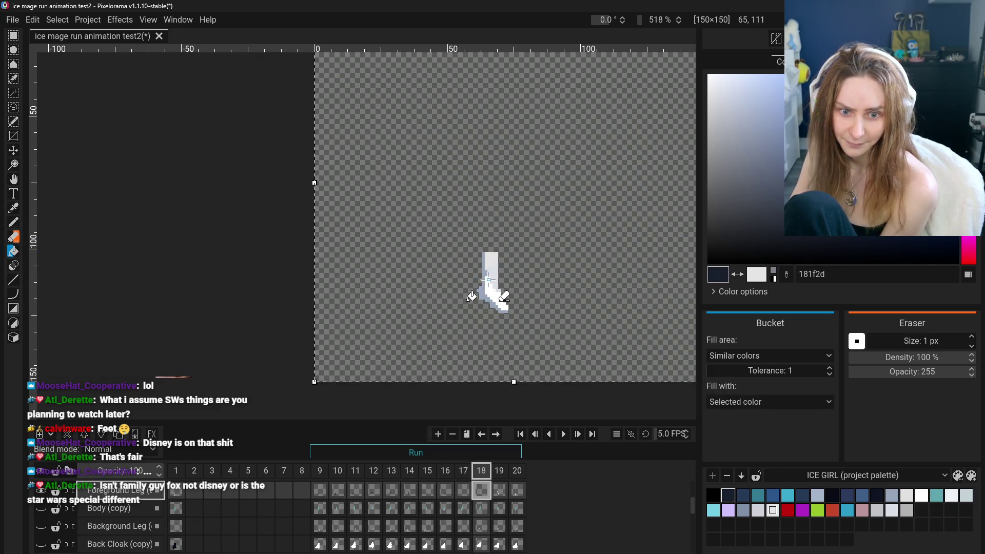
{"action": "left_click", "coordinate": [493, 300]}
{"action": "left_click", "coordinate": [486, 272]}
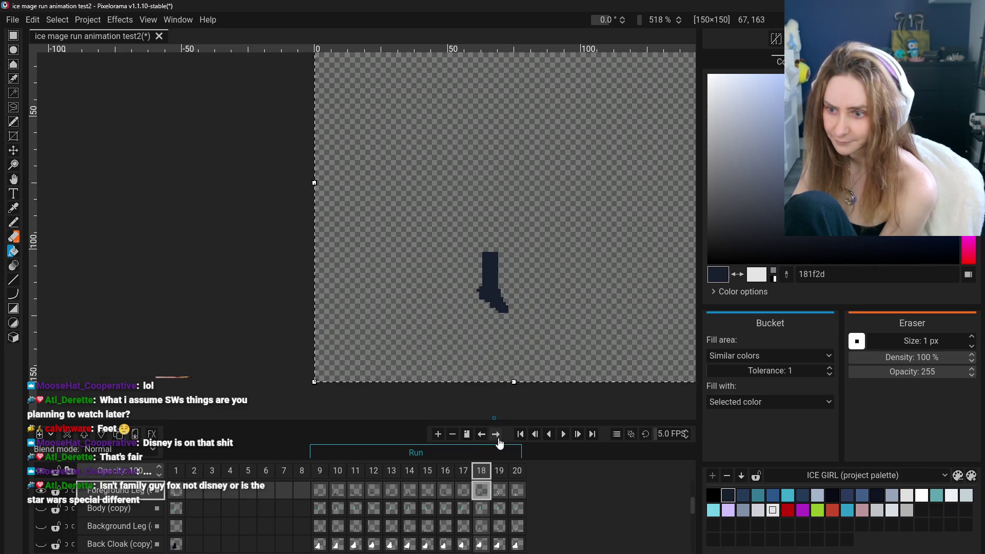
- On frame 19, fill the leg dark navy and erase the upper figure
{"action": "left_click", "coordinate": [500, 494]}
{"action": "left_click", "coordinate": [479, 296]}
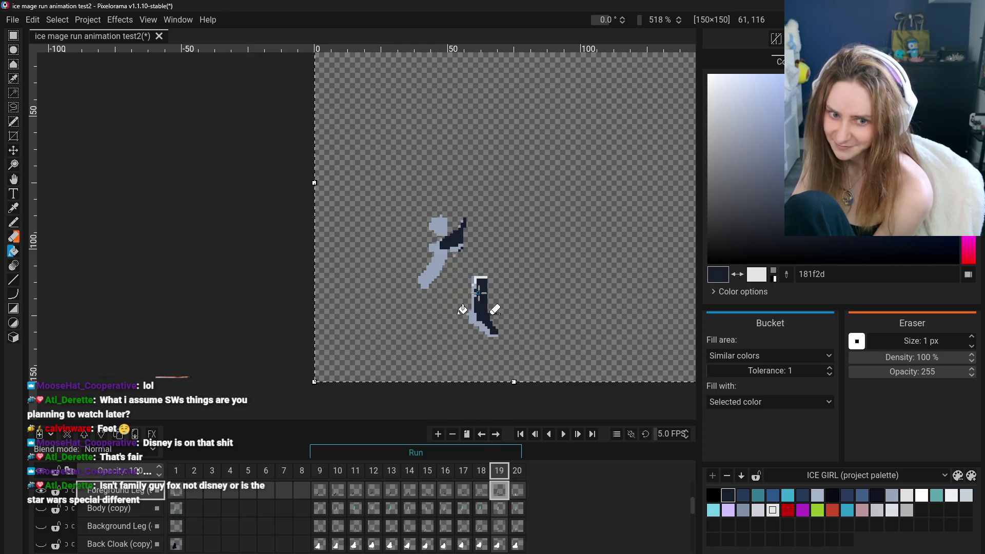
{"action": "left_click", "coordinate": [476, 287]}
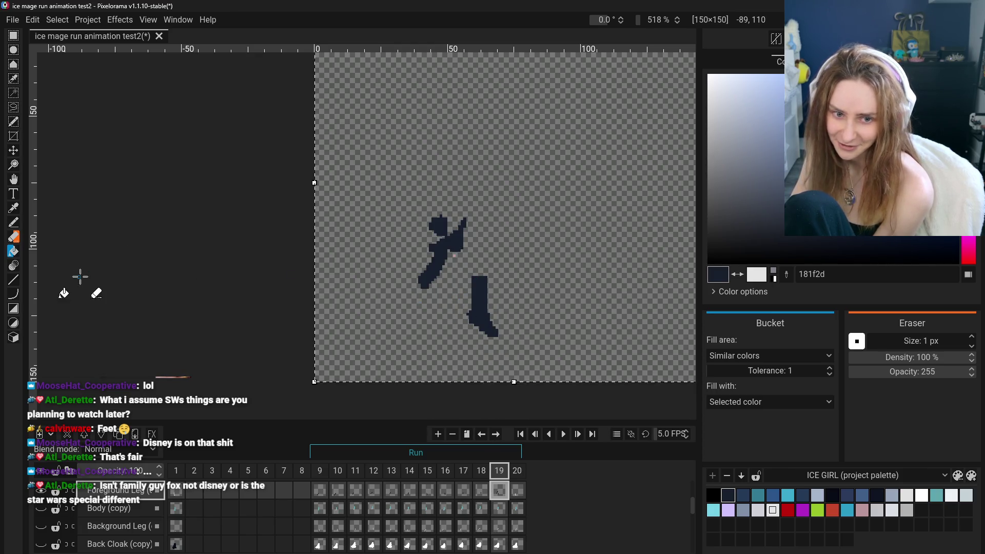
{"action": "left_click", "coordinate": [13, 237]}
{"action": "mouse_move", "coordinate": [451, 226]}
{"action": "left_mouse_down"}
{"action": "mouse_move", "coordinate": [453, 215]}
{"action": "mouse_move", "coordinate": [431, 296]}
{"action": "mouse_move", "coordinate": [435, 232]}
{"action": "left_mouse_up"}
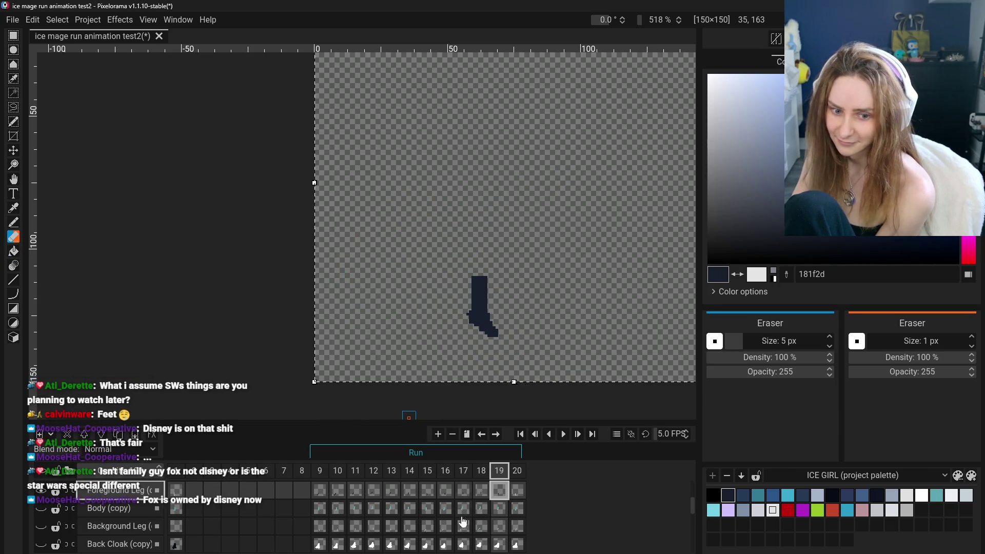
- Fill the frame 20 leg dark navy, then jump back to an earlier frame
{"action": "left_click", "coordinate": [516, 495]}
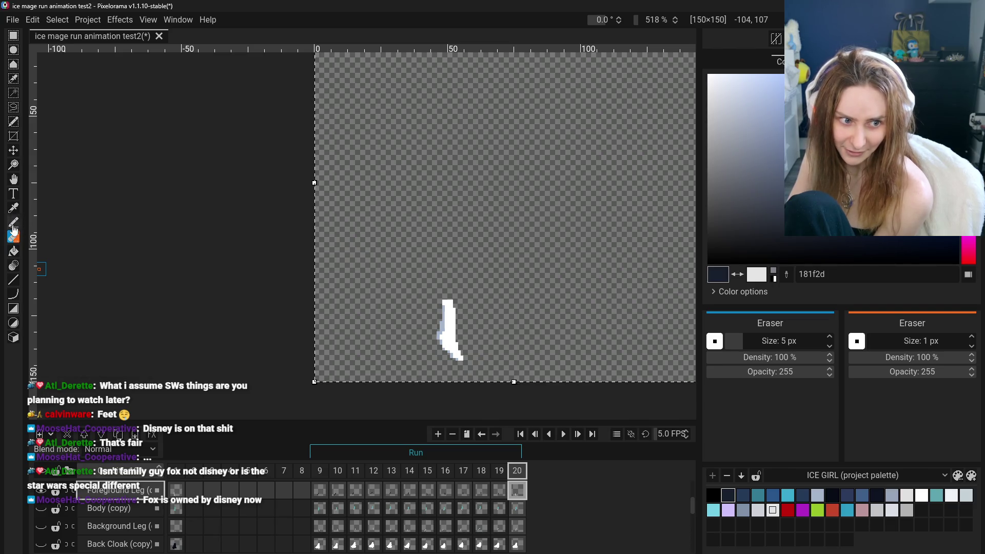
{"action": "left_click", "coordinate": [13, 252]}
{"action": "left_click", "coordinate": [449, 336]}
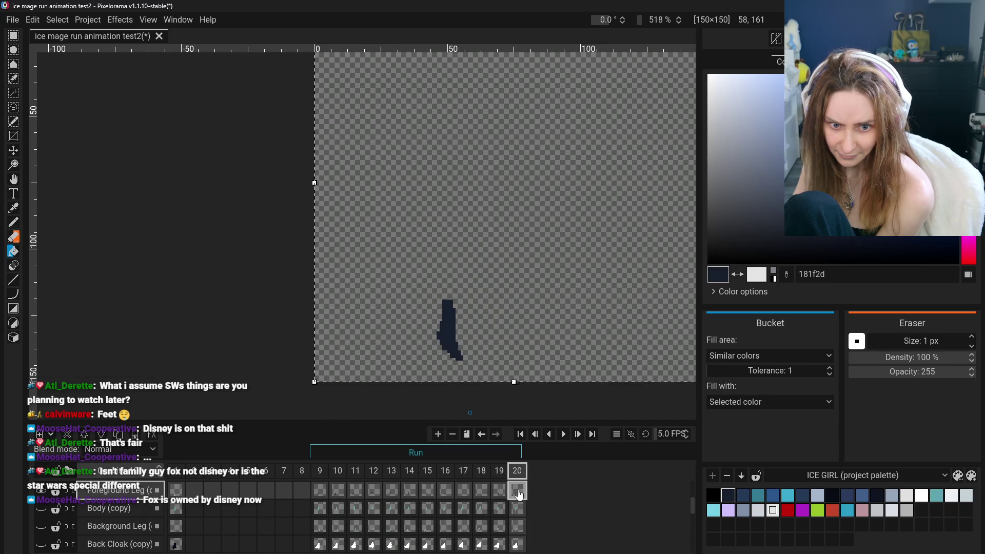
{"action": "left_click", "coordinate": [327, 495]}
- Review the filled leg frames 9 through 20, then return to frame 9
{"action": "left_click", "coordinate": [337, 492]}
{"action": "left_click", "coordinate": [391, 492]}
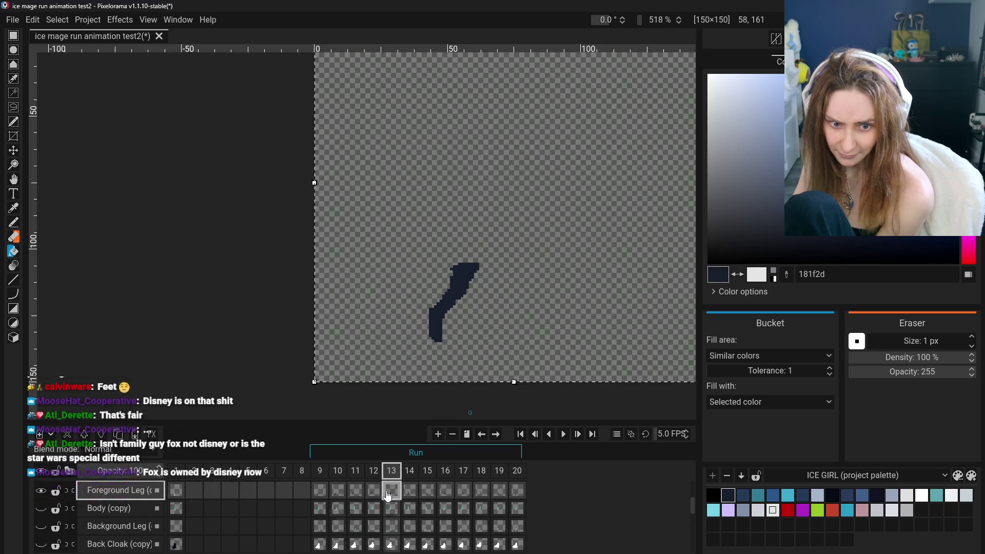
{"action": "left_click", "coordinate": [409, 492]}
{"action": "left_click", "coordinate": [427, 491]}
{"action": "left_click", "coordinate": [445, 491]}
{"action": "left_click", "coordinate": [464, 491]}
{"action": "left_click", "coordinate": [481, 491]}
{"action": "left_click", "coordinate": [499, 491]}
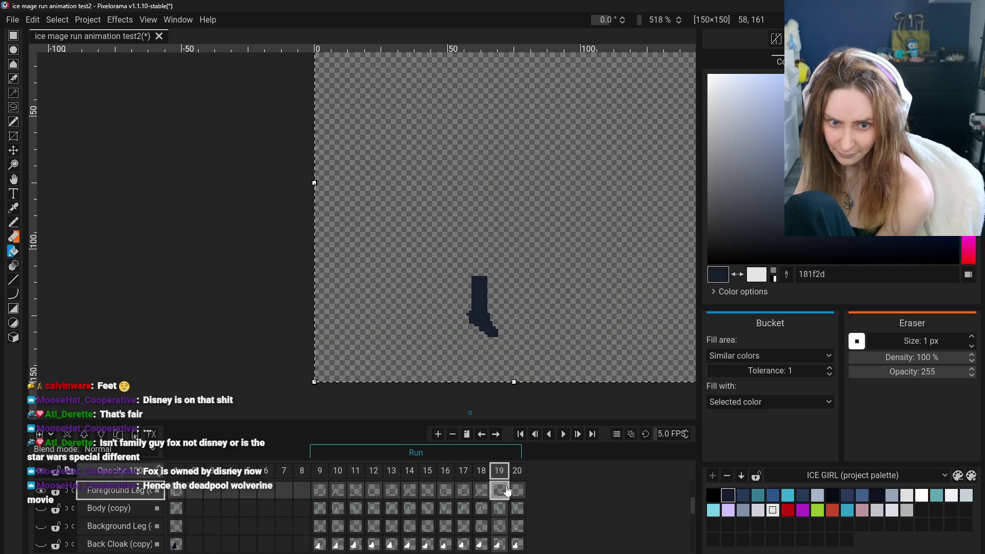
{"action": "left_click", "coordinate": [517, 491]}
{"action": "left_click", "coordinate": [319, 491]}
{"action": "scroll", "coordinate": [313, 511], "scroll_direction": "up", "scroll_amount": 2}
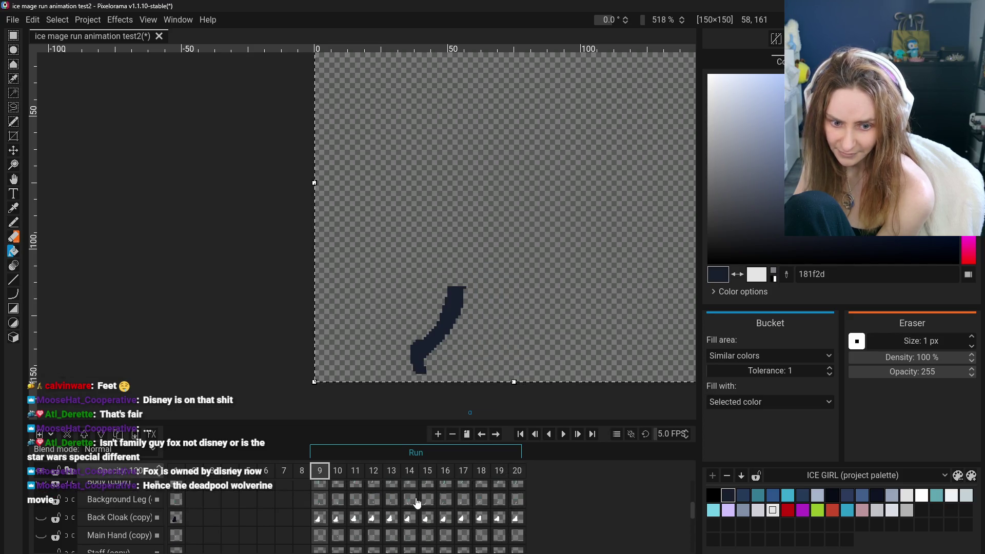
{"action": "scroll", "coordinate": [312, 519], "scroll_direction": "up", "scroll_amount": 3}
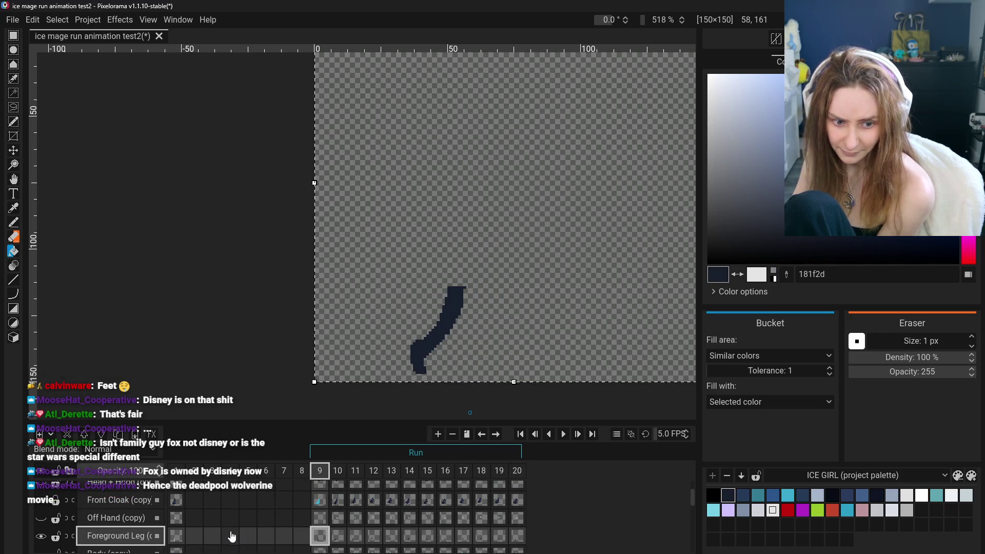
- Show the Off Hand (copy) layer and erase the light-blue arm above frame 10's hand
{"action": "left_click", "coordinate": [107, 518]}
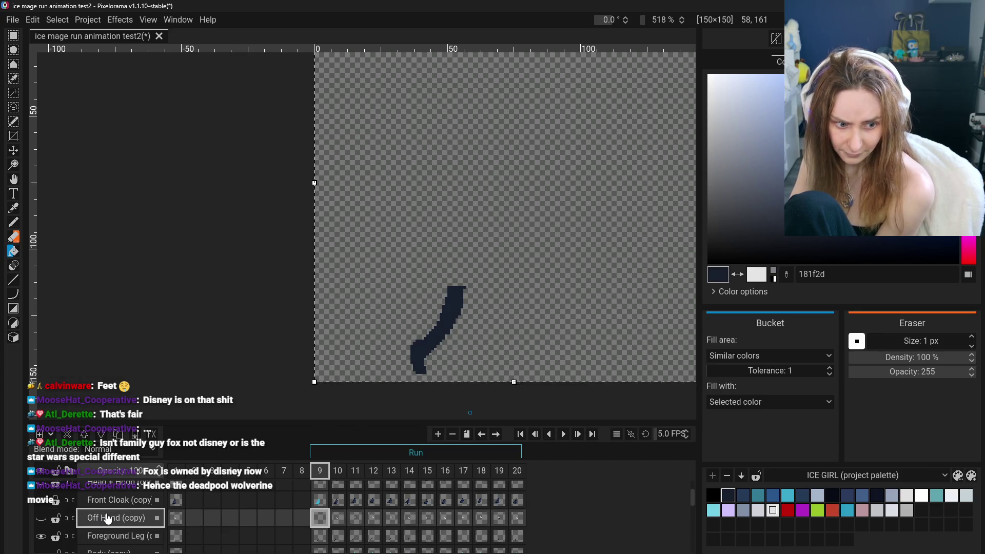
{"action": "left_click", "coordinate": [41, 519]}
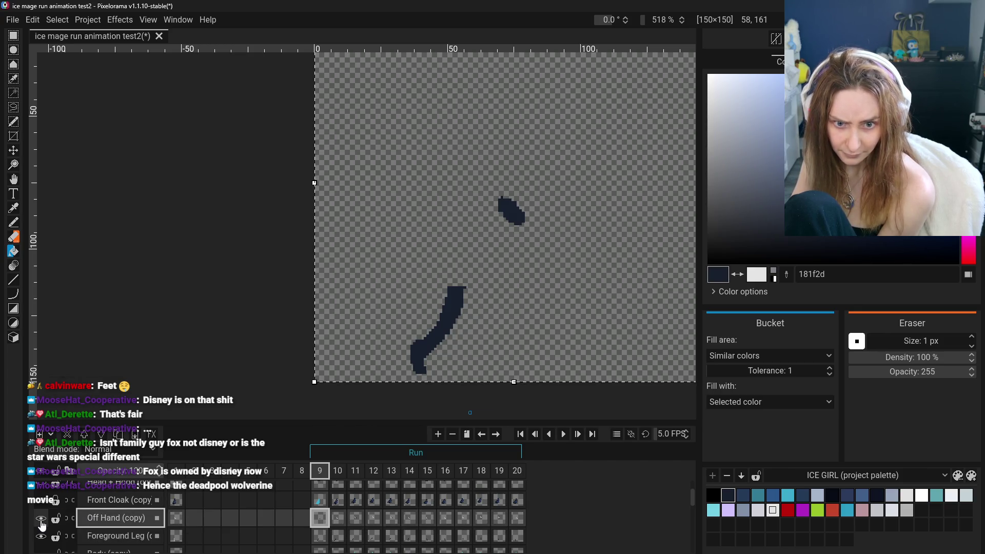
{"action": "left_click", "coordinate": [341, 521]}
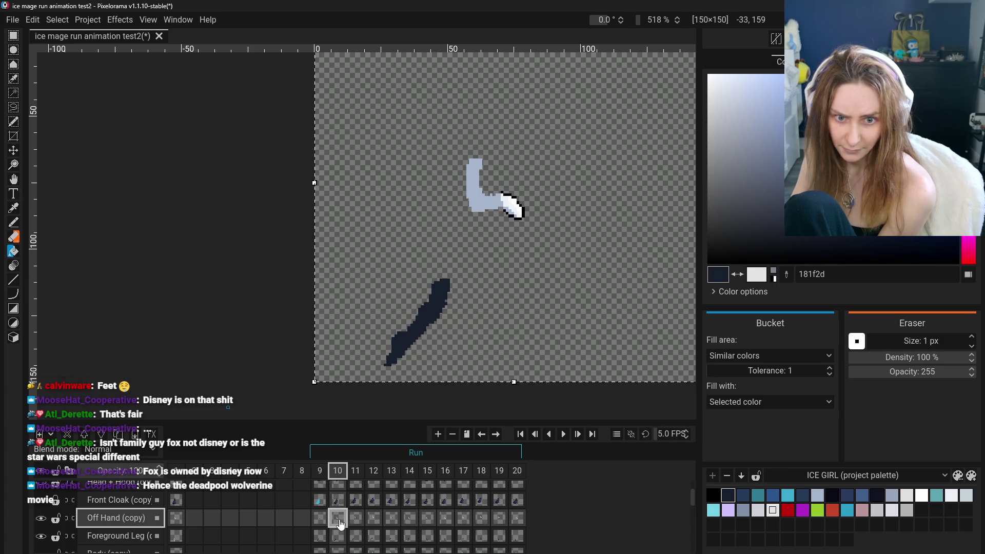
{"action": "left_click", "coordinate": [14, 236]}
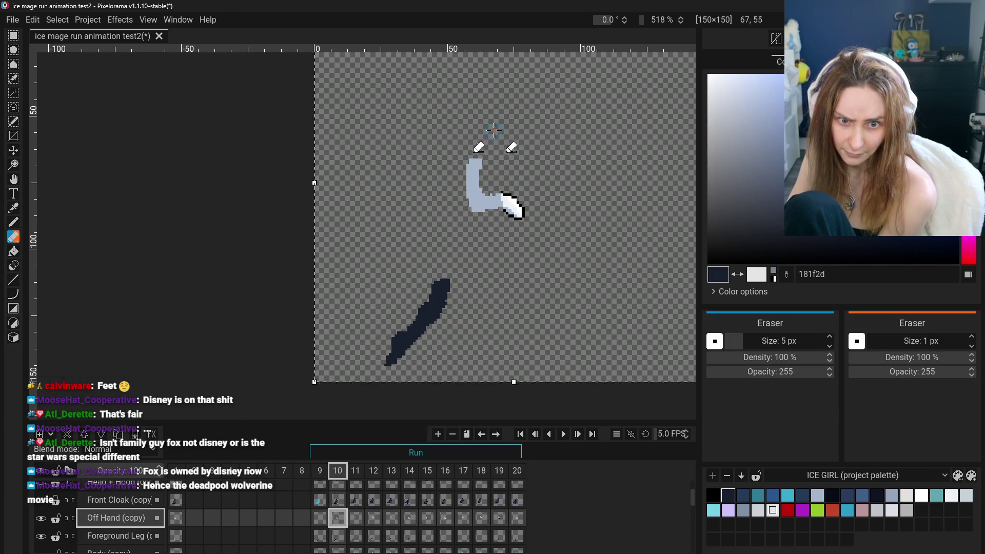
{"action": "mouse_move", "coordinate": [474, 154]}
{"action": "left_mouse_down"}
{"action": "mouse_move", "coordinate": [470, 203]}
{"action": "mouse_move", "coordinate": [486, 194]}
{"action": "mouse_move", "coordinate": [490, 204]}
{"action": "left_mouse_up"}
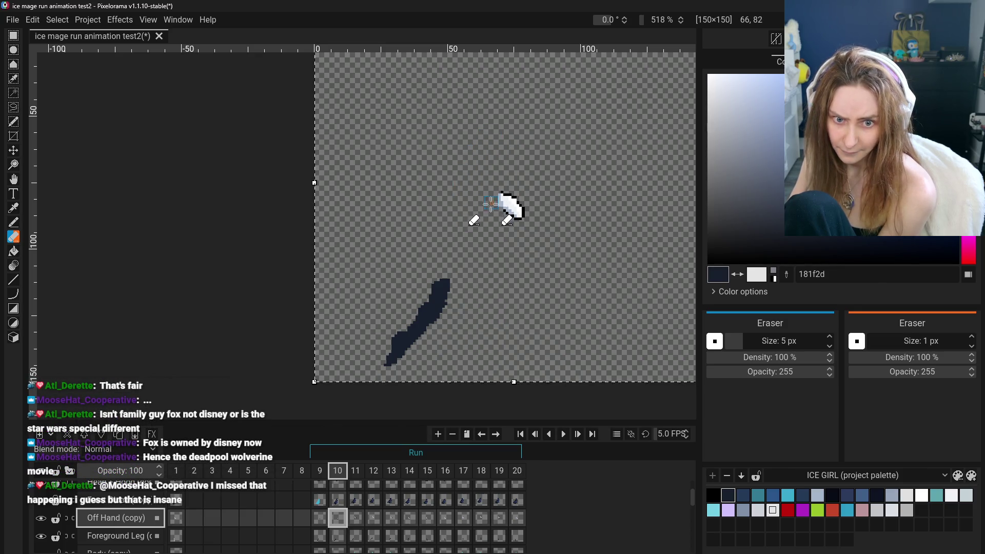
- Erase the arm pixels above the hand in frames 12 and 13, checking against frame 9
{"action": "left_click", "coordinate": [323, 519]}
{"action": "left_click", "coordinate": [337, 518]}
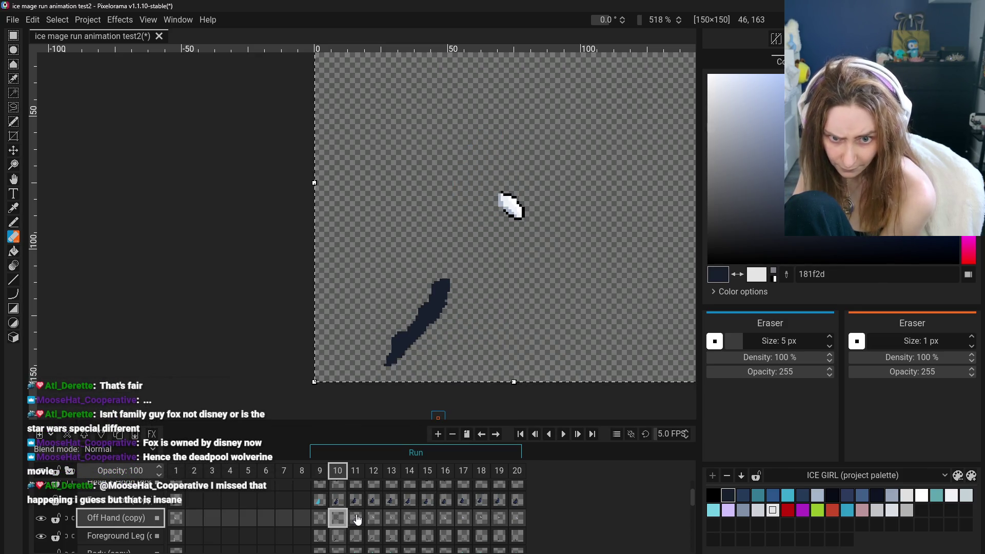
{"action": "left_click", "coordinate": [320, 518]}
{"action": "left_click", "coordinate": [338, 521]}
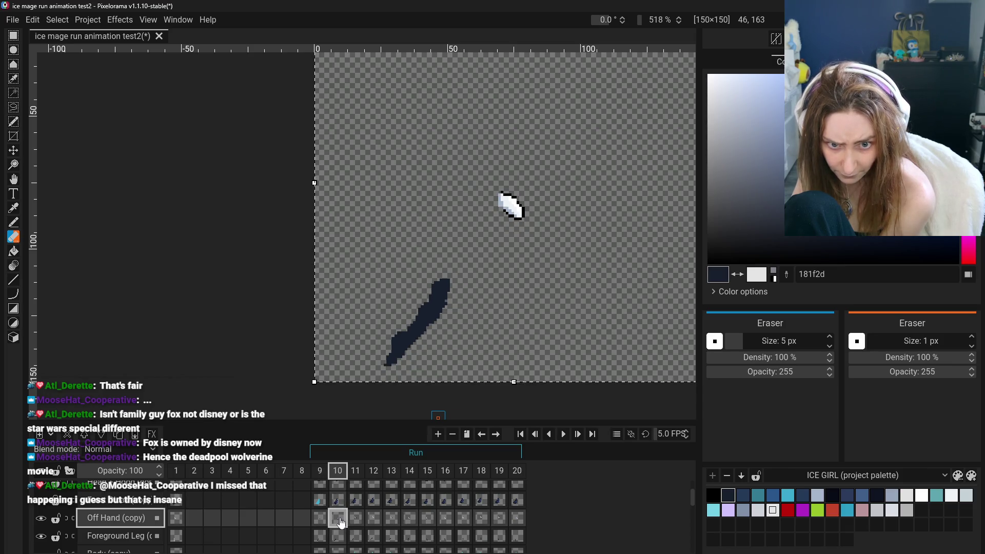
{"action": "left_click", "coordinate": [366, 522]}
{"action": "mouse_move", "coordinate": [482, 110]}
{"action": "left_mouse_down"}
{"action": "mouse_move", "coordinate": [476, 179]}
{"action": "mouse_move", "coordinate": [487, 154]}
{"action": "mouse_move", "coordinate": [498, 163]}
{"action": "left_mouse_up"}
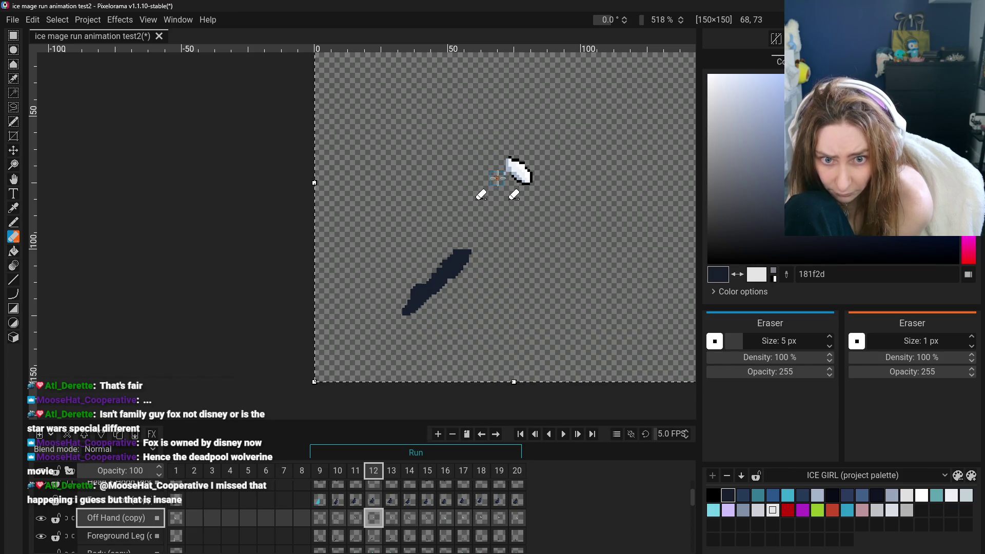
{"action": "left_click", "coordinate": [391, 518]}
{"action": "mouse_move", "coordinate": [492, 134]}
{"action": "left_mouse_down"}
{"action": "mouse_move", "coordinate": [477, 164]}
{"action": "mouse_move", "coordinate": [486, 193]}
{"action": "mouse_move", "coordinate": [496, 184]}
{"action": "left_mouse_up"}
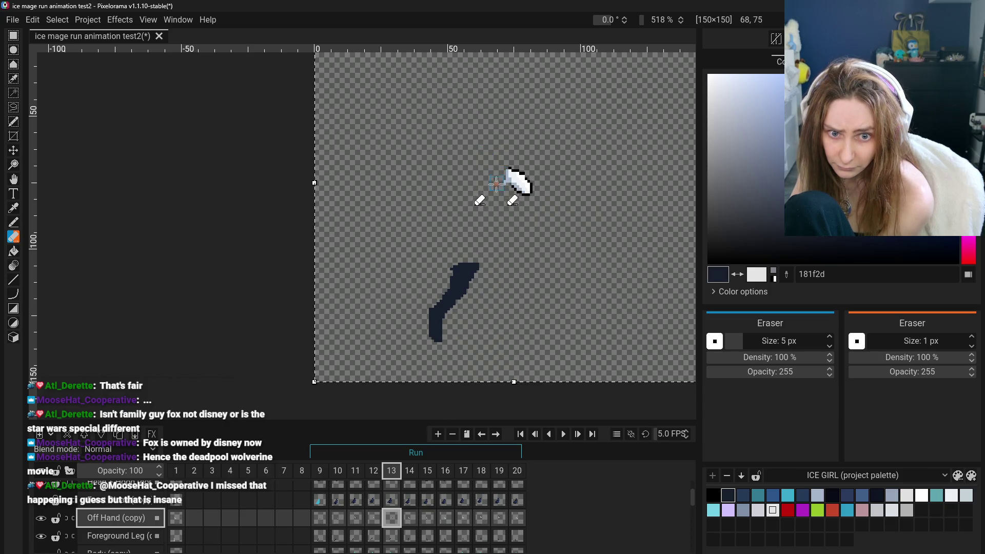
- Erase the leftover light-blue arm in frames 14 and 16, with Foreground Leg hidden
{"action": "left_click", "coordinate": [409, 517]}
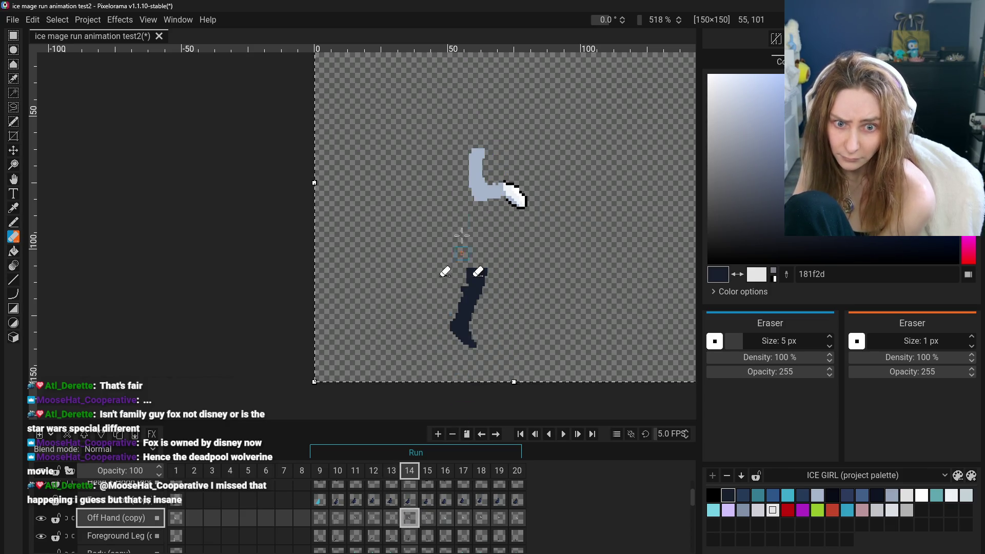
{"action": "mouse_move", "coordinate": [464, 200]}
{"action": "left_mouse_down"}
{"action": "mouse_move", "coordinate": [490, 188]}
{"action": "mouse_move", "coordinate": [500, 215]}
{"action": "left_mouse_up"}
{"action": "left_click", "coordinate": [427, 517]}
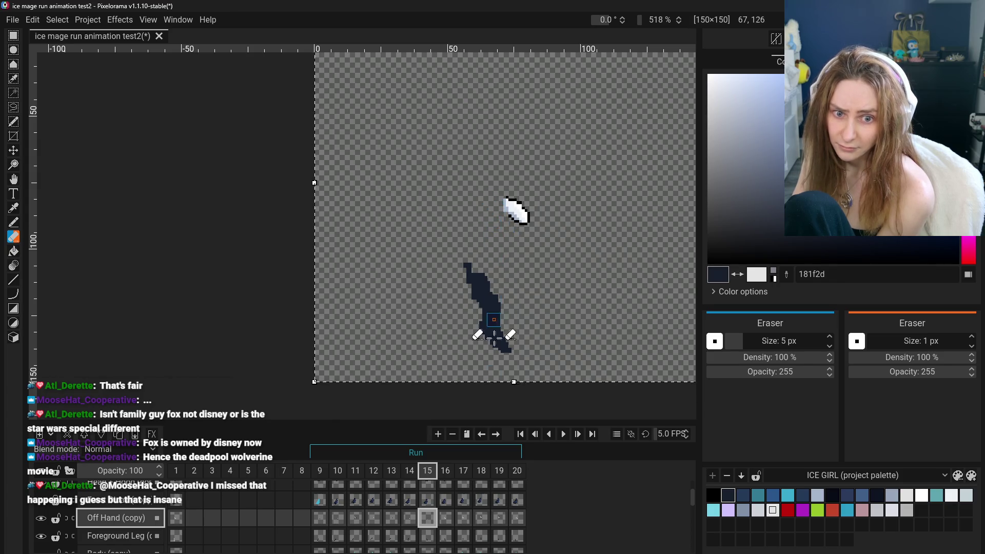
{"action": "left_click", "coordinate": [446, 518]}
{"action": "scroll", "coordinate": [102, 533], "scroll_direction": "down", "scroll_amount": 1}
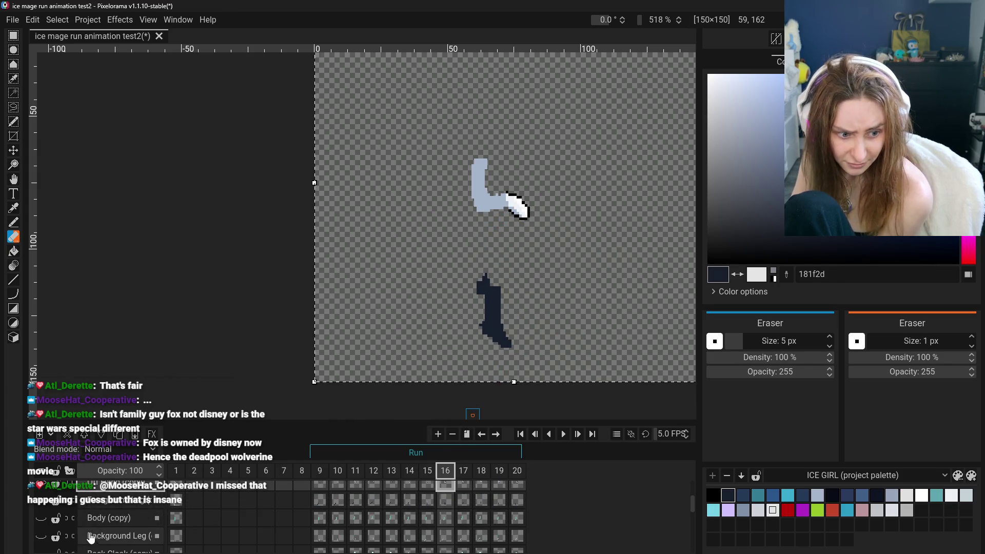
{"action": "left_click", "coordinate": [41, 513]}
{"action": "scroll", "coordinate": [102, 523], "scroll_direction": "up", "scroll_amount": 1}
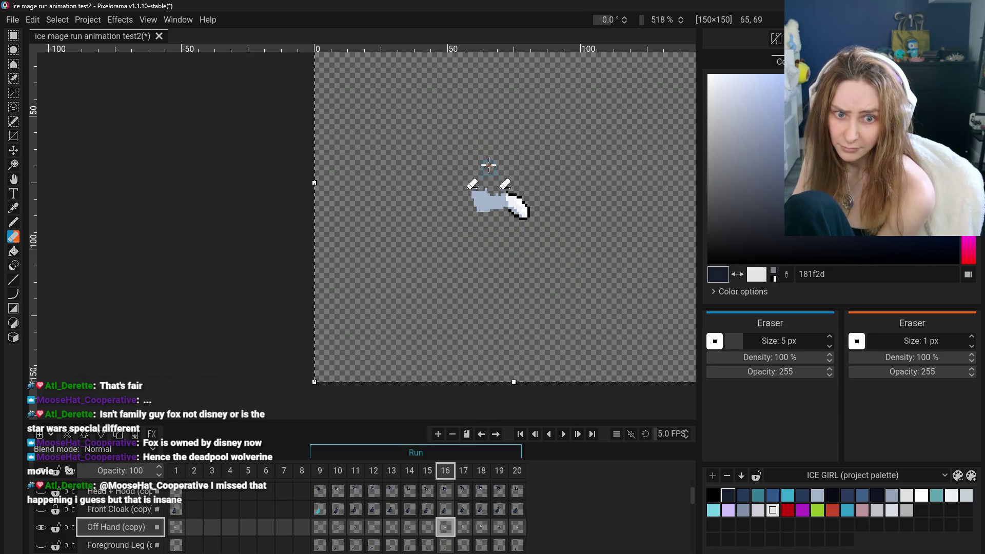
{"action": "left_click_drag", "start_coordinate": [489, 165], "coordinate": [489, 199]}
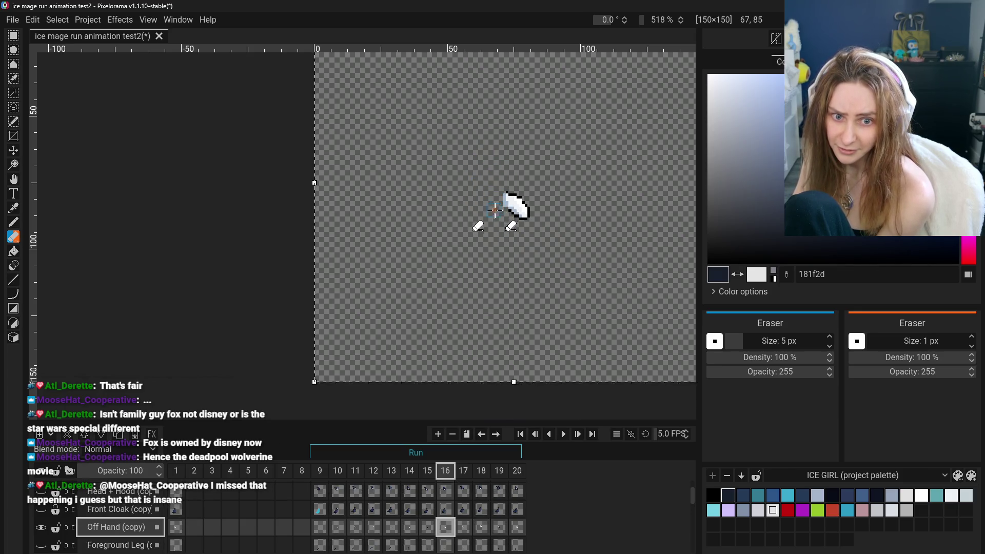
- Erase the remaining light-blue arm pixels in frames 17, 18 and 20, then return to frame 9
{"action": "key", "text": "ctrl+Right"}
{"action": "mouse_move", "coordinate": [488, 134]}
{"action": "left_mouse_down"}
{"action": "mouse_move", "coordinate": [488, 169]}
{"action": "mouse_move", "coordinate": [475, 164]}
{"action": "left_mouse_up"}
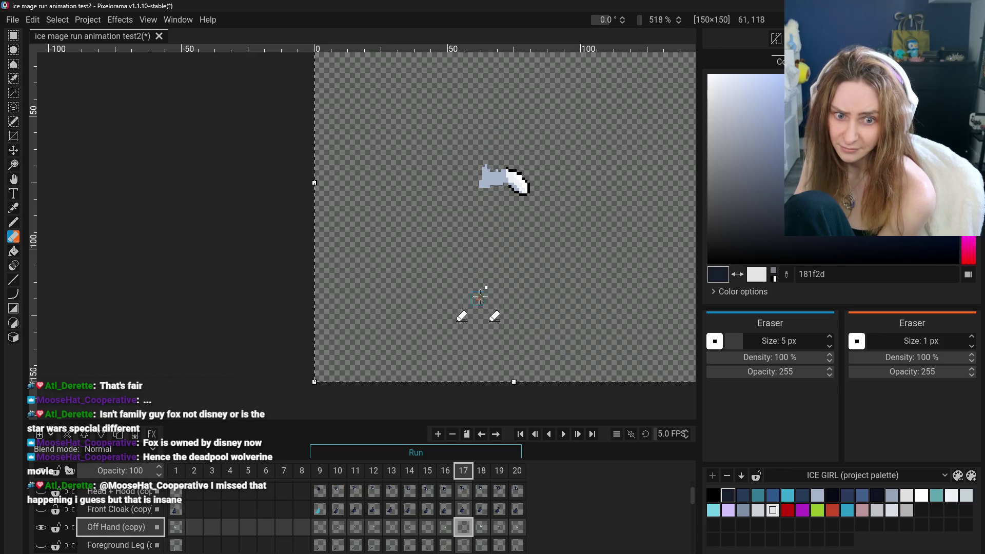
{"action": "left_click", "coordinate": [496, 173]}
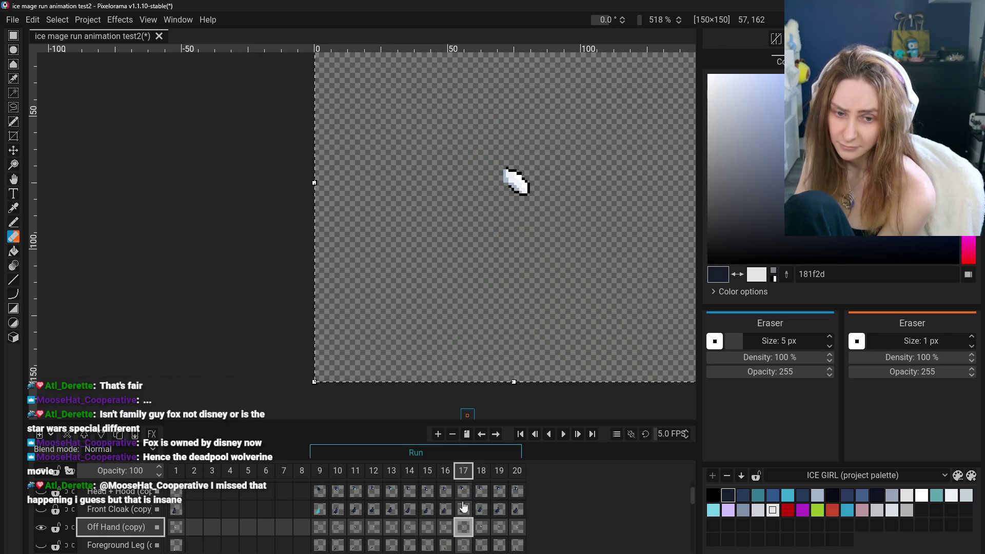
{"action": "left_click", "coordinate": [482, 532]}
{"action": "mouse_move", "coordinate": [480, 133]}
{"action": "left_mouse_down"}
{"action": "mouse_move", "coordinate": [487, 164]}
{"action": "mouse_move", "coordinate": [477, 174]}
{"action": "mouse_move", "coordinate": [491, 151]}
{"action": "mouse_move", "coordinate": [475, 159]}
{"action": "mouse_move", "coordinate": [484, 154]}
{"action": "left_mouse_up"}
{"action": "left_click", "coordinate": [500, 527]}
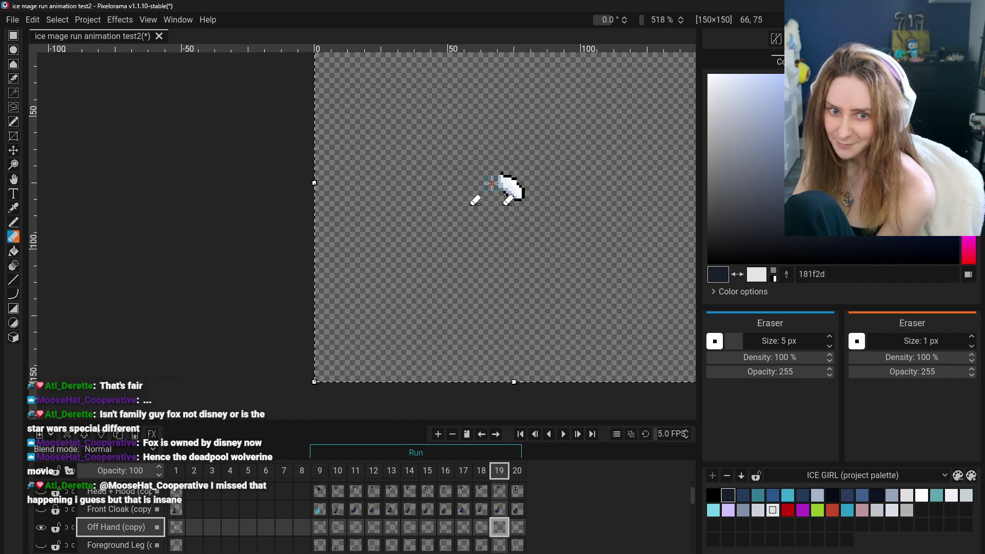
{"action": "left_click", "coordinate": [522, 534]}
{"action": "left_click_drag", "start_coordinate": [467, 149], "coordinate": [488, 198]}
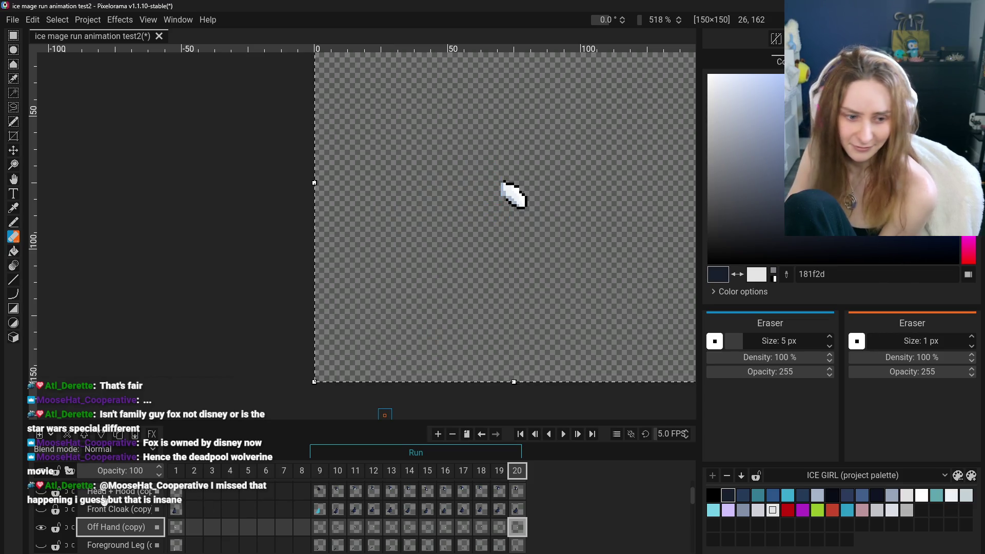
{"action": "left_click", "coordinate": [322, 530]}
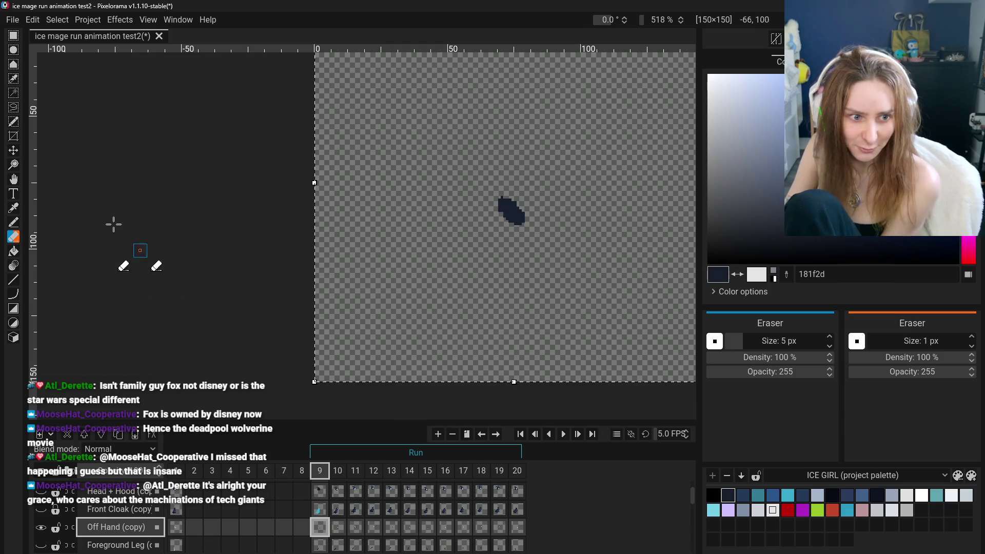
{"action": "left_click", "coordinate": [13, 251]}
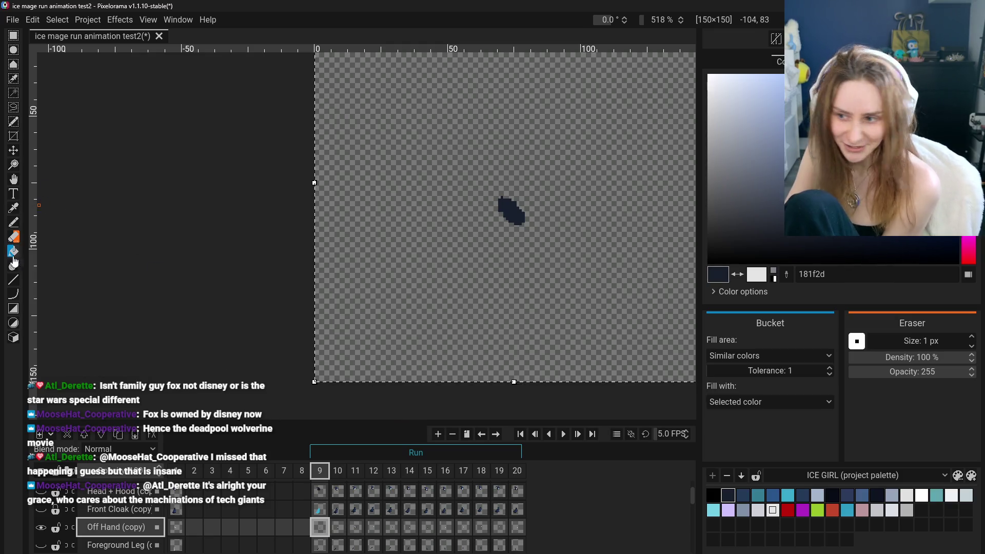
- Erase the leftover arm in frame 11 and fill that hand dark navy 181f2d
{"action": "left_click", "coordinate": [338, 527]}
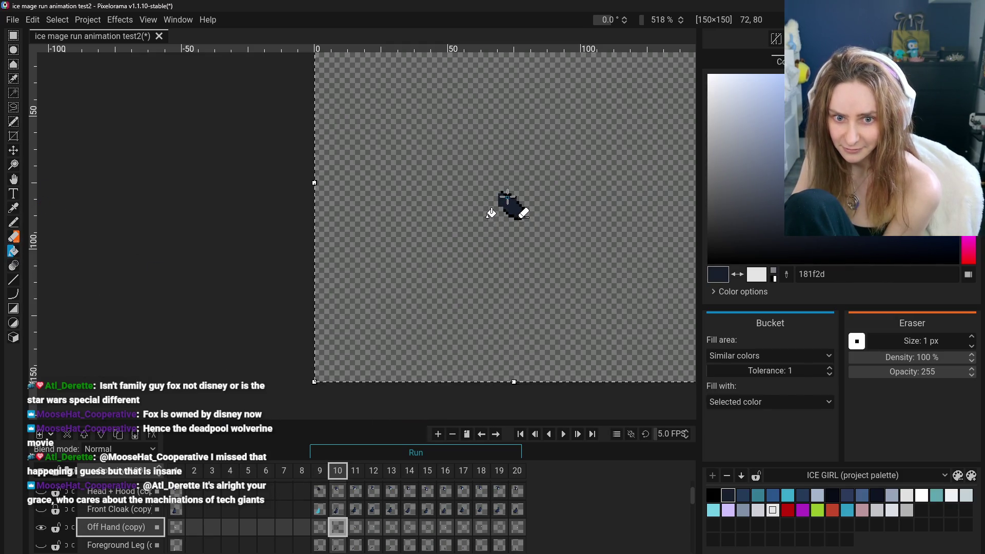
{"action": "scroll", "coordinate": [507, 198], "scroll_direction": "up", "scroll_amount": 3}
{"action": "scroll", "coordinate": [491, 329], "scroll_direction": "down", "scroll_amount": 1}
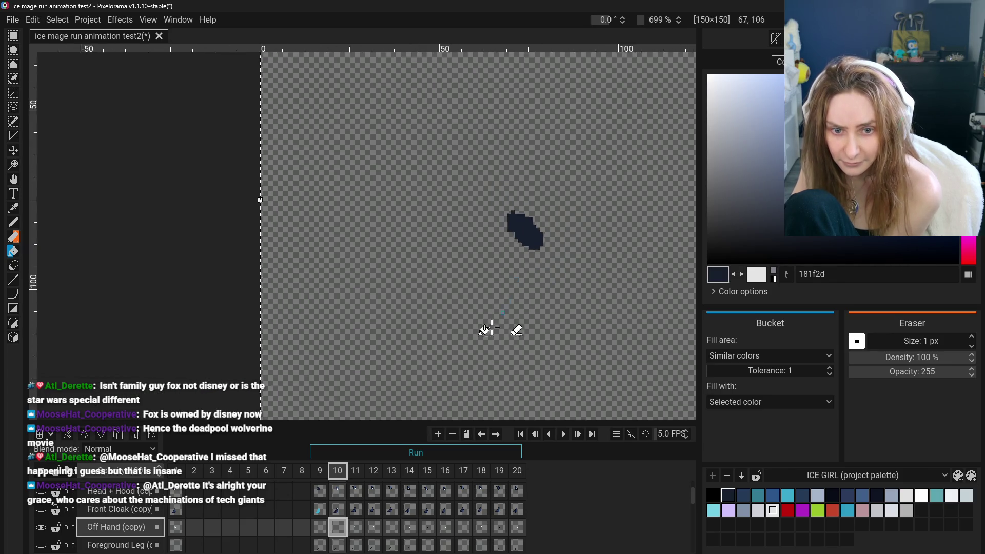
{"action": "left_click", "coordinate": [356, 527]}
{"action": "scroll", "coordinate": [548, 210], "scroll_direction": "up", "scroll_amount": 4}
{"action": "scroll", "coordinate": [120, 262], "scroll_direction": "down", "scroll_amount": 7}
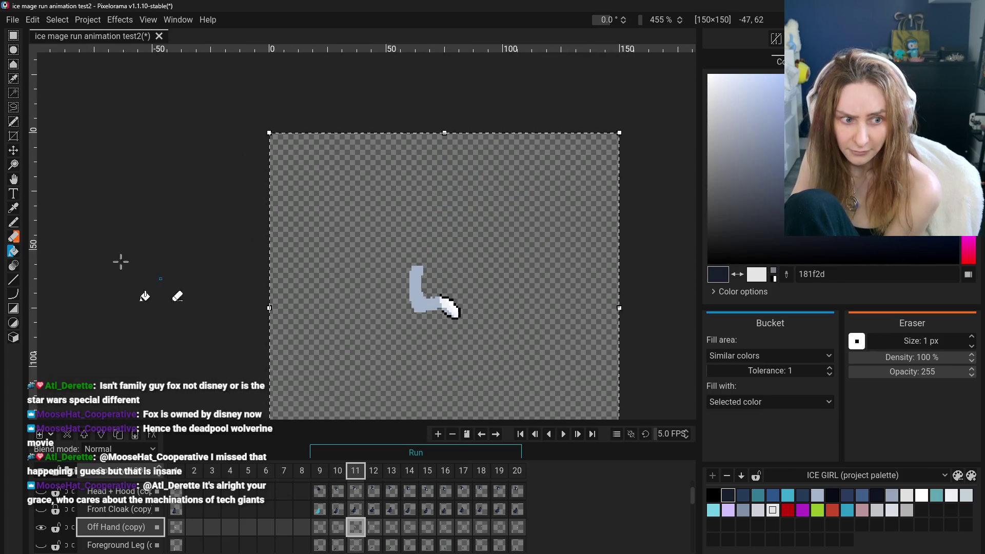
{"action": "key", "text": "e"}
{"action": "mouse_move", "coordinate": [416, 273]}
{"action": "left_mouse_down"}
{"action": "mouse_move", "coordinate": [416, 298]}
{"action": "mouse_move", "coordinate": [426, 290]}
{"action": "left_mouse_up"}
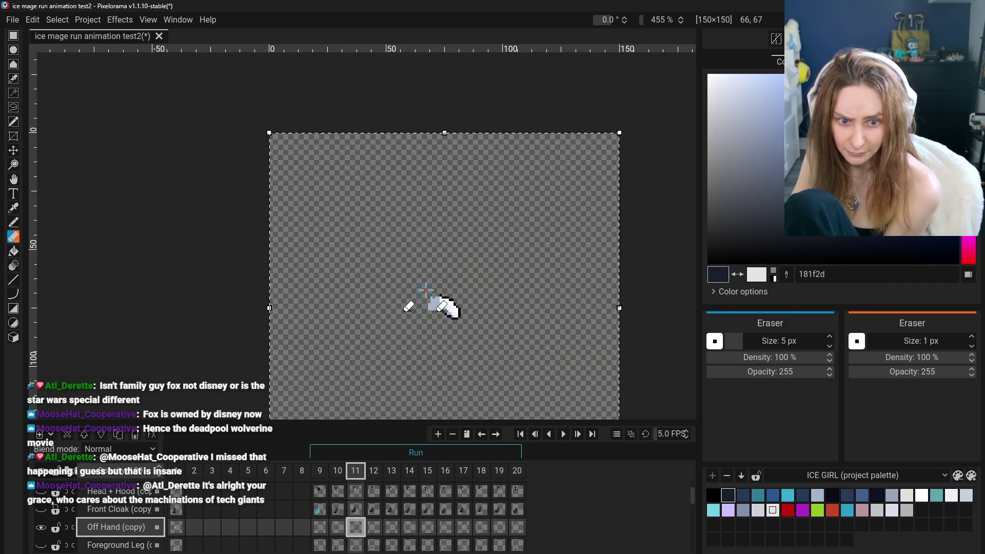
{"action": "scroll", "coordinate": [392, 324], "scroll_direction": "up", "scroll_amount": 5}
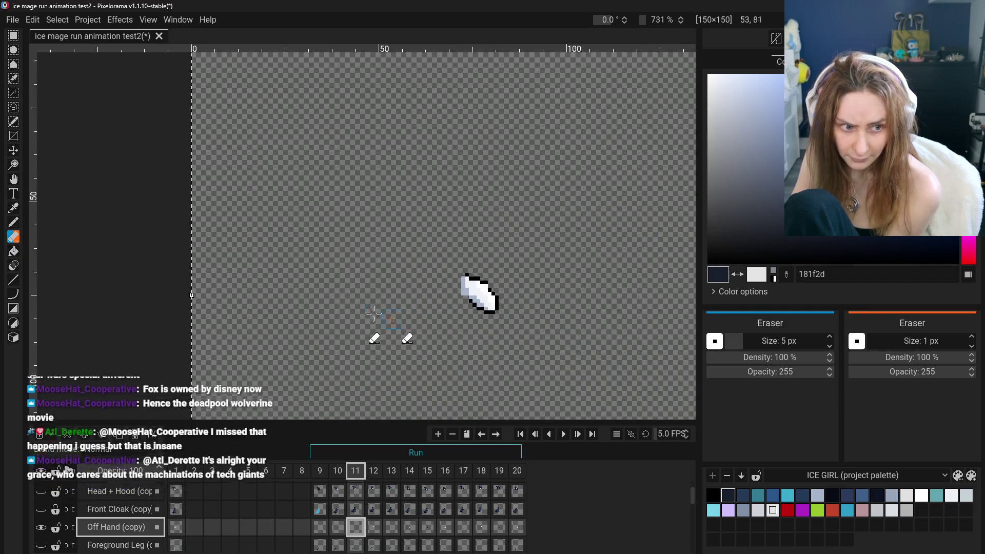
{"action": "scroll", "coordinate": [374, 314], "scroll_direction": "up", "scroll_amount": 1}
{"action": "left_click", "coordinate": [14, 251]}
{"action": "left_click", "coordinate": [479, 294]}
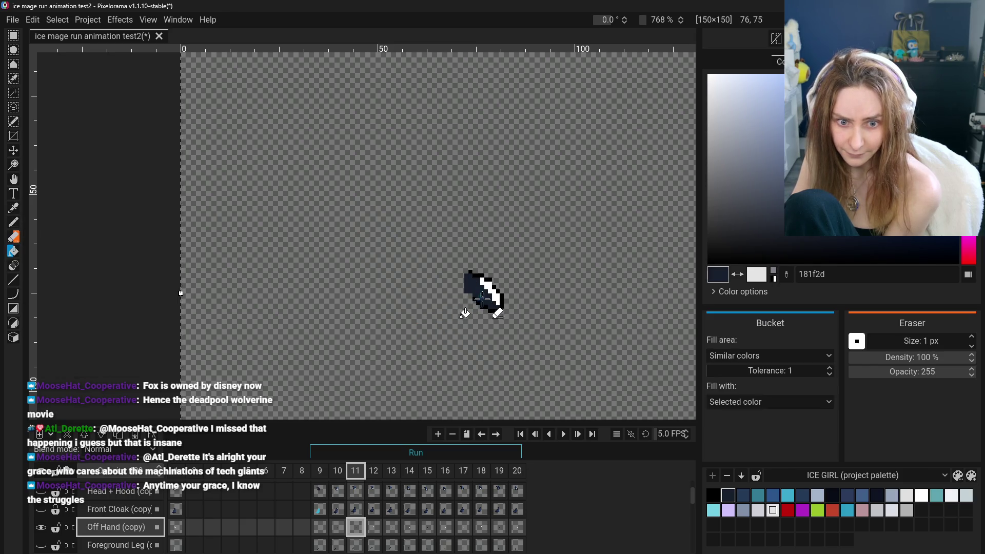
{"action": "left_click", "coordinate": [495, 297]}
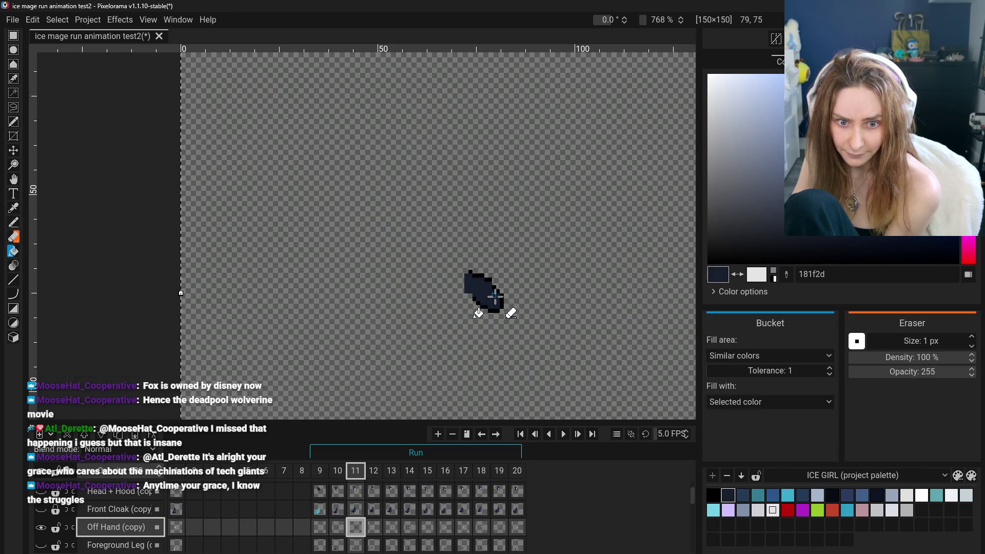
- Fill the off hand dark navy in frames 12, 13 and 14
{"action": "left_click", "coordinate": [374, 527]}
{"action": "left_click", "coordinate": [484, 282]}
{"action": "left_click", "coordinate": [496, 285]}
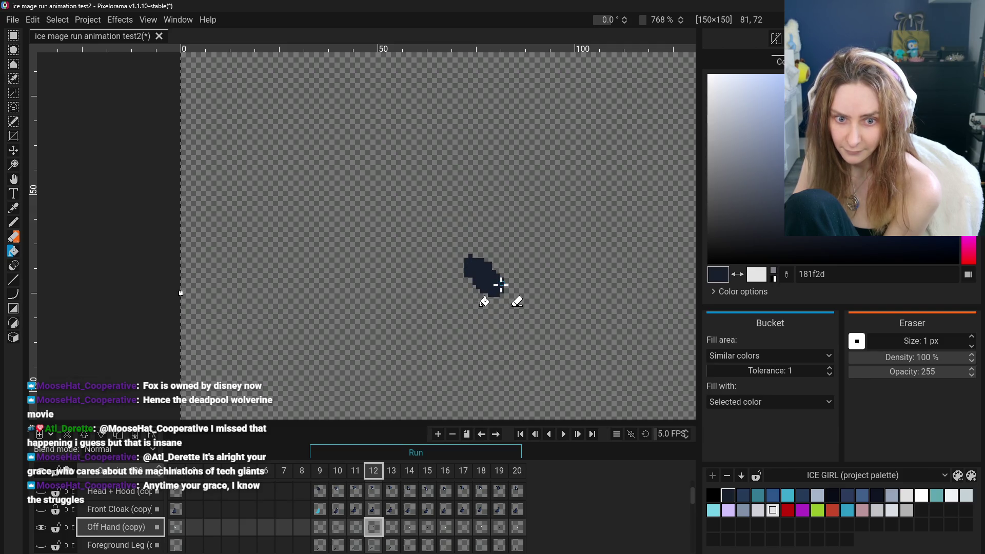
{"action": "left_click", "coordinate": [392, 527]}
{"action": "left_click", "coordinate": [479, 288]}
{"action": "left_click", "coordinate": [486, 297]}
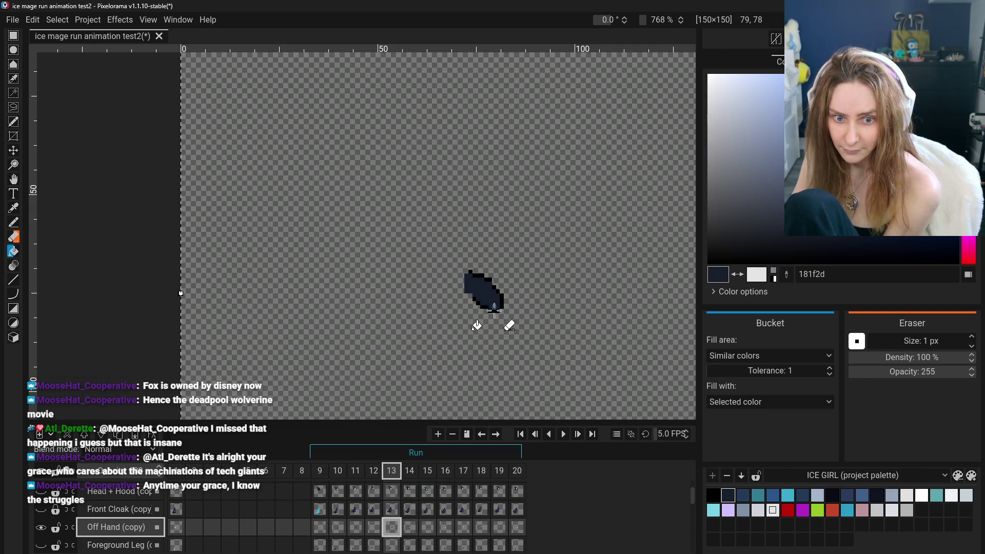
{"action": "left_click", "coordinate": [494, 306]}
{"action": "left_click", "coordinate": [409, 527]}
{"action": "left_click", "coordinate": [474, 310]}
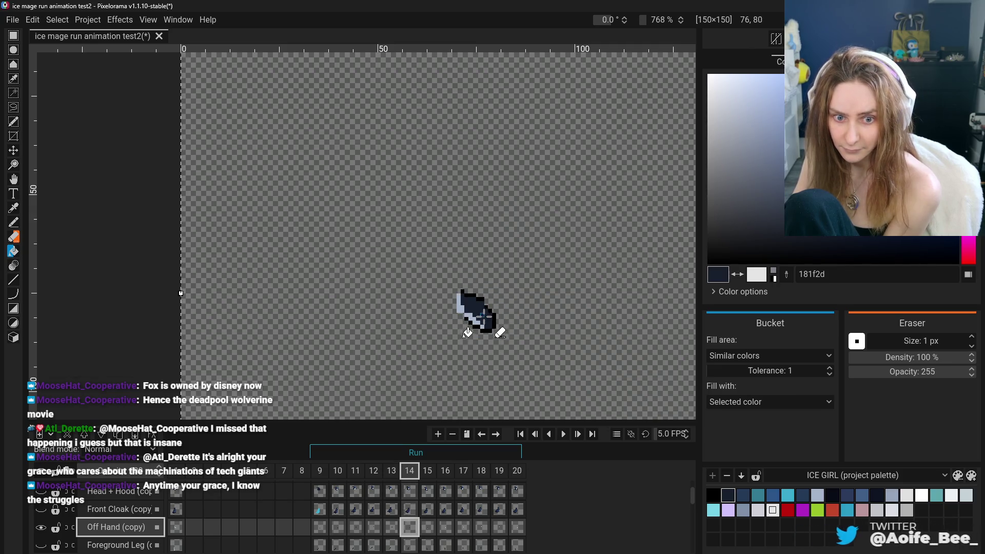
{"action": "left_click", "coordinate": [475, 321]}
- Fill the off hand dark navy in frames 16, 17 and 18
{"action": "key", "text": "ctrl+Right"}
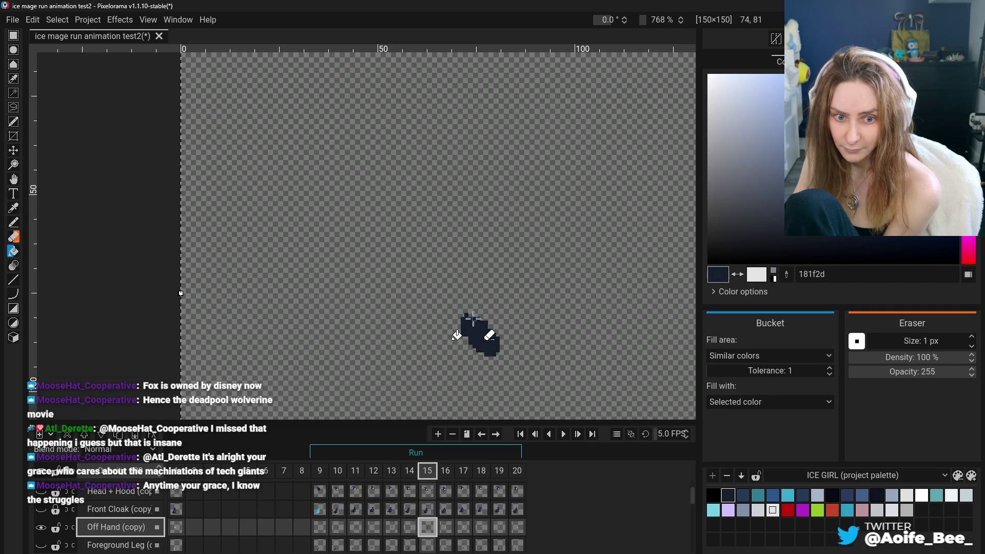
{"action": "left_click", "coordinate": [445, 473]}
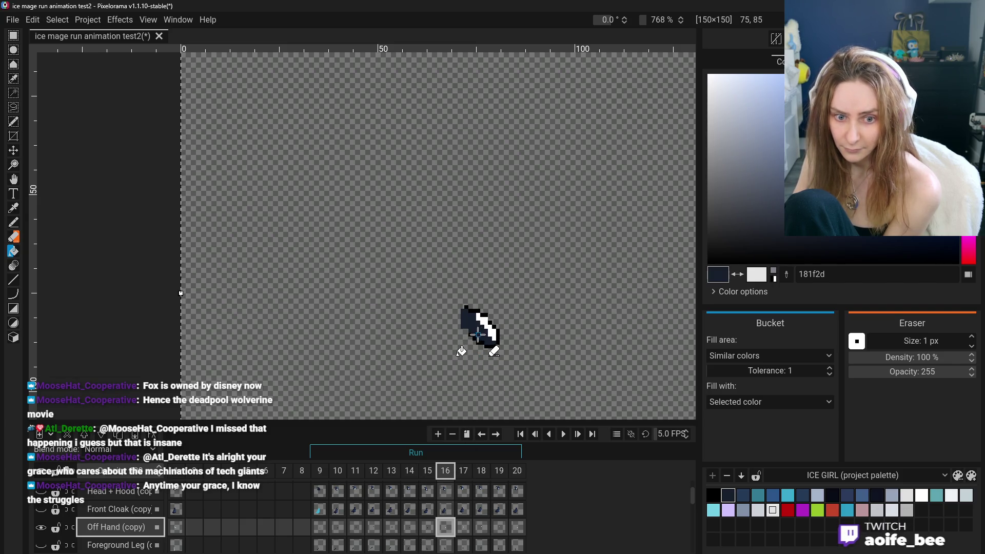
{"action": "left_click", "coordinate": [493, 336]}
{"action": "key", "text": "ctrl+Right"}
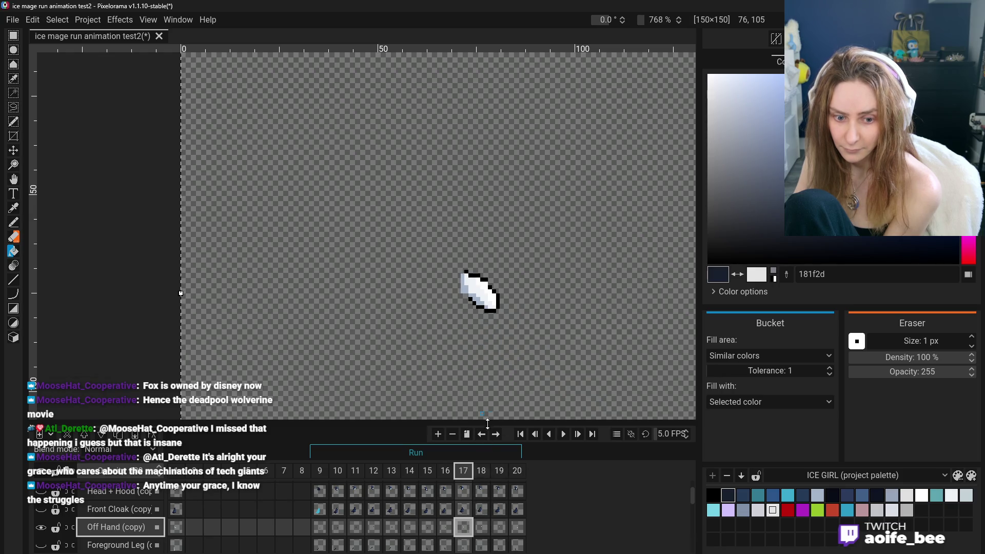
{"action": "left_click", "coordinate": [485, 294]}
{"action": "left_click", "coordinate": [476, 300]}
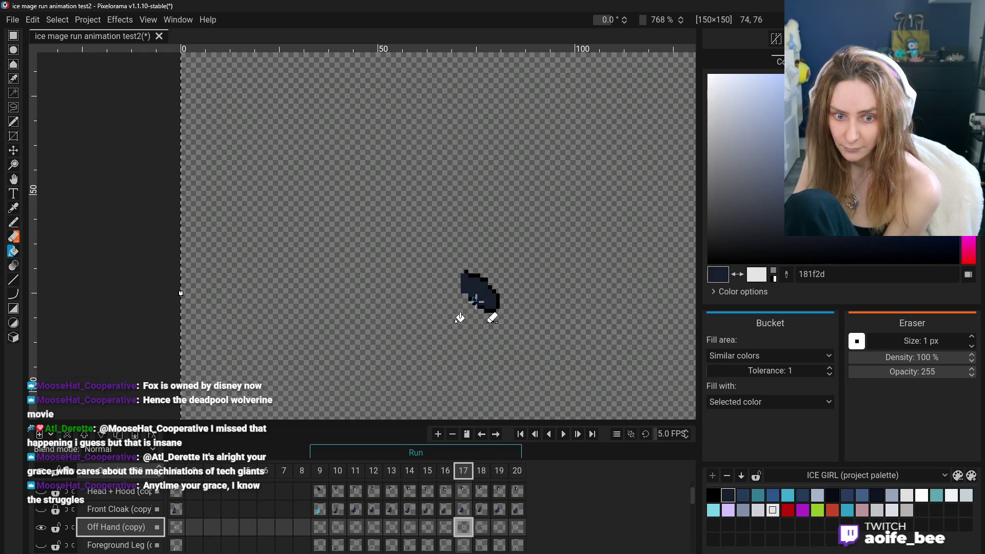
{"action": "left_click", "coordinate": [481, 526]}
{"action": "left_click", "coordinate": [490, 282]}
{"action": "left_click", "coordinate": [484, 290]}
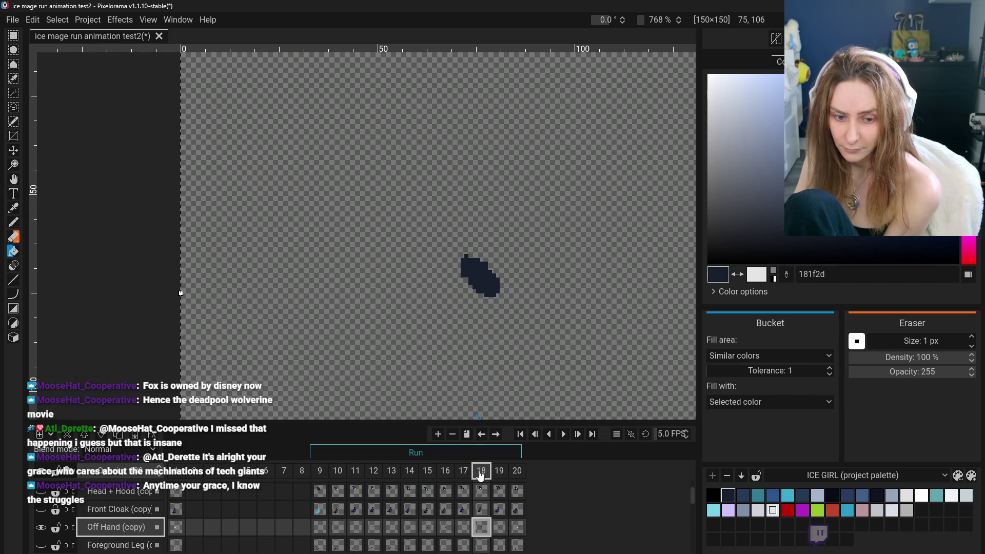
- Fill the off hand dark navy in frames 19 and 20, then hide the Off Hand (copy) layer
{"action": "left_click", "coordinate": [503, 525]}
{"action": "left_click", "coordinate": [472, 287]}
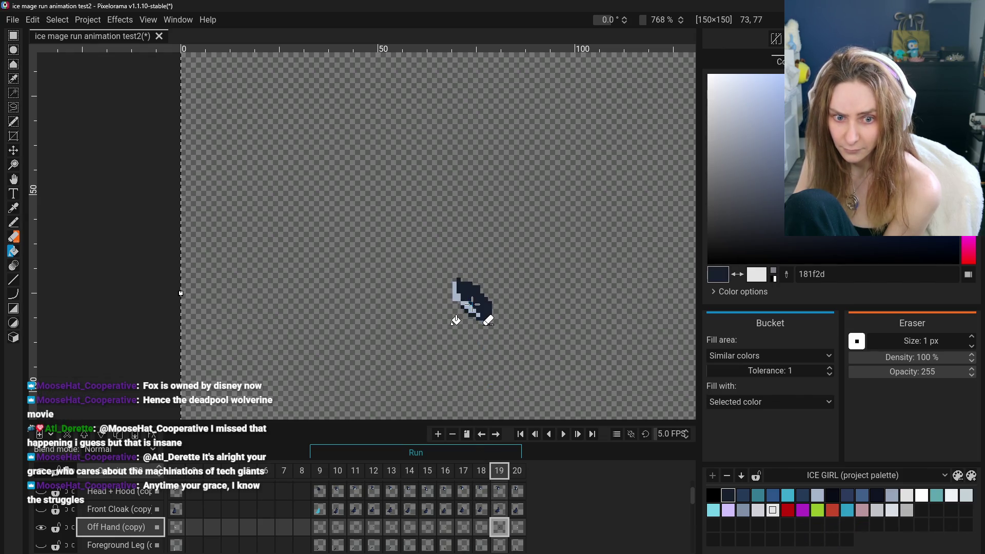
{"action": "left_click", "coordinate": [465, 301]}
{"action": "left_click", "coordinate": [517, 526]}
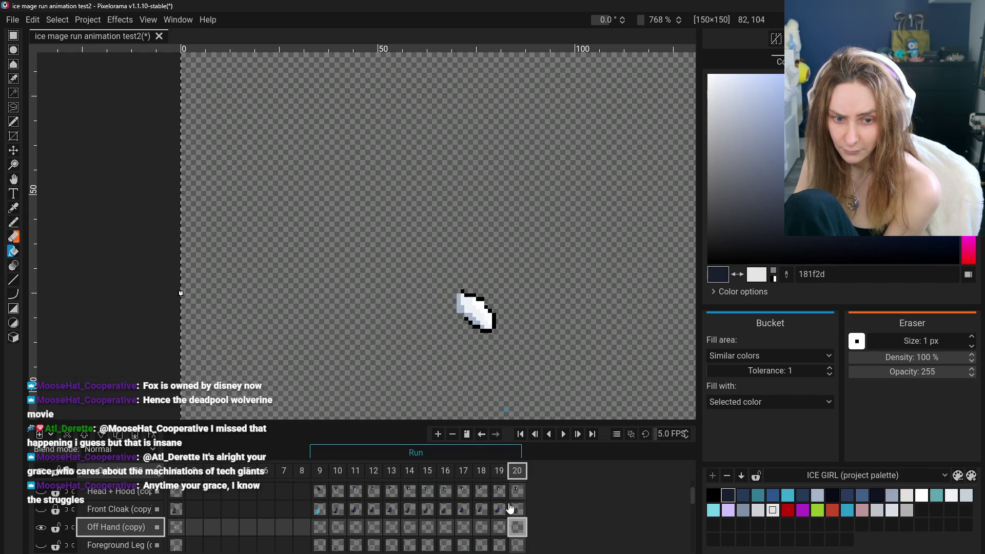
{"action": "left_click", "coordinate": [472, 295]}
{"action": "left_click", "coordinate": [479, 304]}
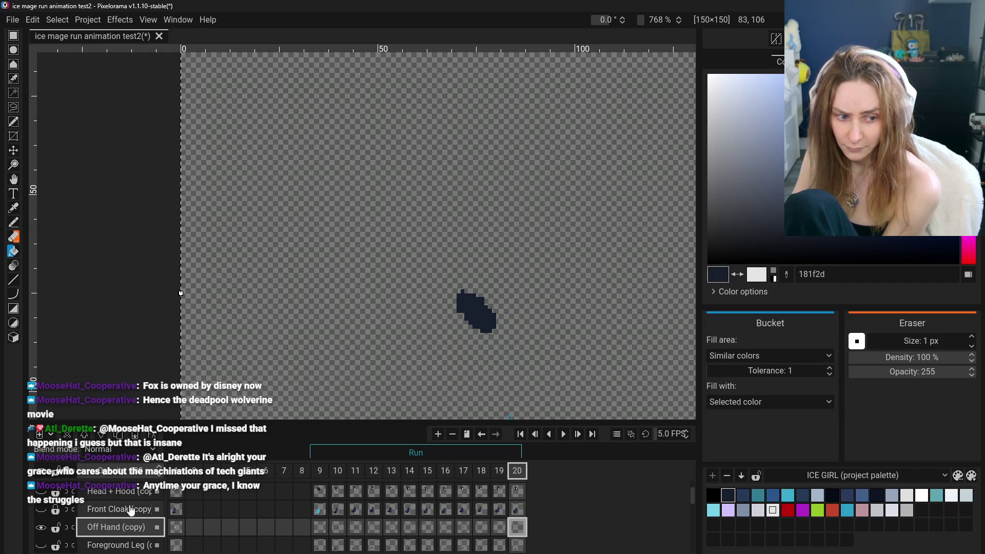
{"action": "left_click", "coordinate": [41, 527]}
- Show and select the Front Cloak layer, then sample cyan 3baacb from frame 9's cloak
{"action": "left_click", "coordinate": [41, 509]}
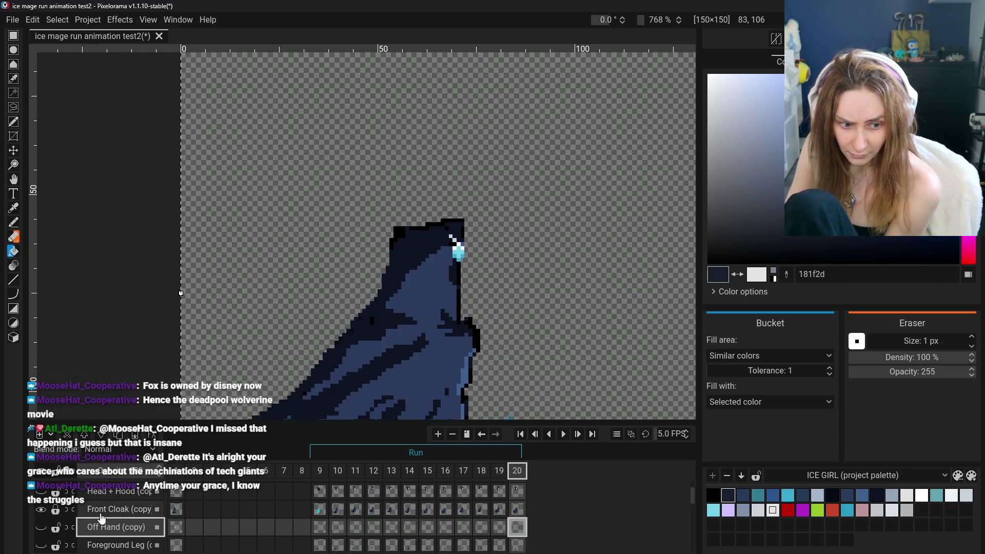
{"action": "left_click", "coordinate": [118, 510]}
{"action": "left_click", "coordinate": [306, 511]}
{"action": "left_click", "coordinate": [316, 516]}
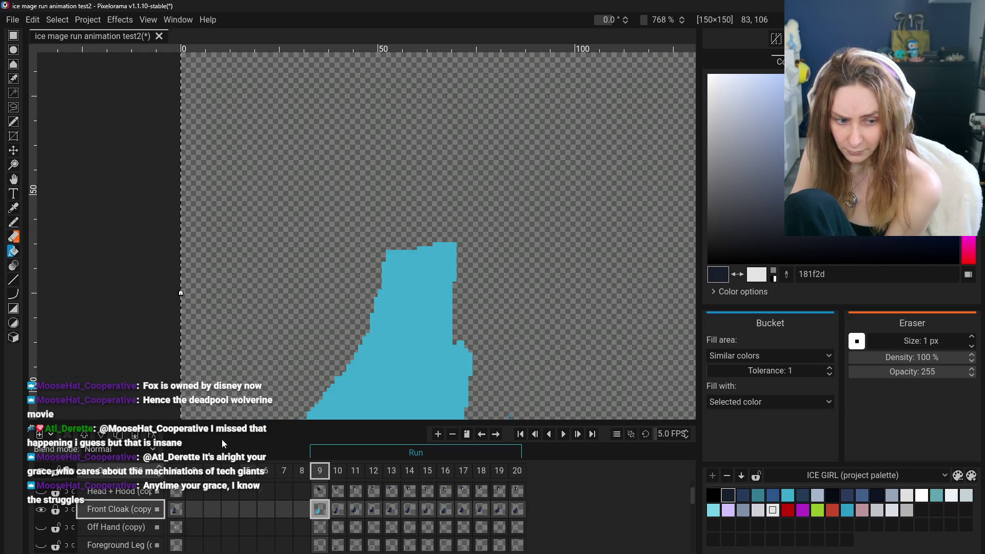
{"action": "left_click", "coordinate": [14, 208]}
{"action": "left_click", "coordinate": [361, 323]}
{"action": "left_click", "coordinate": [407, 373]}
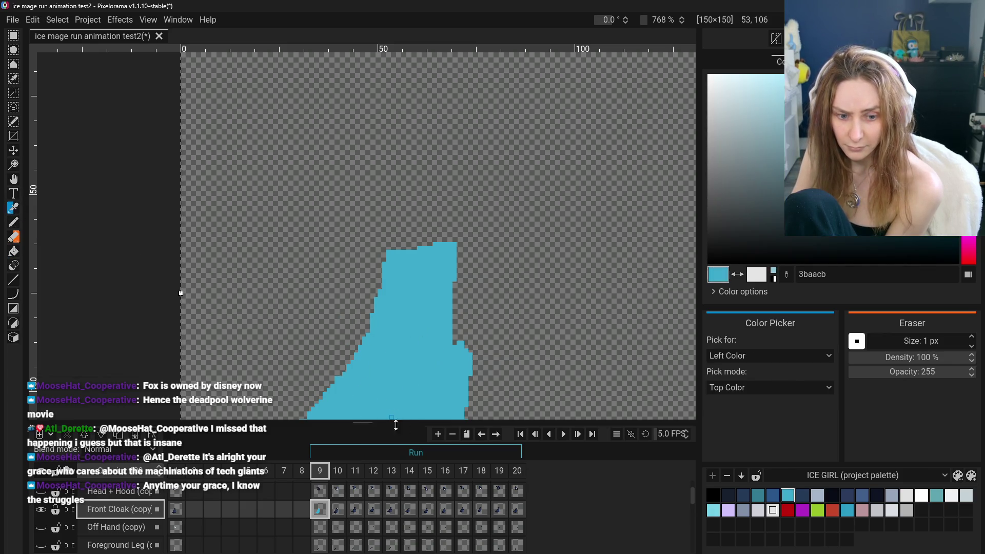
- Bucket-fill frame 10's mid-blue and navy cloak areas with cyan
{"action": "scroll", "coordinate": [337, 508], "scroll_direction": "down", "scroll_amount": 1}
{"action": "left_click", "coordinate": [337, 501]}
{"action": "left_click", "coordinate": [14, 250]}
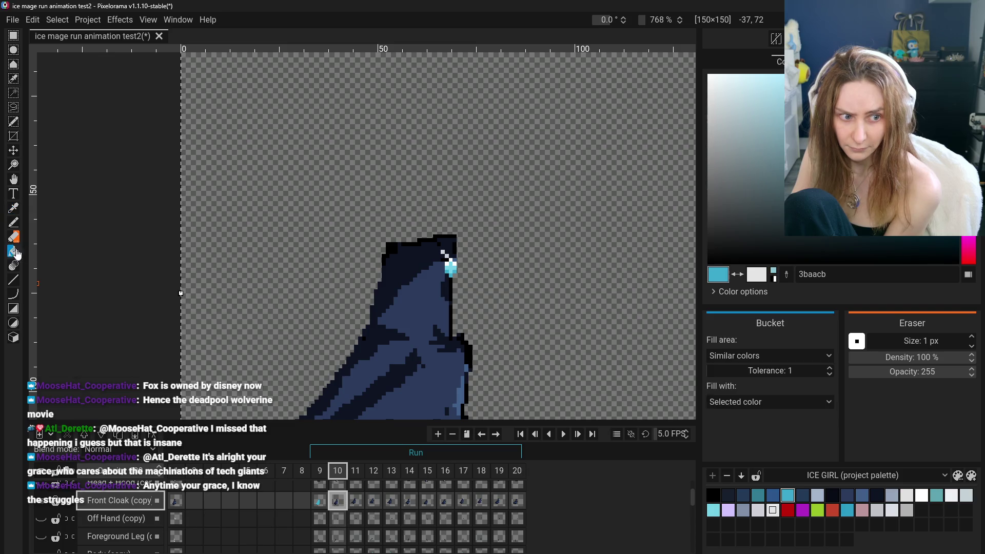
{"action": "scroll", "coordinate": [441, 269], "scroll_direction": "down", "scroll_amount": 3}
{"action": "scroll", "coordinate": [439, 270], "scroll_direction": "up", "scroll_amount": 3}
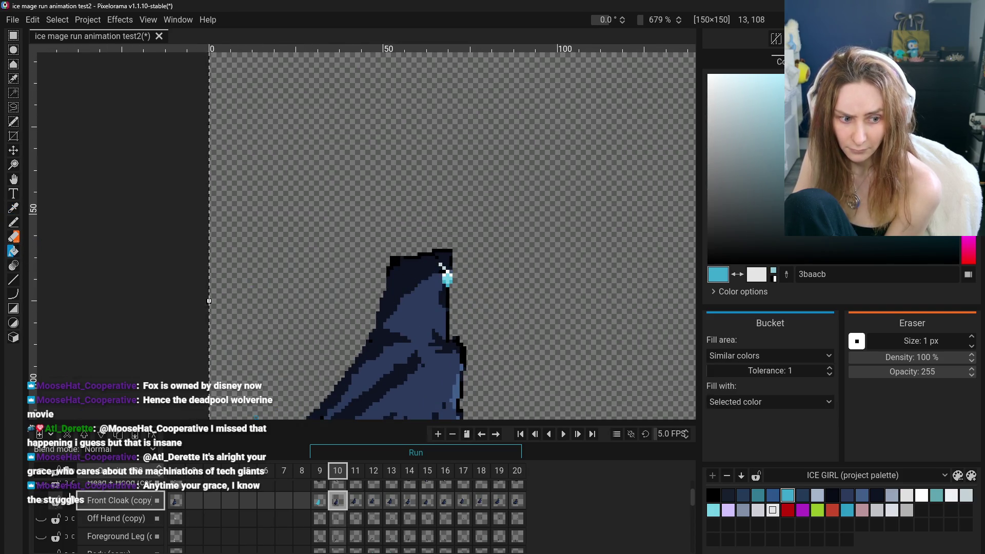
{"action": "left_click", "coordinate": [394, 319]}
{"action": "left_click", "coordinate": [431, 264]}
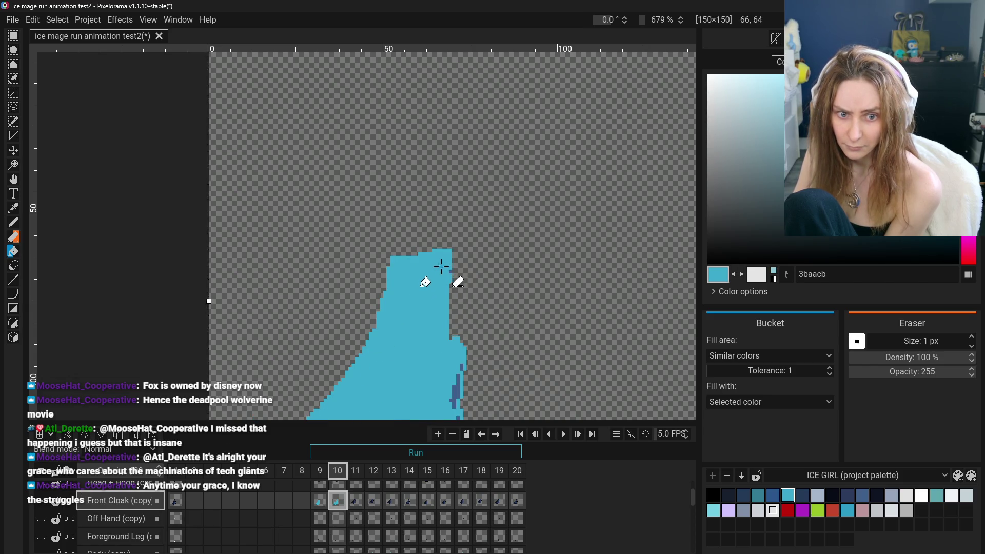
- Recentre the canvas and fill frame 11's cloak, outline and edge strips with cyan
{"action": "scroll", "coordinate": [436, 402], "scroll_direction": "down", "scroll_amount": 3}
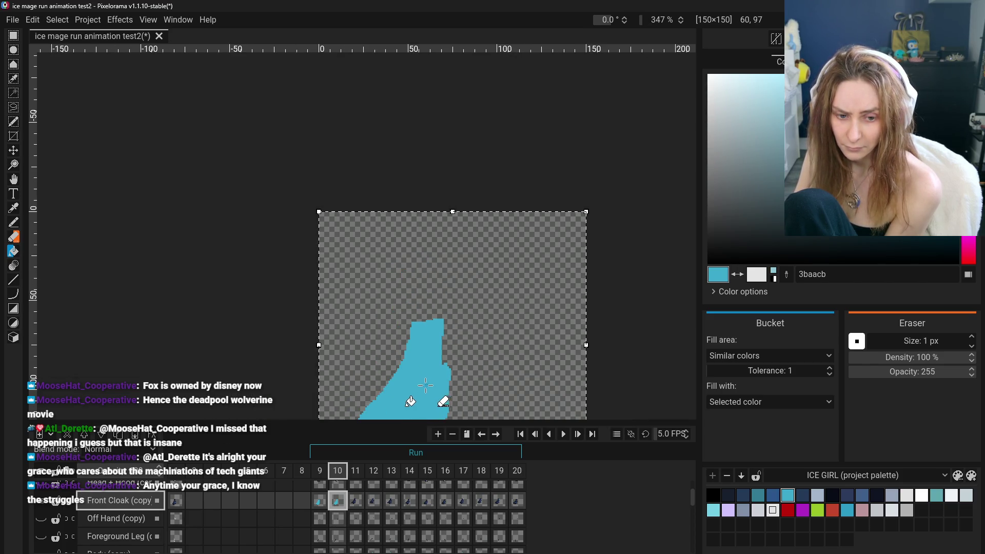
{"action": "left_click", "coordinate": [14, 179]}
{"action": "mouse_move", "coordinate": [279, 299]}
{"action": "left_mouse_down"}
{"action": "mouse_move", "coordinate": [279, 216]}
{"action": "mouse_move", "coordinate": [268, 194]}
{"action": "left_mouse_up"}
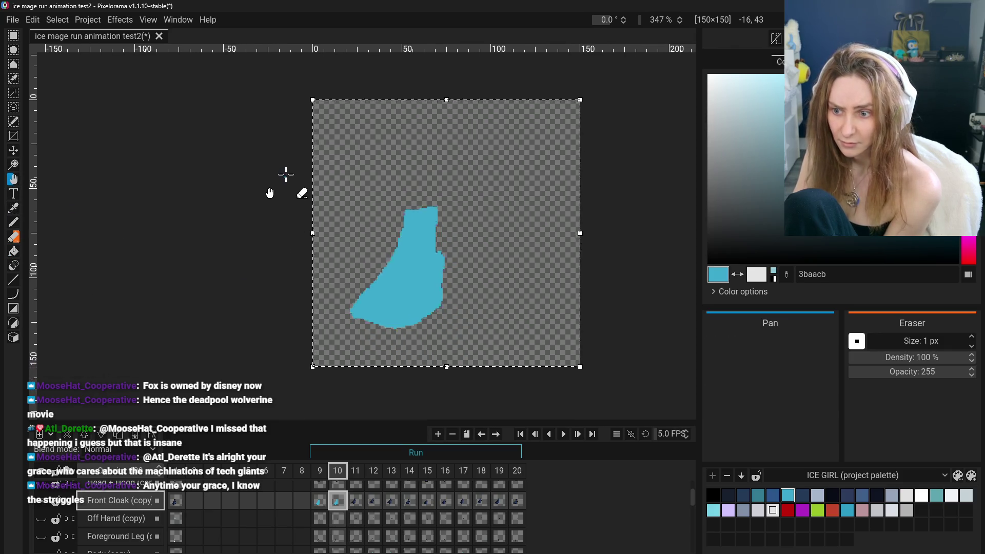
{"action": "scroll", "coordinate": [316, 209], "scroll_direction": "up", "scroll_amount": 1}
{"action": "left_click", "coordinate": [357, 500]}
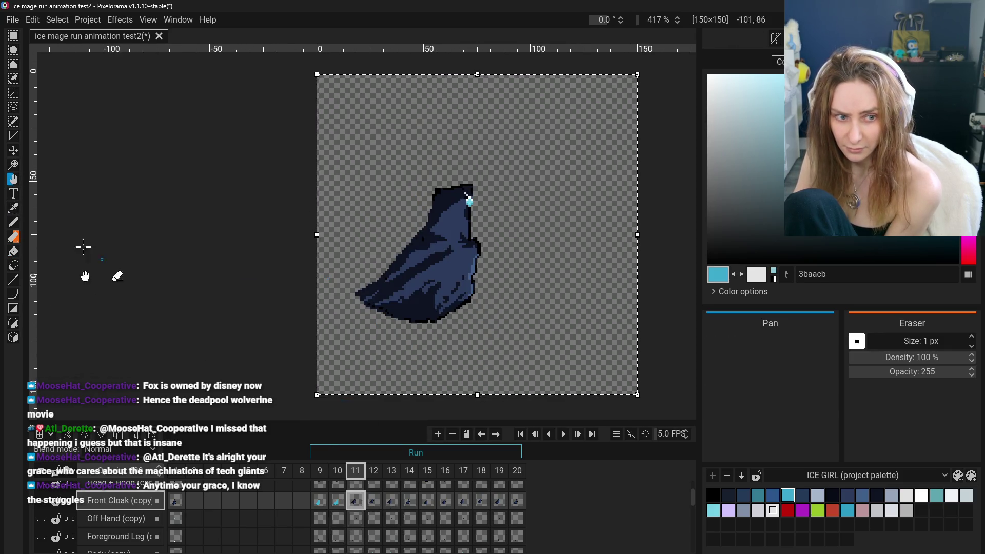
{"action": "left_click", "coordinate": [13, 252]}
{"action": "left_click", "coordinate": [441, 257]}
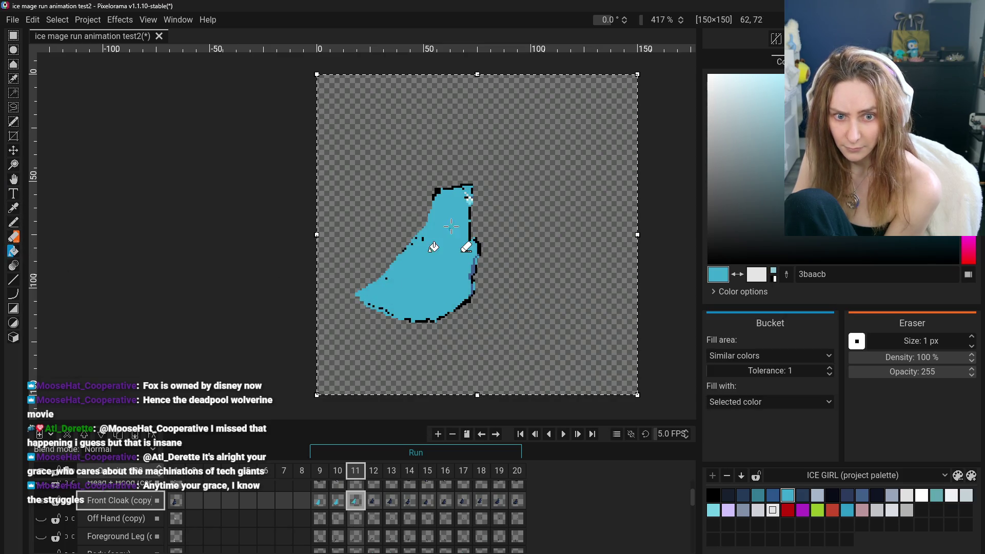
{"action": "left_click", "coordinate": [467, 196]}
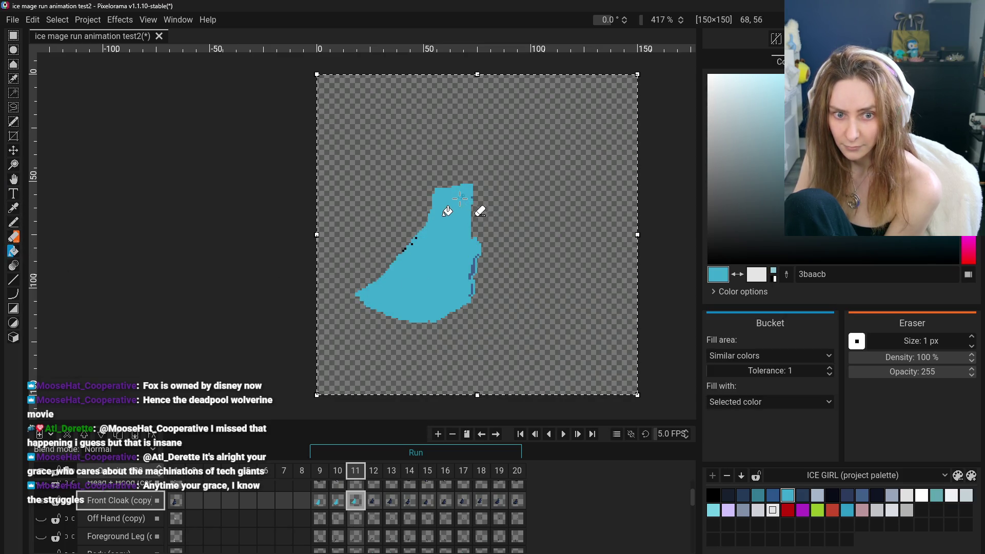
{"action": "left_click", "coordinate": [416, 239]}
{"action": "left_click", "coordinate": [471, 264]}
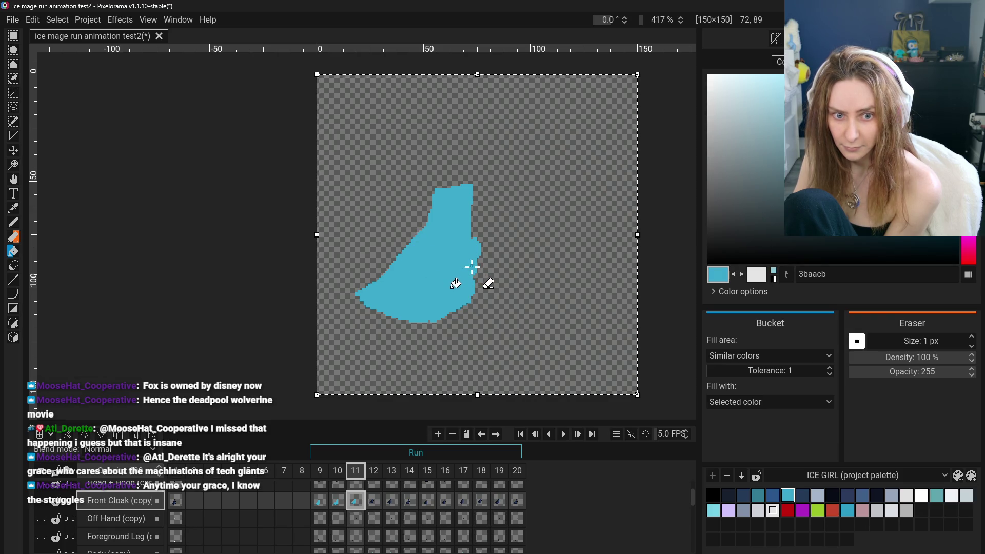
- Fill frame 12's cloak and its black outline pixels with cyan
{"action": "scroll", "coordinate": [443, 270], "scroll_direction": "up", "scroll_amount": 5}
{"action": "key", "text": "Right"}
{"action": "scroll", "coordinate": [420, 241], "scroll_direction": "down", "scroll_amount": 3}
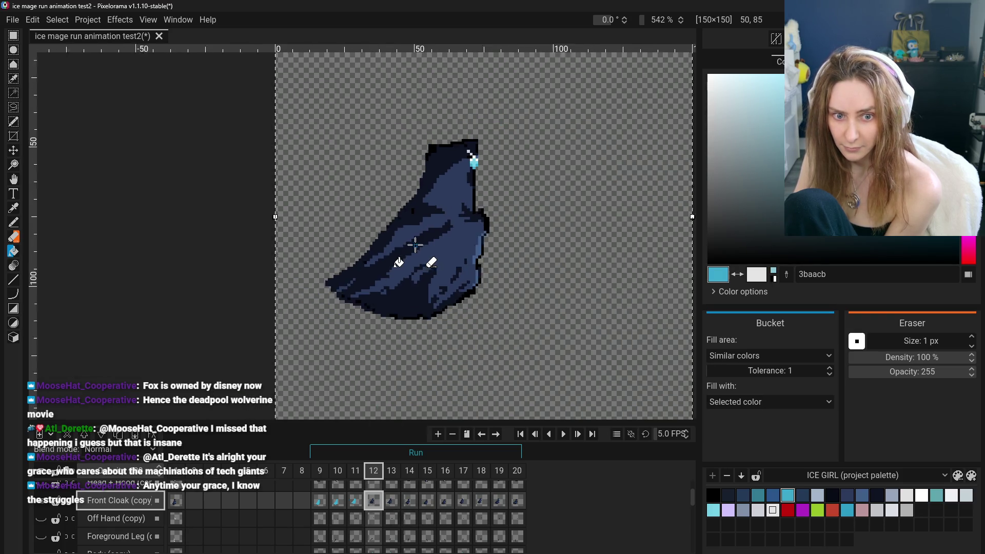
{"action": "left_click", "coordinate": [437, 192]}
{"action": "left_click", "coordinate": [426, 168]}
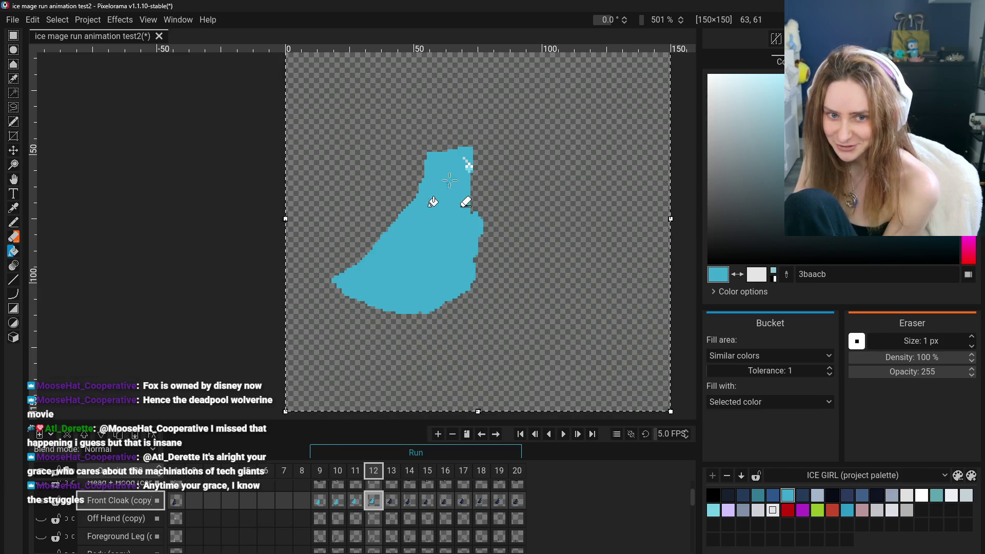
- Toggle the ghosted reference character on and off on frames 13 and 1
{"action": "left_click", "coordinate": [393, 503]}
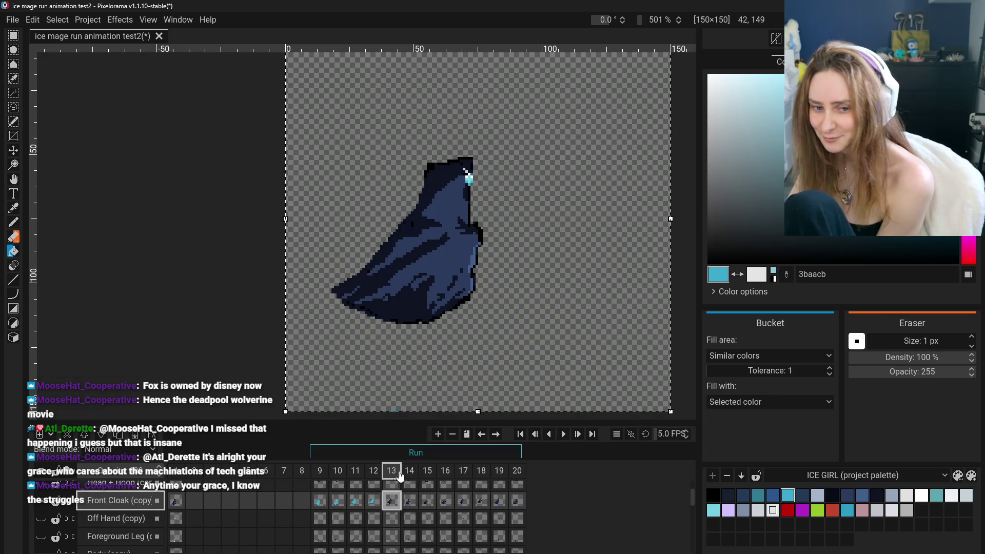
{"action": "left_click", "coordinate": [44, 480]}
{"action": "left_click", "coordinate": [43, 487]}
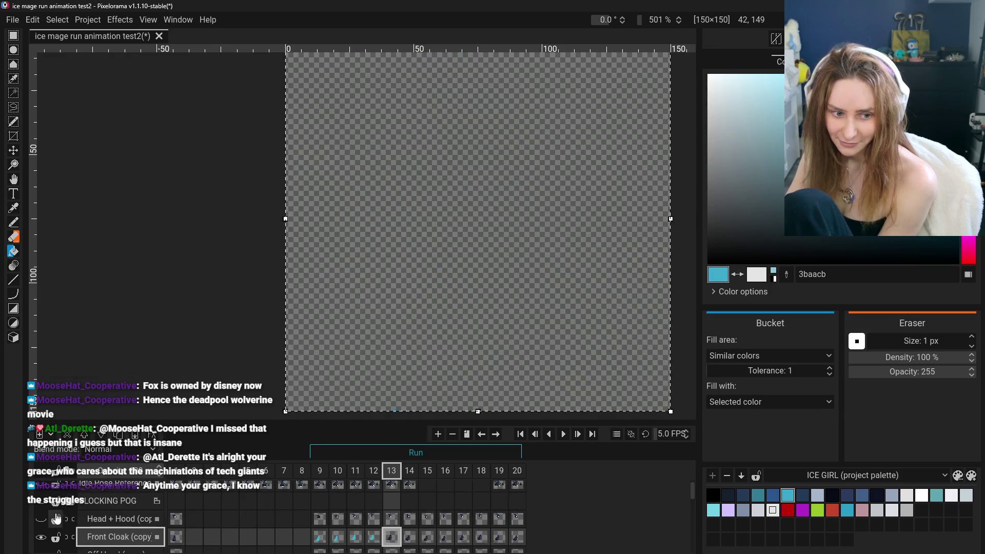
{"action": "scroll", "coordinate": [43, 508], "scroll_direction": "up", "scroll_amount": 2}
{"action": "left_click", "coordinate": [175, 474]}
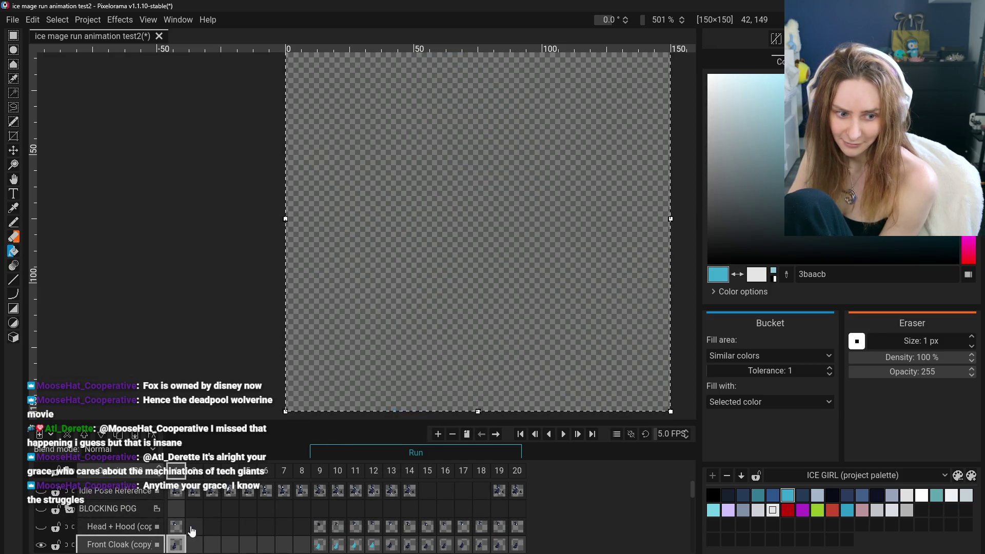
{"action": "left_click", "coordinate": [44, 480]}
{"action": "left_click", "coordinate": [43, 480]}
{"action": "scroll", "coordinate": [189, 518], "scroll_direction": "down", "scroll_amount": 2}
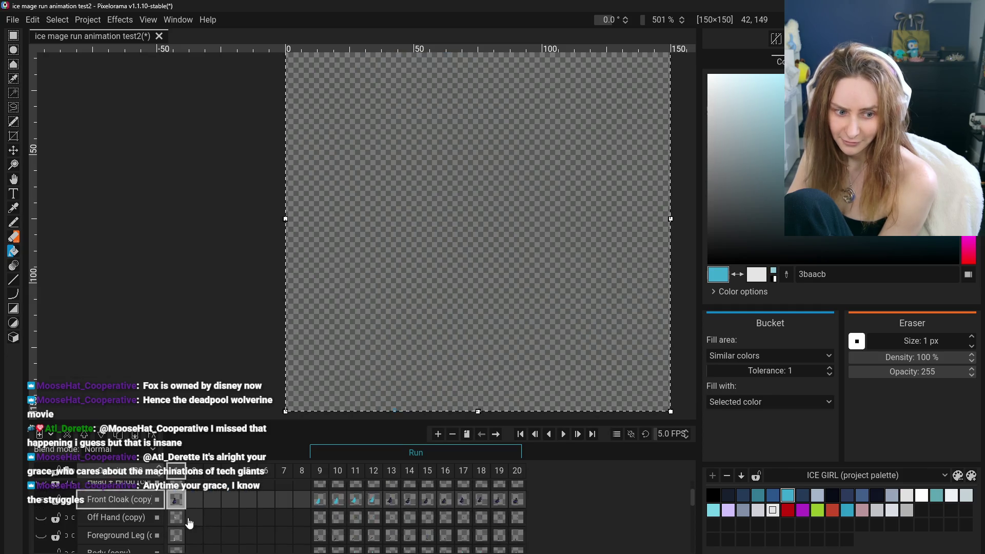
{"action": "scroll", "coordinate": [175, 517], "scroll_direction": "up", "scroll_amount": 1}
{"action": "scroll", "coordinate": [172, 517], "scroll_direction": "up", "scroll_amount": 1}
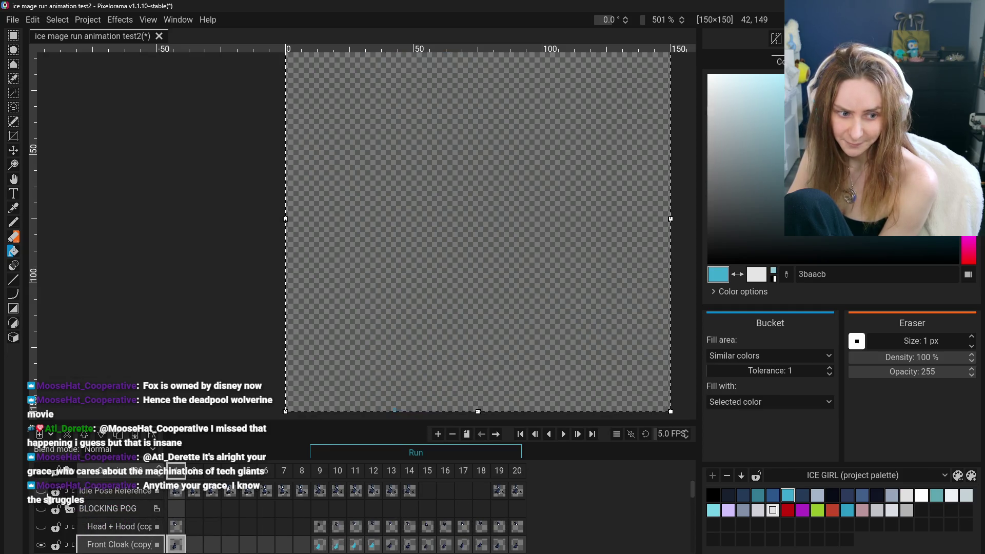
- Turn on the Idle Pose Reference layer and raise its opacity to full
{"action": "left_click", "coordinate": [42, 492]}
{"action": "left_click", "coordinate": [131, 493]}
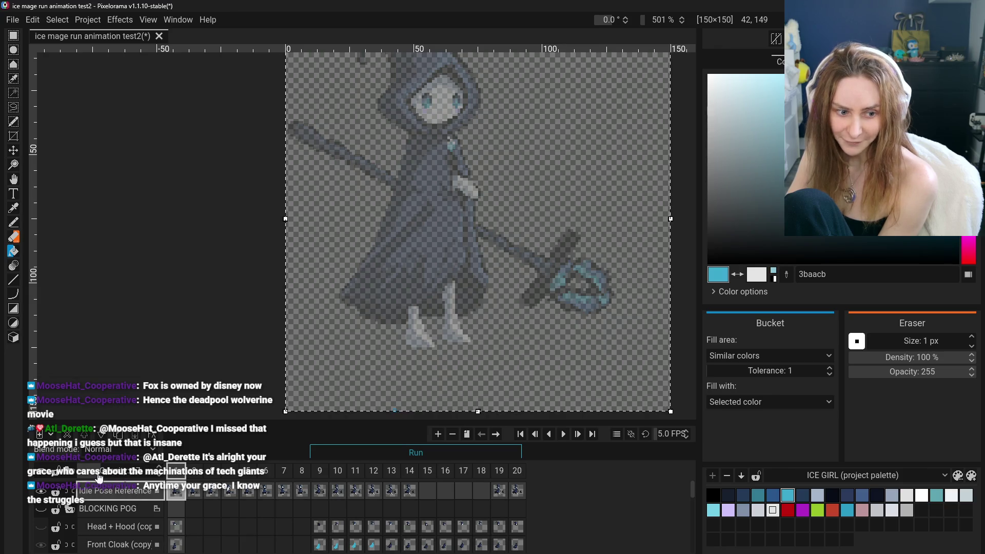
{"action": "left_click_drag", "start_coordinate": [99, 478], "coordinate": [160, 476]}
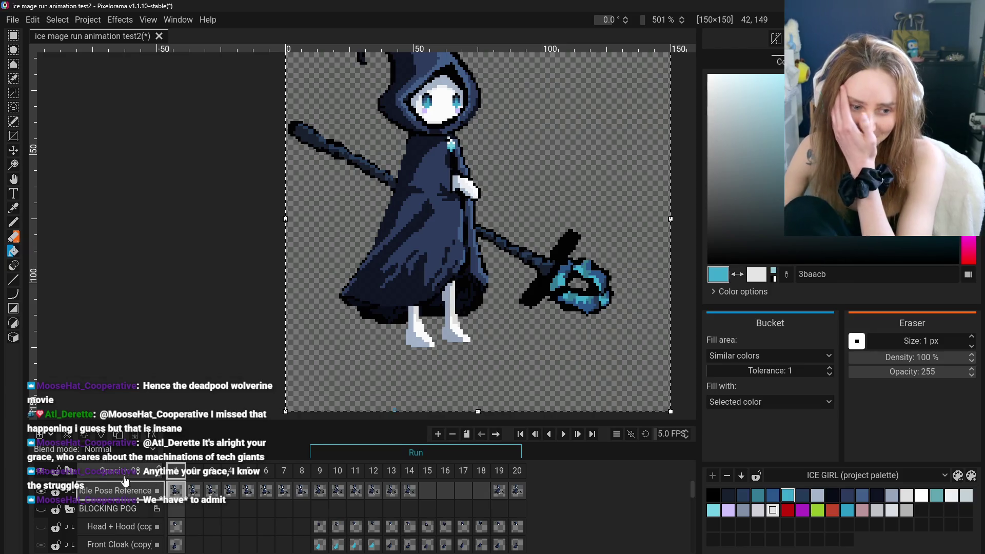
{"action": "scroll", "coordinate": [113, 528], "scroll_direction": "down", "scroll_amount": 1}
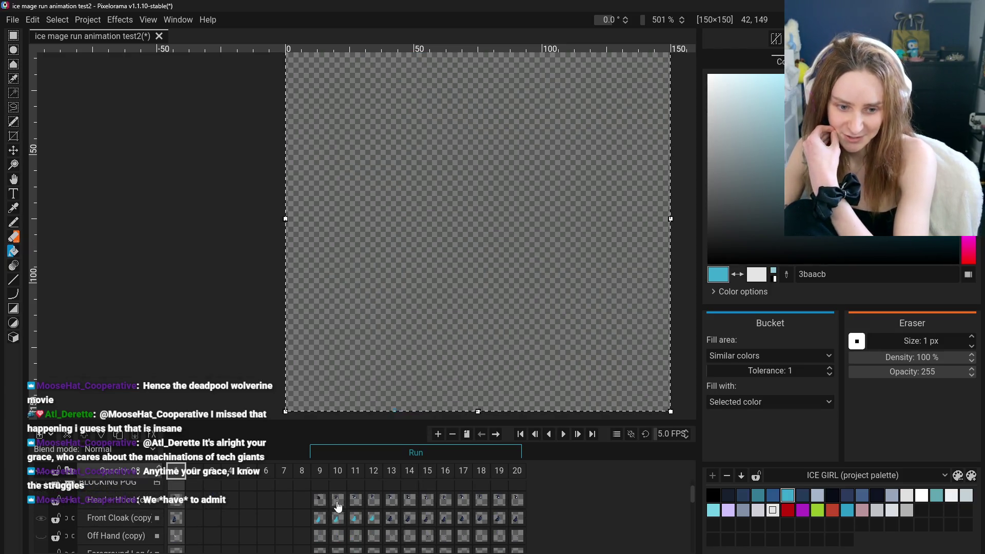
- Show the BLOCKING POG group and go to frame 13's shaded Front Cloak cel
{"action": "left_click", "coordinate": [374, 519]}
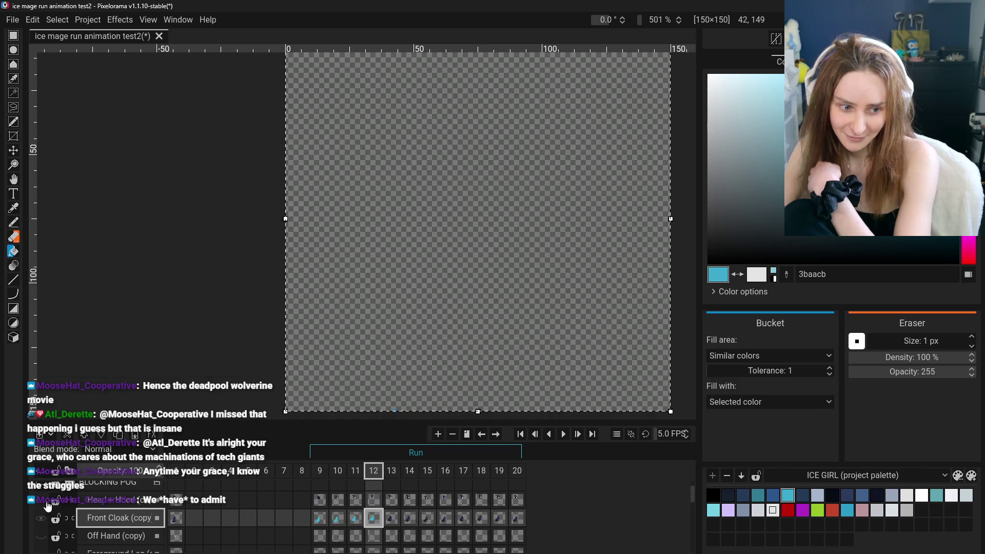
{"action": "scroll", "coordinate": [47, 506], "scroll_direction": "up", "scroll_amount": 1}
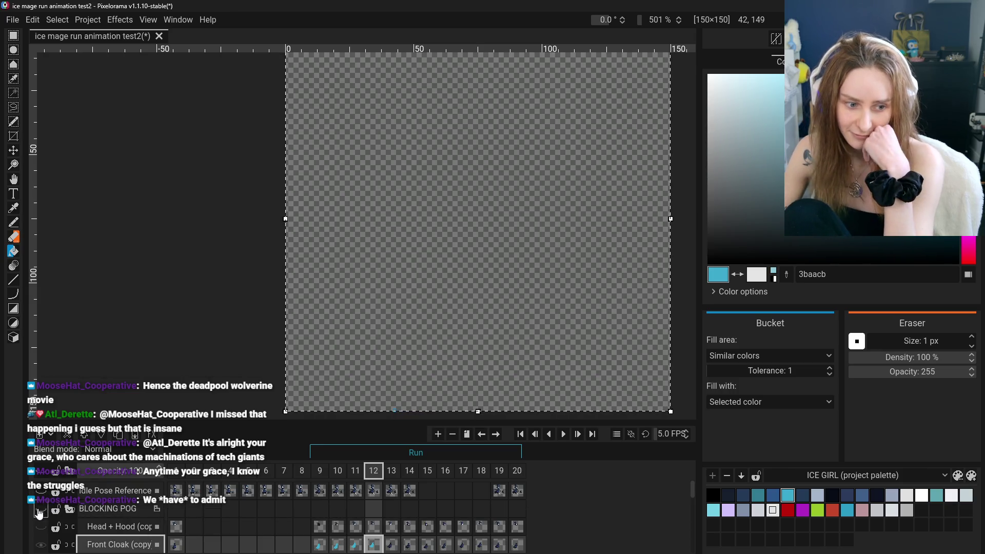
{"action": "left_click", "coordinate": [40, 510]}
{"action": "scroll", "coordinate": [100, 525], "scroll_direction": "down", "scroll_amount": 1}
{"action": "left_click", "coordinate": [393, 523]}
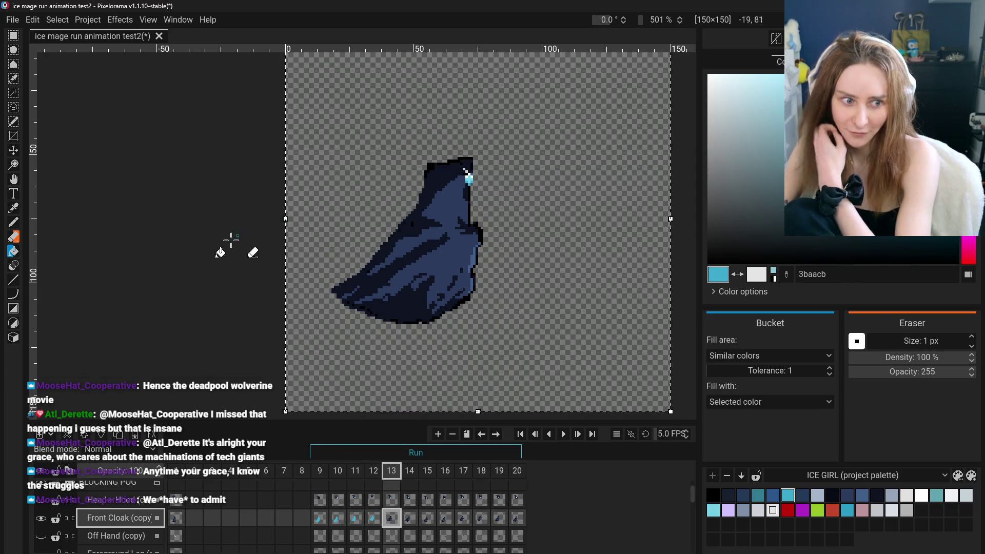
- Fill the cloak and right-edge strip in frames 13 and 14 flat cyan 3baacb
{"action": "mouse_move", "coordinate": [359, 303]}
{"action": "left_mouse_down"}
{"action": "mouse_move", "coordinate": [425, 215]}
{"action": "mouse_move", "coordinate": [436, 257]}
{"action": "mouse_move", "coordinate": [407, 225]}
{"action": "left_mouse_up"}
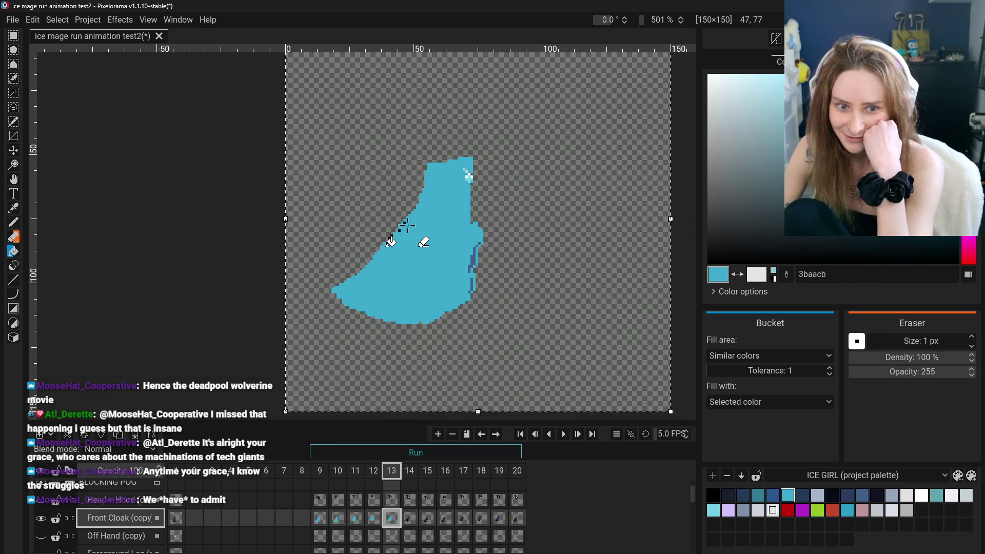
{"action": "left_click", "coordinate": [471, 262]}
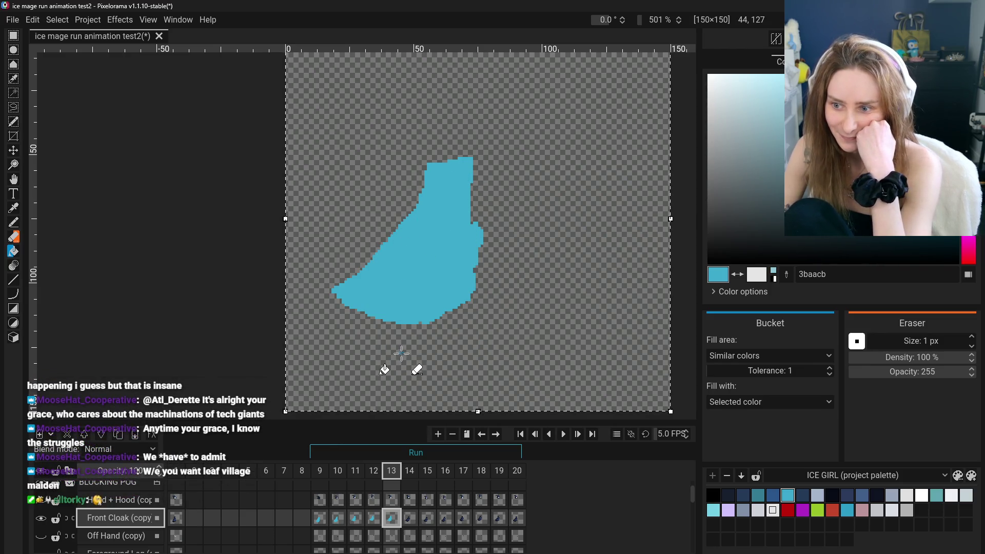
{"action": "left_click", "coordinate": [409, 519]}
{"action": "left_click", "coordinate": [441, 256]}
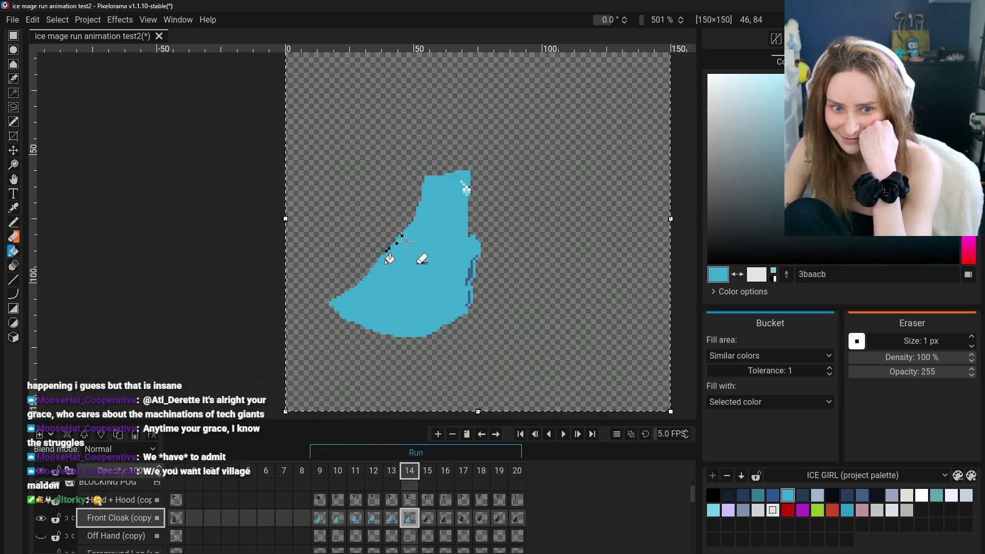
{"action": "left_click", "coordinate": [467, 266]}
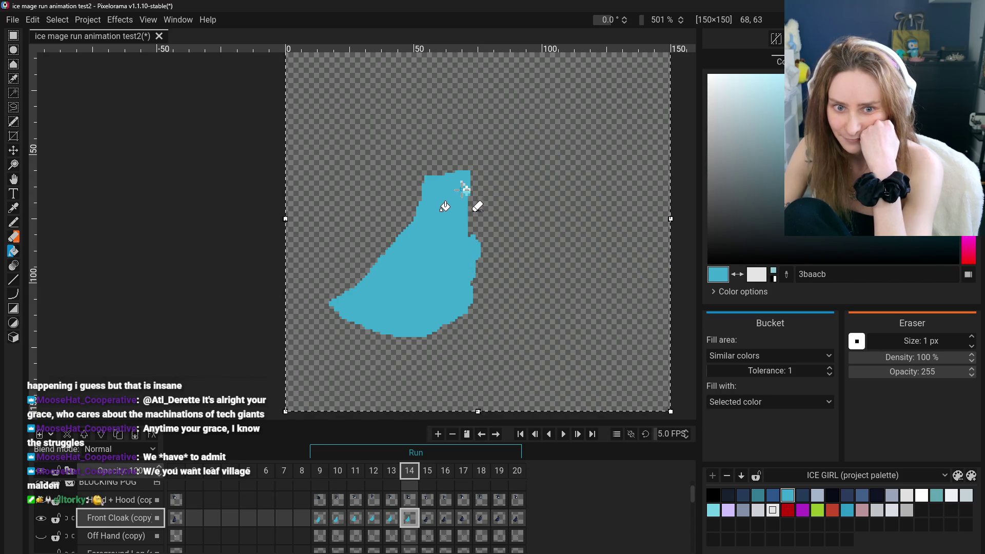
- Fill the cloak and dark right-edge strip in frames 15 and 16 light blue
{"action": "left_click", "coordinate": [430, 521]}
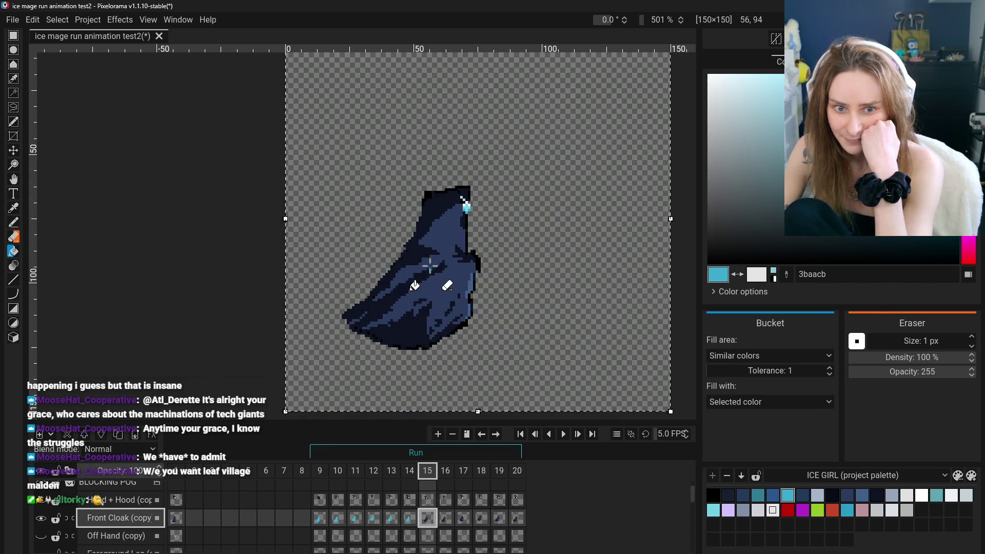
{"action": "left_click", "coordinate": [451, 233]}
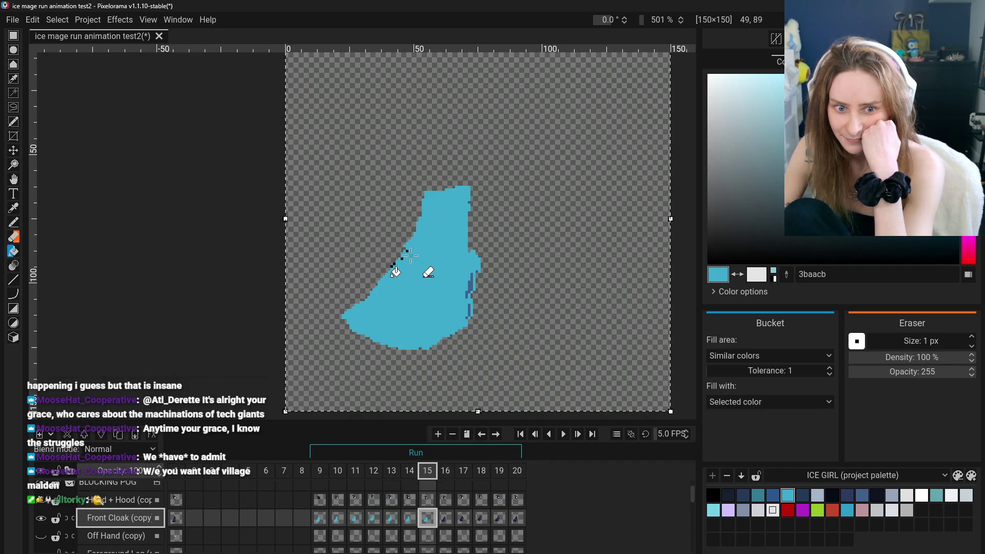
{"action": "left_click", "coordinate": [467, 282]}
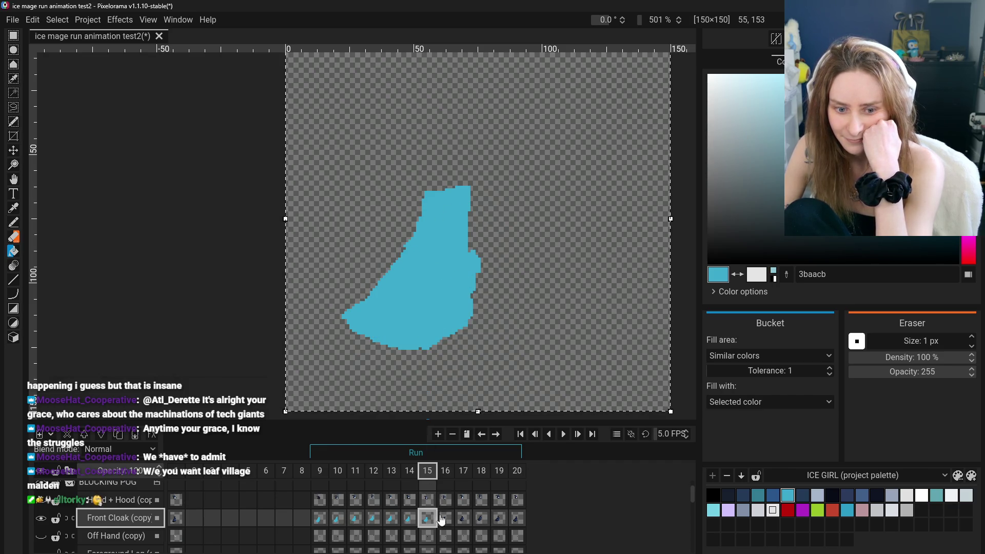
{"action": "left_click", "coordinate": [443, 519]}
{"action": "left_click", "coordinate": [423, 241]}
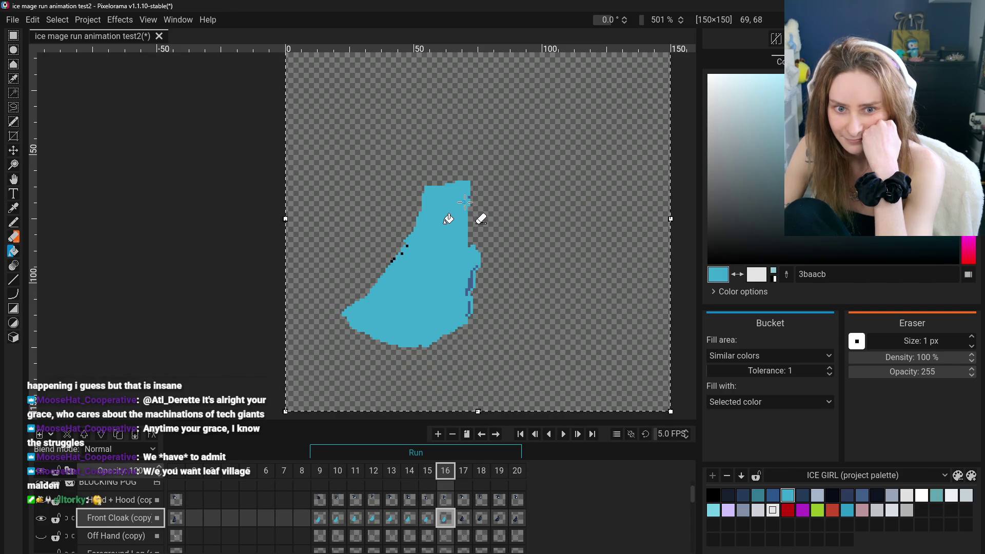
{"action": "left_click", "coordinate": [466, 283]}
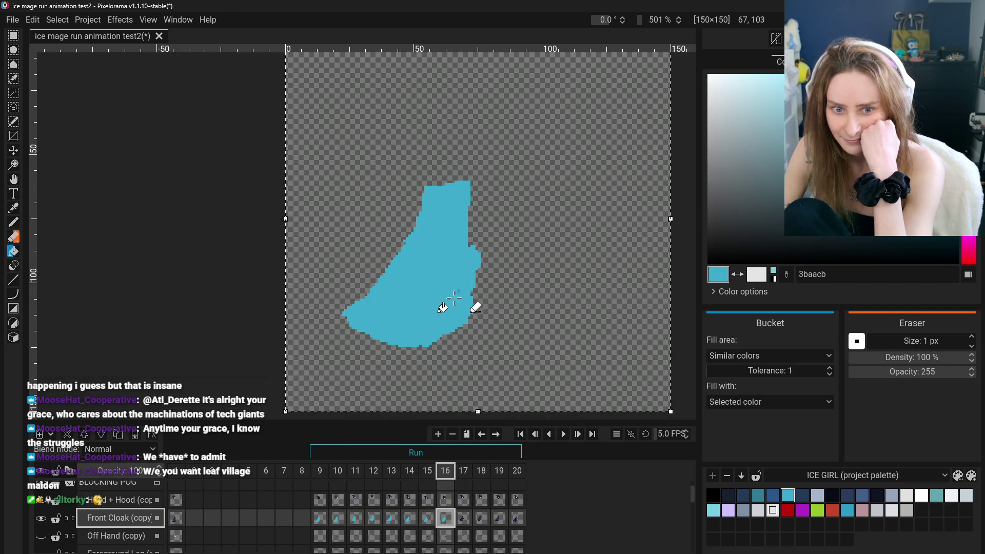
- Fill frame 17's cloak and outline light blue, undoing an accidental background fill
{"action": "left_click", "coordinate": [459, 517]}
{"action": "left_click", "coordinate": [415, 284]}
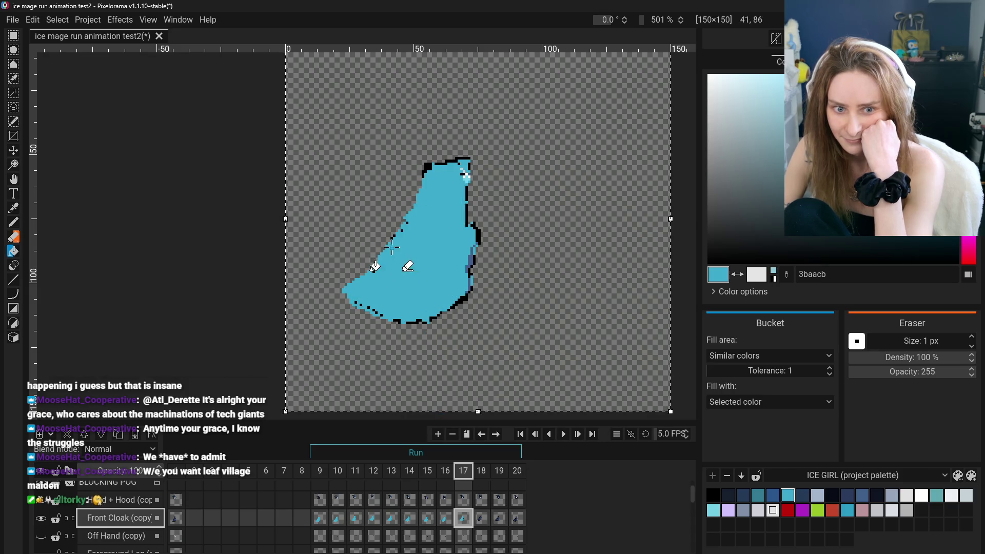
{"action": "left_click", "coordinate": [392, 248]}
{"action": "key", "text": "ctrl+z"}
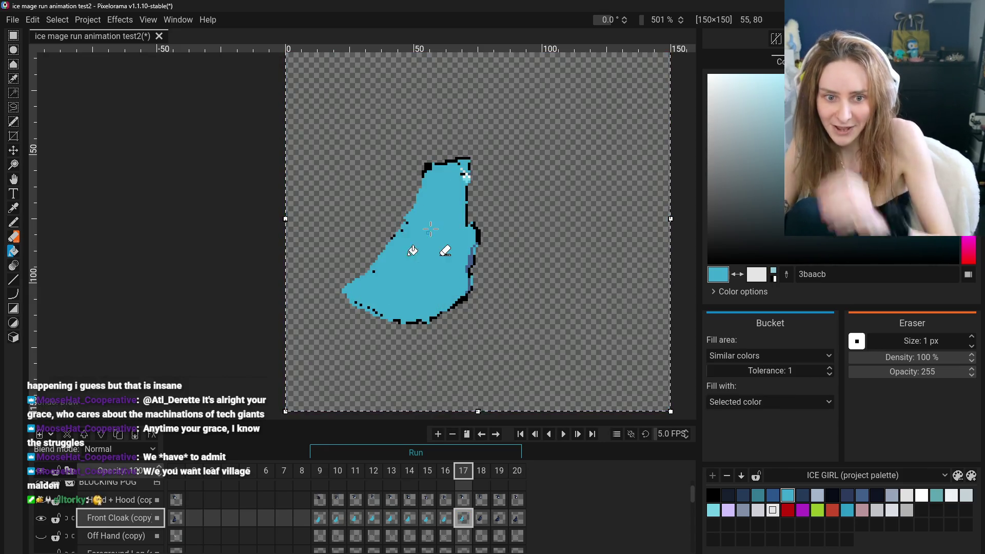
{"action": "left_click", "coordinate": [474, 232]}
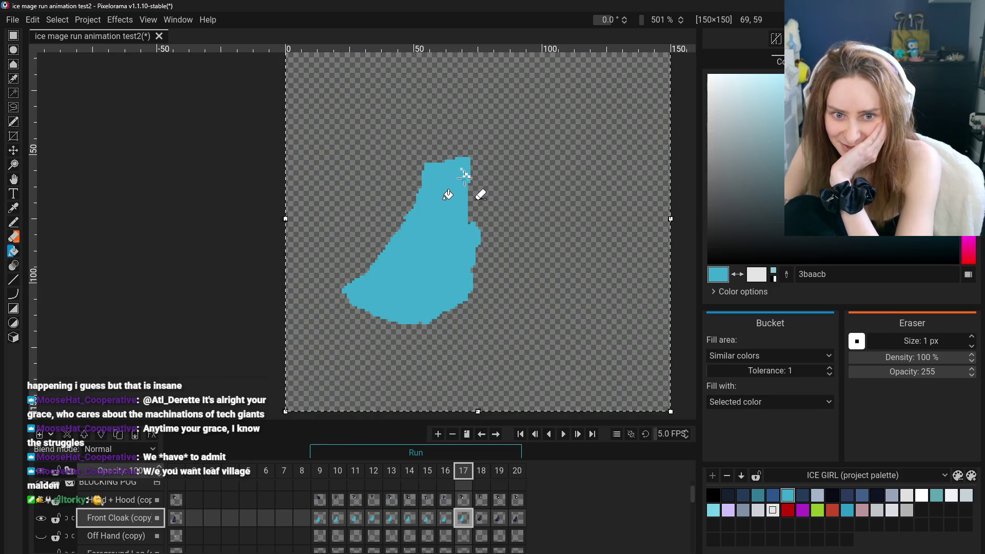
- Fill the cloaks in frames 18 and 19, including frame 19's outline and right edge
{"action": "left_click", "coordinate": [476, 525]}
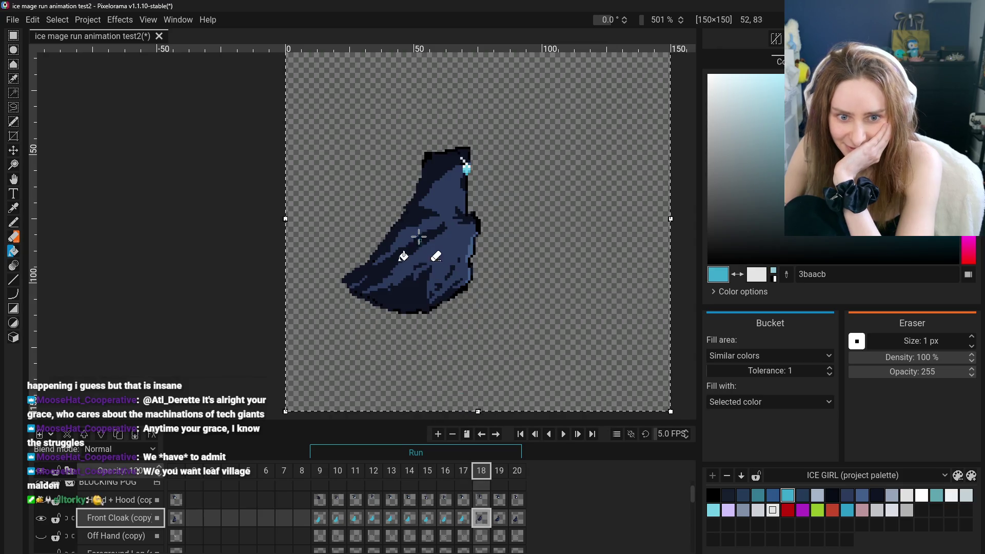
{"action": "left_click", "coordinate": [446, 201]}
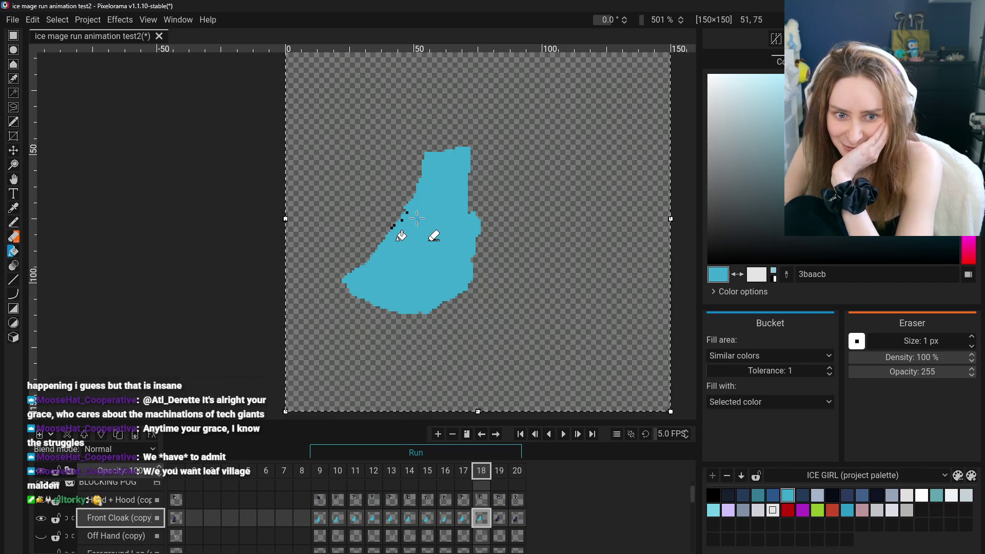
{"action": "key", "text": "ctrl+Right"}
{"action": "left_click", "coordinate": [420, 253]}
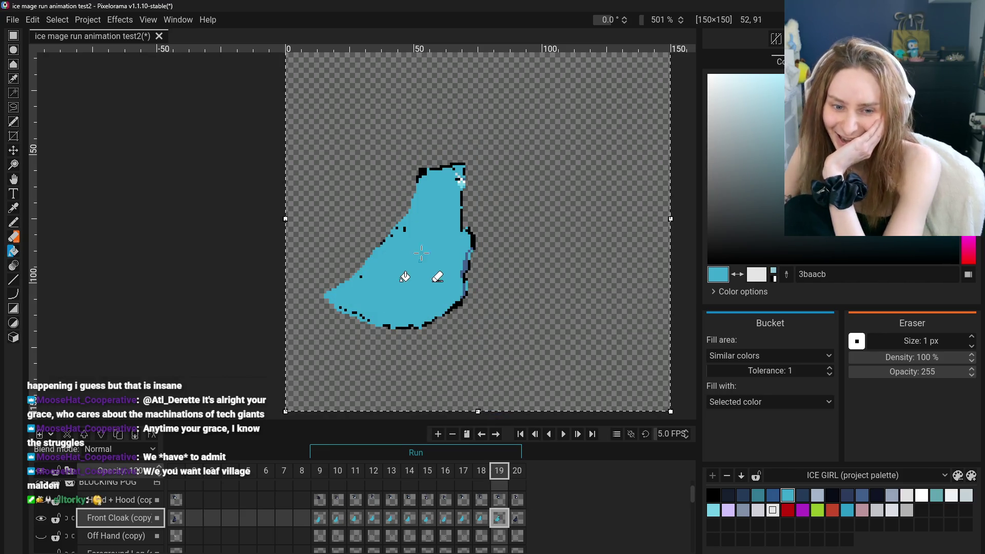
{"action": "left_click", "coordinate": [405, 228]}
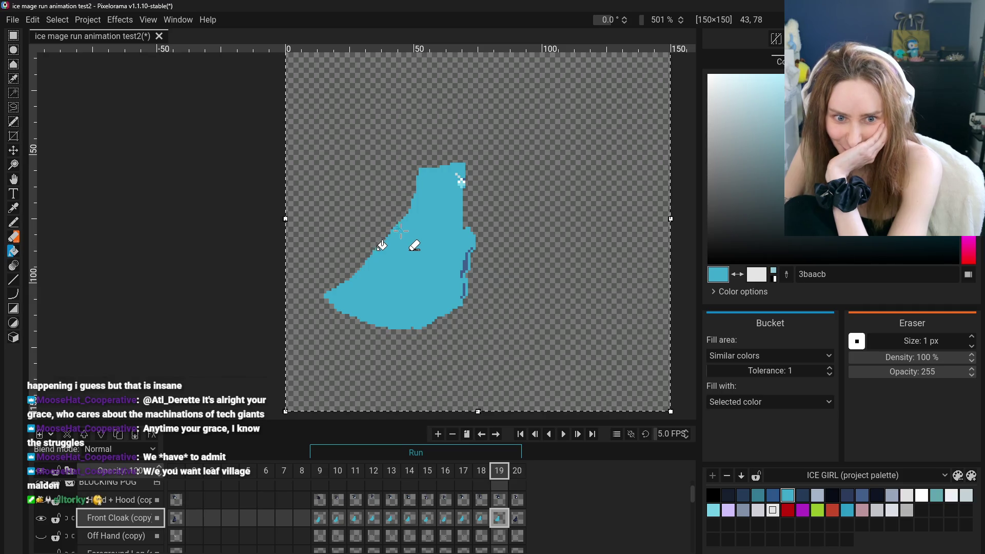
{"action": "left_click", "coordinate": [464, 260]}
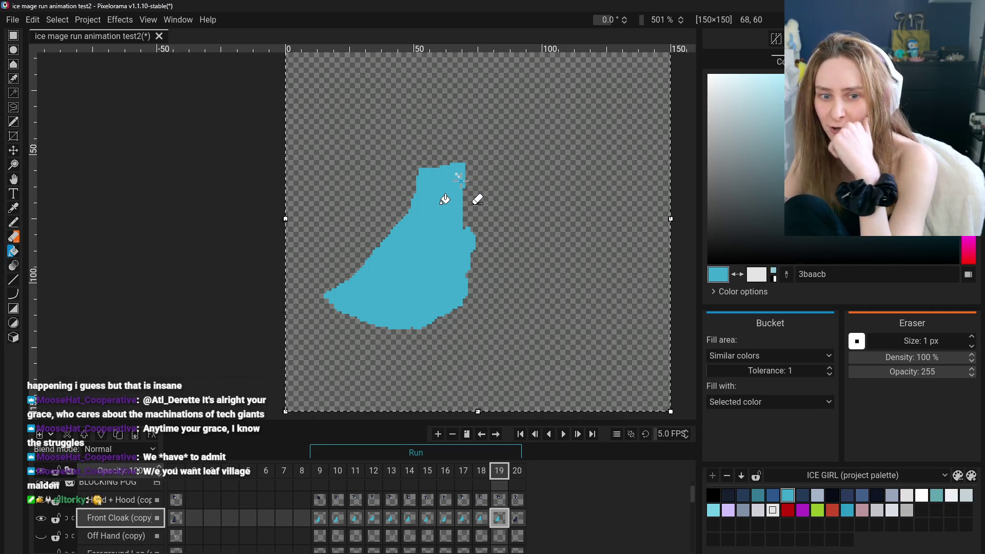
- Fill frame 20's cloak and its remaining top, right and left outline pixels light blue
{"action": "key", "text": "ctrl+Right"}
{"action": "left_click", "coordinate": [435, 234]}
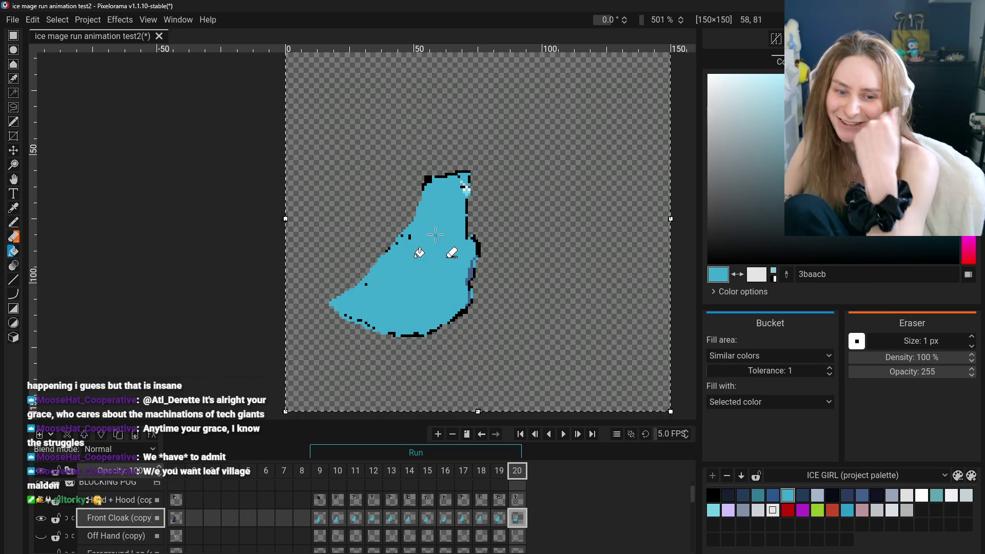
{"action": "scroll", "coordinate": [464, 184], "scroll_direction": "up", "scroll_amount": 3}
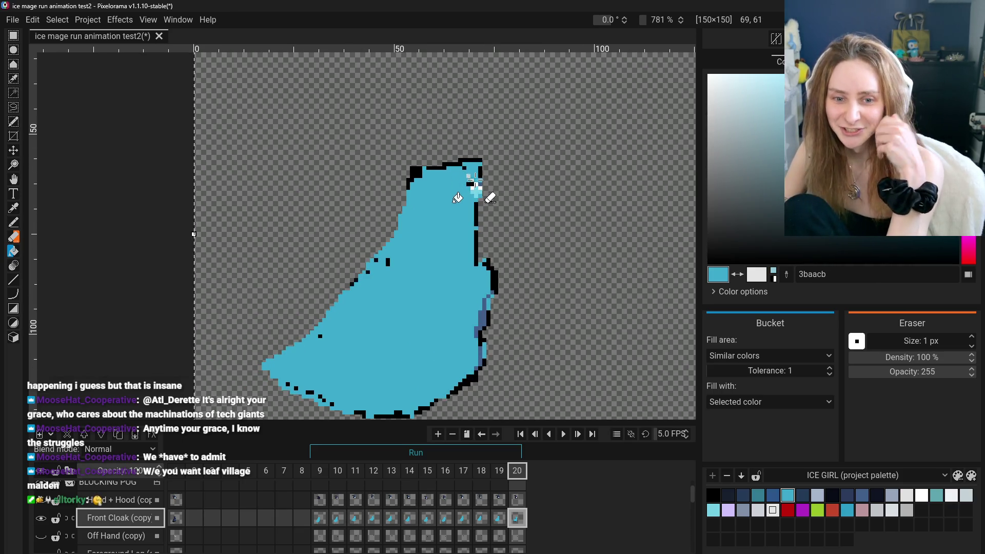
{"action": "left_click", "coordinate": [474, 182]}
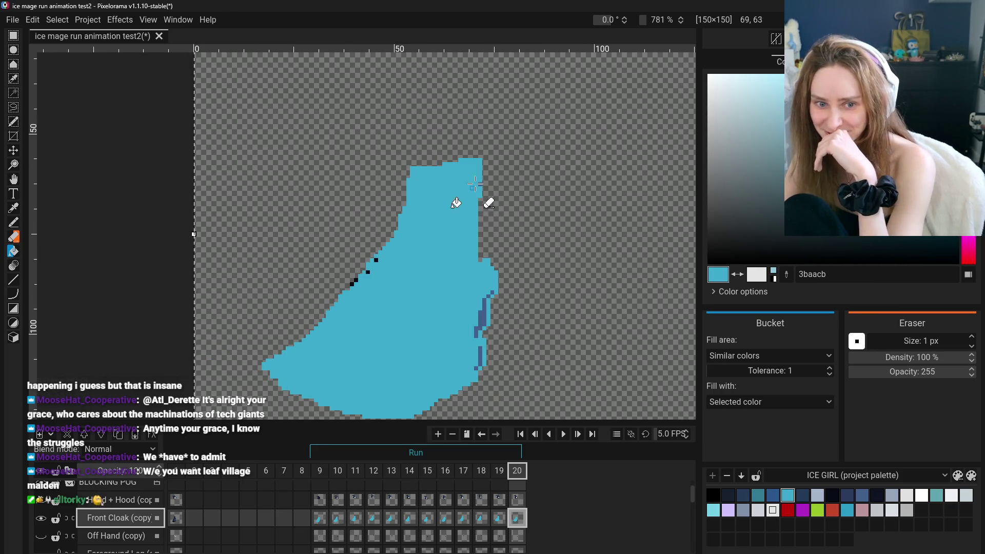
{"action": "left_click", "coordinate": [368, 271]}
{"action": "scroll", "coordinate": [411, 380], "scroll_direction": "down", "scroll_amount": 3}
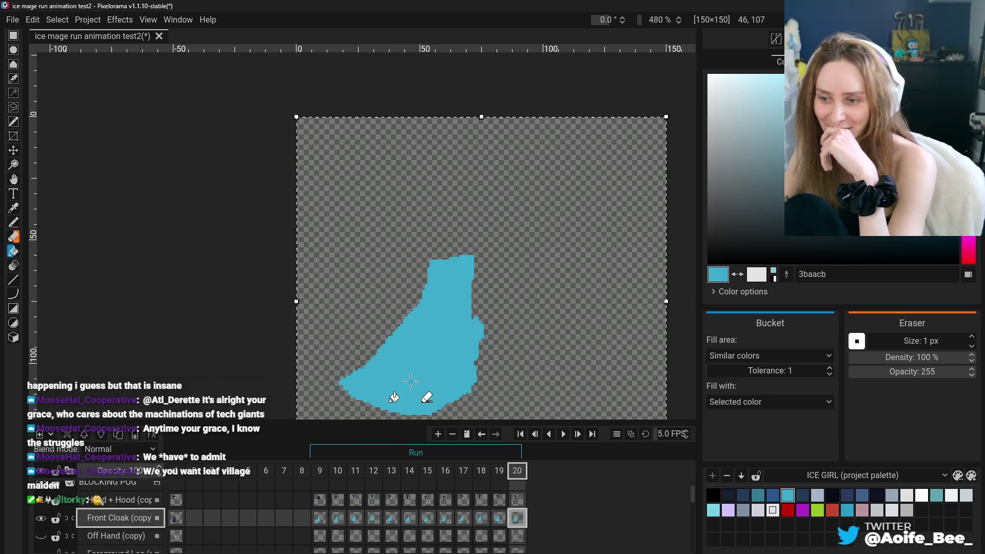
{"action": "left_click", "coordinate": [319, 502]}
- Centre the sprite in view, show the Head + Hood layer and hide Front Cloak
{"action": "scroll", "coordinate": [410, 416], "scroll_direction": "down", "scroll_amount": 3}
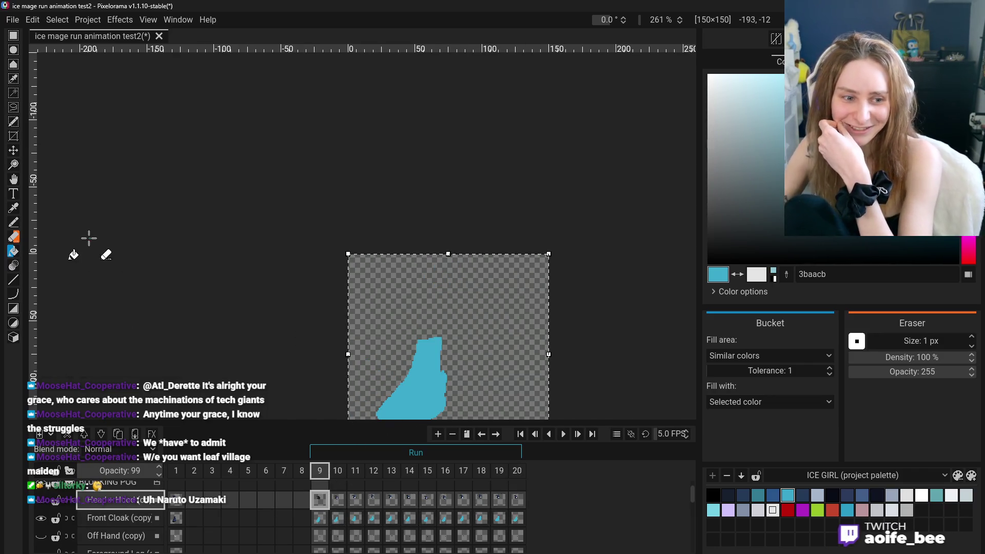
{"action": "key", "text": "p"}
{"action": "left_click_drag", "start_coordinate": [154, 244], "coordinate": [242, 195]}
{"action": "scroll", "coordinate": [244, 231], "scroll_direction": "up", "scroll_amount": 3}
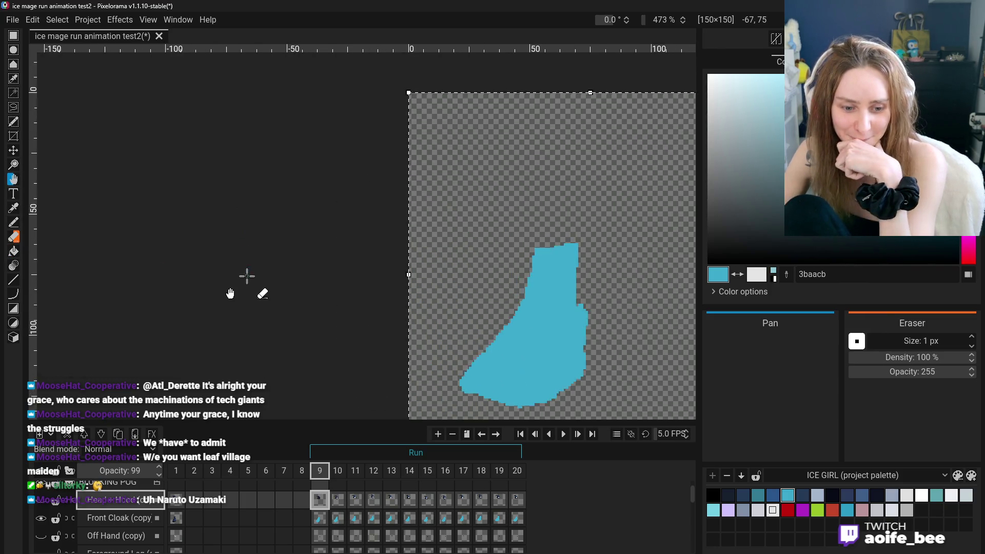
{"action": "left_click_drag", "start_coordinate": [229, 294], "coordinate": [233, 260]}
{"action": "left_click", "coordinate": [41, 500]}
{"action": "left_click", "coordinate": [40, 519]}
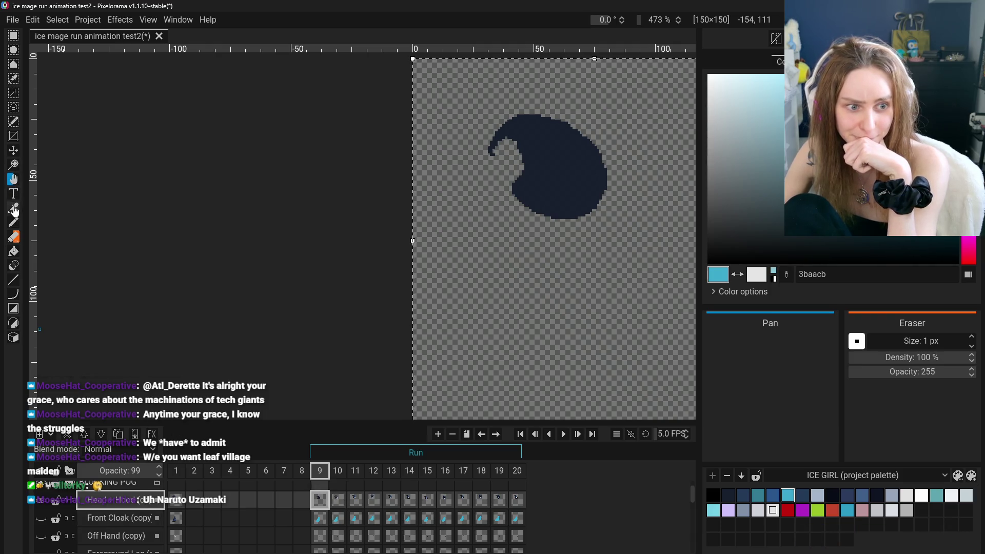
- Sample the hood's dark navy 181f2d and fill frame 10's hood and face with it
{"action": "left_click", "coordinate": [14, 208]}
{"action": "left_click", "coordinate": [562, 194]}
{"action": "left_click", "coordinate": [337, 500]}
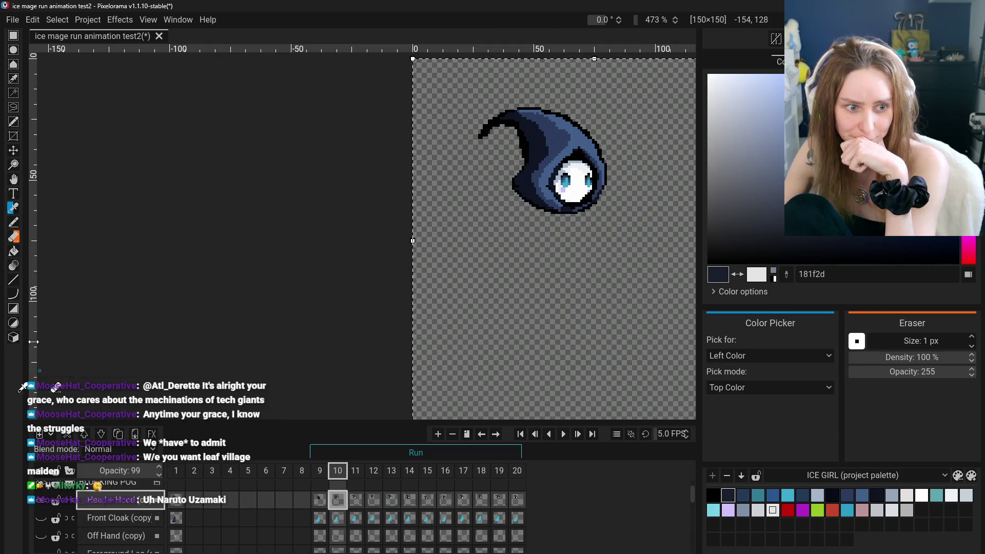
{"action": "left_click", "coordinate": [14, 252]}
{"action": "mouse_move", "coordinate": [564, 189]}
{"action": "left_mouse_down"}
{"action": "mouse_move", "coordinate": [574, 187]}
{"action": "mouse_move", "coordinate": [559, 174]}
{"action": "mouse_move", "coordinate": [564, 190]}
{"action": "left_mouse_up"}
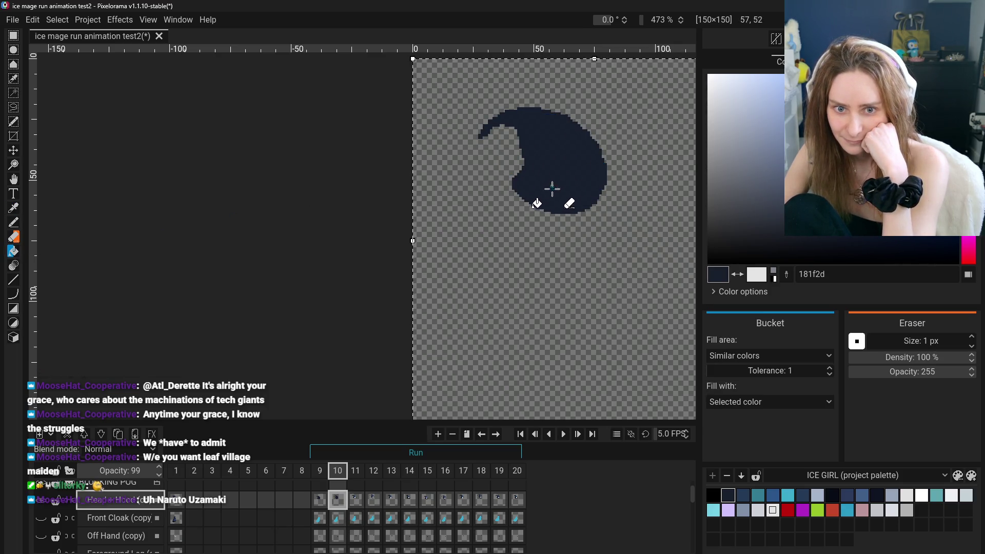
- Fill frame 11's hood shading and face area dark navy
{"action": "left_click", "coordinate": [373, 504]}
{"action": "left_click", "coordinate": [531, 162]}
{"action": "left_click", "coordinate": [572, 154]}
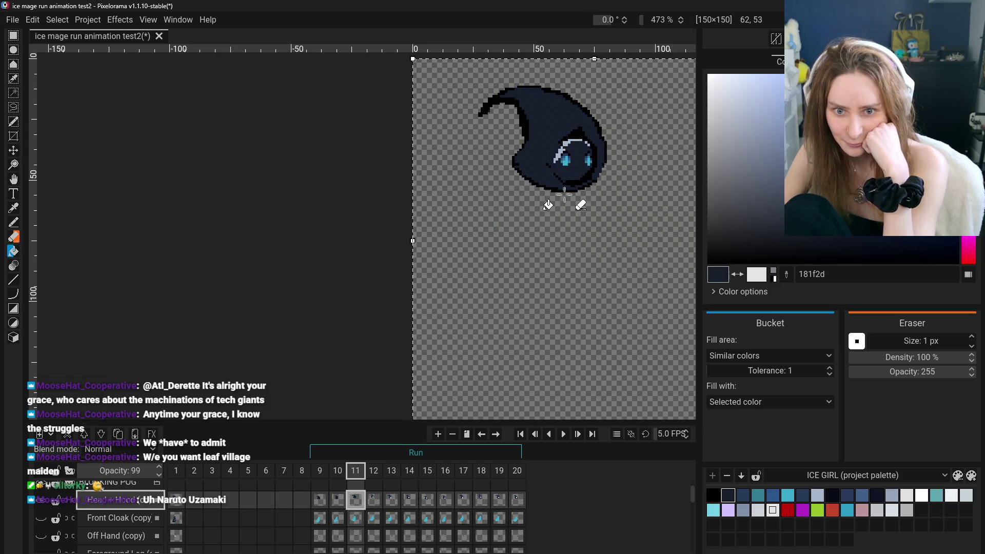
{"action": "scroll", "coordinate": [569, 154], "scroll_direction": "up", "scroll_amount": 3}
{"action": "scroll", "coordinate": [562, 174], "scroll_direction": "down", "scroll_amount": 2}
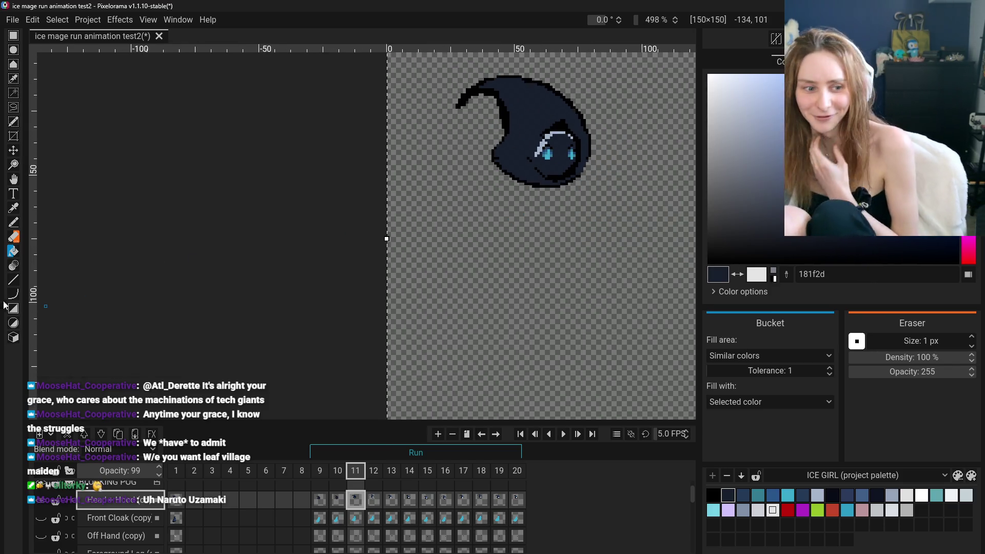
- Re-centre the hood and fill frame 11's outline and face shading dark navy
{"action": "left_click", "coordinate": [13, 181]}
{"action": "left_click_drag", "start_coordinate": [402, 198], "coordinate": [257, 264]}
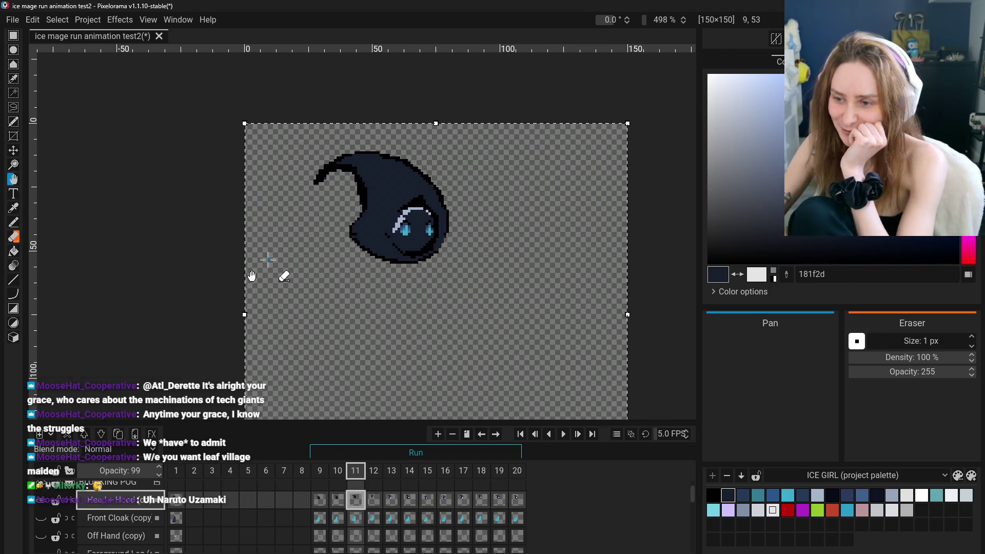
{"action": "scroll", "coordinate": [308, 261], "scroll_direction": "up", "scroll_amount": 1}
{"action": "scroll", "coordinate": [337, 239], "scroll_direction": "up", "scroll_amount": 5}
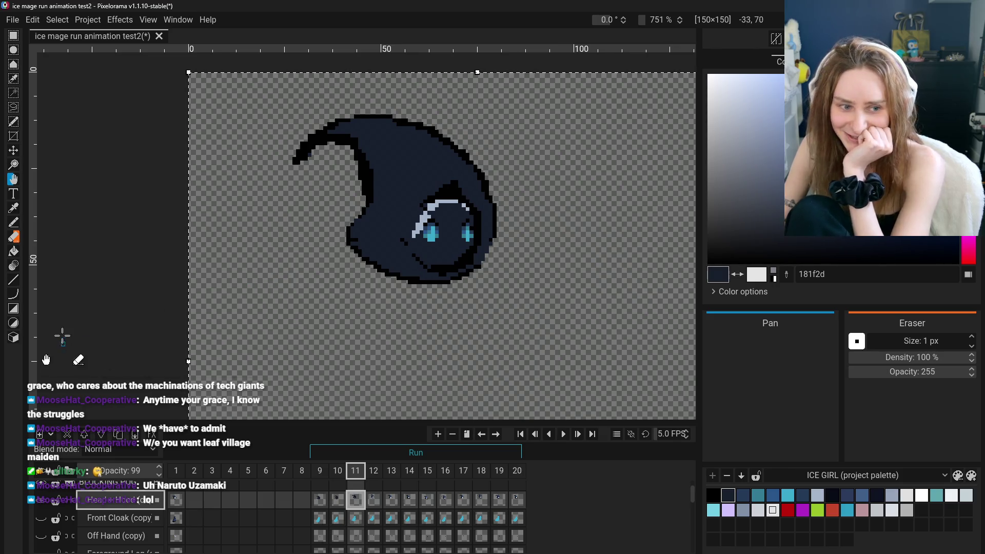
{"action": "left_click", "coordinate": [14, 252]}
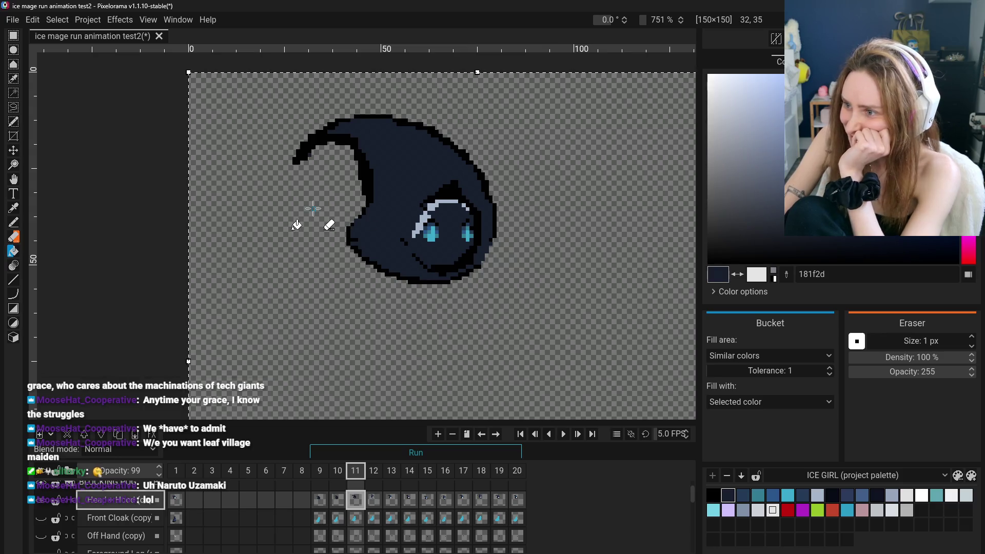
{"action": "left_click", "coordinate": [433, 201]}
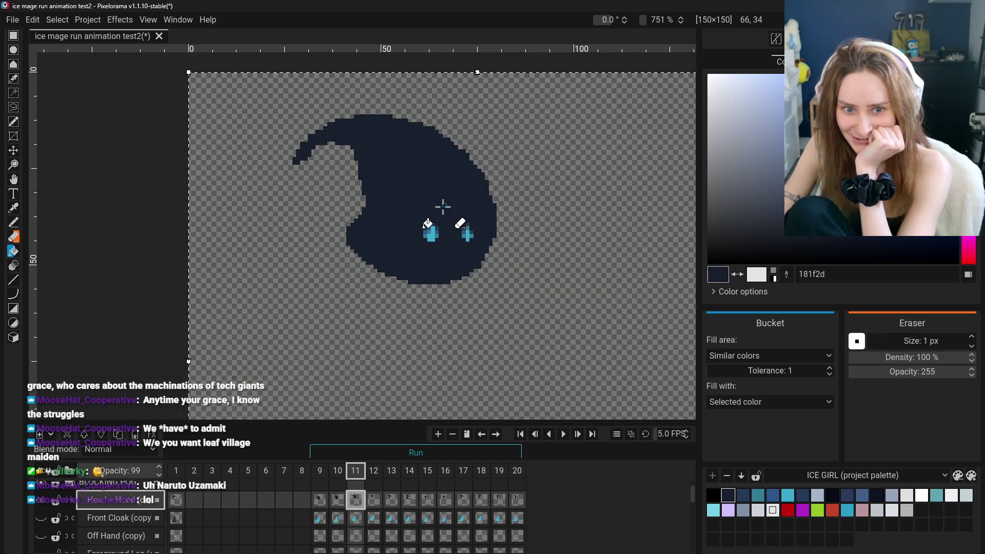
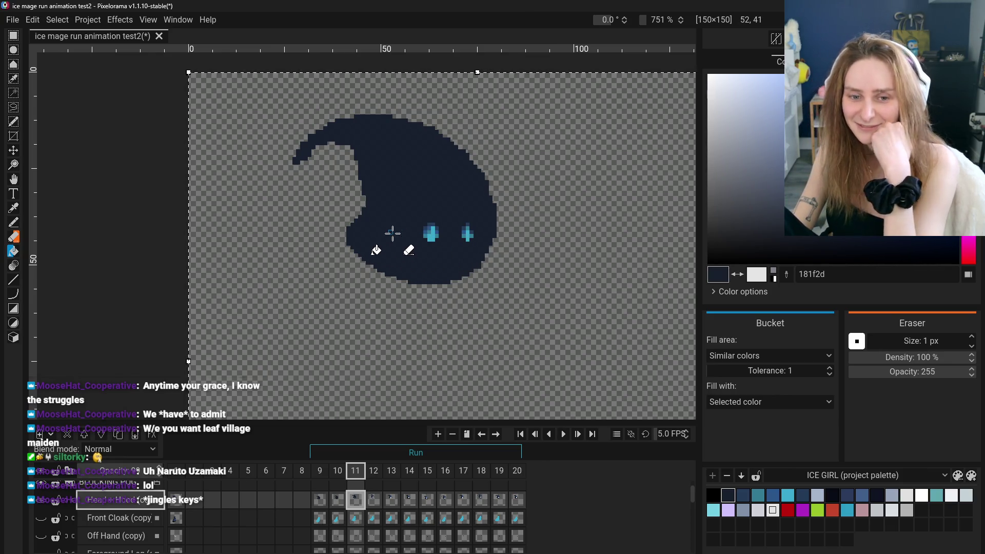
- Fill both cyan eye marks on frame 11's head with dark navy 181f2d
{"action": "scroll", "coordinate": [401, 236], "scroll_direction": "down", "scroll_amount": 2}
{"action": "scroll", "coordinate": [374, 255], "scroll_direction": "down", "scroll_amount": 2}
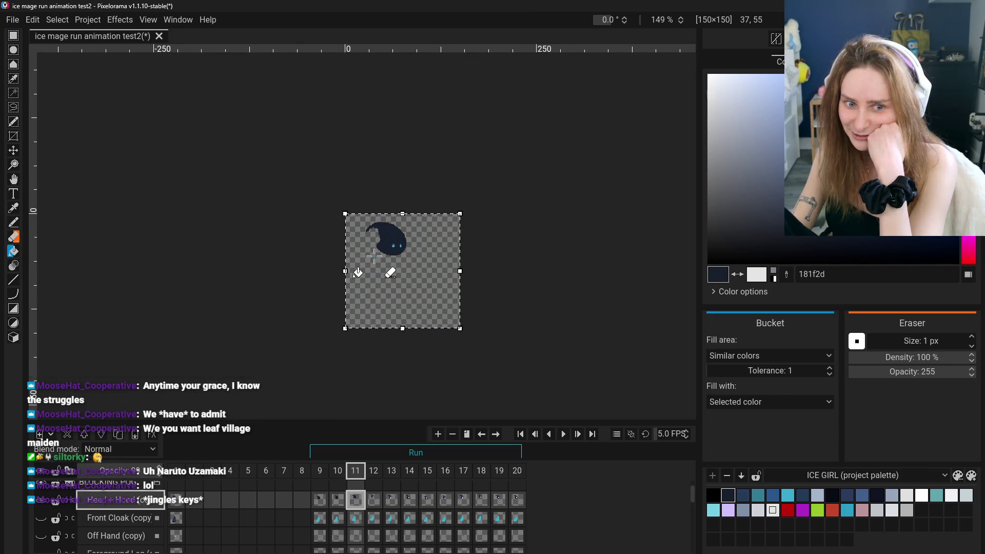
{"action": "scroll", "coordinate": [413, 248], "scroll_direction": "up", "scroll_amount": 4}
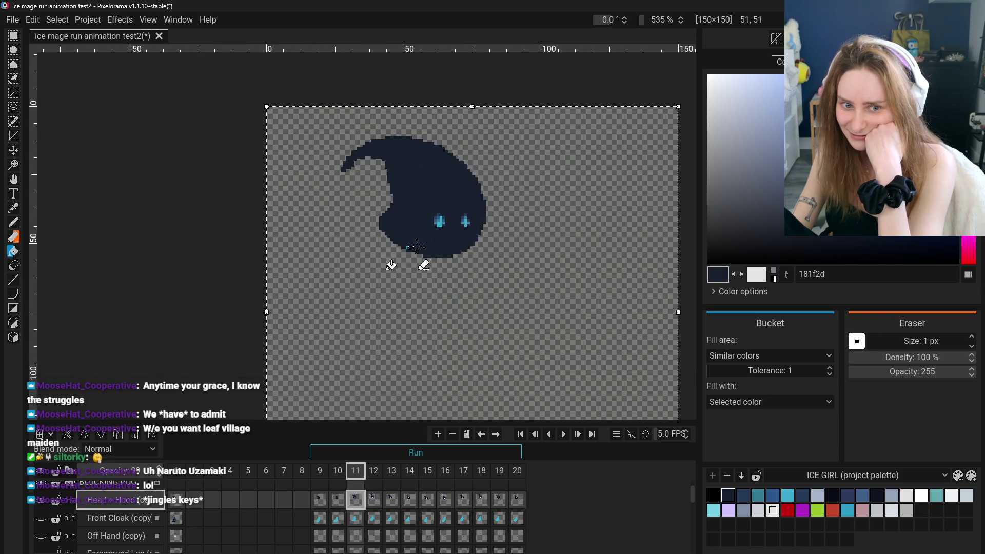
{"action": "scroll", "coordinate": [439, 213], "scroll_direction": "down", "scroll_amount": 1}
{"action": "left_click", "coordinate": [443, 206]}
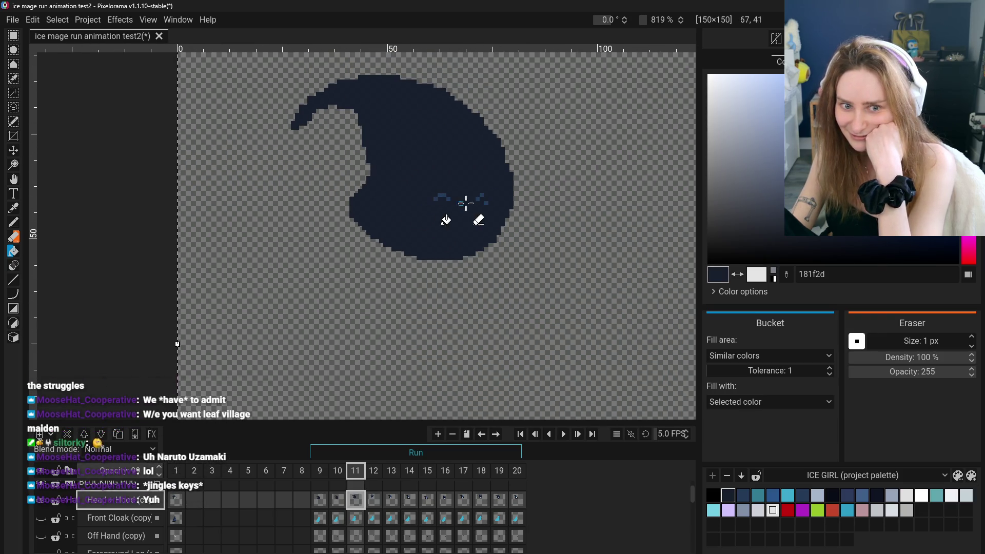
{"action": "left_click", "coordinate": [480, 205]}
- Move to frame 12 and shift the view to show more canvas
{"action": "left_click", "coordinate": [372, 485]}
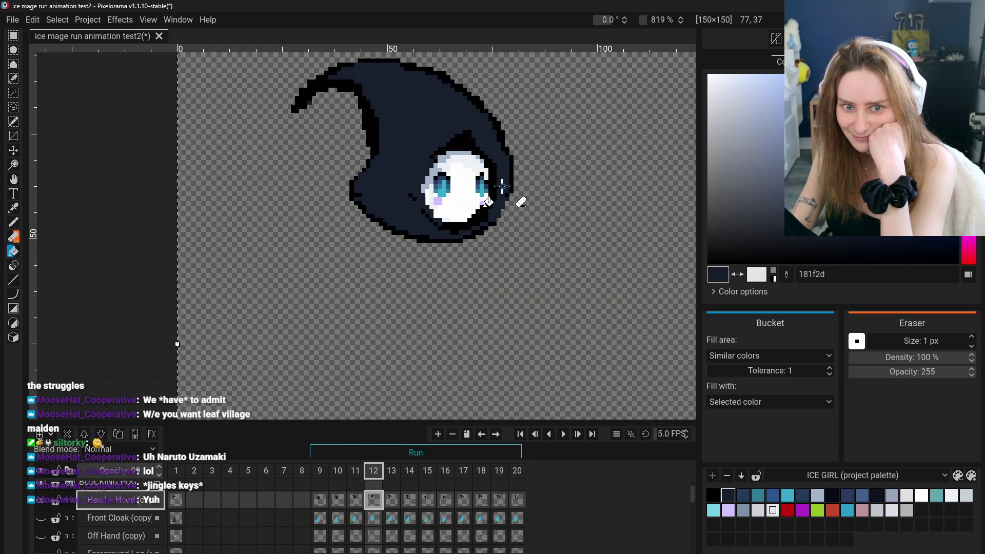
{"action": "scroll", "coordinate": [502, 192], "scroll_direction": "up", "scroll_amount": 1}
{"action": "scroll", "coordinate": [502, 190], "scroll_direction": "down", "scroll_amount": 1}
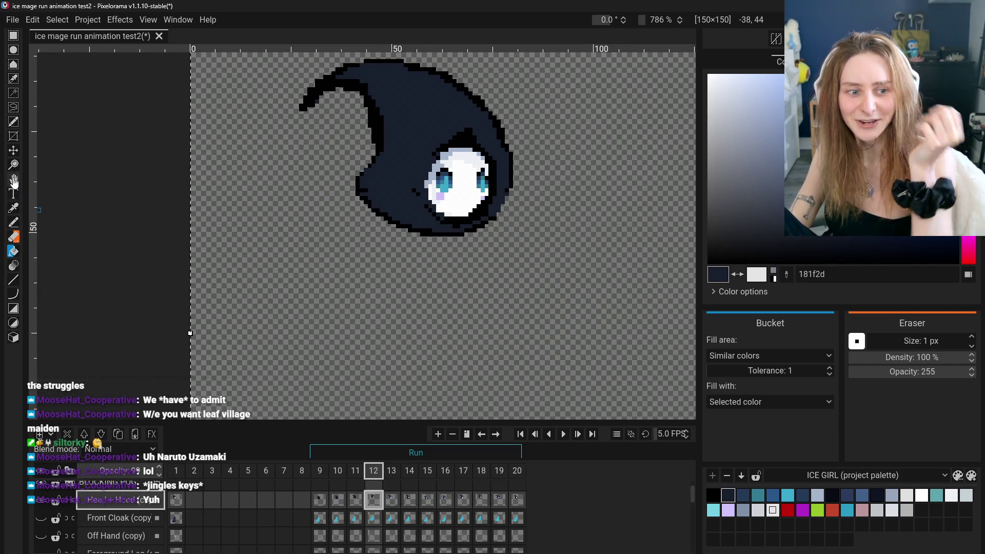
{"action": "left_click", "coordinate": [14, 182]}
{"action": "left_click_drag", "start_coordinate": [358, 214], "coordinate": [370, 246]}
{"action": "scroll", "coordinate": [368, 288], "scroll_direction": "down", "scroll_amount": 2}
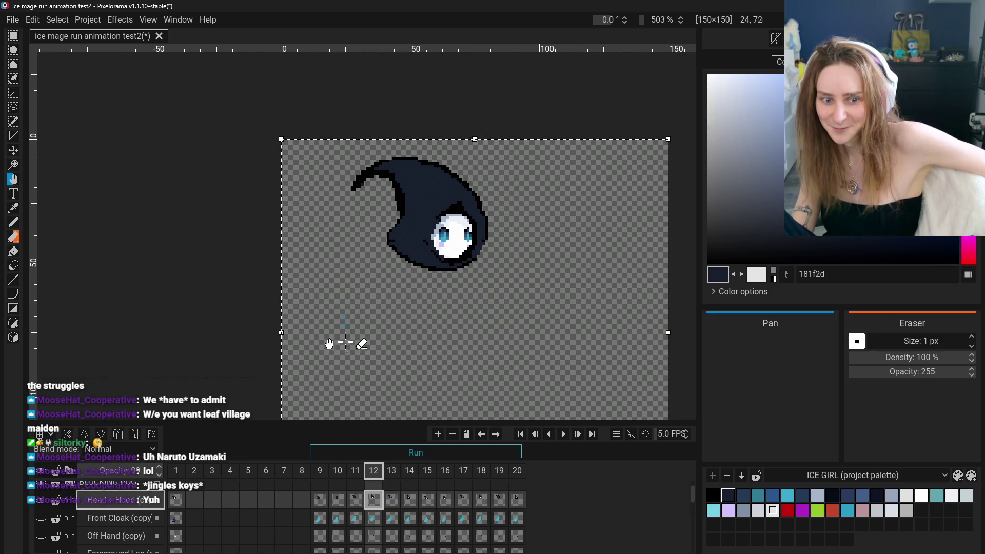
- Toggle the Front Cloak and Head + Hood layers to check, then recentre on the hood
{"action": "left_click", "coordinate": [40, 518]}
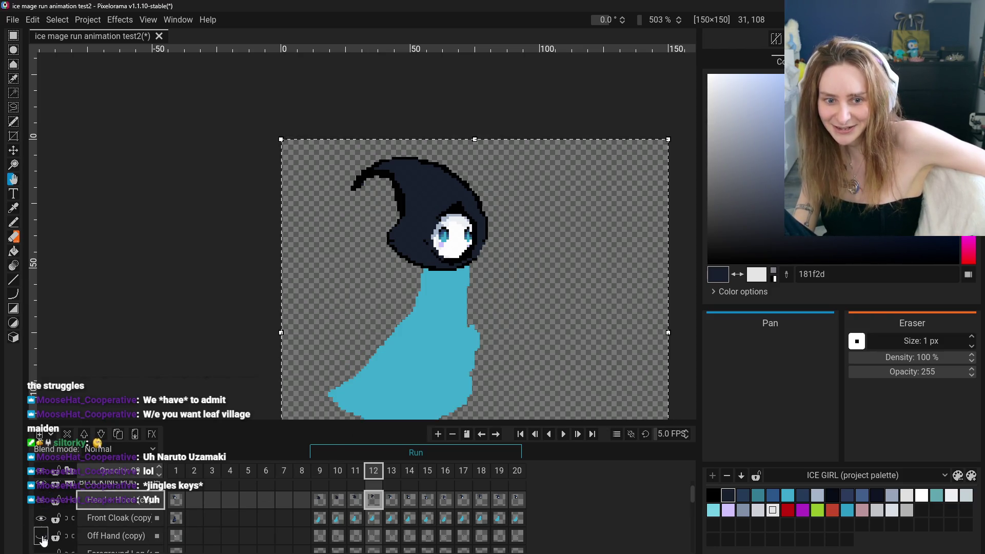
{"action": "left_click", "coordinate": [40, 518]}
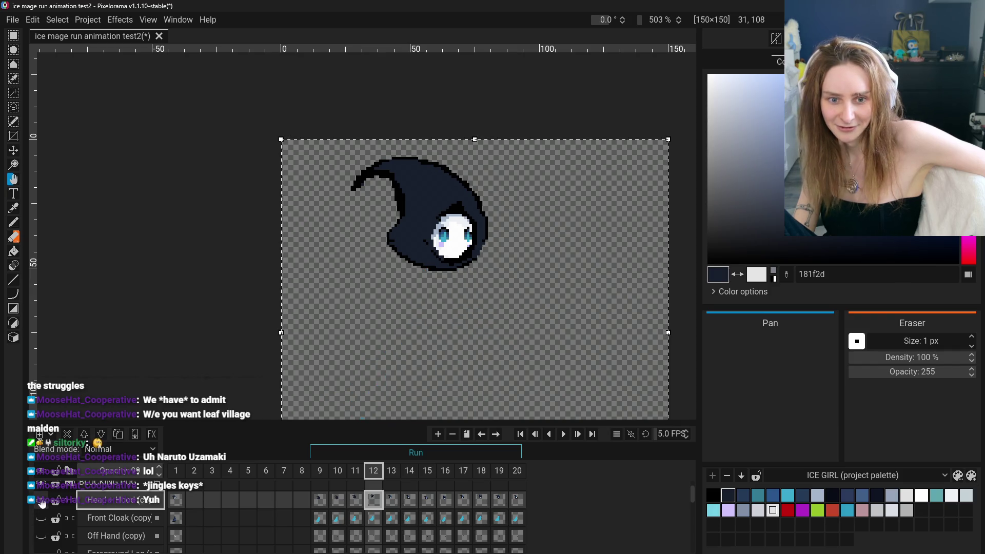
{"action": "left_click", "coordinate": [42, 502]}
{"action": "left_click", "coordinate": [42, 502]}
{"action": "scroll", "coordinate": [457, 249], "scroll_direction": "up", "scroll_amount": 5}
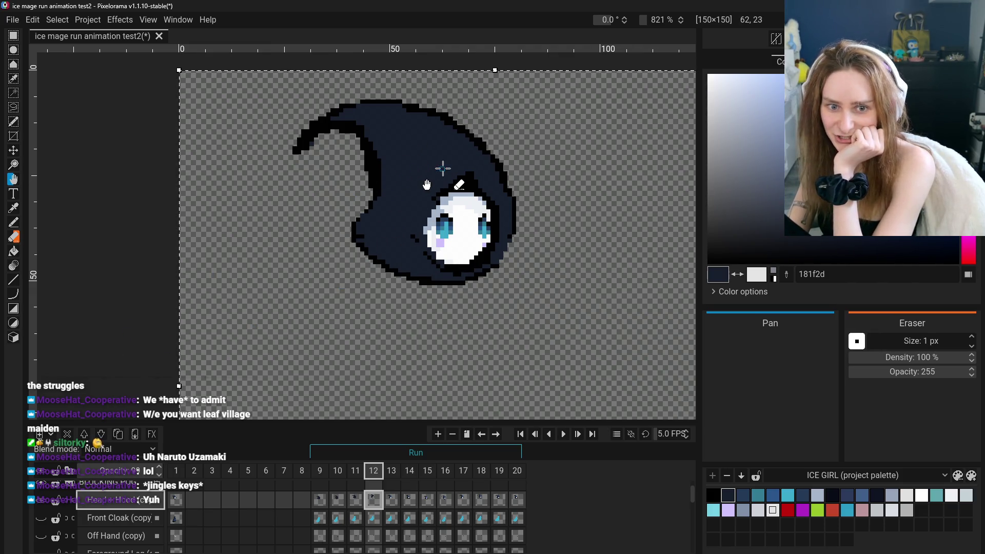
{"action": "mouse_move", "coordinate": [444, 164]}
{"action": "left_mouse_down"}
{"action": "mouse_move", "coordinate": [469, 180]}
{"action": "mouse_move", "coordinate": [462, 175]}
{"action": "left_mouse_up"}
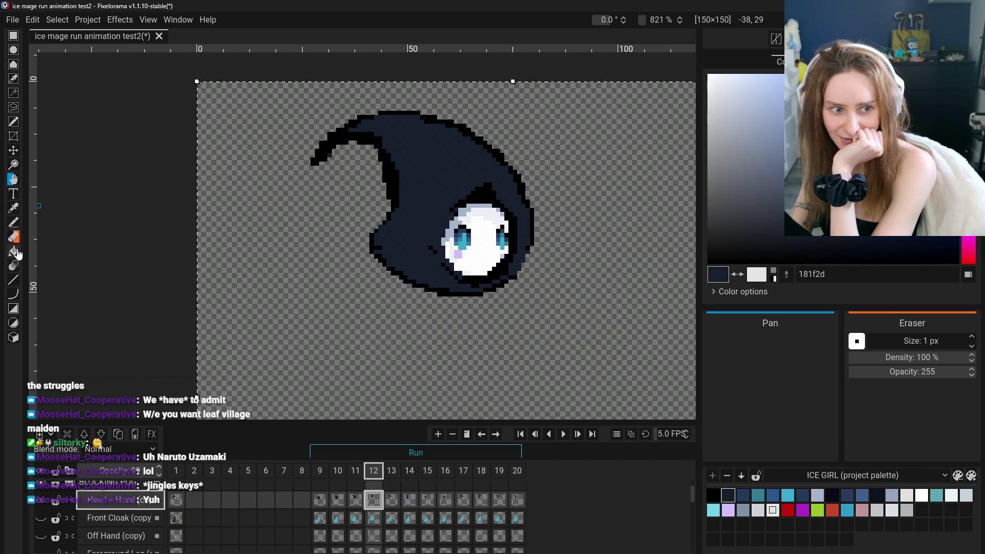
- Bucket-fill frame 12's hood outline, eye whites and irises with dark navy
{"action": "left_click", "coordinate": [13, 251]}
{"action": "left_click", "coordinate": [528, 211]}
{"action": "left_click", "coordinate": [482, 226]}
{"action": "left_click", "coordinate": [464, 259]}
{"action": "left_click", "coordinate": [460, 246]}
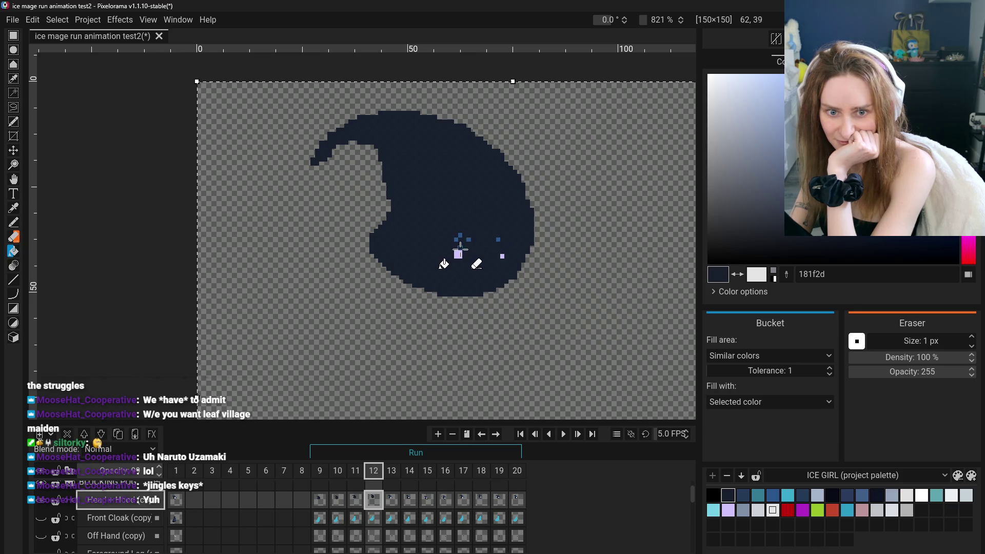
- On frame 13, fill the hood bands, outline, face and eyes with dark navy
{"action": "left_click", "coordinate": [392, 500]}
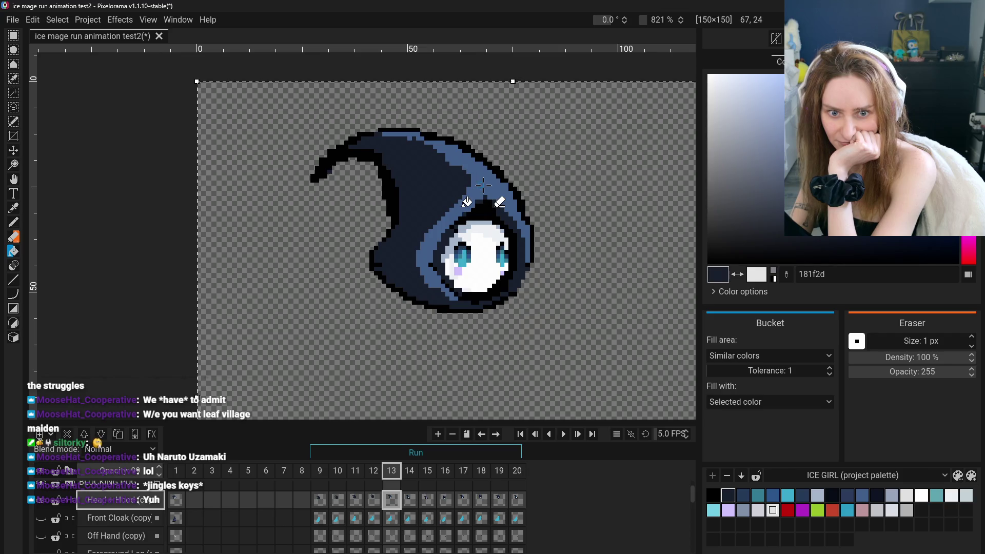
{"action": "left_click", "coordinate": [483, 185]}
{"action": "left_click", "coordinate": [498, 204]}
{"action": "left_click", "coordinate": [480, 241]}
{"action": "left_click", "coordinate": [464, 261]}
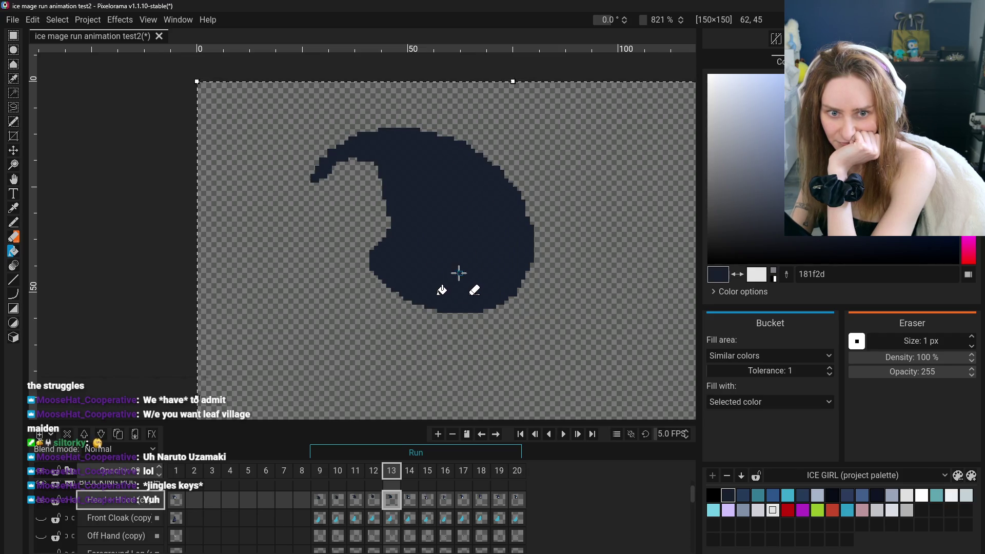
- On frame 14, fill the hood bands, outline, face, shading and both eyes dark navy
{"action": "left_click", "coordinate": [410, 501]}
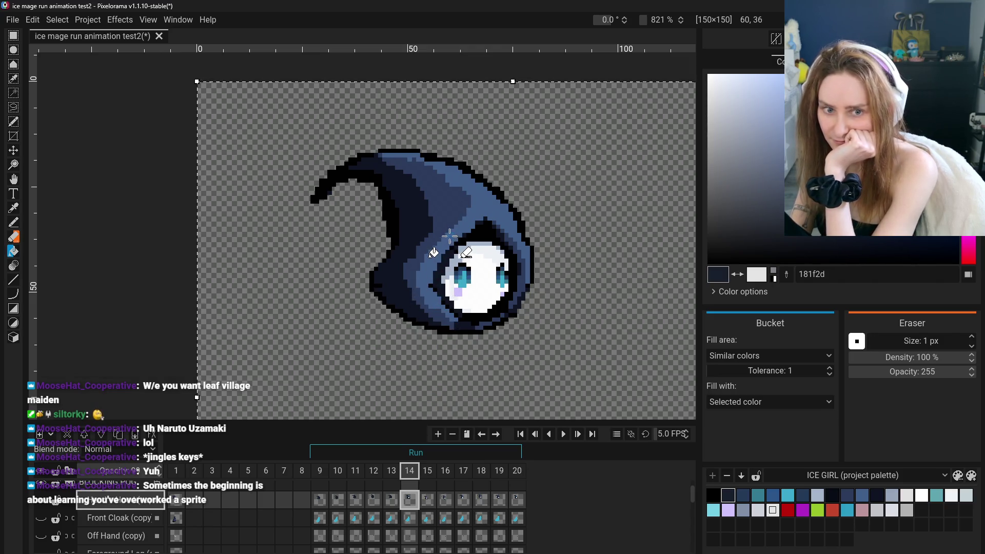
{"action": "left_click", "coordinate": [447, 193]}
{"action": "left_click", "coordinate": [472, 198]}
{"action": "left_click", "coordinate": [484, 233]}
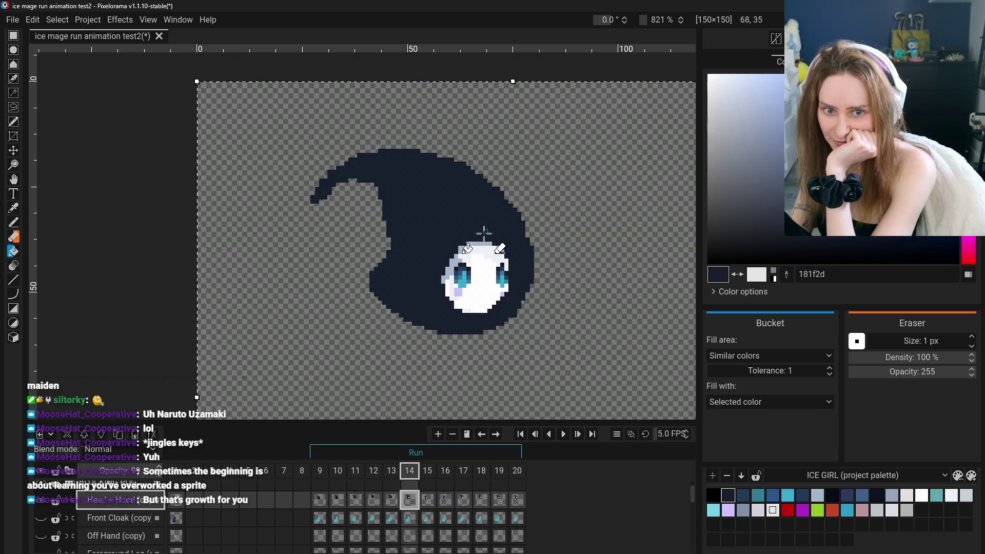
{"action": "left_click", "coordinate": [477, 259]}
{"action": "left_click", "coordinate": [464, 268]}
{"action": "left_click", "coordinate": [462, 279]}
{"action": "left_click", "coordinate": [457, 283]}
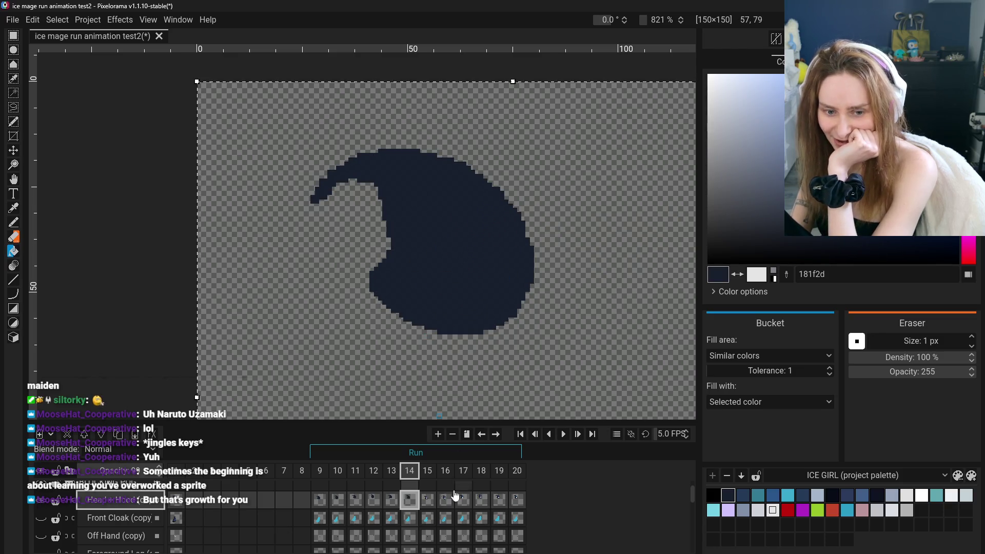
- On frame 15, fill the hood bands, outline, face, shading and eyes dark navy
{"action": "left_click", "coordinate": [427, 499]}
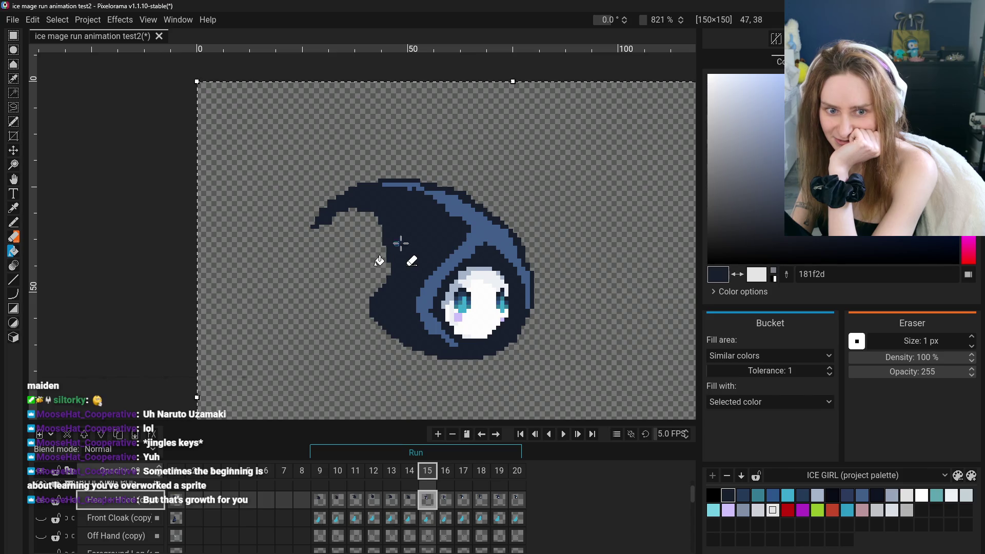
{"action": "left_click", "coordinate": [477, 248]}
{"action": "left_click", "coordinate": [480, 285]}
{"action": "left_click", "coordinate": [468, 314]}
{"action": "left_click", "coordinate": [504, 302]}
{"action": "left_click", "coordinate": [463, 308]}
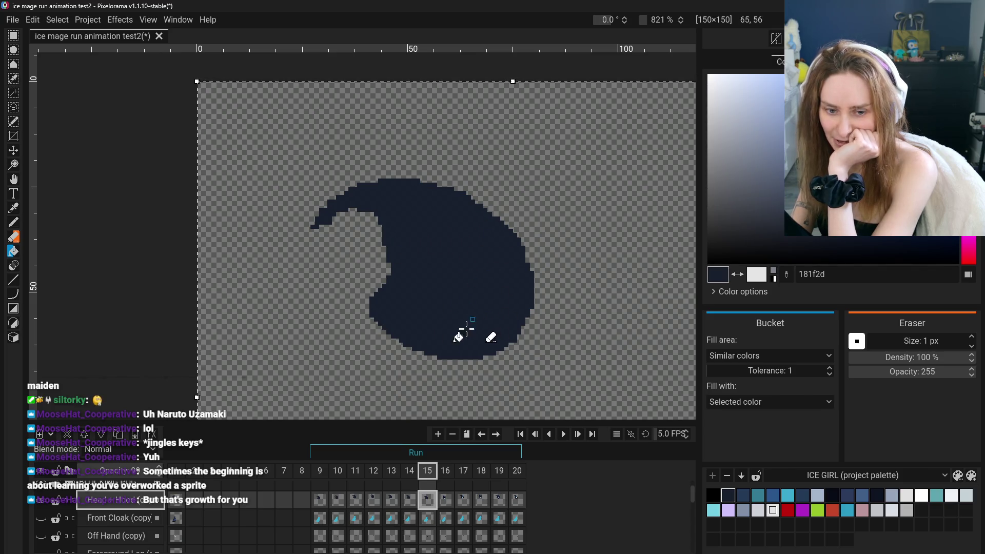
- On frame 16, fill the hood bands, outline, face and eyes with dark navy
{"action": "left_click", "coordinate": [448, 502]}
{"action": "left_click", "coordinate": [402, 236]}
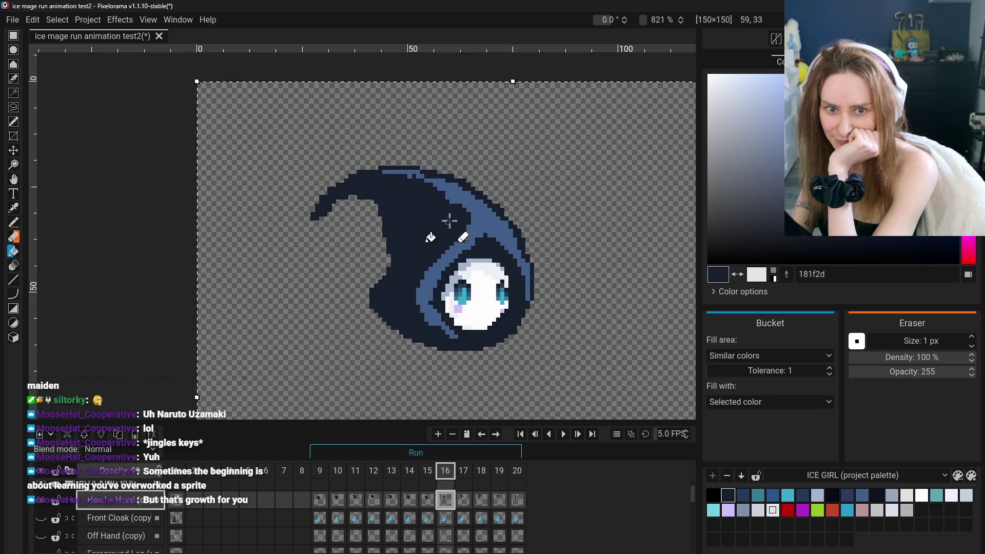
{"action": "left_click", "coordinate": [448, 220]}
{"action": "left_click", "coordinate": [477, 288]}
{"action": "left_click", "coordinate": [464, 303]}
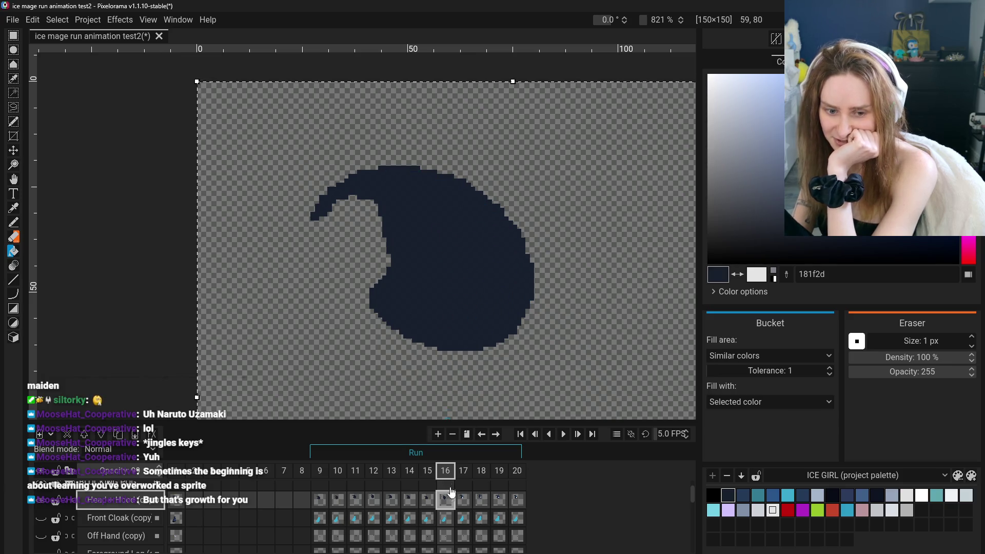
- Check frame 17, then fill frame 18's face, eyes, outline and hood bands dark navy
{"action": "left_click", "coordinate": [463, 496]}
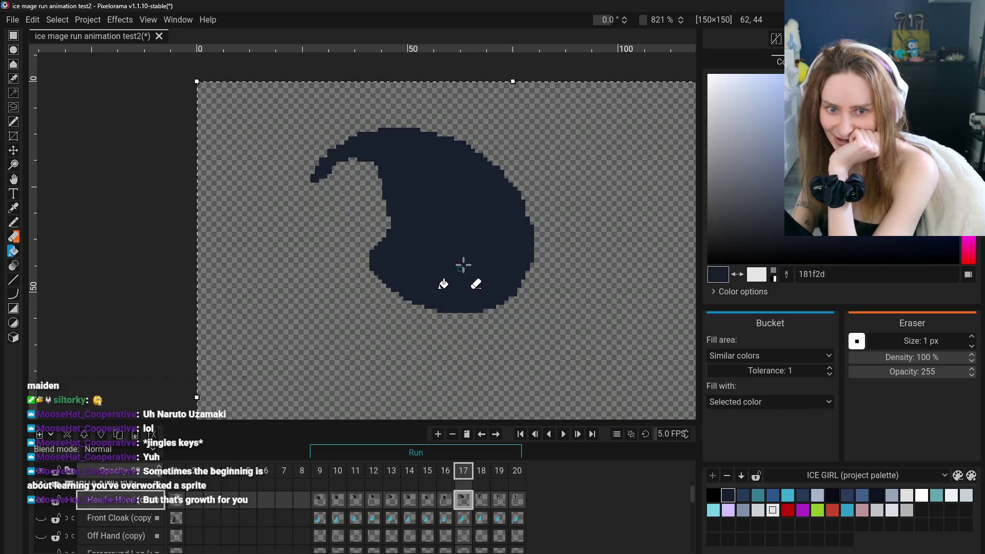
{"action": "left_click", "coordinate": [481, 498]}
{"action": "left_click", "coordinate": [463, 223]}
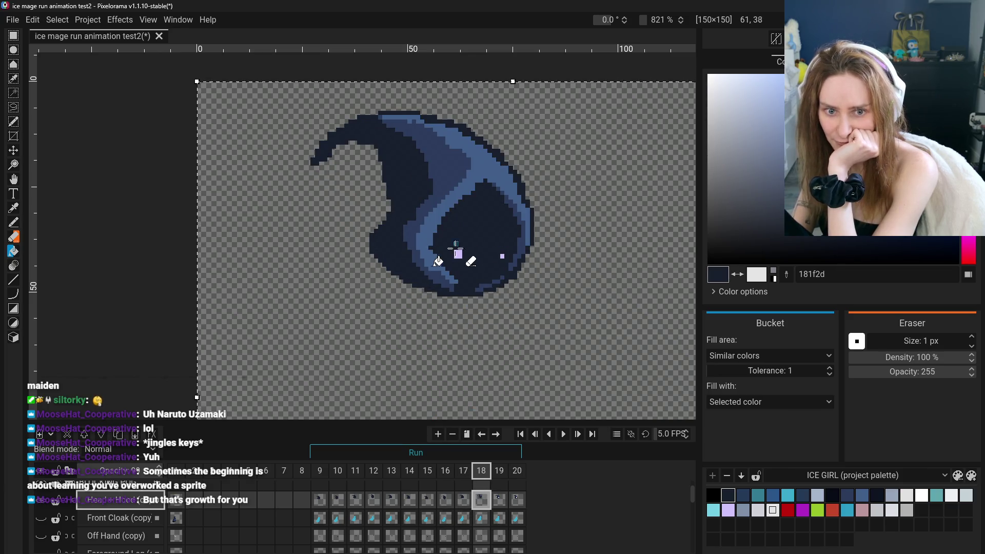
{"action": "left_click", "coordinate": [430, 220]}
- Fill the hood bands and face on frames 19 and 20 with dark navy
{"action": "left_click", "coordinate": [497, 500]}
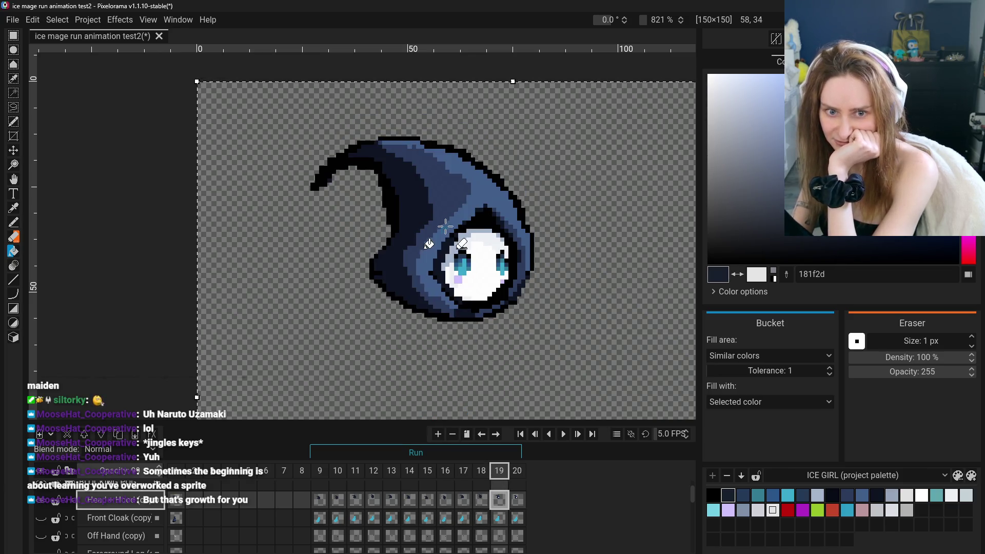
{"action": "left_click", "coordinate": [424, 193]}
{"action": "left_click", "coordinate": [462, 271]}
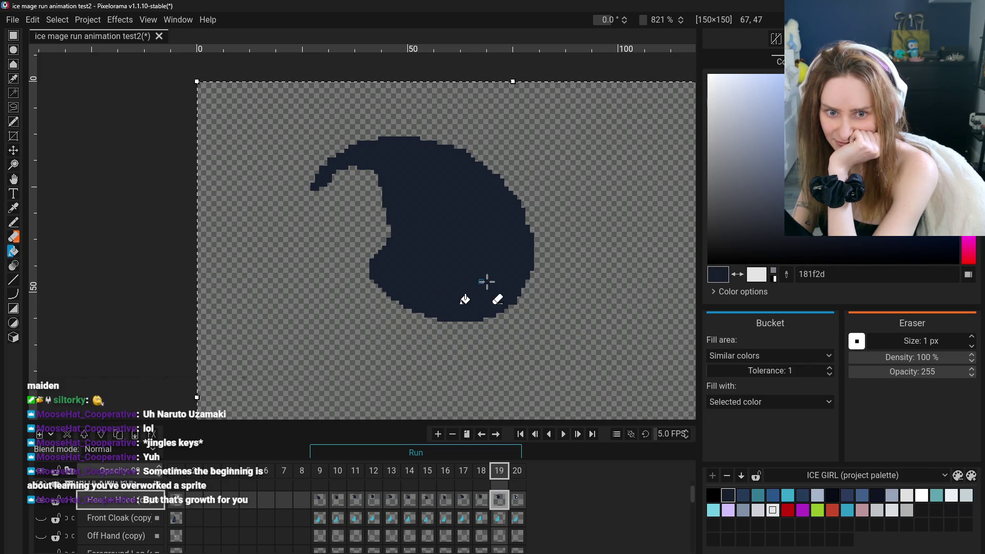
{"action": "left_click", "coordinate": [517, 500]}
{"action": "left_click", "coordinate": [451, 235]}
{"action": "left_click", "coordinate": [461, 264]}
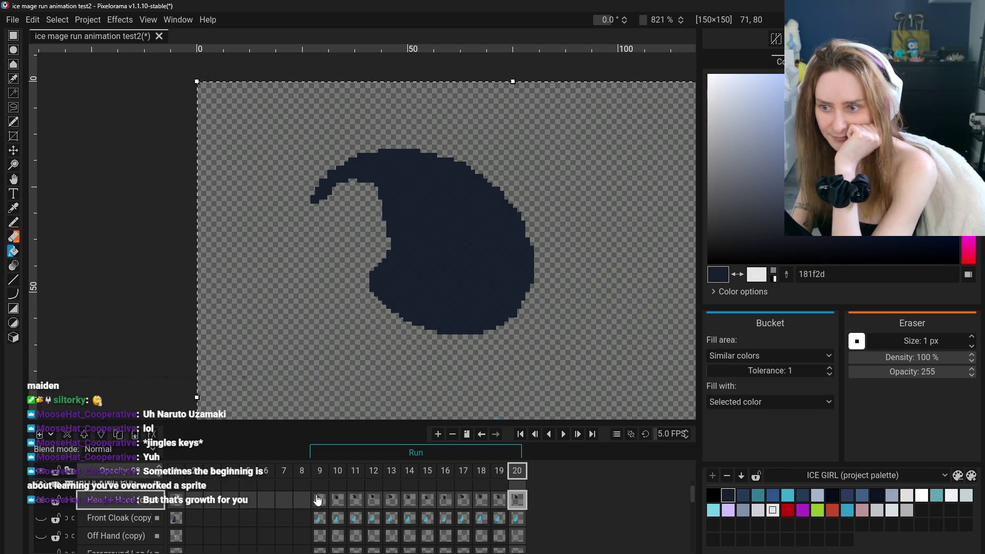
{"action": "scroll", "coordinate": [295, 507], "scroll_direction": "up", "scroll_amount": 2}
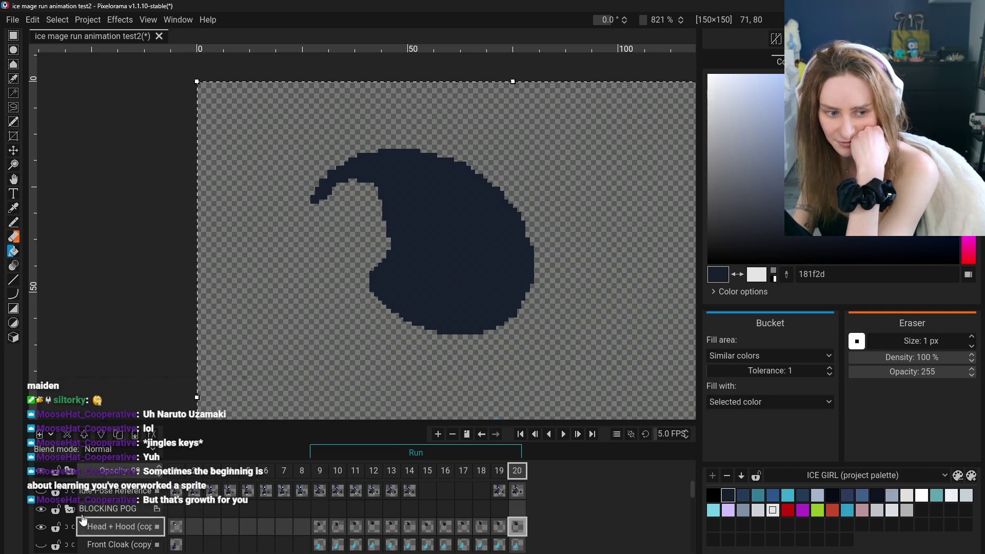
- Show the Front Cloak layer and pan to bring the whole character into view
{"action": "left_click", "coordinate": [41, 544]}
{"action": "scroll", "coordinate": [46, 533], "scroll_direction": "down", "scroll_amount": 2}
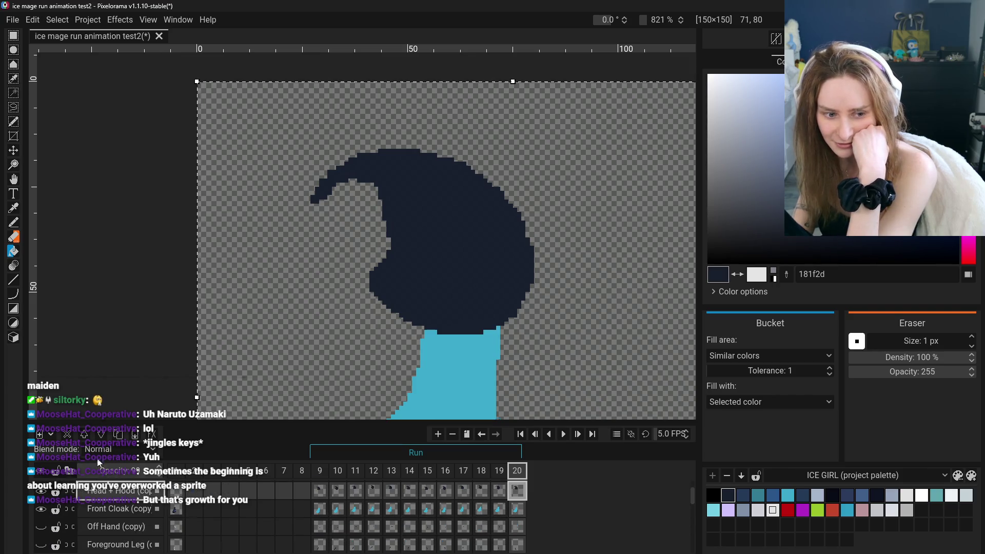
{"action": "scroll", "coordinate": [248, 303], "scroll_direction": "down", "scroll_amount": 5}
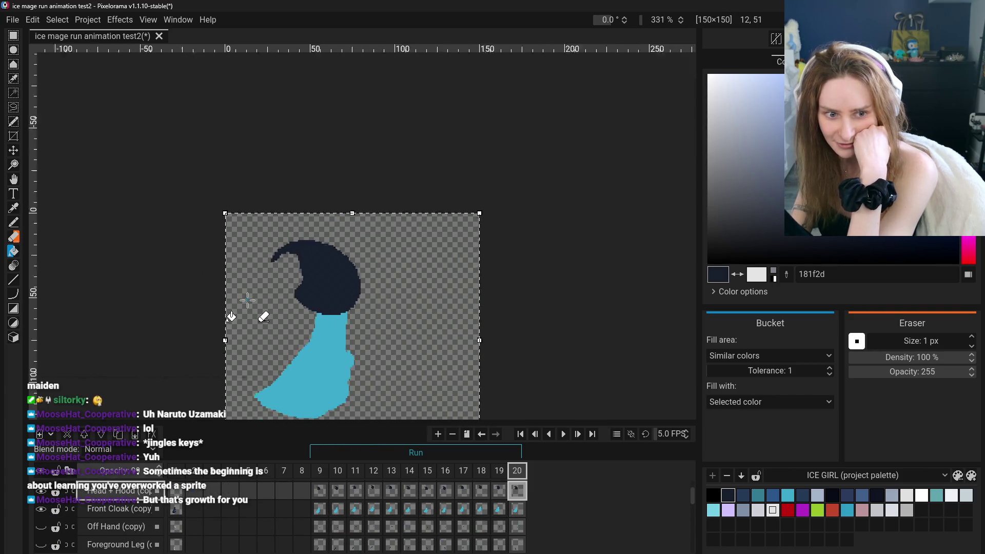
{"action": "left_click", "coordinate": [14, 180]}
{"action": "left_click_drag", "start_coordinate": [265, 349], "coordinate": [375, 262]}
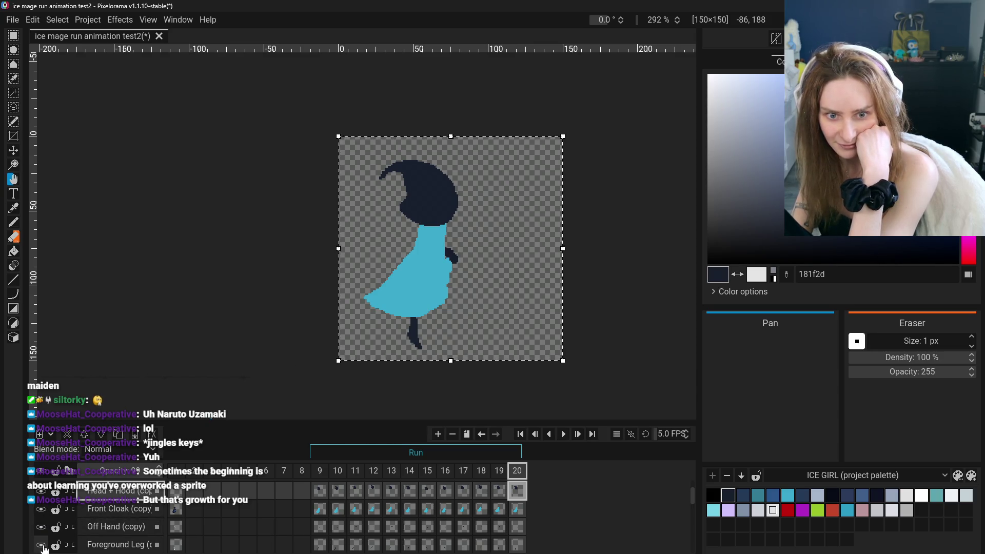
{"action": "scroll", "coordinate": [43, 549], "scroll_direction": "down", "scroll_amount": 1}
{"action": "scroll", "coordinate": [42, 549], "scroll_direction": "down", "scroll_amount": 1}
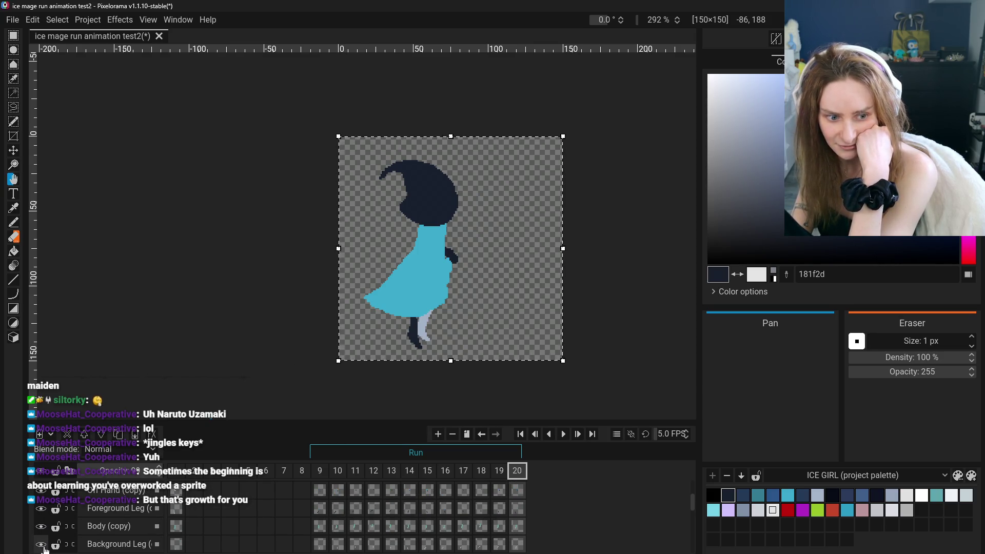
- Turn on the Back Cloak (copy) and Main Hand (copy) layers, then return to frame 12
{"action": "left_click", "coordinate": [42, 546]}
{"action": "scroll", "coordinate": [44, 541], "scroll_direction": "down", "scroll_amount": 1}
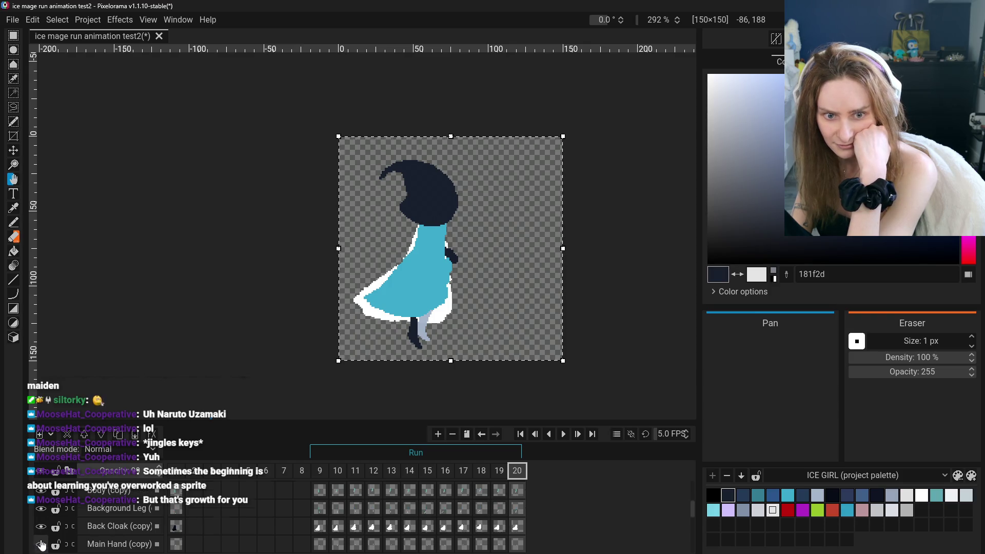
{"action": "left_click", "coordinate": [40, 545]}
{"action": "scroll", "coordinate": [43, 543], "scroll_direction": "down", "scroll_amount": 1}
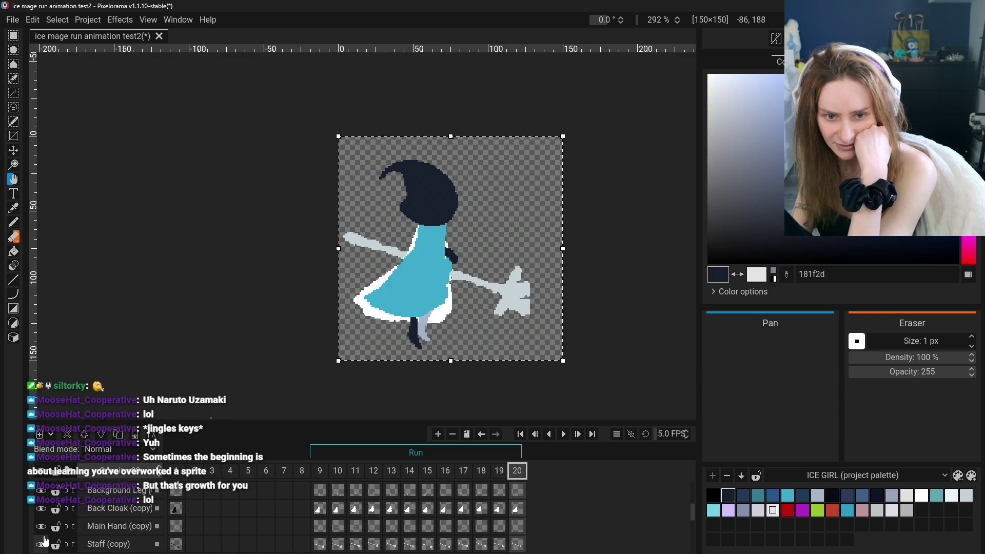
{"action": "scroll", "coordinate": [47, 538], "scroll_direction": "up", "scroll_amount": 1}
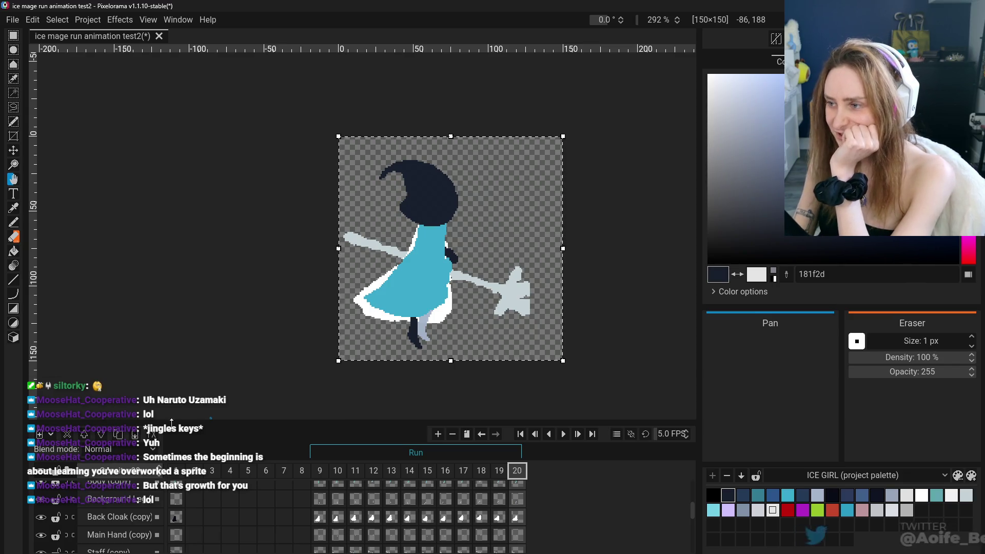
{"action": "scroll", "coordinate": [416, 307], "scroll_direction": "up", "scroll_amount": 3}
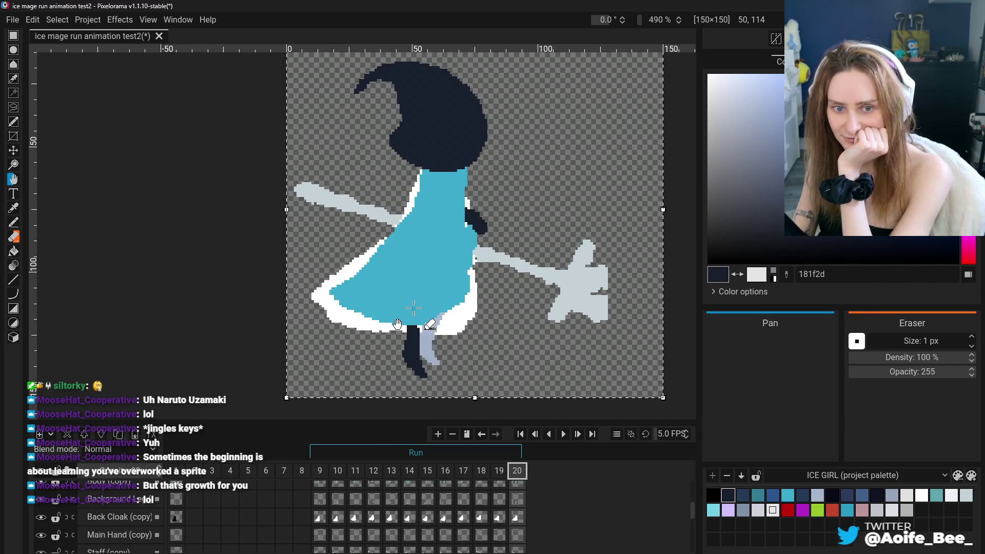
{"action": "scroll", "coordinate": [414, 308], "scroll_direction": "down", "scroll_amount": 3}
{"action": "scroll", "coordinate": [355, 299], "scroll_direction": "up", "scroll_amount": 1}
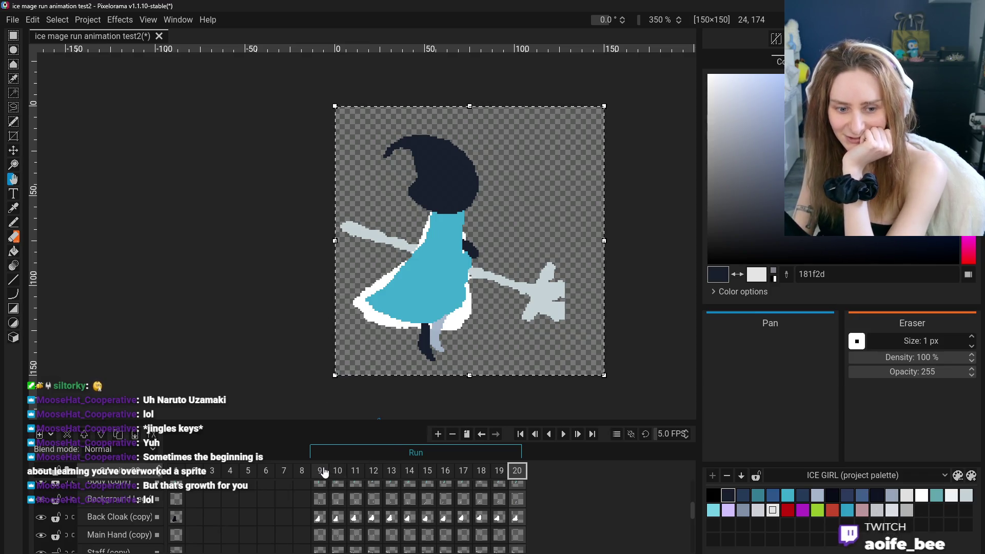
{"action": "scroll", "coordinate": [336, 488], "scroll_direction": "down", "scroll_amount": 2}
{"action": "left_click", "coordinate": [370, 477]}
- Scrub the timeline through frames 9–17 to review the run poses, ending on frame 17
{"action": "mouse_move", "coordinate": [396, 477]}
{"action": "left_mouse_down"}
{"action": "mouse_move", "coordinate": [515, 481]}
{"action": "mouse_move", "coordinate": [330, 470]}
{"action": "mouse_move", "coordinate": [516, 475]}
{"action": "mouse_move", "coordinate": [322, 473]}
{"action": "left_mouse_up"}
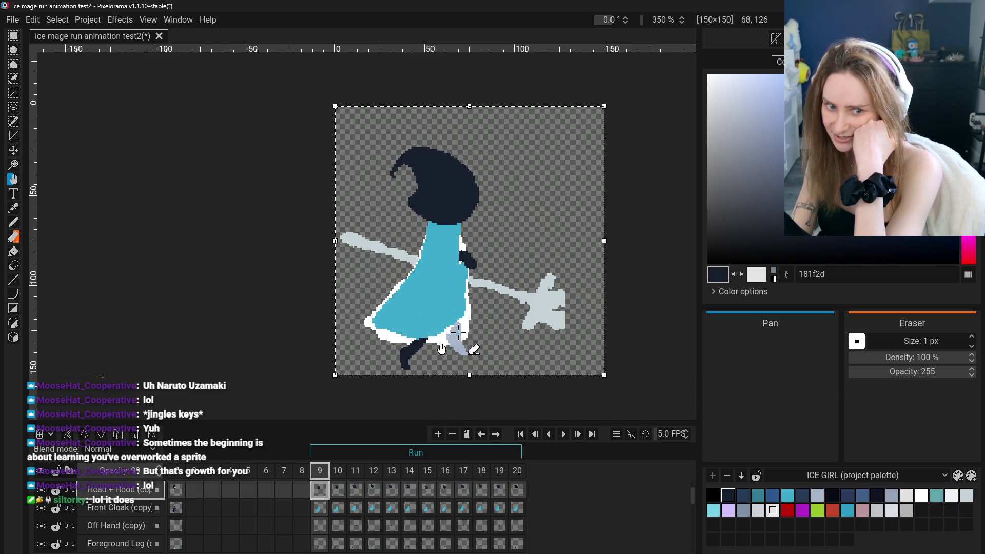
{"action": "mouse_move", "coordinate": [349, 492]}
{"action": "left_mouse_down"}
{"action": "mouse_move", "coordinate": [356, 477]}
{"action": "mouse_move", "coordinate": [378, 475]}
{"action": "mouse_move", "coordinate": [516, 478]}
{"action": "mouse_move", "coordinate": [321, 472]}
{"action": "mouse_move", "coordinate": [485, 478]}
{"action": "mouse_move", "coordinate": [448, 480]}
{"action": "mouse_move", "coordinate": [474, 481]}
{"action": "left_mouse_up"}
{"action": "left_click", "coordinate": [465, 478]}
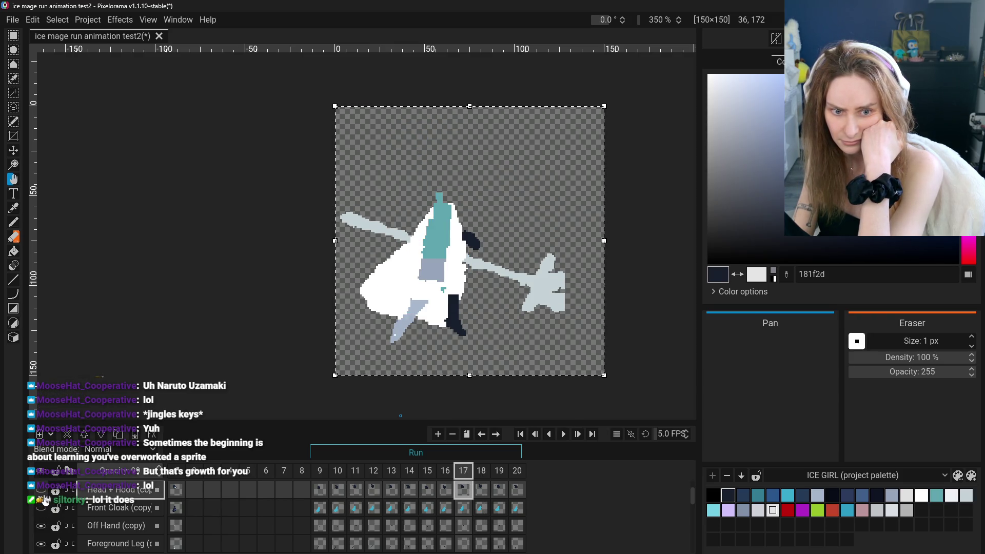
{"action": "scroll", "coordinate": [45, 520], "scroll_direction": "down", "scroll_amount": 2}
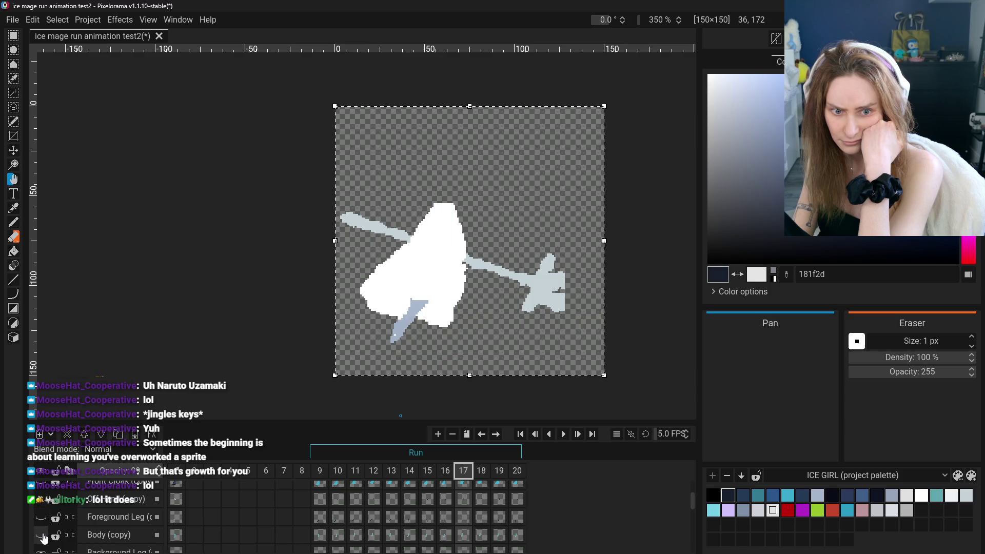
- Zoom in and sample the pale leg colour a5b5cb with the Color Picker
{"action": "scroll", "coordinate": [43, 536], "scroll_direction": "down", "scroll_amount": 2}
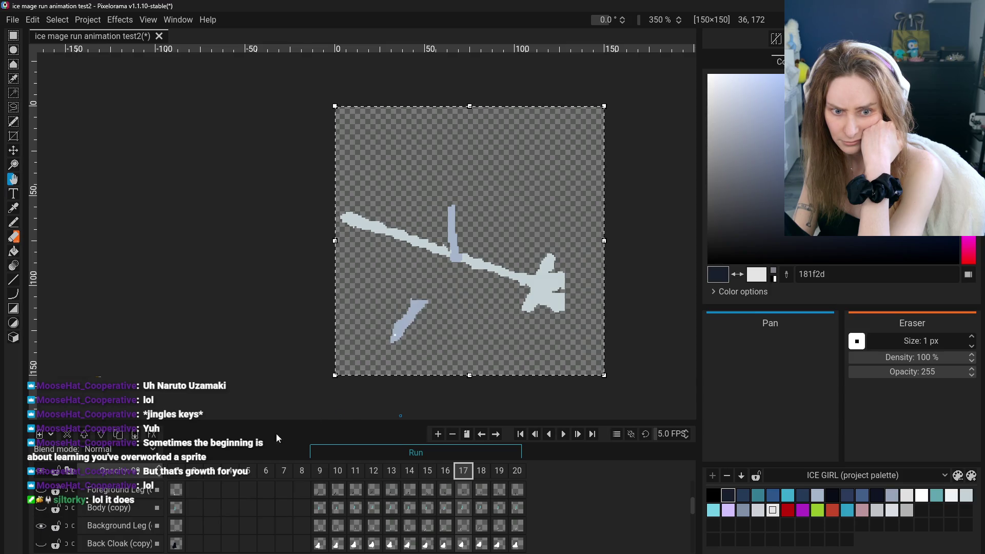
{"action": "scroll", "coordinate": [401, 338], "scroll_direction": "up", "scroll_amount": 5}
{"action": "key", "text": "o"}
{"action": "left_click", "coordinate": [368, 289]}
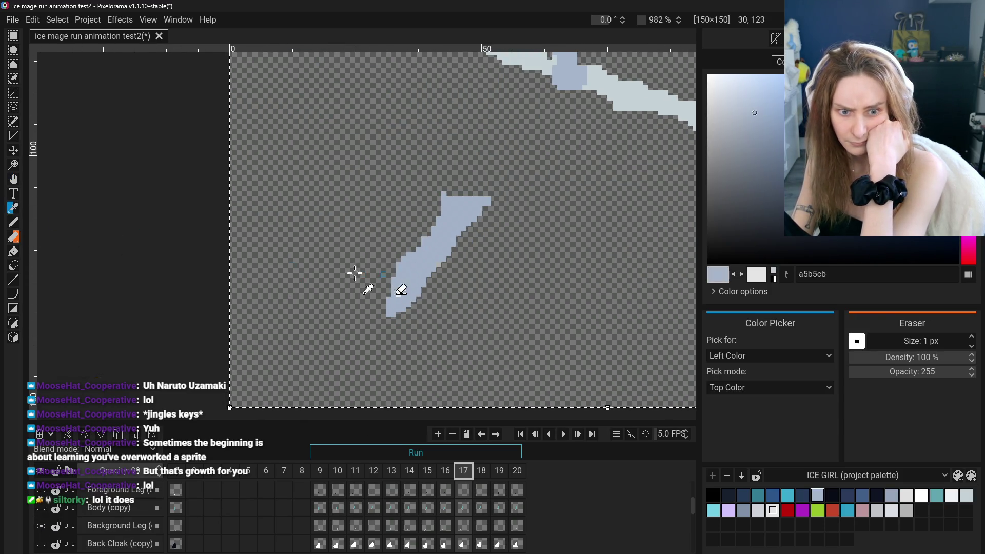
- With the Bucket tool active, select the Background Leg cel in frame 17
{"action": "left_click", "coordinate": [13, 251]}
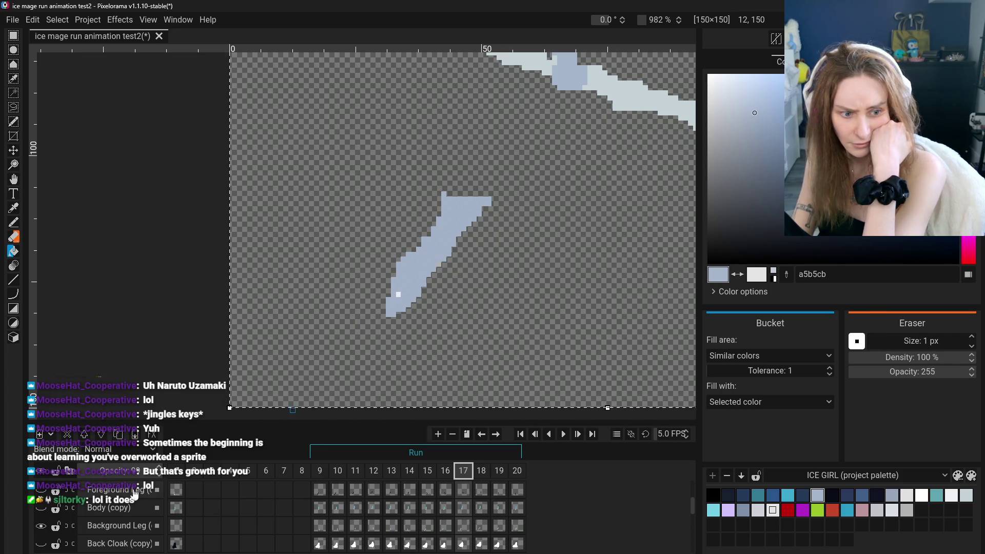
{"action": "scroll", "coordinate": [128, 500], "scroll_direction": "up", "scroll_amount": 3}
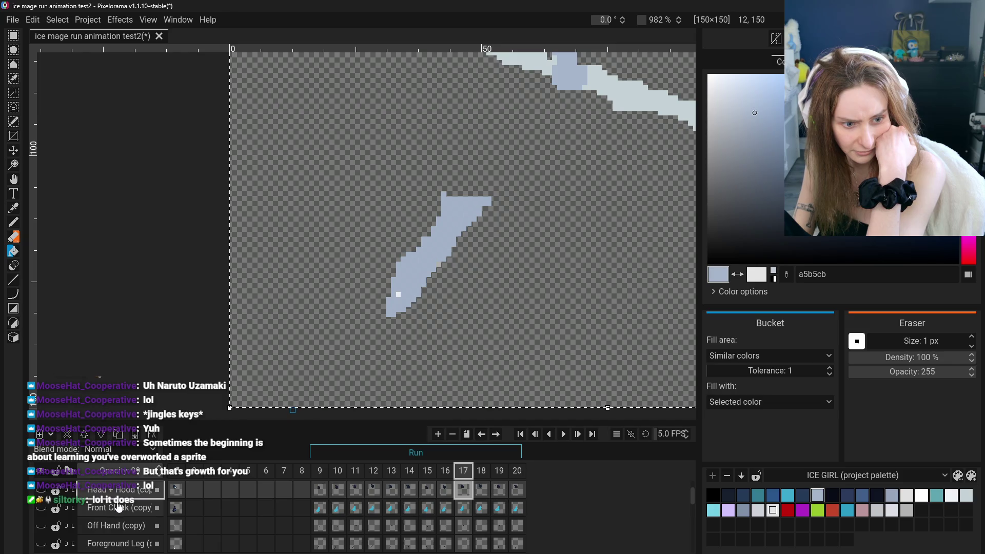
{"action": "scroll", "coordinate": [118, 506], "scroll_direction": "down", "scroll_amount": 4}
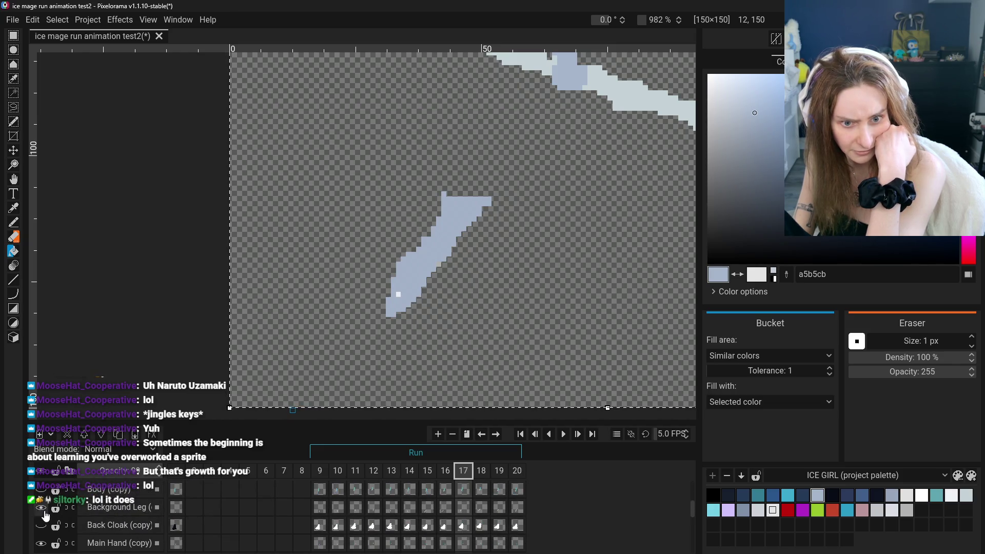
{"action": "left_click", "coordinate": [118, 508]}
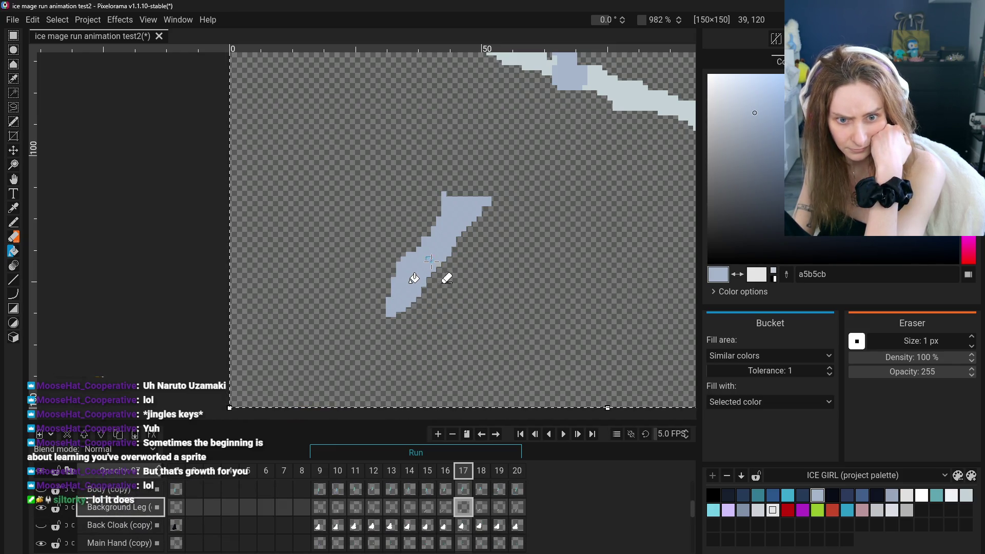
{"action": "scroll", "coordinate": [372, 318], "scroll_direction": "down", "scroll_amount": 5}
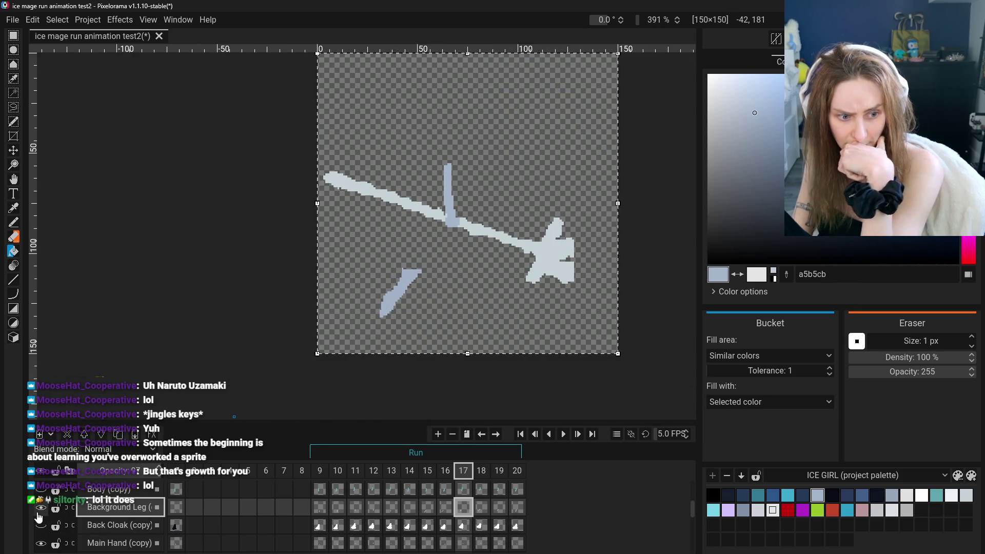
{"action": "scroll", "coordinate": [49, 517], "scroll_direction": "up", "scroll_amount": 3}
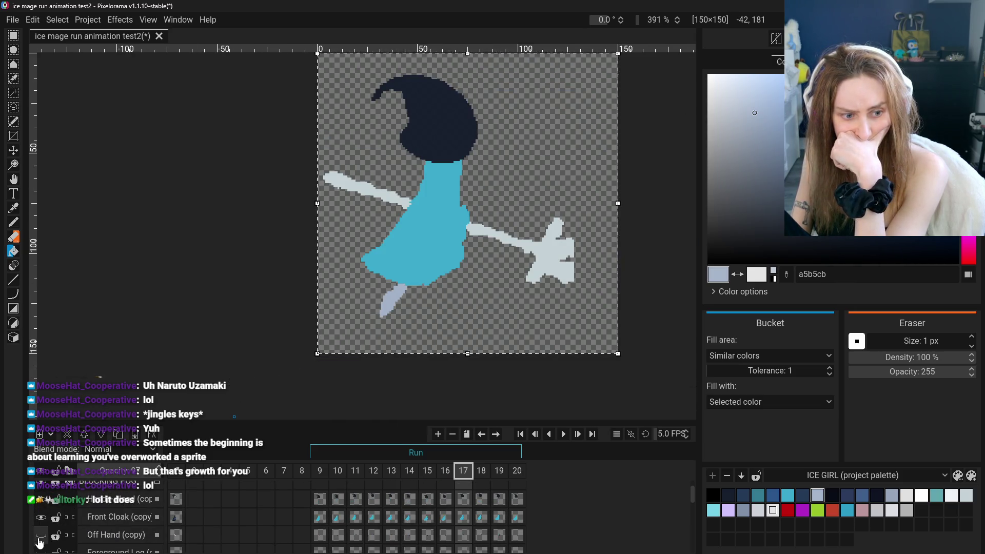
- Make the Off Hand layer visible again
{"action": "left_click", "coordinate": [40, 536]}
{"action": "scroll", "coordinate": [39, 534], "scroll_direction": "down", "scroll_amount": 3}
{"action": "scroll", "coordinate": [41, 528], "scroll_direction": "down", "scroll_amount": 3}
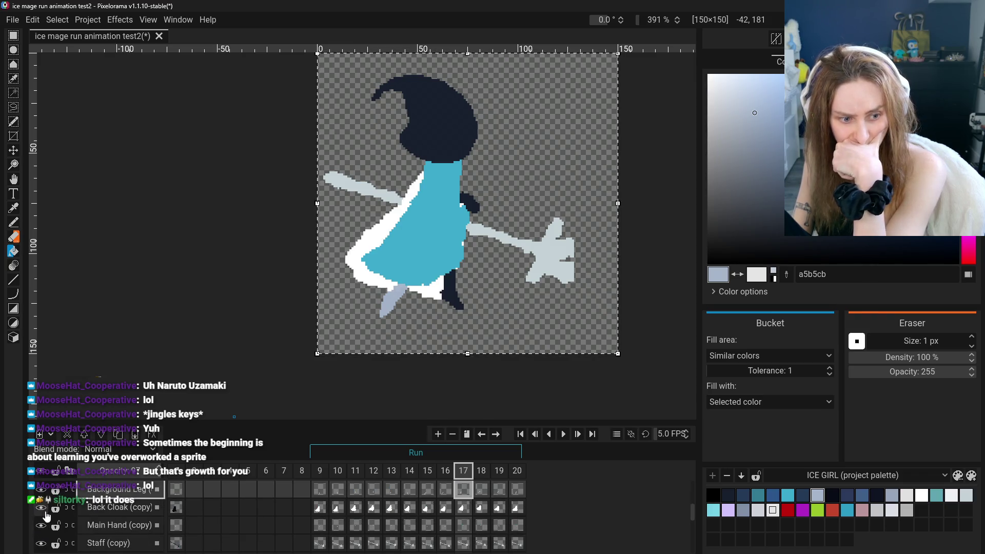
{"action": "scroll", "coordinate": [46, 516], "scroll_direction": "down", "scroll_amount": 2}
{"action": "scroll", "coordinate": [41, 533], "scroll_direction": "up", "scroll_amount": 4}
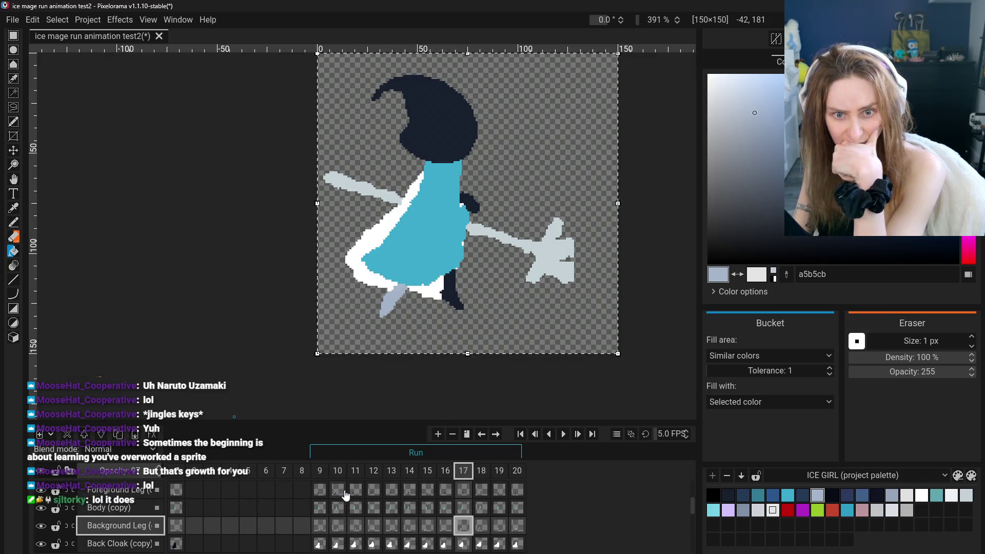
- Step through frames 9 to 19 one by one, then back to frame 18
{"action": "left_click", "coordinate": [323, 474]}
{"action": "left_click", "coordinate": [337, 471]}
{"action": "left_click", "coordinate": [355, 471]}
{"action": "left_click", "coordinate": [374, 471]}
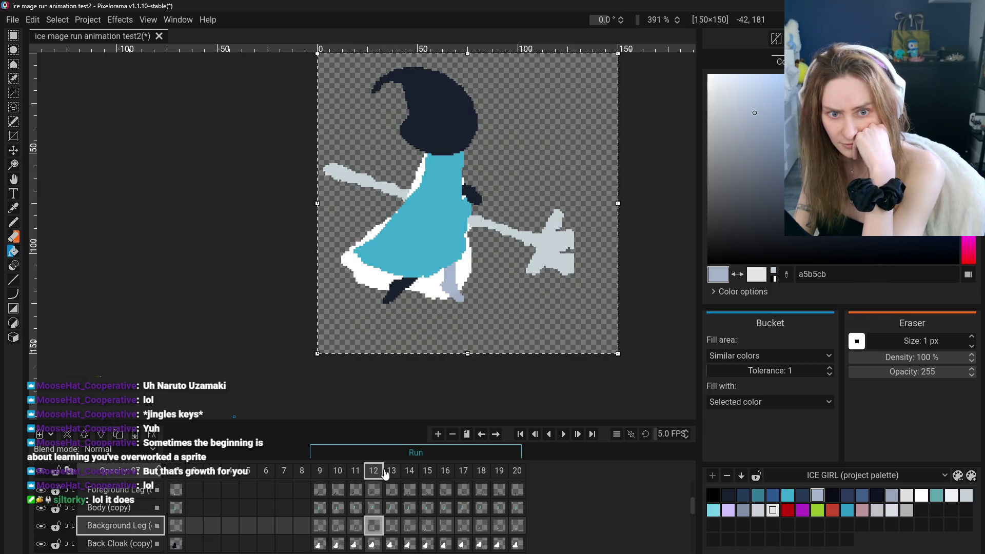
{"action": "left_click", "coordinate": [391, 471]}
{"action": "left_click", "coordinate": [409, 471]}
{"action": "left_click", "coordinate": [445, 471]}
{"action": "left_click", "coordinate": [463, 471]}
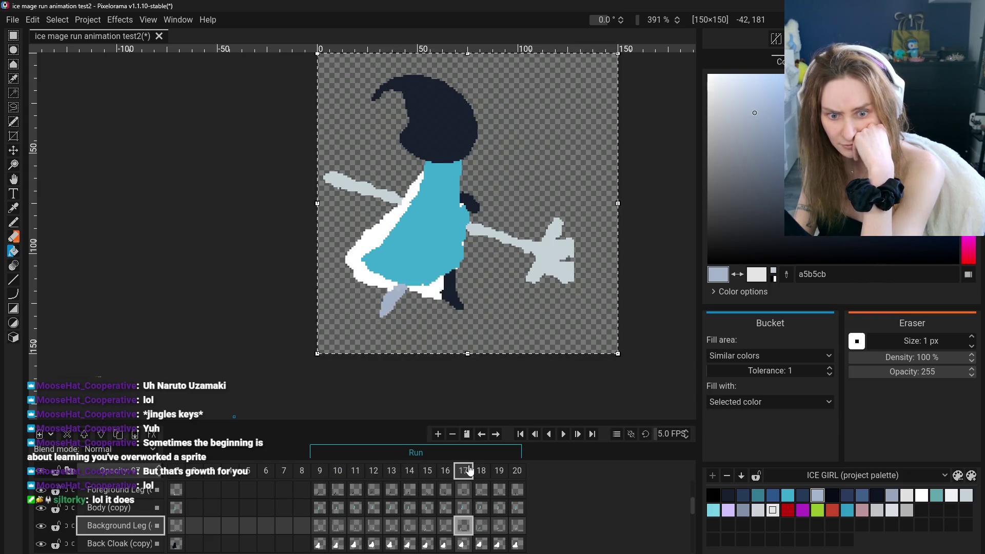
{"action": "left_click", "coordinate": [481, 472]}
{"action": "left_click", "coordinate": [500, 470]}
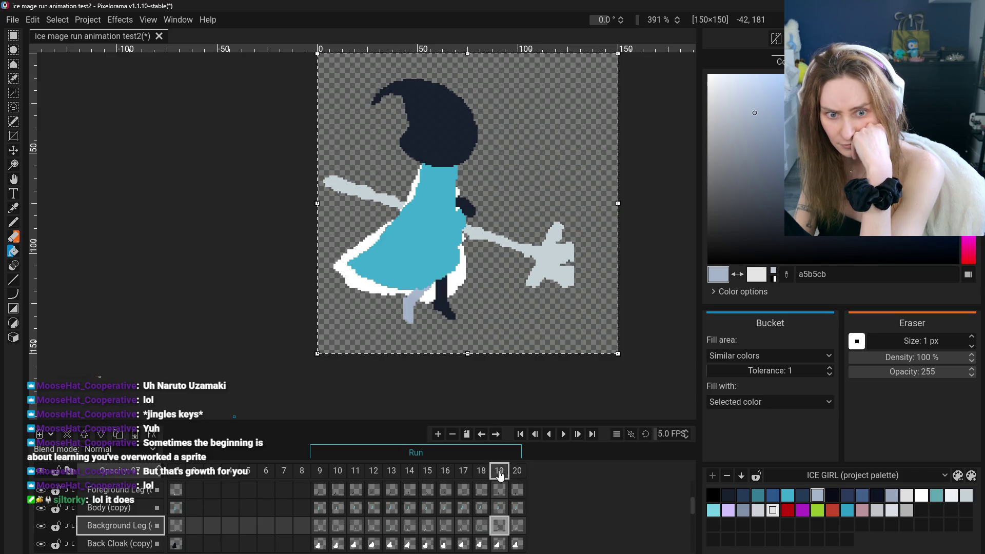
{"action": "key", "text": "ctrl+Left"}
- Play the run animation and pan the canvas down and left while it loops
{"action": "left_click", "coordinate": [563, 435]}
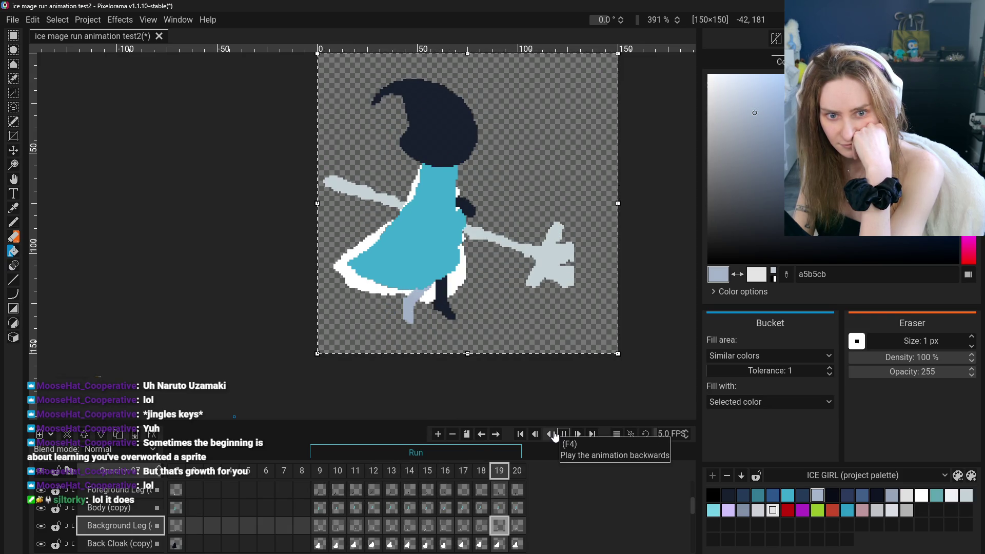
{"action": "scroll", "coordinate": [641, 245], "scroll_direction": "down", "scroll_amount": 1}
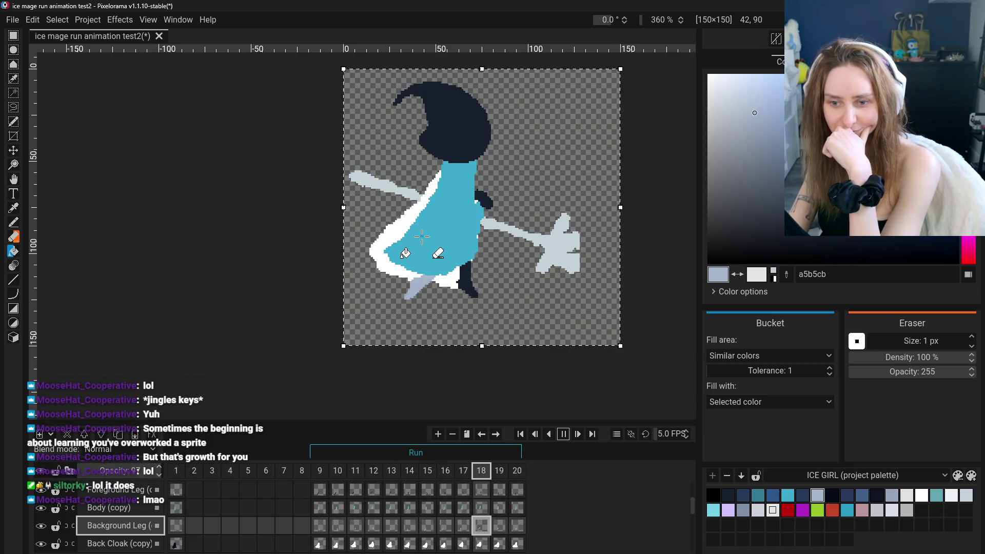
{"action": "left_click", "coordinate": [14, 179]}
{"action": "left_click_drag", "start_coordinate": [240, 179], "coordinate": [224, 216]}
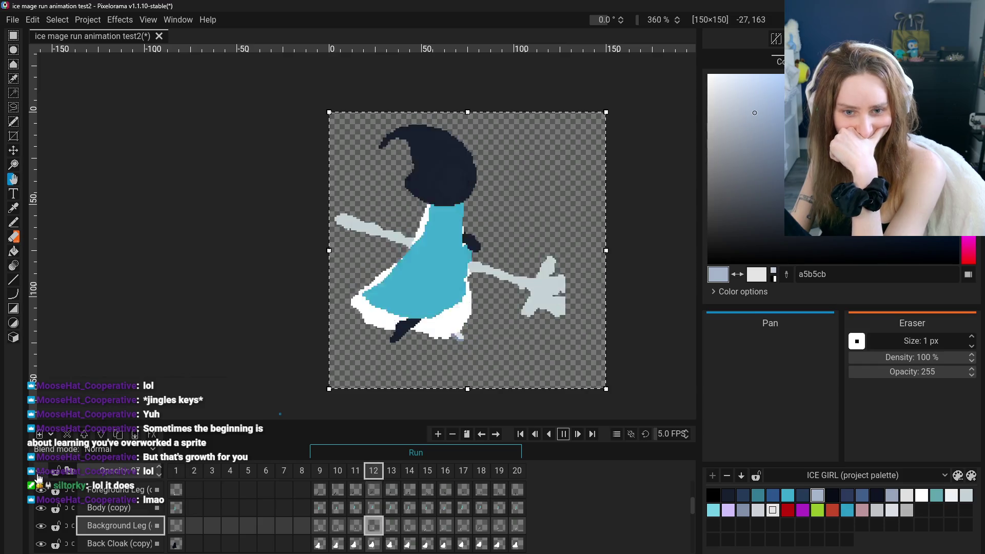
{"action": "scroll", "coordinate": [43, 493], "scroll_direction": "up", "scroll_amount": 1}
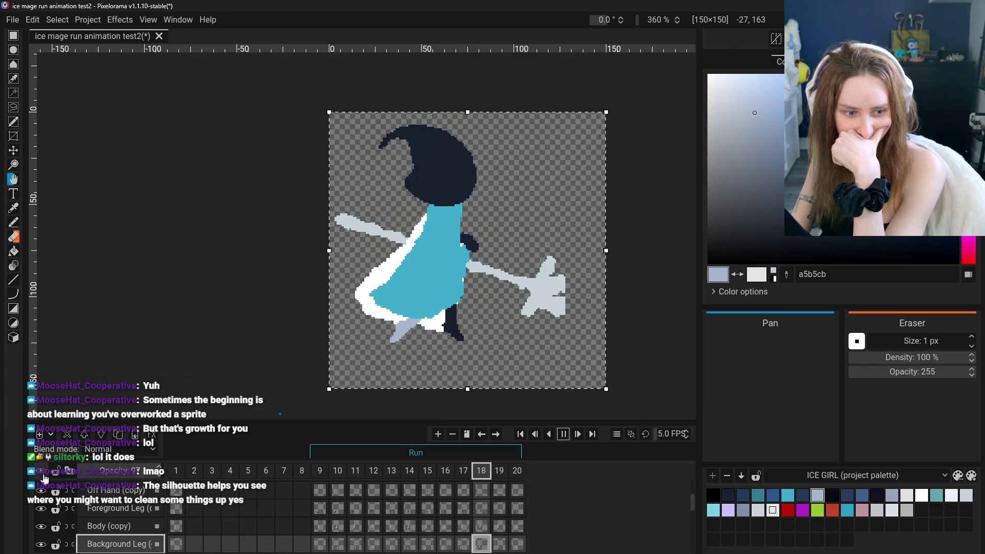
- Replay the run, then switch to the BLOCKING POG flat-colour pass and play it at 5 FPS
{"action": "left_click", "coordinate": [563, 434]}
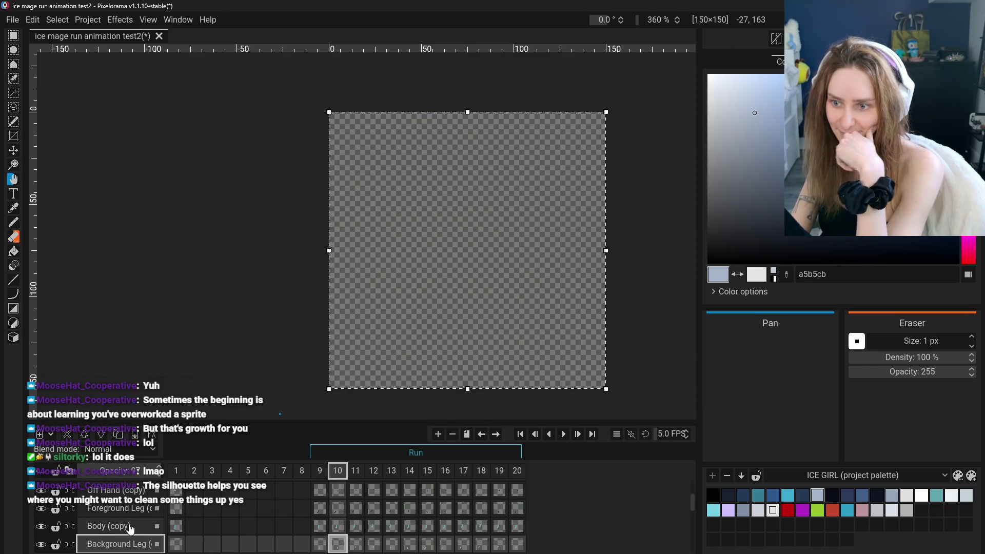
{"action": "scroll", "coordinate": [99, 532], "scroll_direction": "up", "scroll_amount": 3}
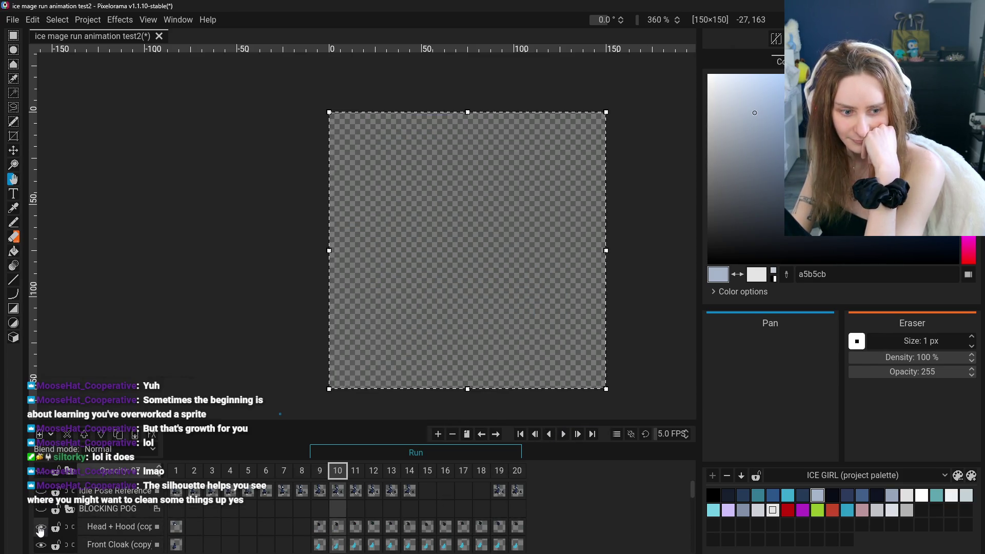
{"action": "scroll", "coordinate": [42, 521], "scroll_direction": "down", "scroll_amount": 4}
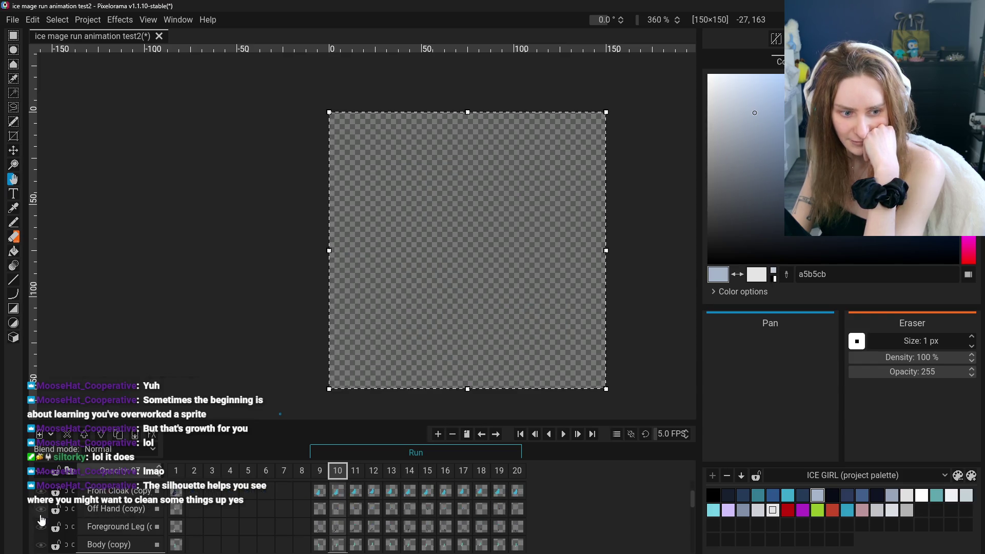
{"action": "left_click", "coordinate": [563, 435]}
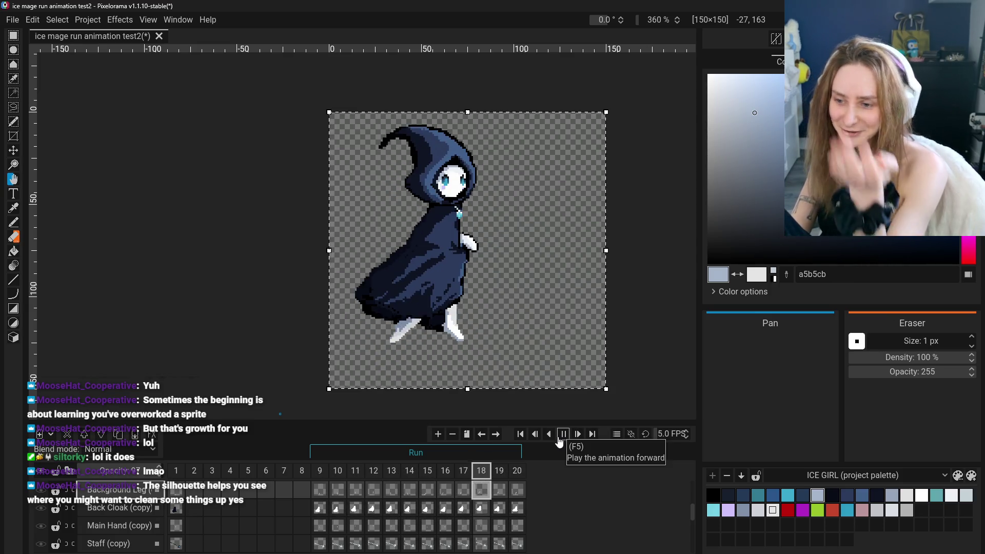
{"action": "left_click", "coordinate": [558, 438]}
{"action": "scroll", "coordinate": [129, 520], "scroll_direction": "up", "scroll_amount": 5}
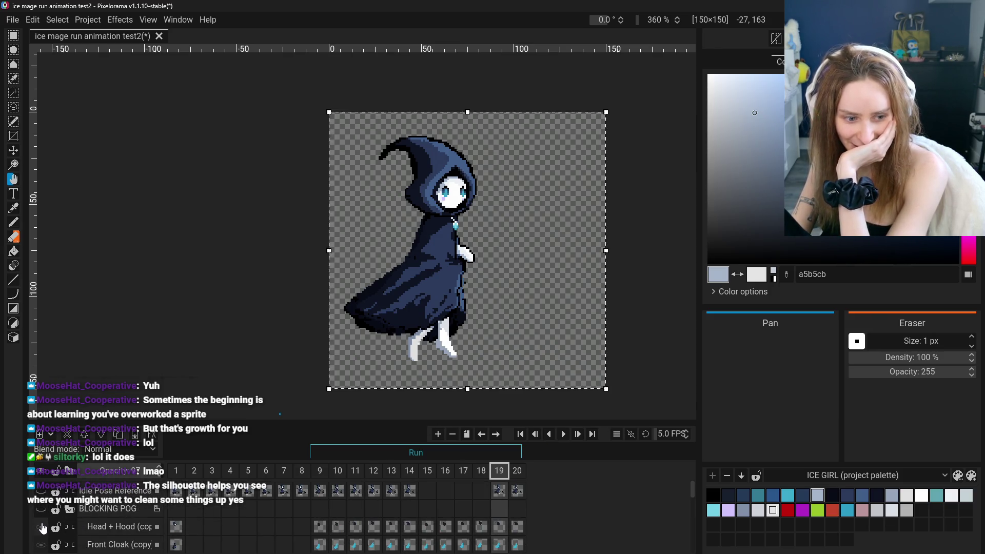
{"action": "left_click", "coordinate": [69, 509]}
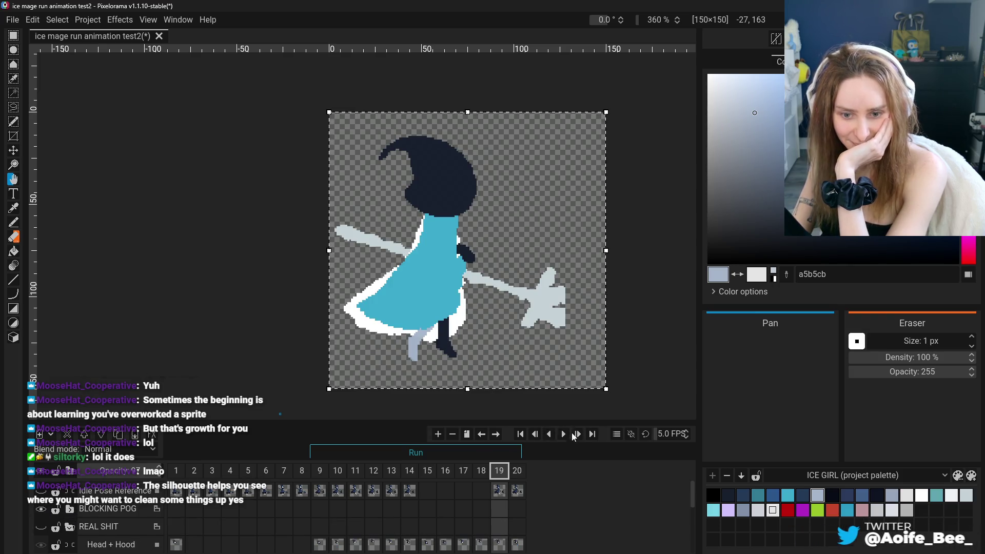
{"action": "left_click", "coordinate": [563, 435]}
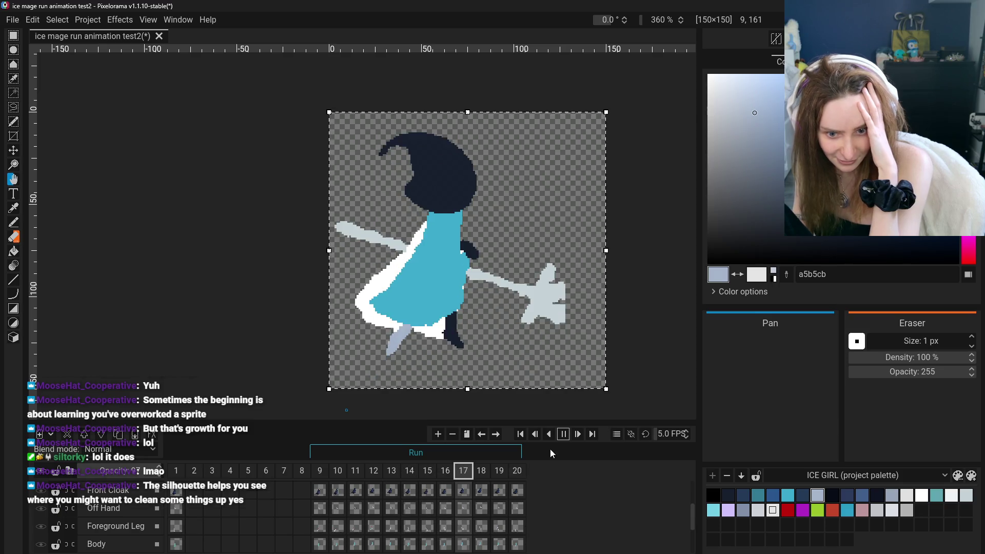
- Expand the BLOCKING POG group and hide Body (copy) and Staff (copy), leaving only the legs
{"action": "key", "text": "Return"}
{"action": "scroll", "coordinate": [47, 509], "scroll_direction": "up", "scroll_amount": 3}
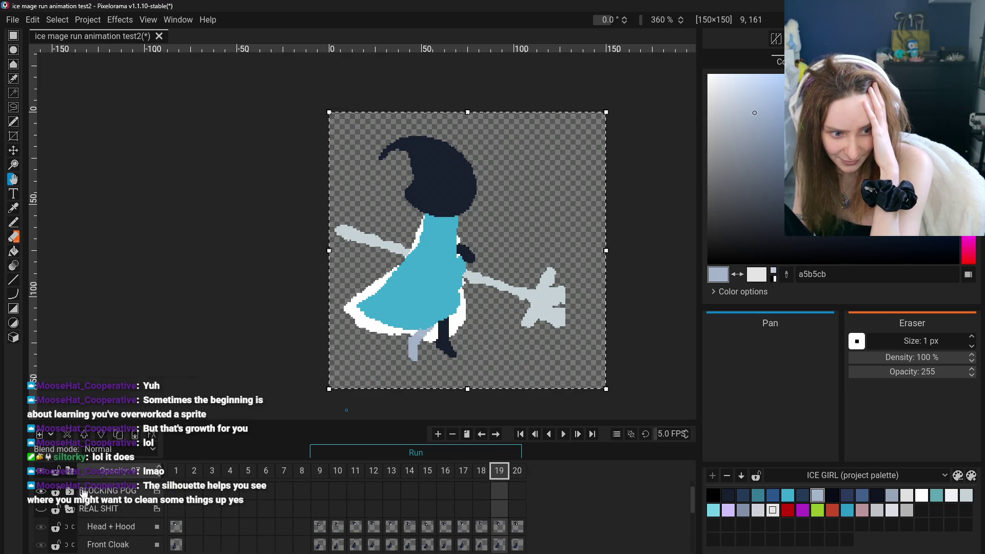
{"action": "left_click", "coordinate": [70, 492]}
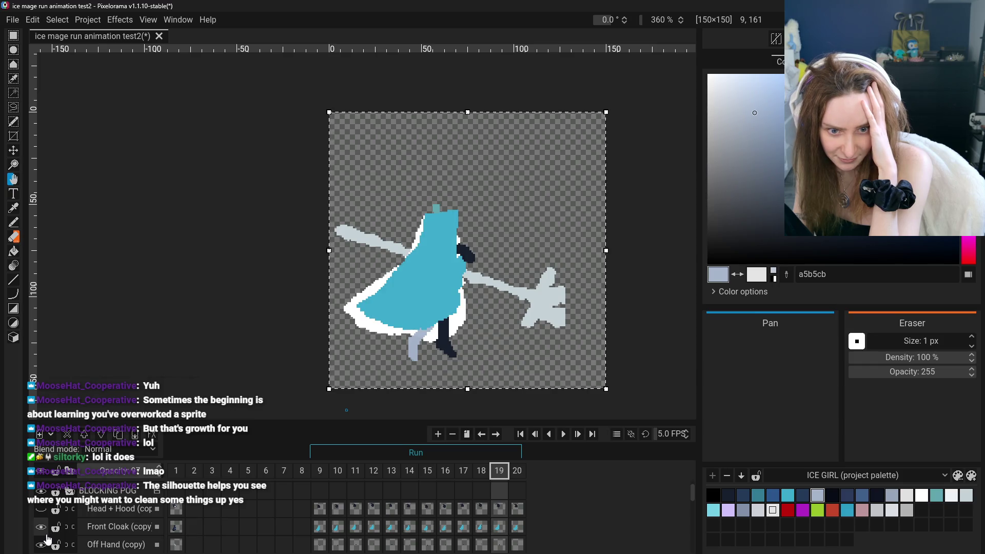
{"action": "scroll", "coordinate": [40, 533], "scroll_direction": "down", "scroll_amount": 2}
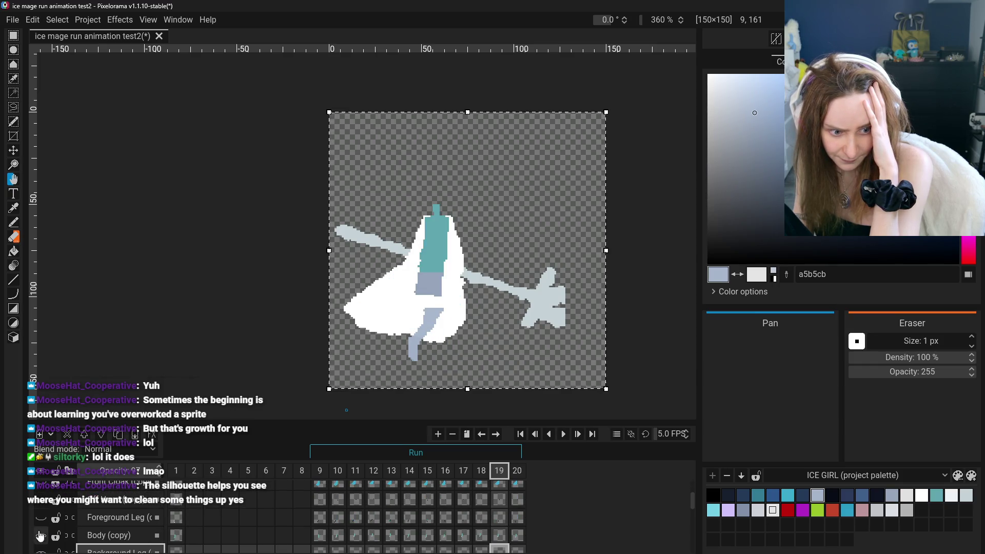
{"action": "left_click", "coordinate": [40, 536]}
{"action": "scroll", "coordinate": [41, 540], "scroll_direction": "down", "scroll_amount": 1}
{"action": "scroll", "coordinate": [43, 544], "scroll_direction": "down", "scroll_amount": 2}
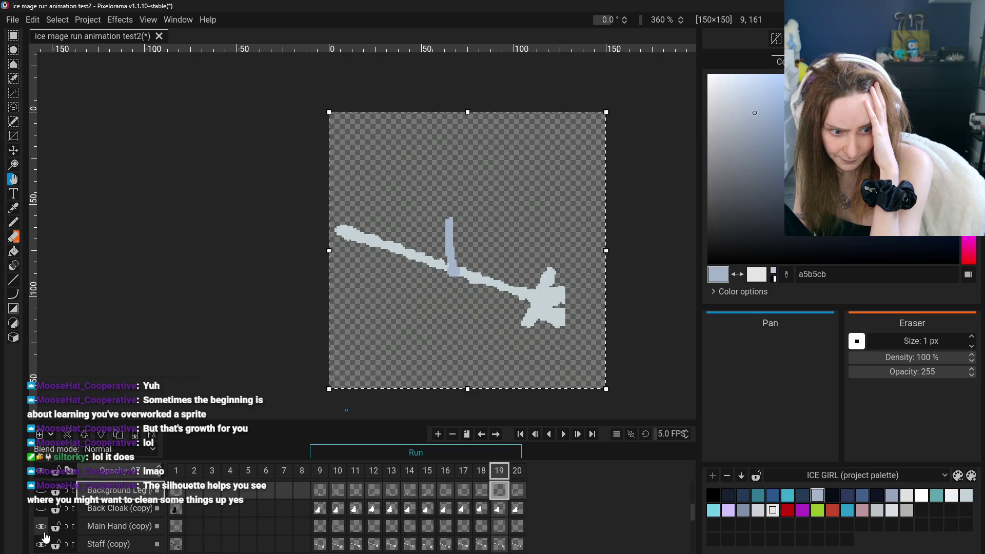
{"action": "left_click", "coordinate": [41, 544]}
{"action": "scroll", "coordinate": [44, 528], "scroll_direction": "up", "scroll_amount": 3}
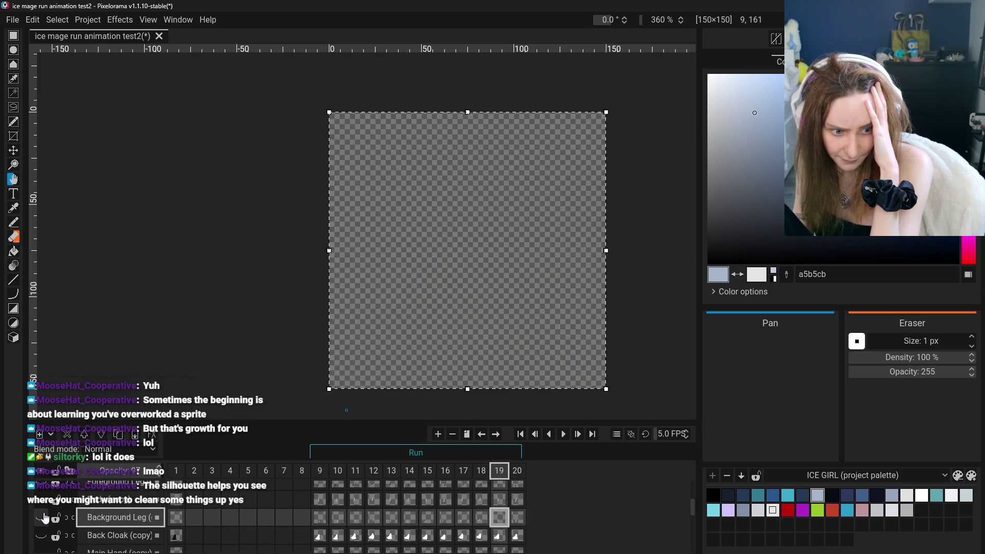
{"action": "scroll", "coordinate": [46, 516], "scroll_direction": "up", "scroll_amount": 3}
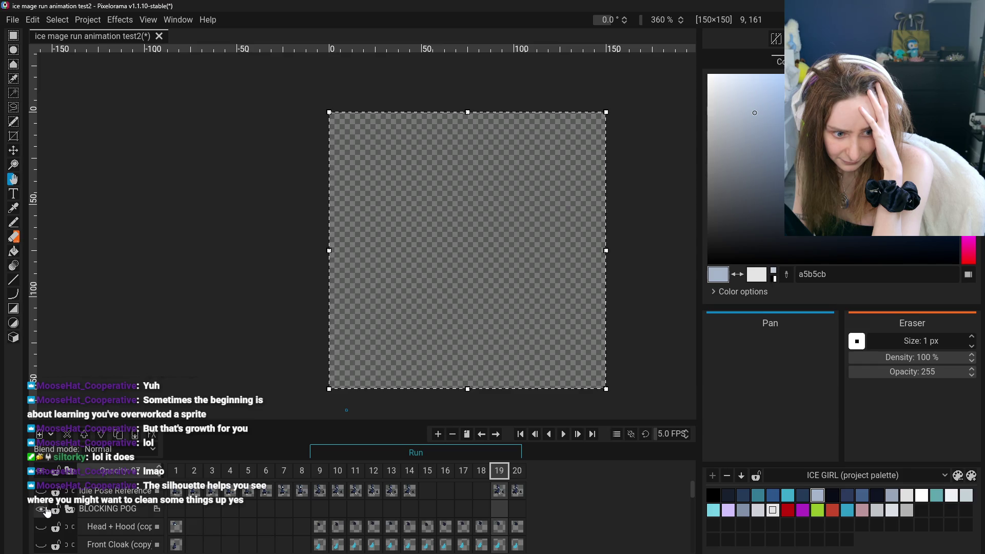
{"action": "scroll", "coordinate": [48, 511], "scroll_direction": "down", "scroll_amount": 1}
{"action": "scroll", "coordinate": [43, 519], "scroll_direction": "down", "scroll_amount": 2}
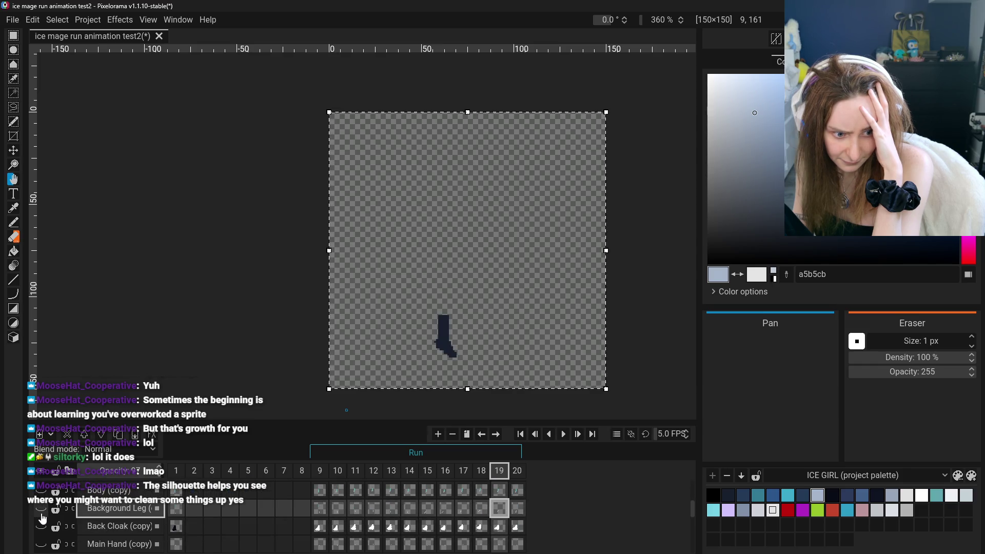
- Preview the legs-only cycle, then stop and step back to frame 9
{"action": "left_click", "coordinate": [564, 436]}
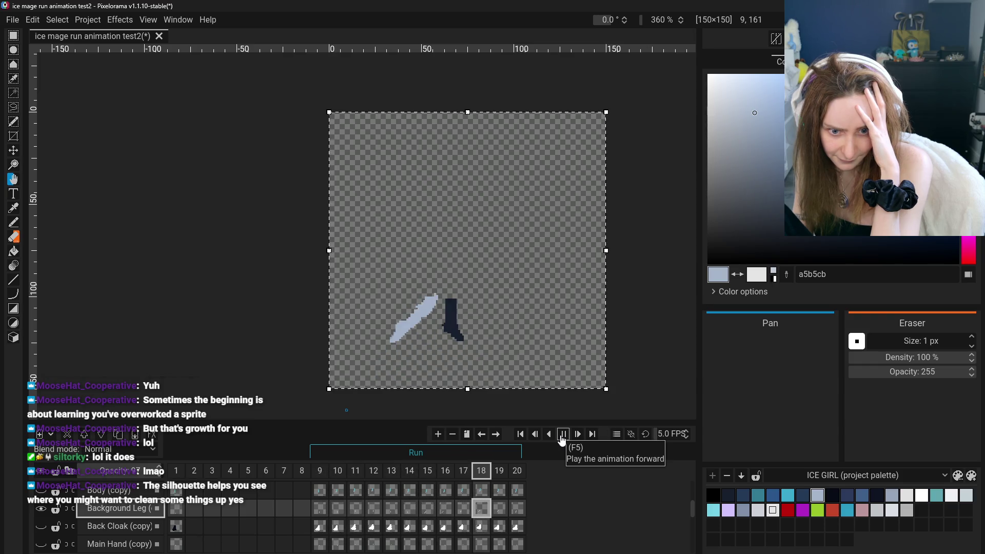
{"action": "left_click", "coordinate": [562, 437]}
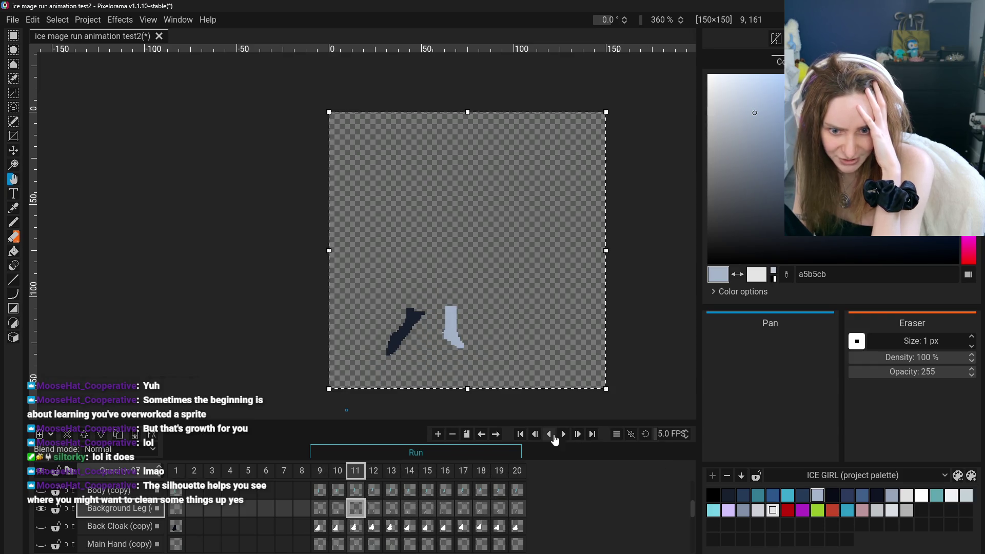
{"action": "left_click", "coordinate": [337, 471]}
{"action": "left_click", "coordinate": [320, 470]}
{"action": "scroll", "coordinate": [465, 349], "scroll_direction": "up", "scroll_amount": 5}
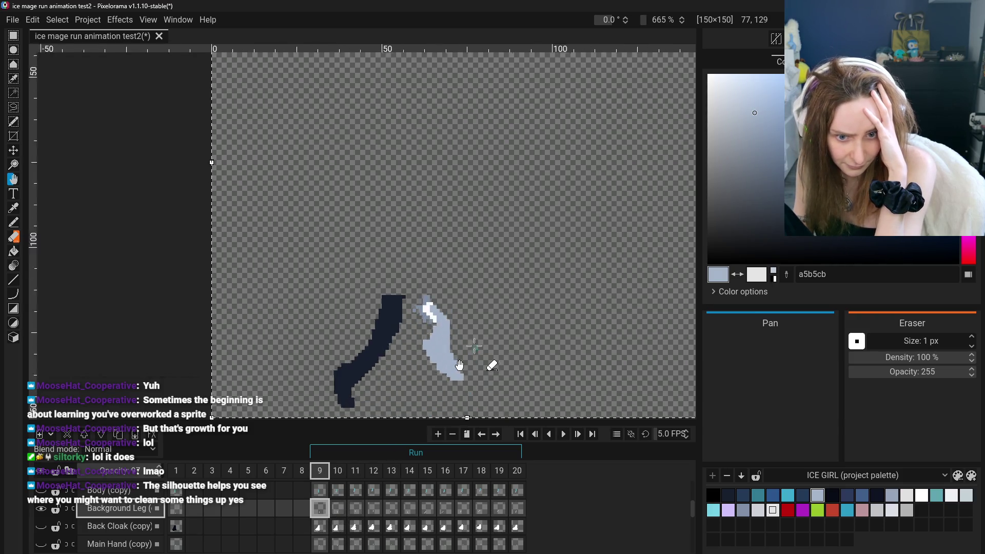
- Pick the light leg's colour, bucket-fill its white patch, and play the leg cycle
{"action": "left_click", "coordinate": [14, 237]}
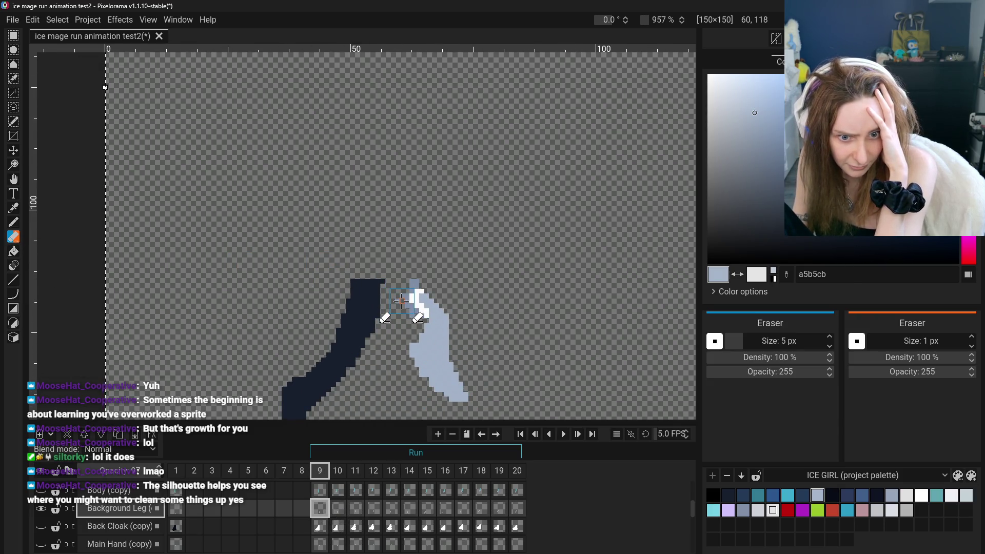
{"action": "left_click", "coordinate": [14, 251]}
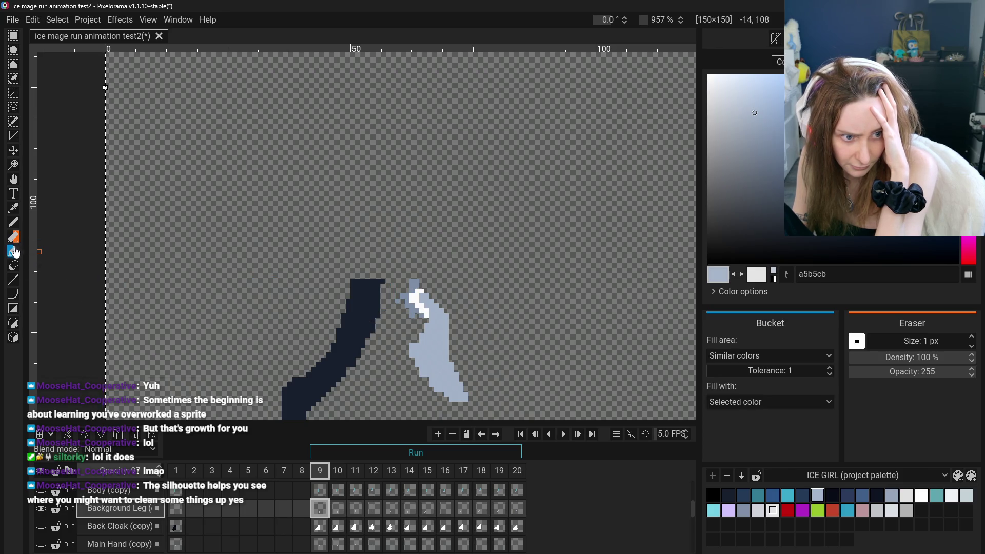
{"action": "left_click", "coordinate": [13, 208]}
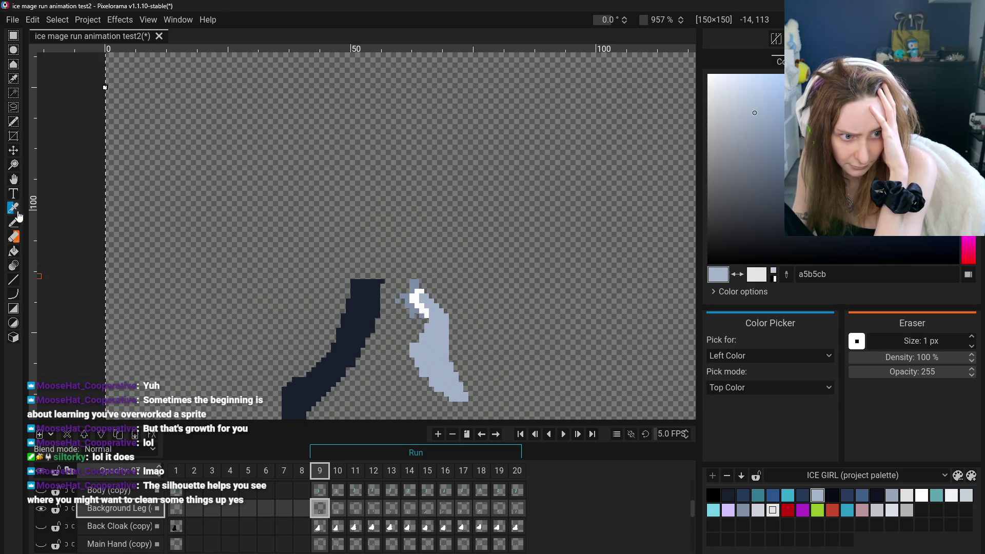
{"action": "left_click", "coordinate": [14, 251]}
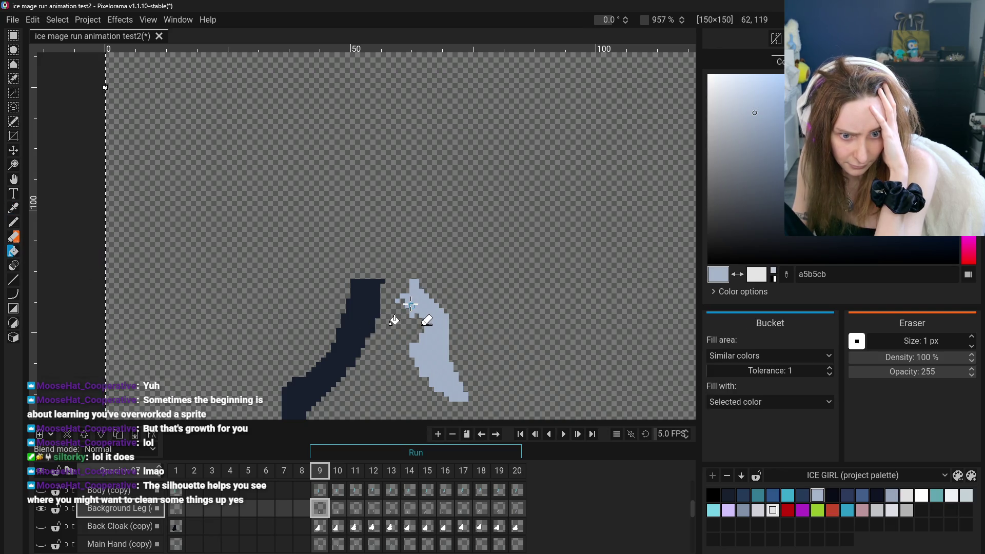
{"action": "scroll", "coordinate": [410, 304], "scroll_direction": "down", "scroll_amount": 3}
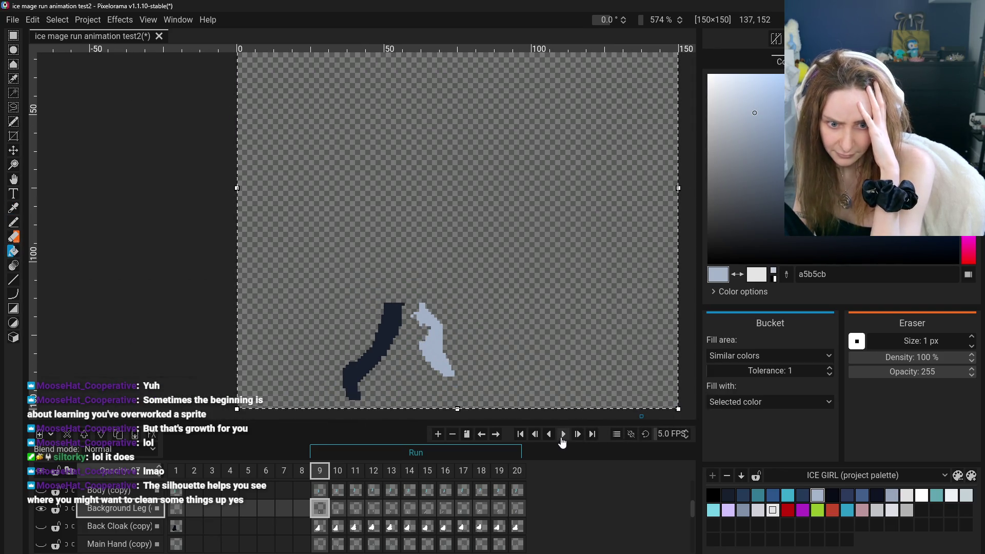
{"action": "left_click", "coordinate": [562, 435]}
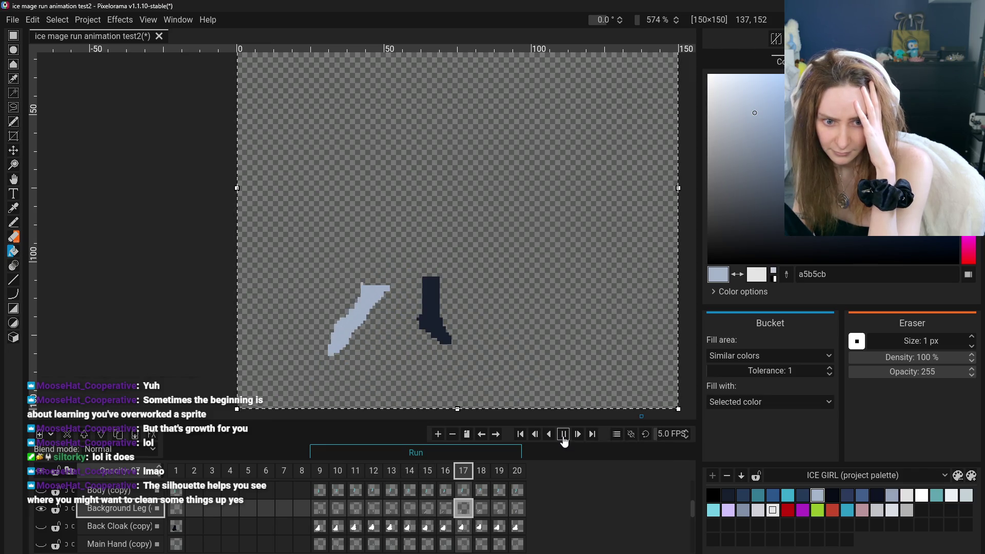
{"action": "scroll", "coordinate": [252, 332], "scroll_direction": "down", "scroll_amount": 3}
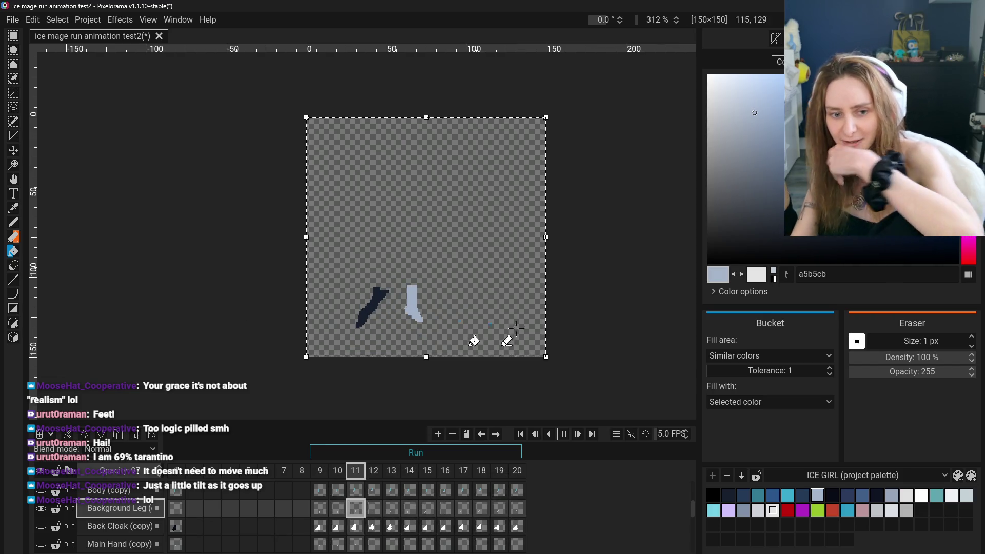
{"action": "left_click", "coordinate": [562, 434]}
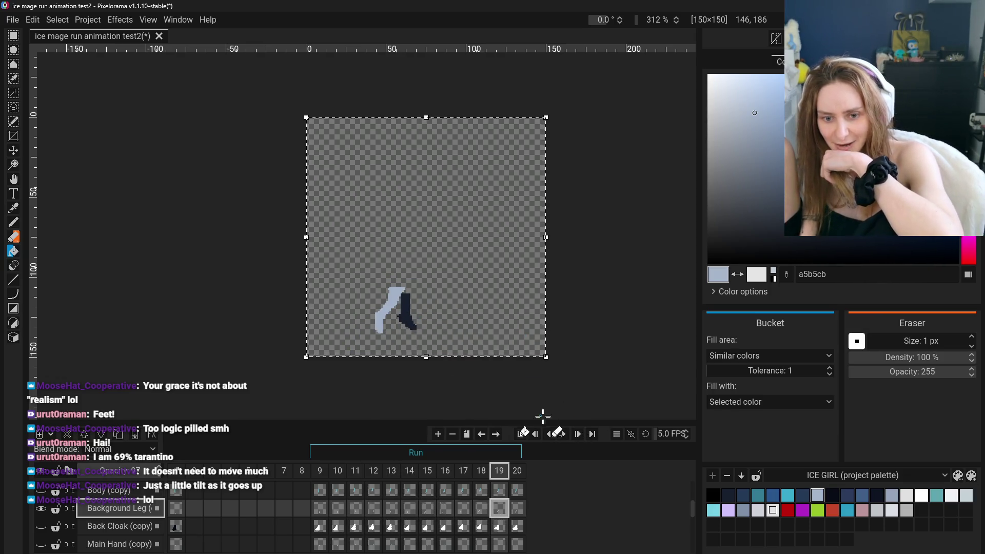
{"action": "left_click", "coordinate": [561, 434]}
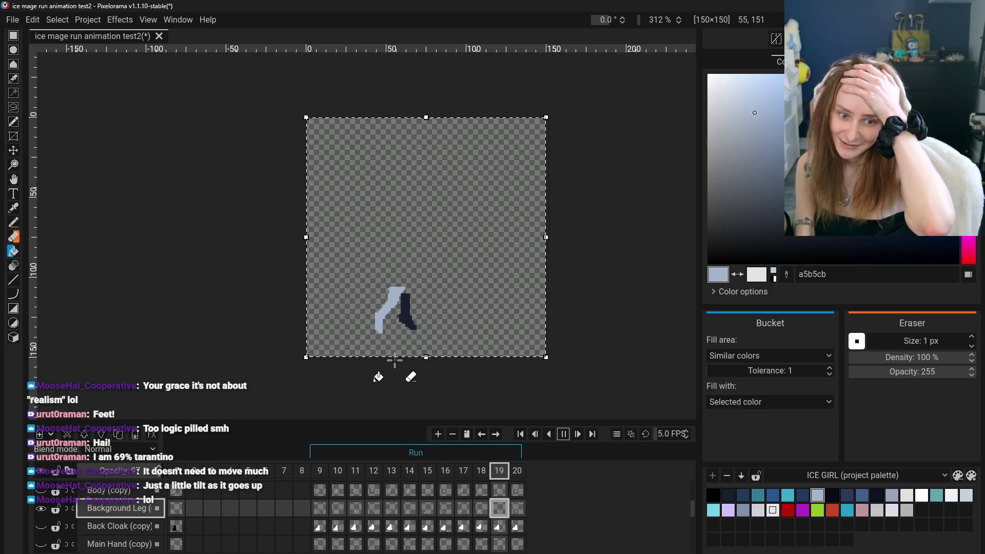
{"action": "left_click", "coordinate": [564, 434]}
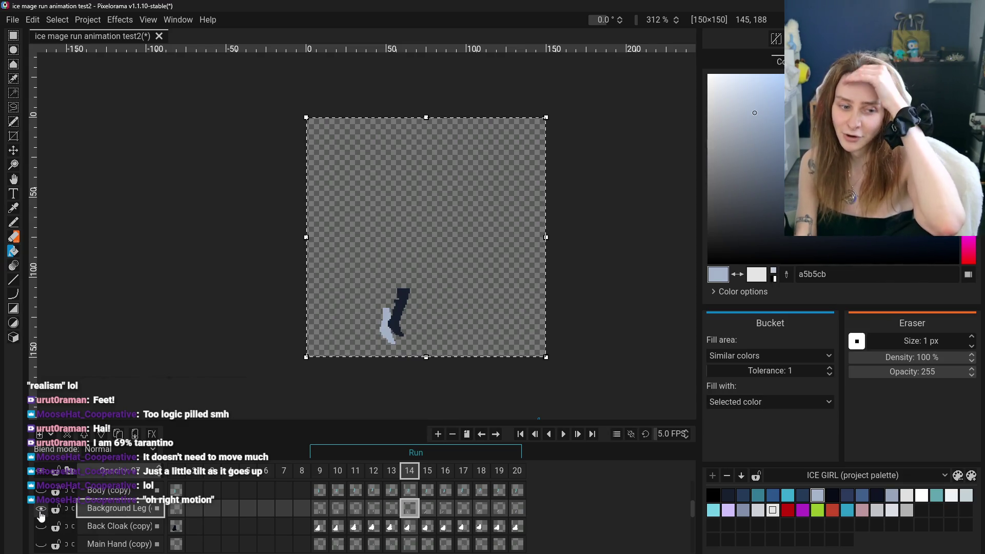
- Hide Background Leg and each remaining character layer until frame 14 shows a blank canvas
{"action": "scroll", "coordinate": [41, 517], "scroll_direction": "up", "scroll_amount": 1}
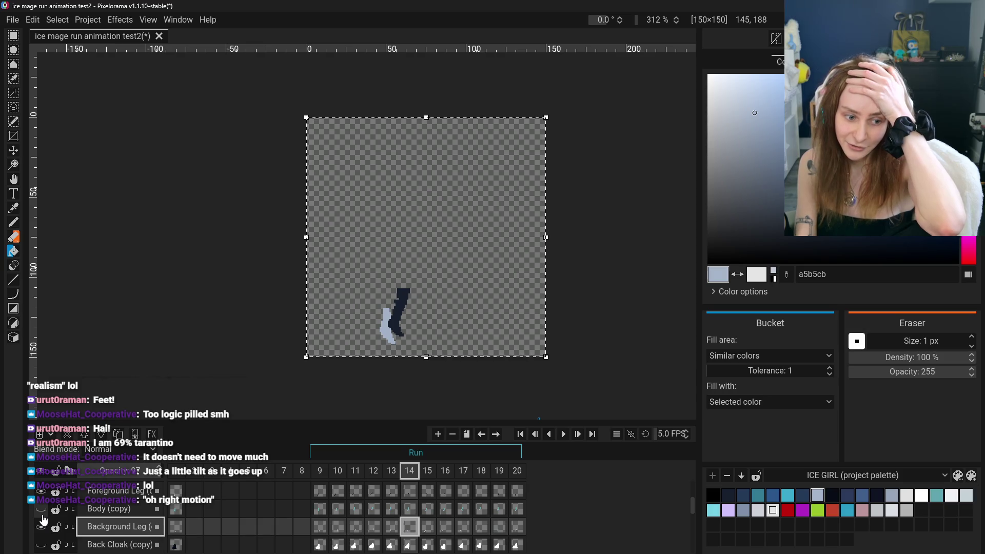
{"action": "scroll", "coordinate": [43, 521], "scroll_direction": "up", "scroll_amount": 2}
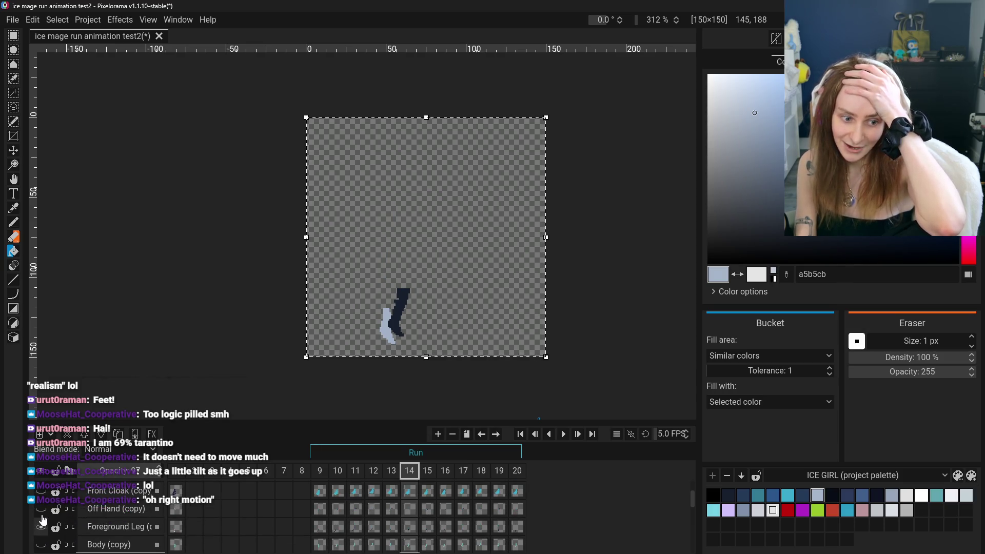
{"action": "scroll", "coordinate": [41, 513], "scroll_direction": "up", "scroll_amount": 1}
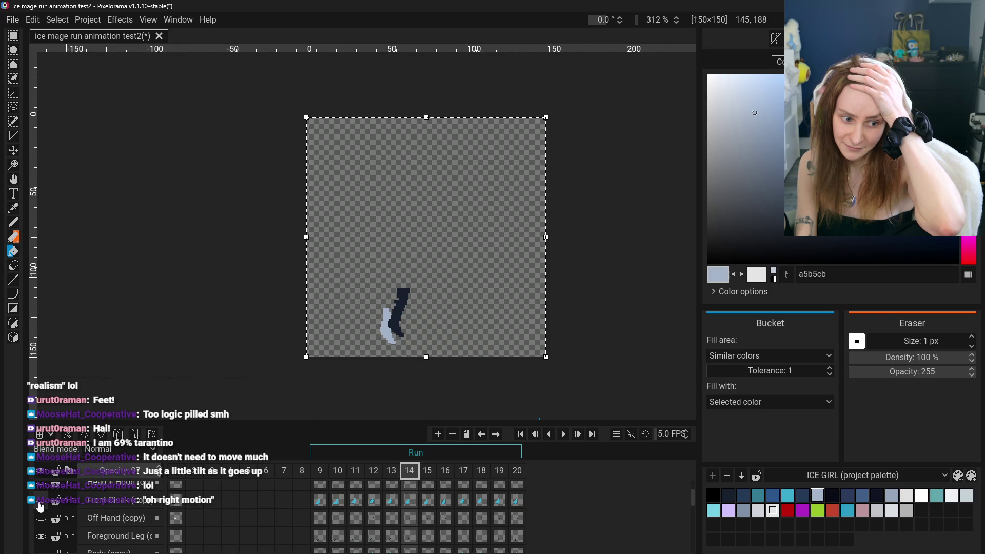
{"action": "scroll", "coordinate": [42, 510], "scroll_direction": "down", "scroll_amount": 4}
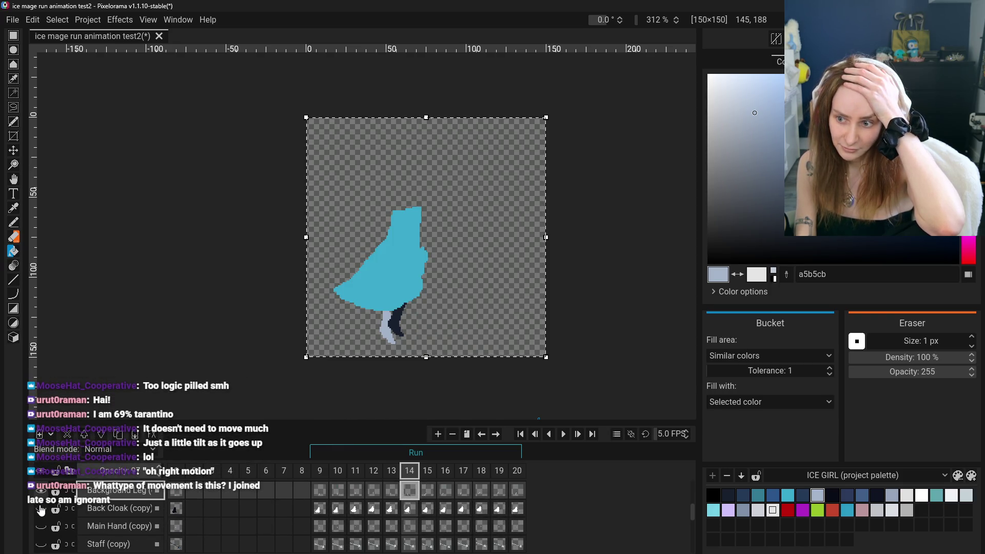
{"action": "scroll", "coordinate": [41, 510], "scroll_direction": "up", "scroll_amount": 1}
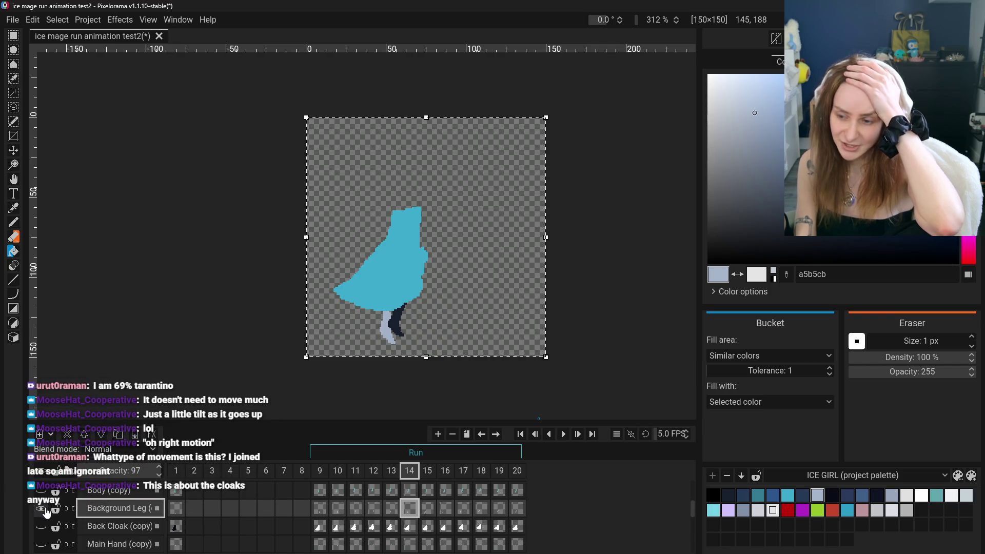
{"action": "left_click", "coordinate": [41, 508]}
{"action": "left_click", "coordinate": [41, 508]}
{"action": "scroll", "coordinate": [46, 511], "scroll_direction": "up", "scroll_amount": 1}
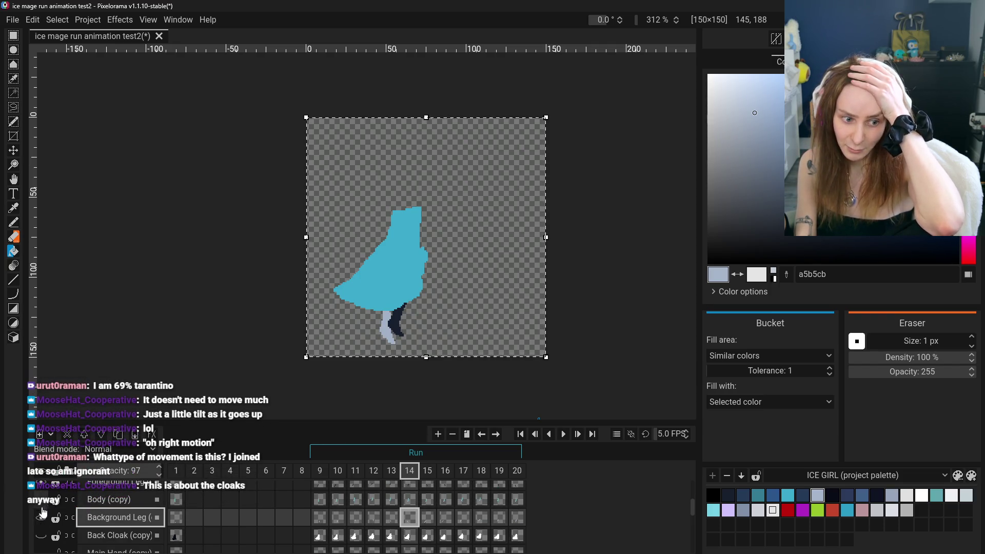
{"action": "left_click", "coordinate": [41, 517]}
{"action": "scroll", "coordinate": [44, 508], "scroll_direction": "up", "scroll_amount": 2}
{"action": "left_click", "coordinate": [42, 500]}
{"action": "scroll", "coordinate": [45, 505], "scroll_direction": "up", "scroll_amount": 2}
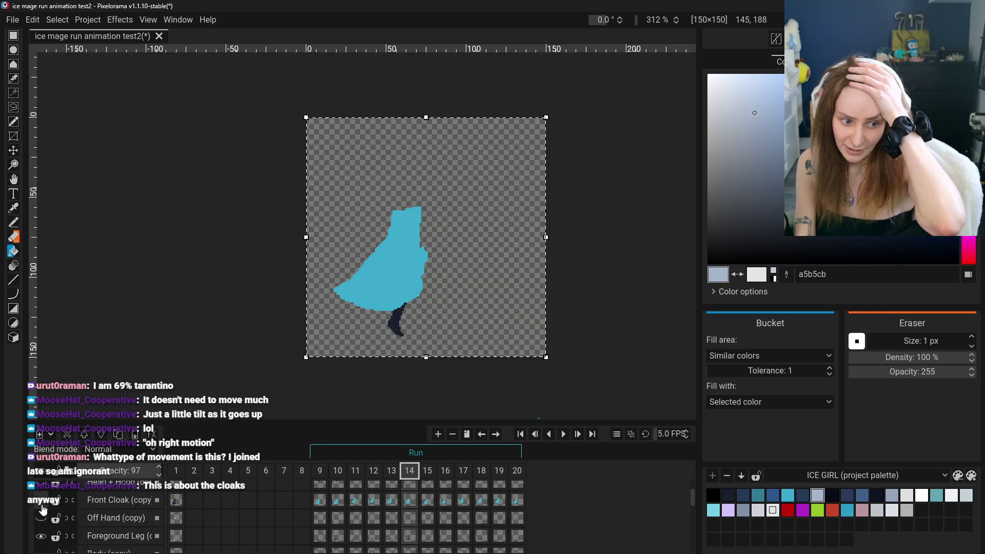
{"action": "left_click", "coordinate": [43, 518]}
{"action": "left_click", "coordinate": [44, 502]}
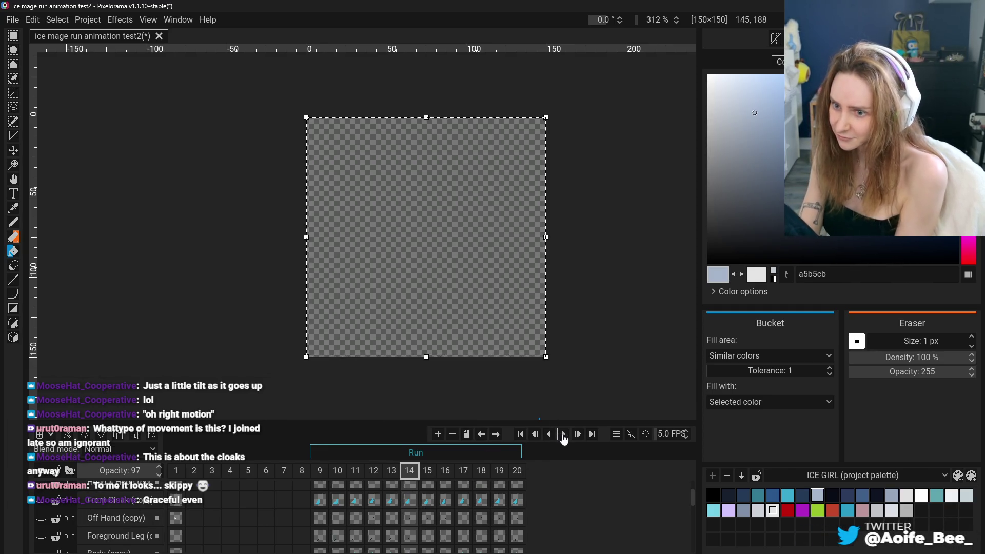
- Re-show the Head + Hood, Front Cloak and Off Hand layers
{"action": "left_click", "coordinate": [562, 435]}
{"action": "left_click", "coordinate": [561, 435]}
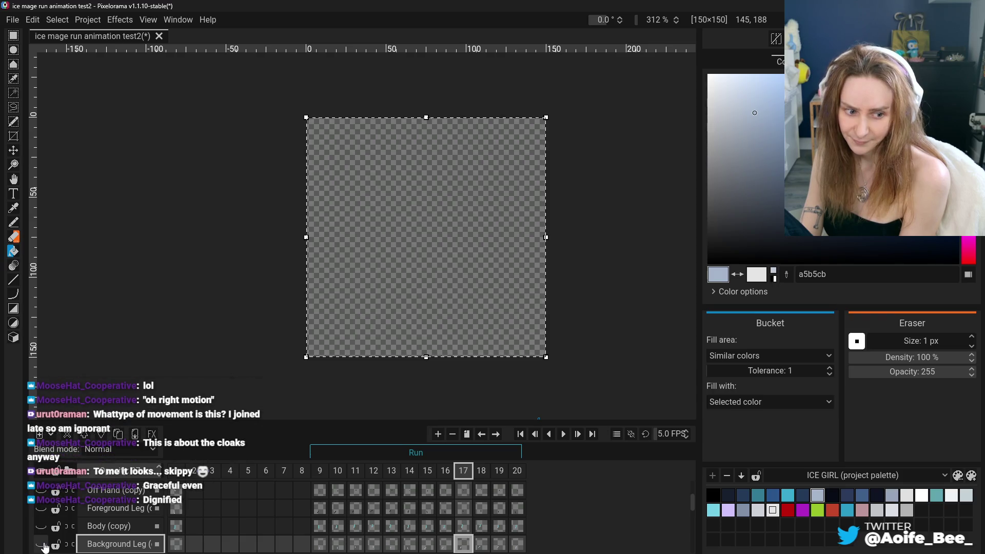
{"action": "scroll", "coordinate": [44, 513], "scroll_direction": "up", "scroll_amount": 2}
{"action": "scroll", "coordinate": [41, 515], "scroll_direction": "up", "scroll_amount": 2}
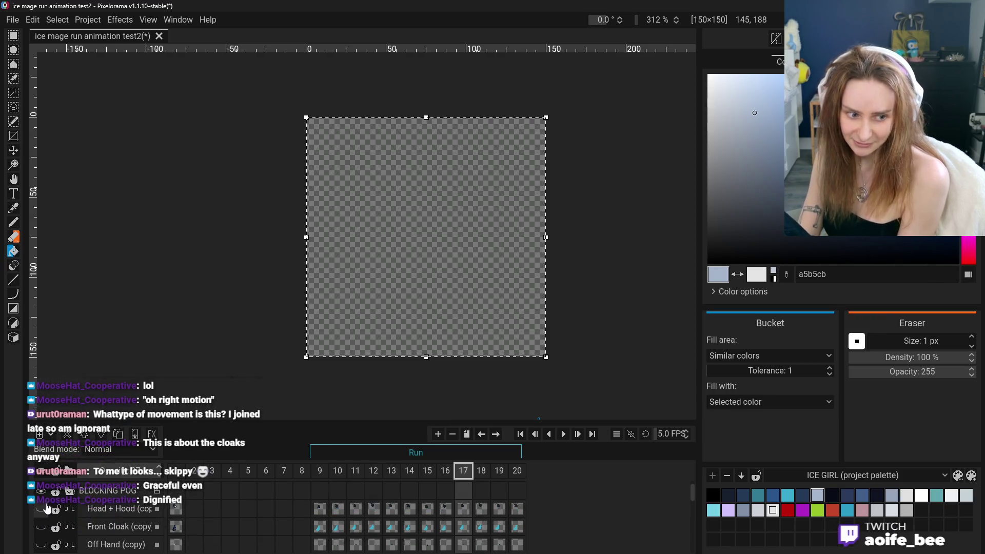
{"action": "left_click", "coordinate": [42, 509]}
{"action": "left_click", "coordinate": [42, 508]}
{"action": "left_click", "coordinate": [41, 527]}
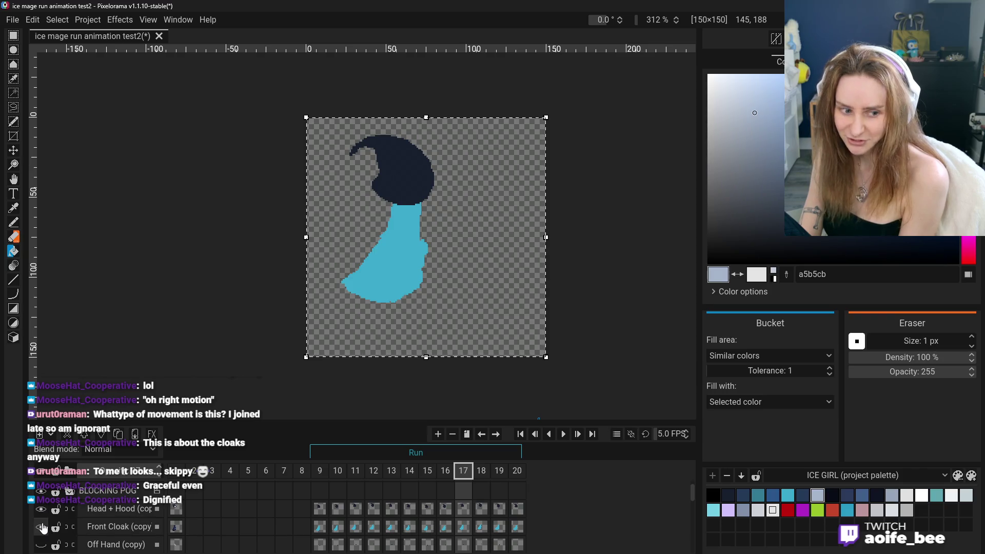
{"action": "left_click", "coordinate": [40, 544]}
{"action": "left_click", "coordinate": [41, 545]}
{"action": "scroll", "coordinate": [45, 534], "scroll_direction": "down", "scroll_amount": 1}
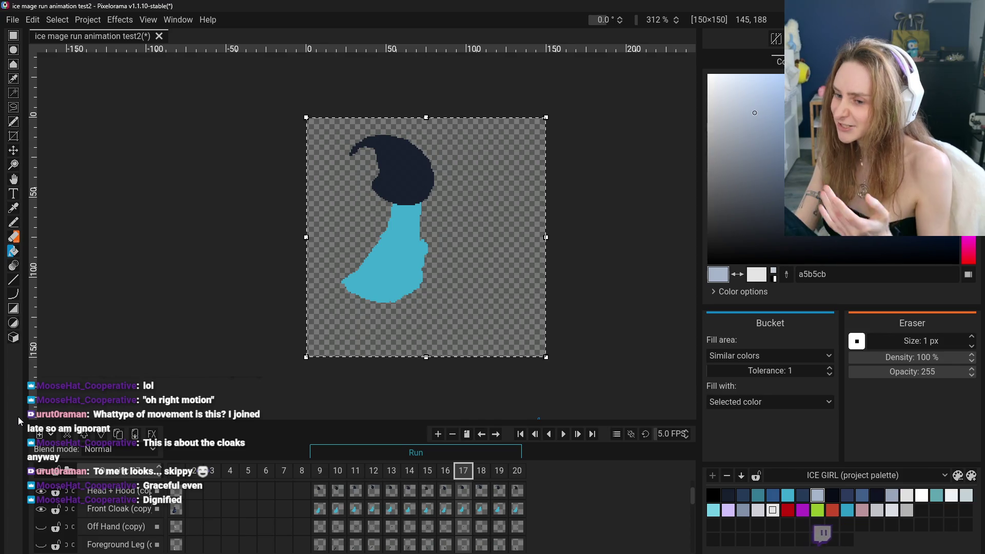
{"action": "left_click", "coordinate": [41, 526]}
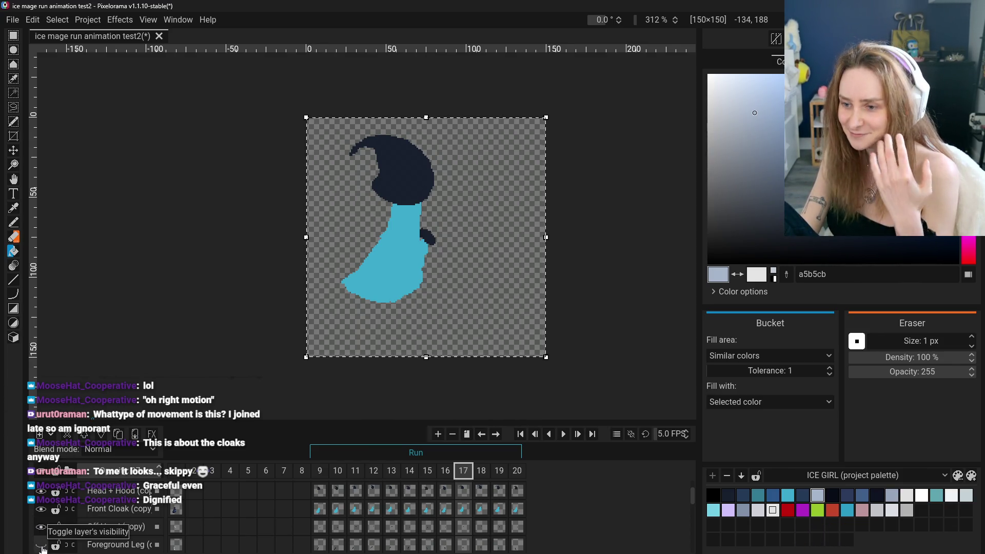
- Re-show Foreground Leg and the white Back Cloak (copy), then preview the run
{"action": "left_click", "coordinate": [41, 544]}
{"action": "scroll", "coordinate": [41, 542], "scroll_direction": "down", "scroll_amount": 1}
{"action": "scroll", "coordinate": [41, 541], "scroll_direction": "down", "scroll_amount": 3}
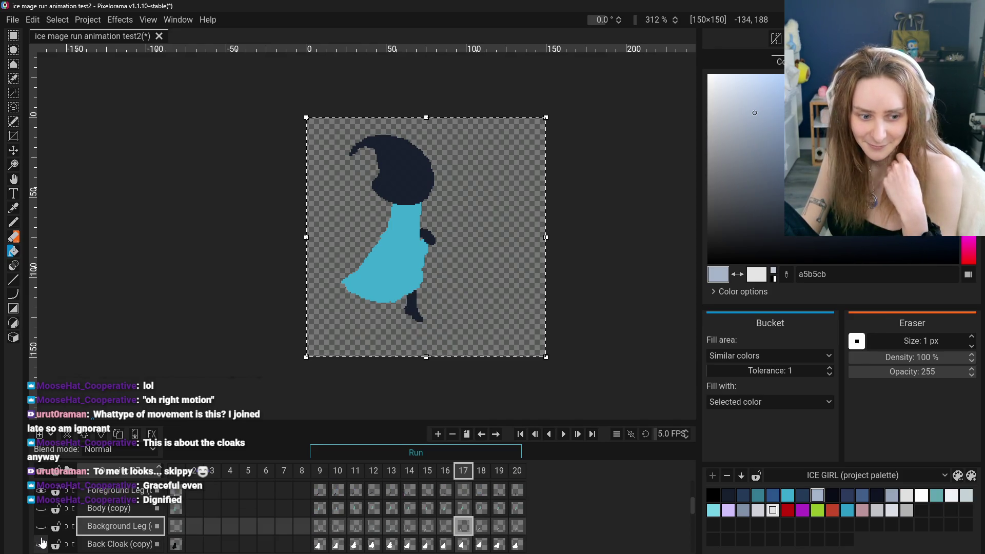
{"action": "left_click", "coordinate": [41, 518]}
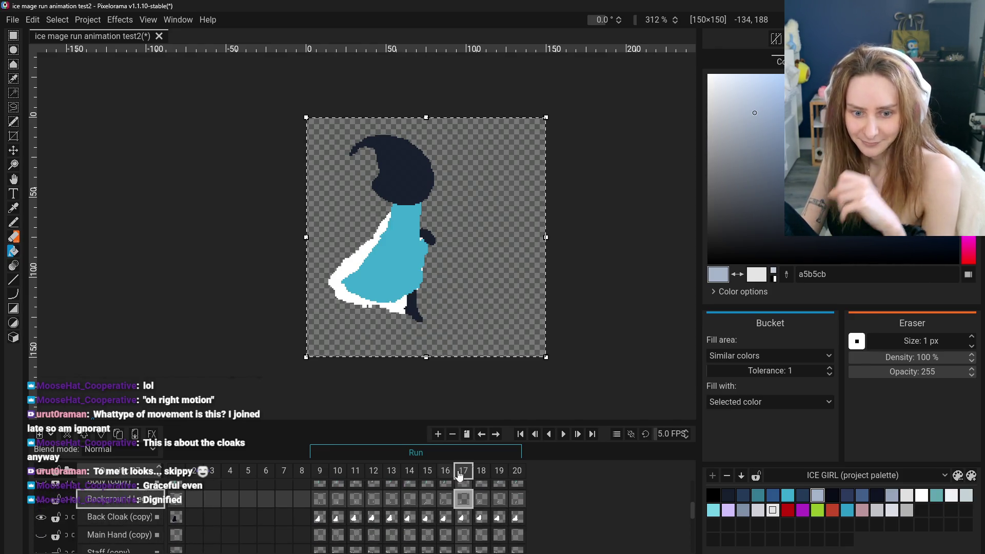
{"action": "left_click", "coordinate": [563, 435]}
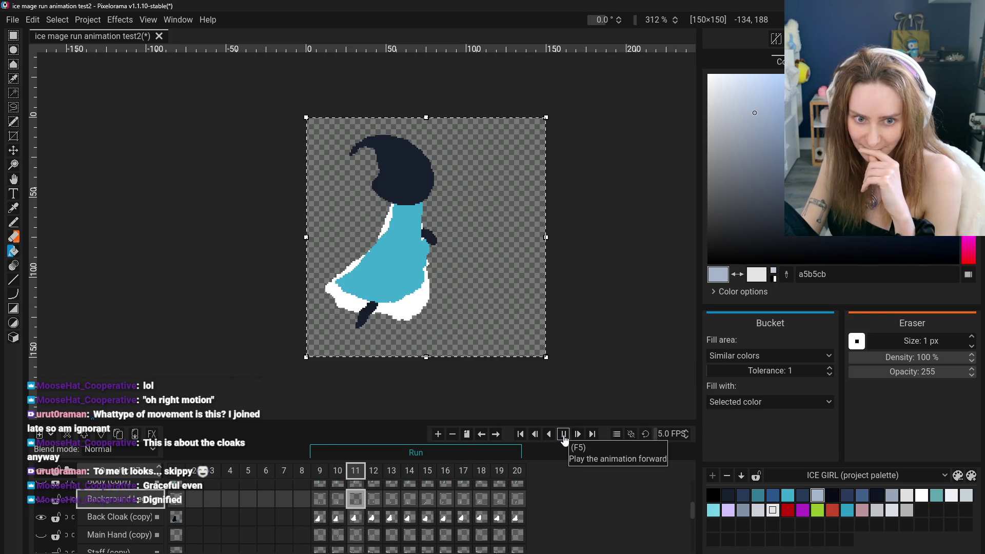
{"action": "left_click", "coordinate": [564, 436]}
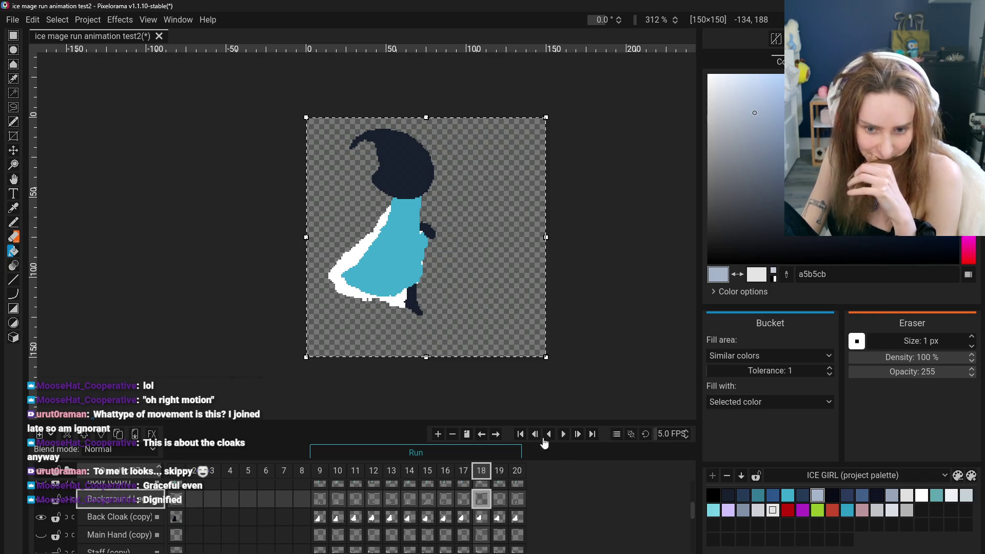
- Re-show the Background Leg, play the full run cycle, then go to frame 9
{"action": "scroll", "coordinate": [52, 522], "scroll_direction": "down", "scroll_amount": 1}
{"action": "scroll", "coordinate": [51, 522], "scroll_direction": "up", "scroll_amount": 5}
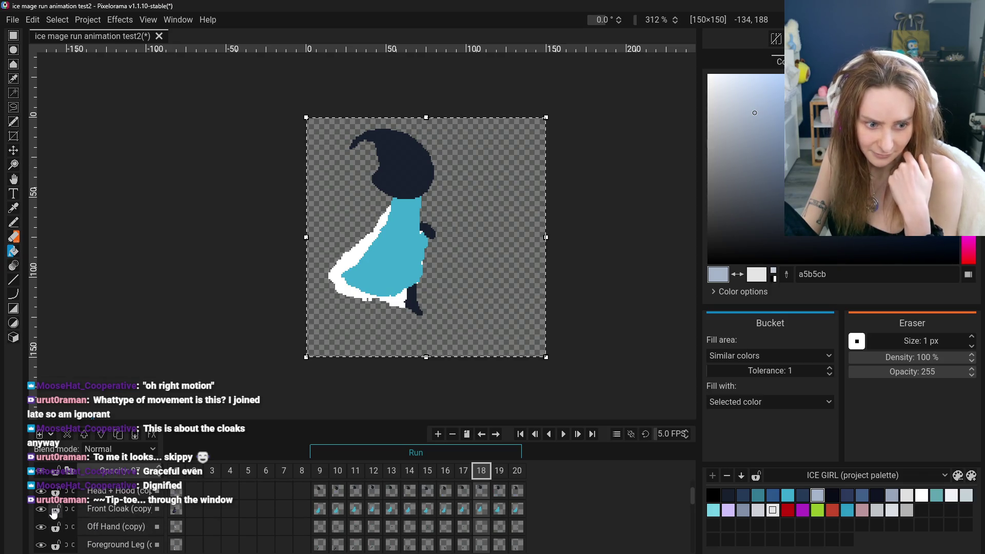
{"action": "scroll", "coordinate": [52, 518], "scroll_direction": "down", "scroll_amount": 2}
{"action": "left_click", "coordinate": [40, 535]}
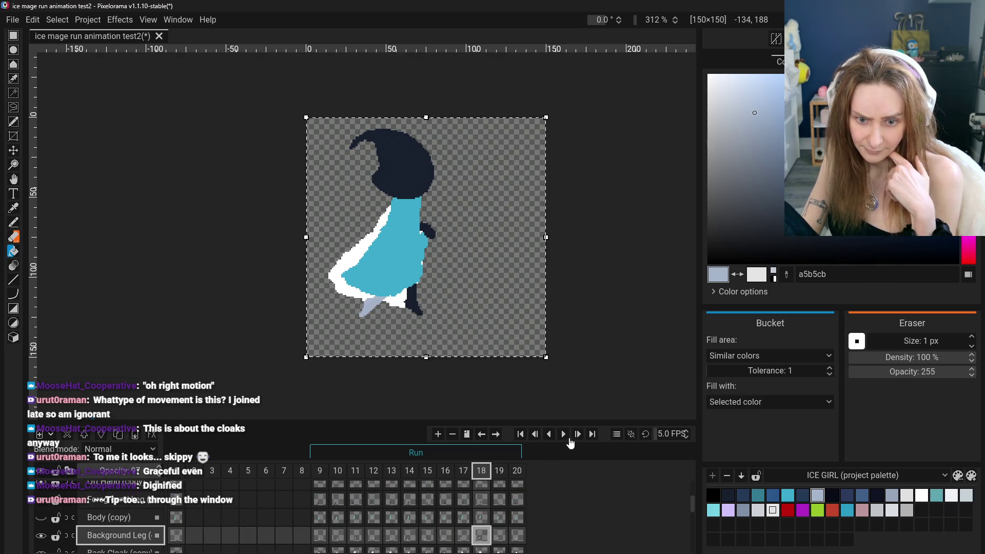
{"action": "left_click", "coordinate": [565, 440]}
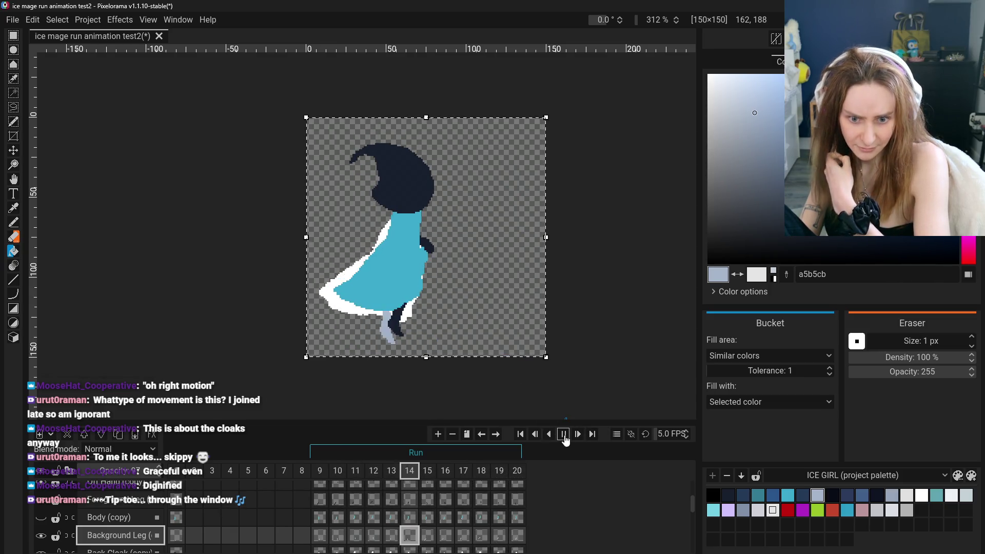
{"action": "left_click", "coordinate": [563, 435]}
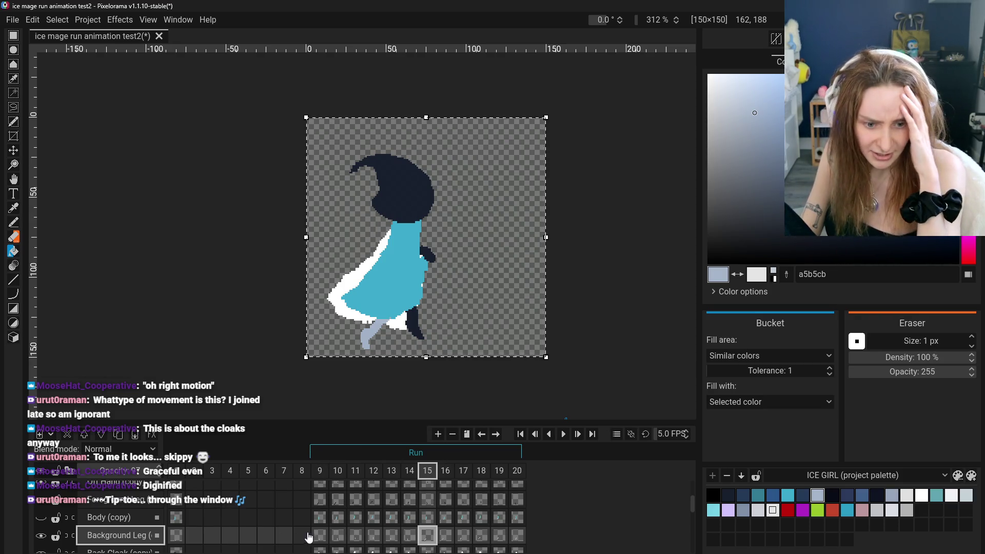
{"action": "left_click", "coordinate": [321, 534]}
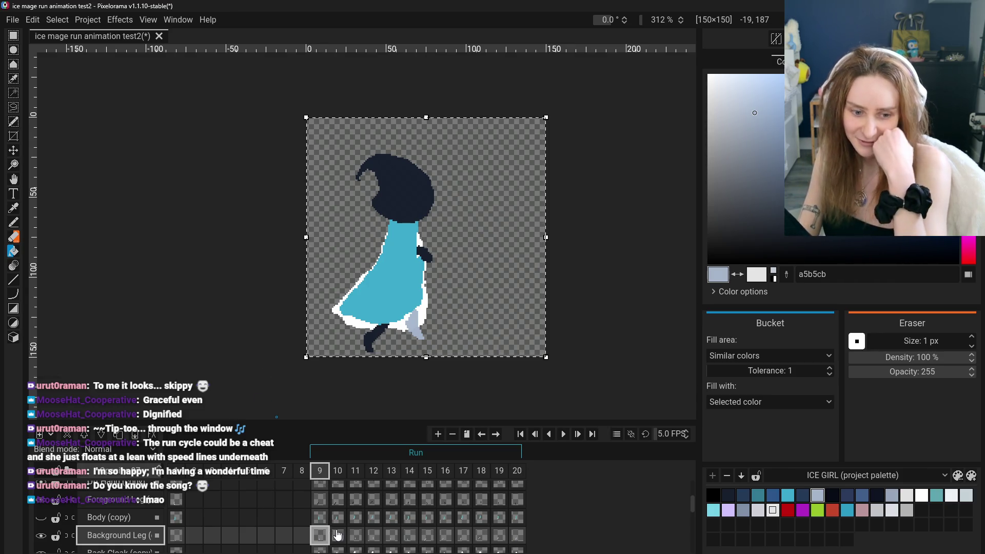
- Sample the cloak's white edge as the colour and switch to the Pencil, zoomed on the dress
{"action": "scroll", "coordinate": [118, 513], "scroll_direction": "down", "scroll_amount": 3}
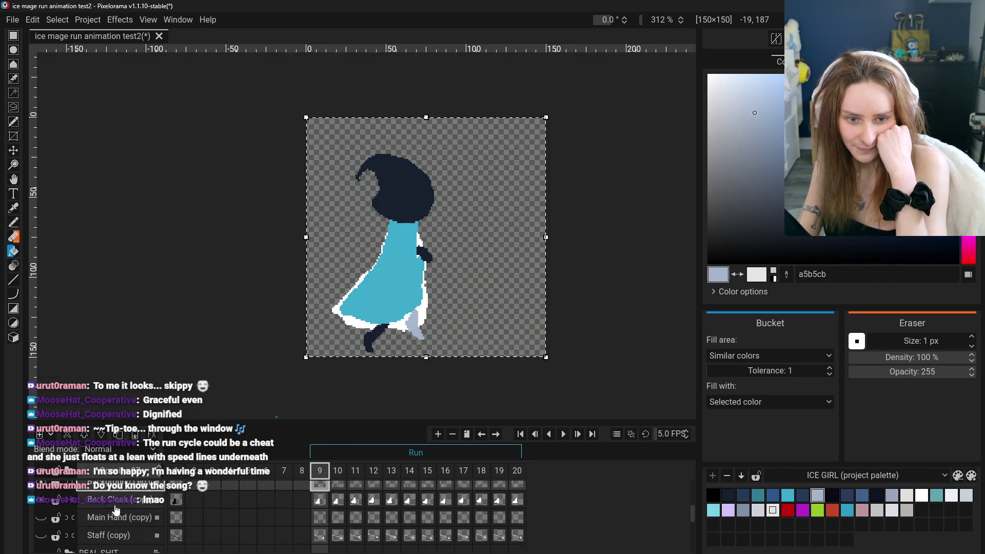
{"action": "scroll", "coordinate": [116, 504], "scroll_direction": "down", "scroll_amount": 1}
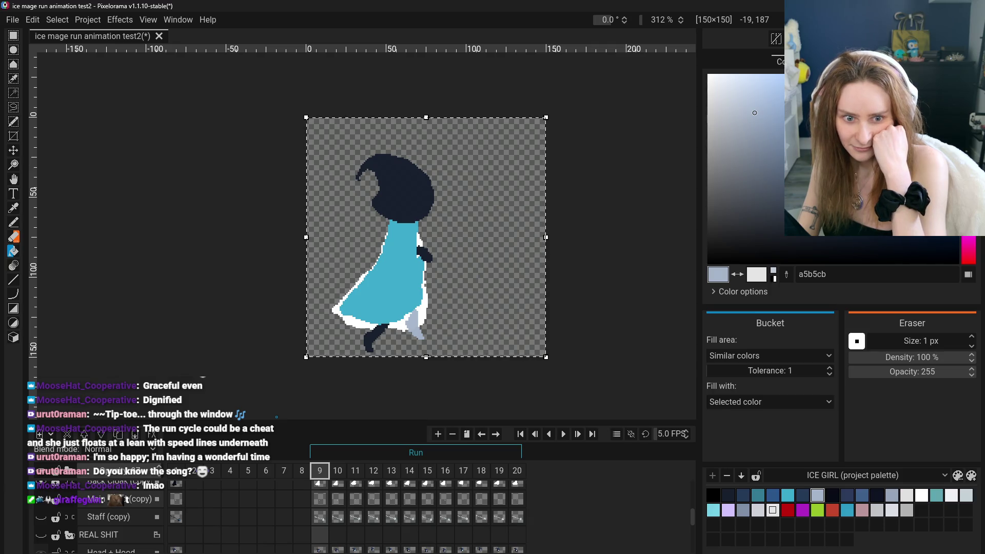
{"action": "scroll", "coordinate": [118, 508], "scroll_direction": "up", "scroll_amount": 2}
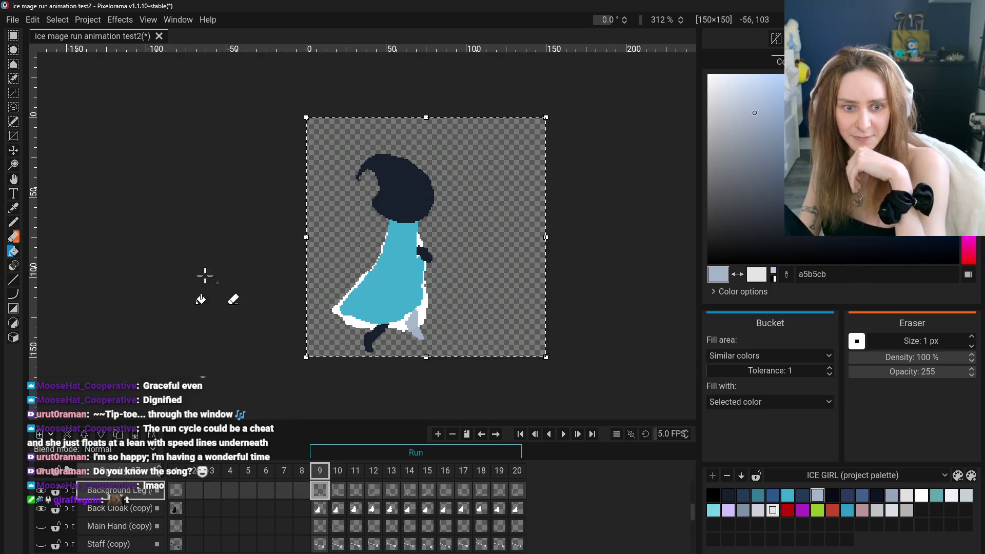
{"action": "left_click", "coordinate": [13, 207]}
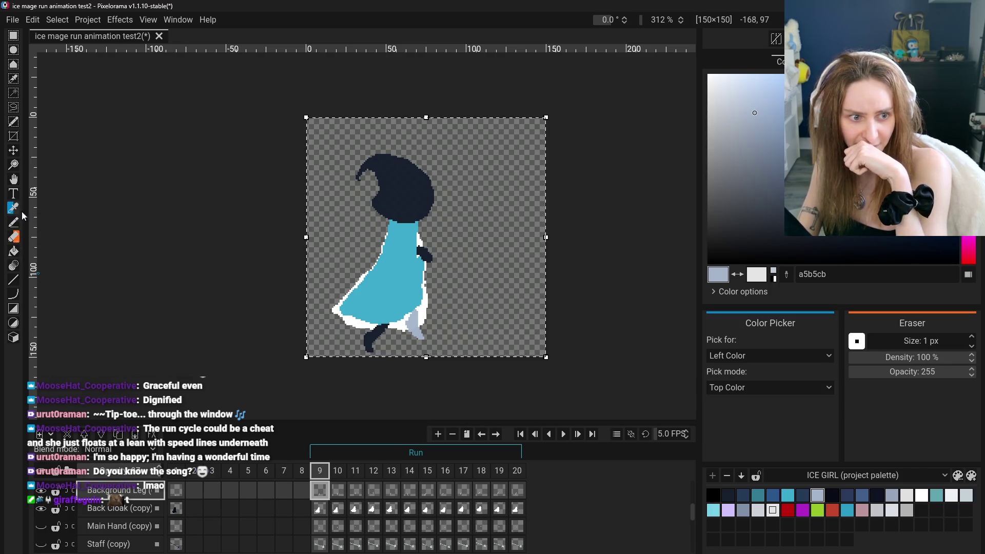
{"action": "scroll", "coordinate": [355, 244], "scroll_direction": "up", "scroll_amount": 3}
{"action": "left_click", "coordinate": [328, 262]}
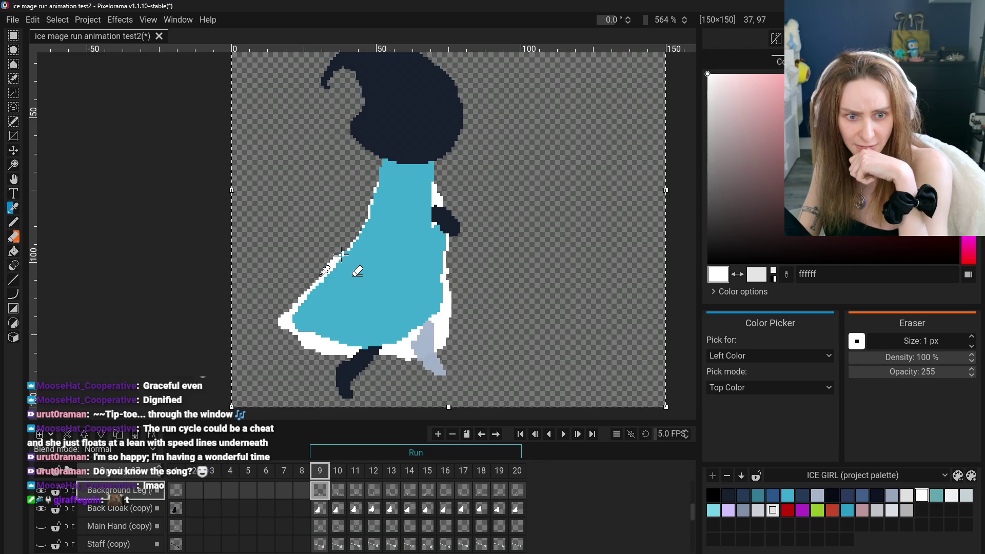
{"action": "left_click", "coordinate": [14, 222]}
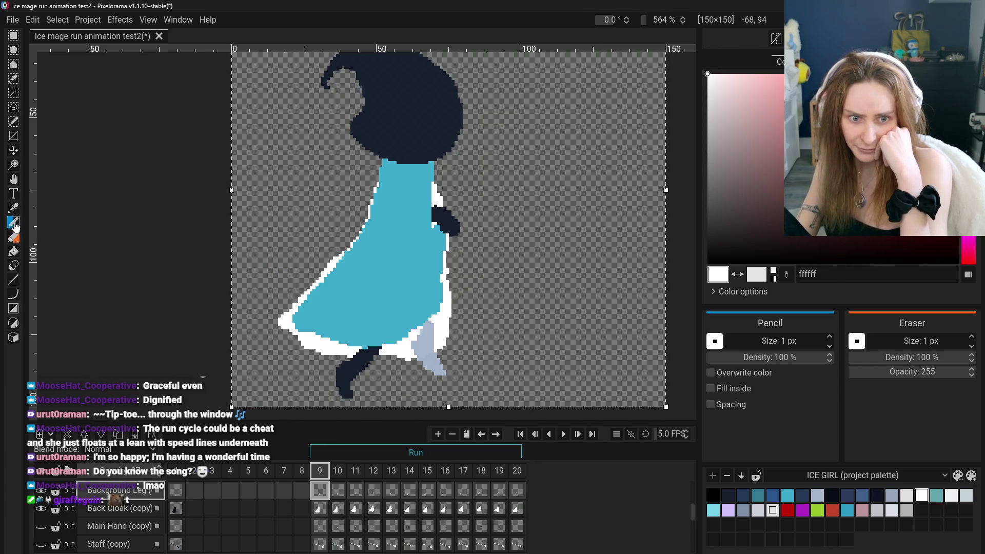
{"action": "scroll", "coordinate": [321, 256], "scroll_direction": "up", "scroll_amount": 2}
{"action": "scroll", "coordinate": [321, 256], "scroll_direction": "up", "scroll_amount": 1}
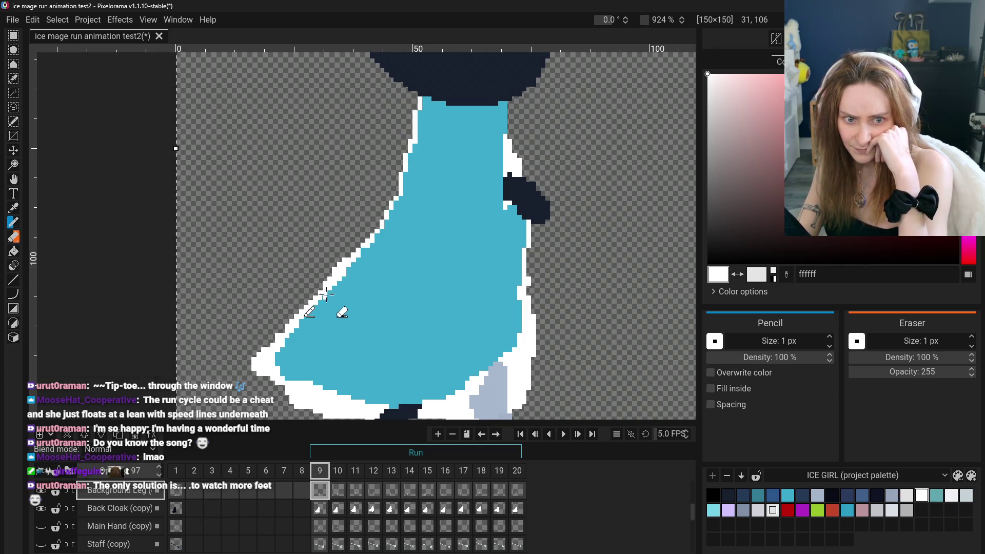
{"action": "scroll", "coordinate": [189, 253], "scroll_direction": "down", "scroll_amount": 5}
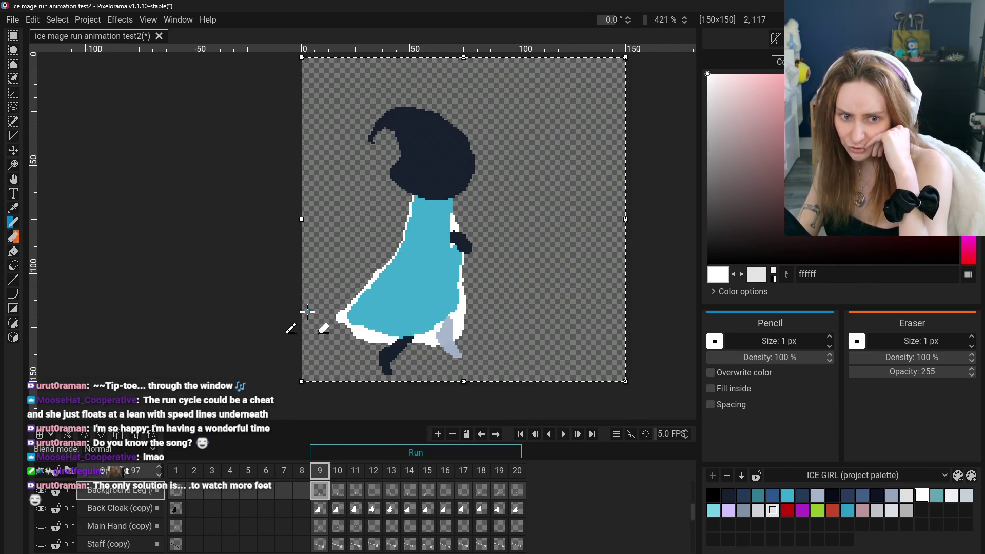